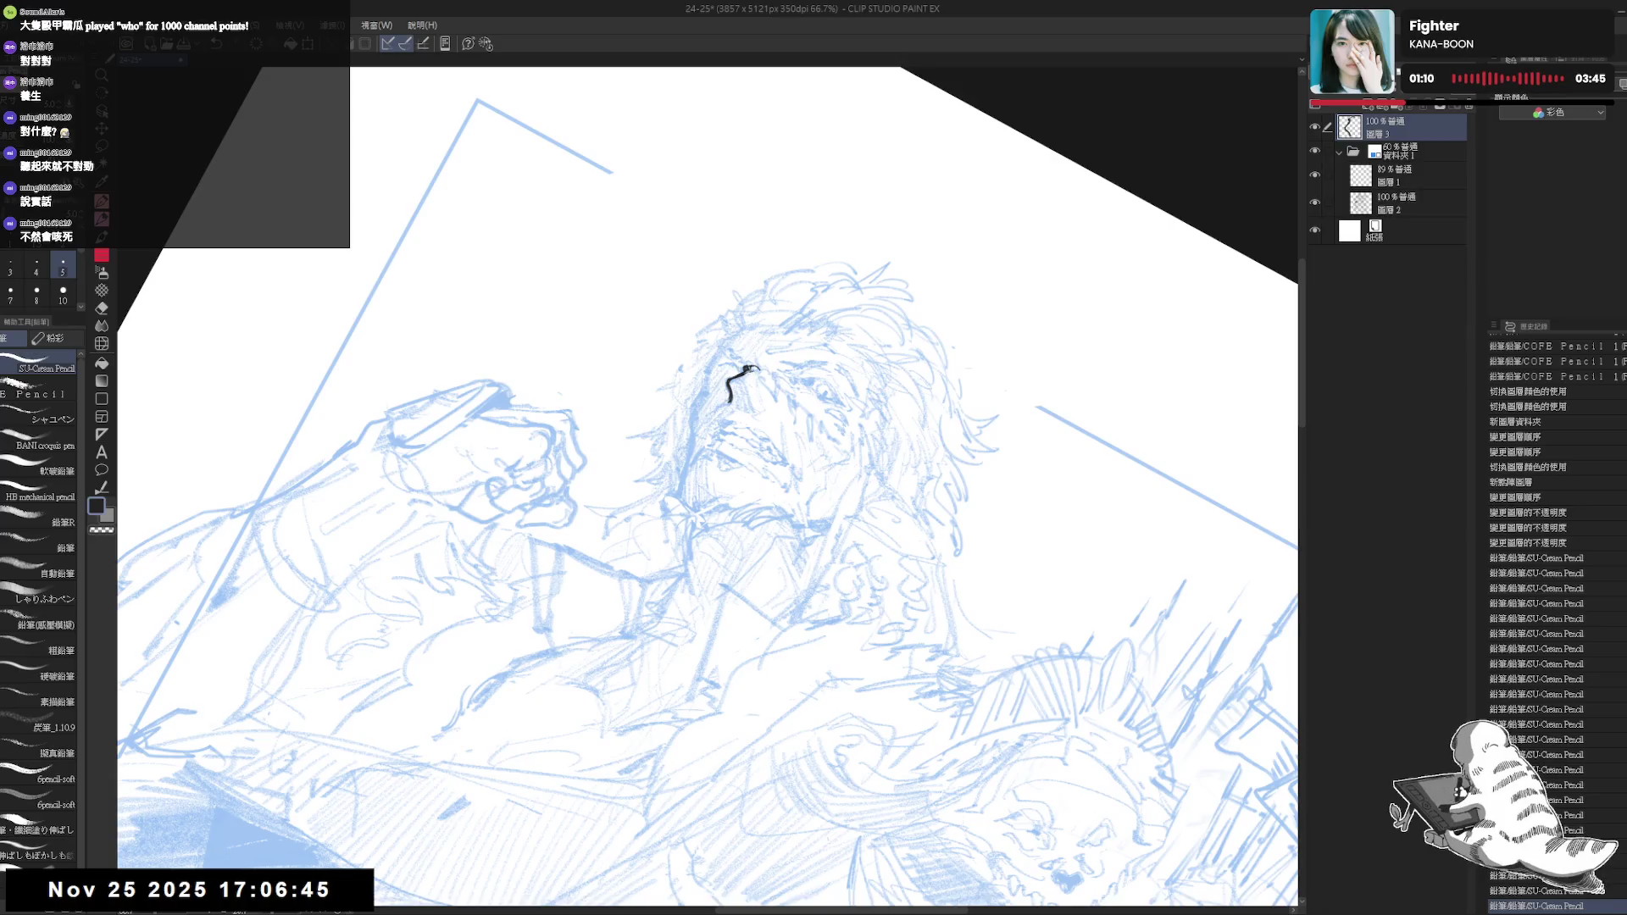
Rotate the canvas clockwise and ink the first scar stroke extending right from the man's eye
key(r)
drag(749, 368, 599, 454)
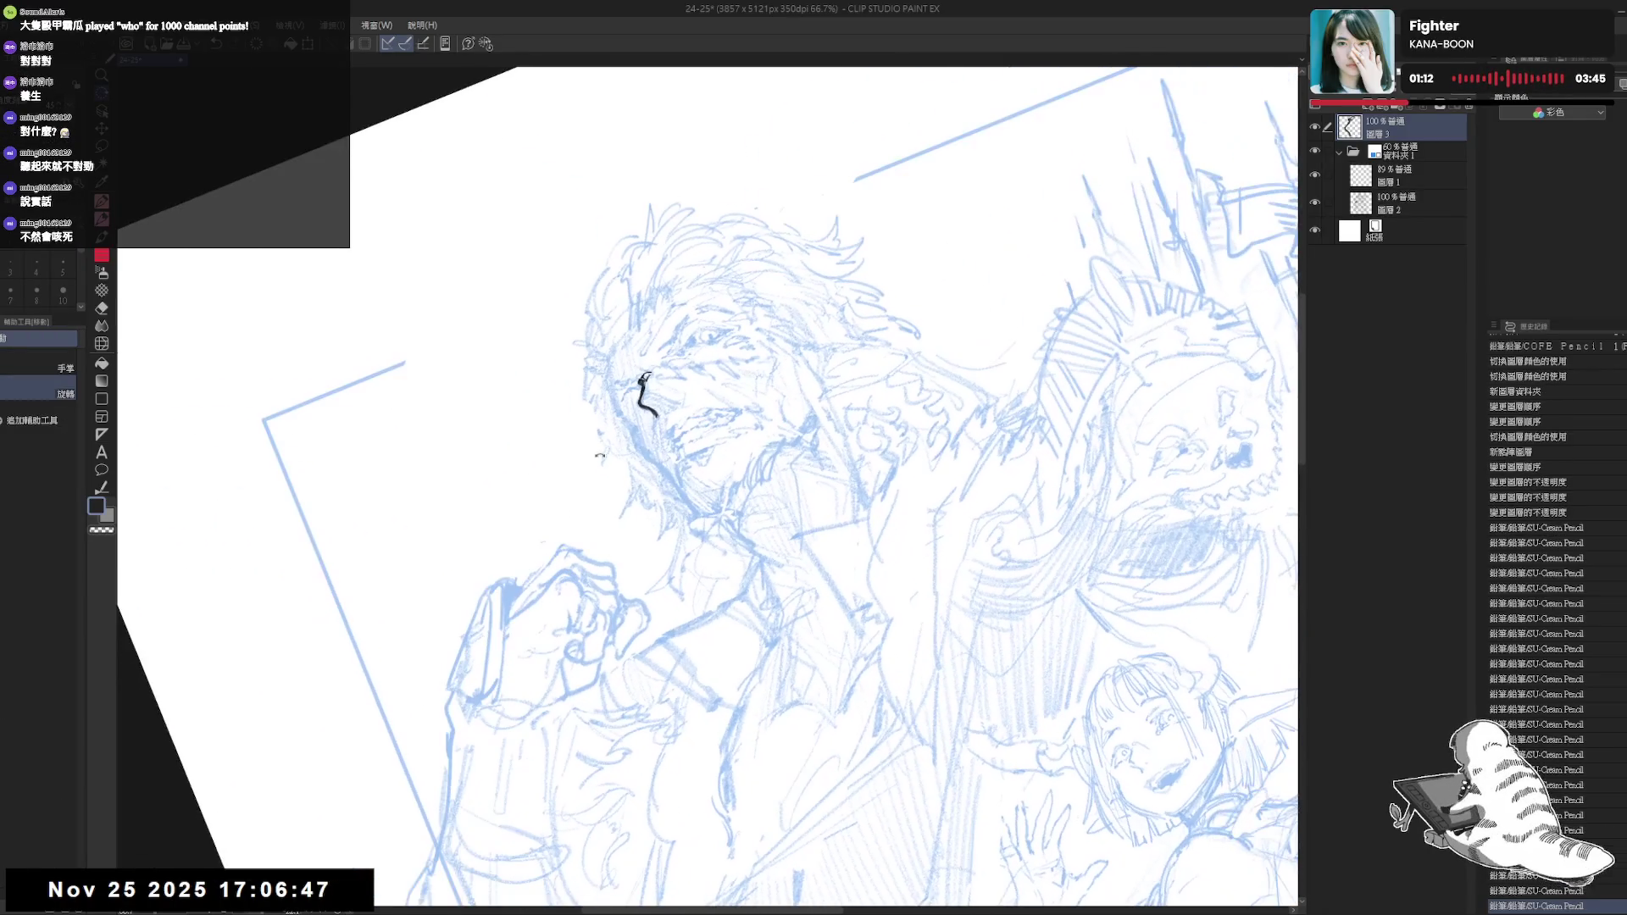
drag(719, 647, 616, 619)
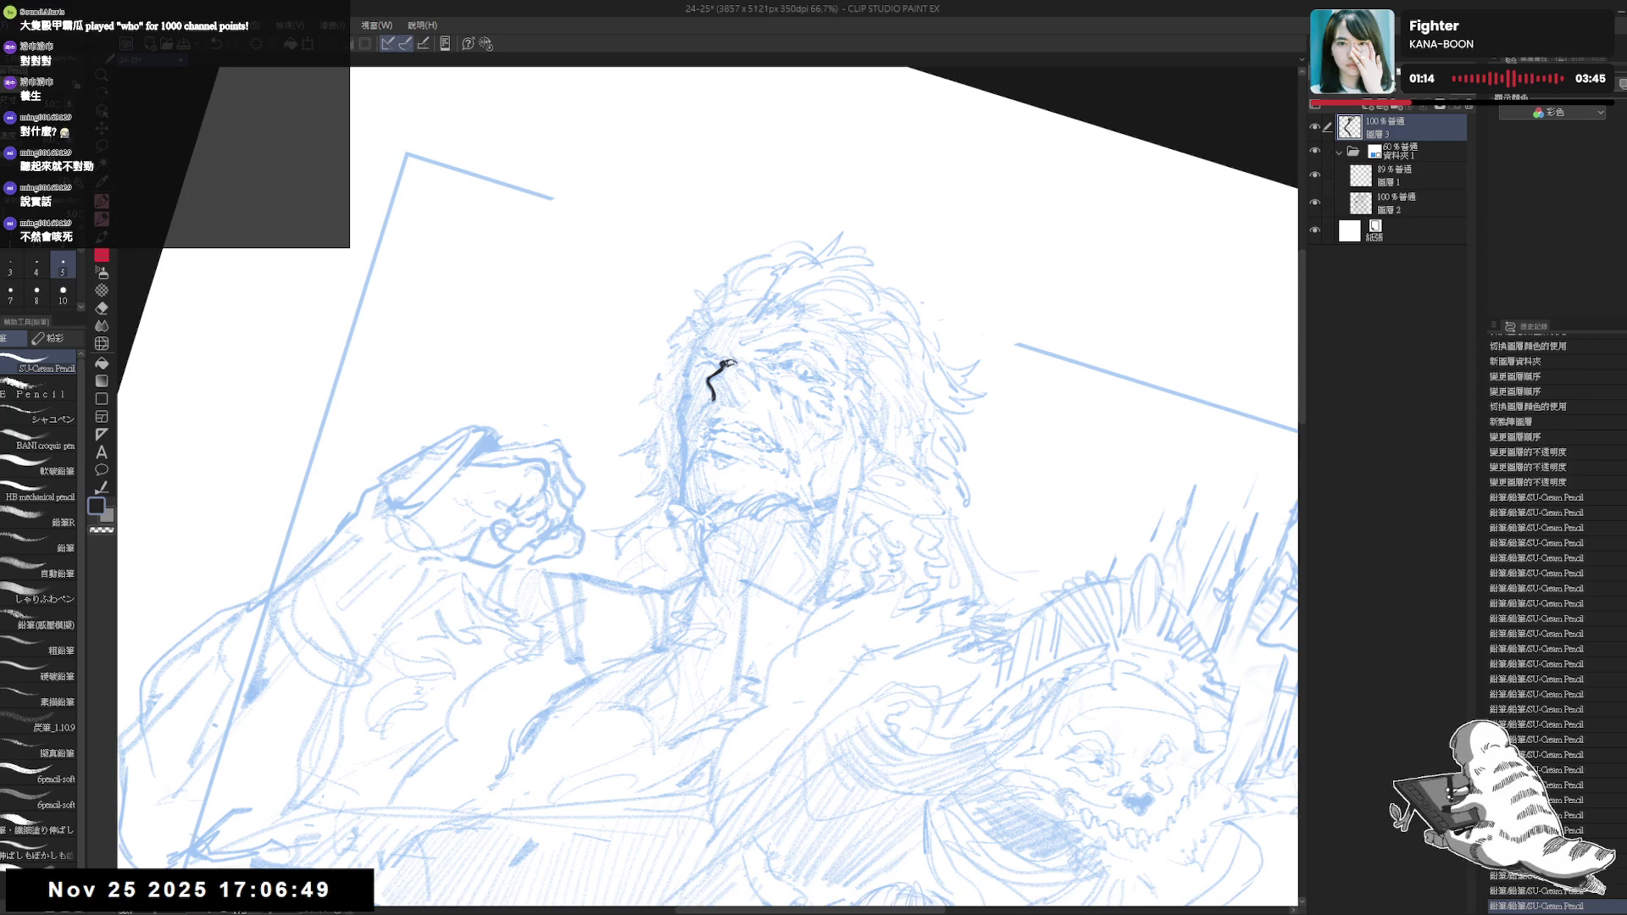
drag(735, 361, 761, 379)
key(ctrl+z)
key(ctrl+z)
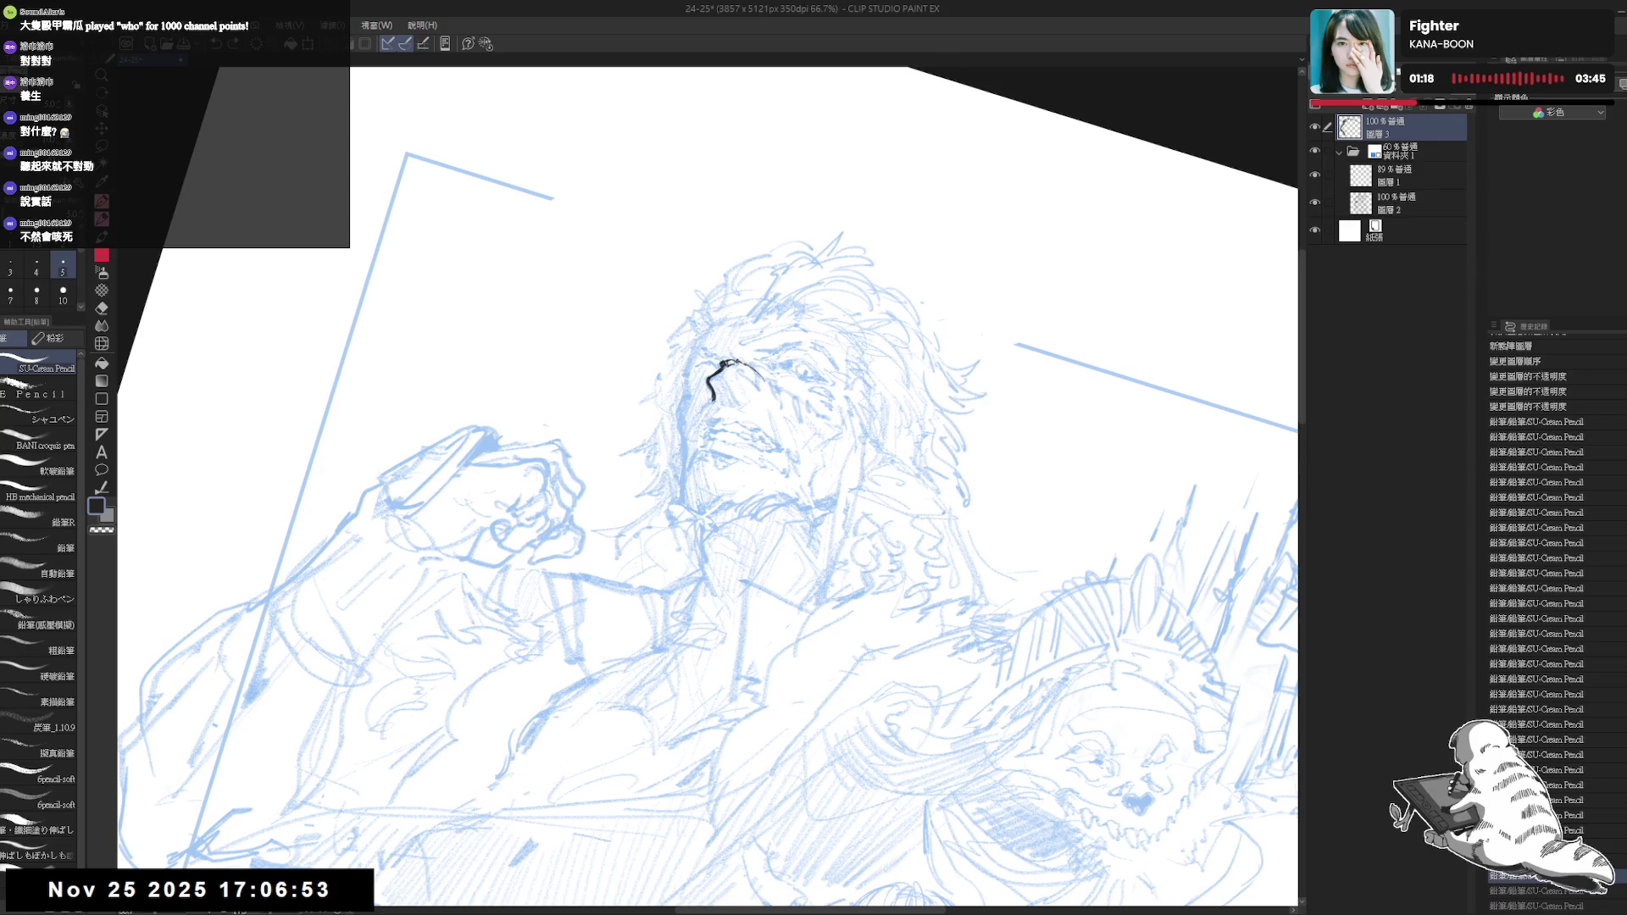
drag(740, 363, 772, 380)
Switch to transparent colour, then reset rotation and mirror the view to check the line art
key(c)
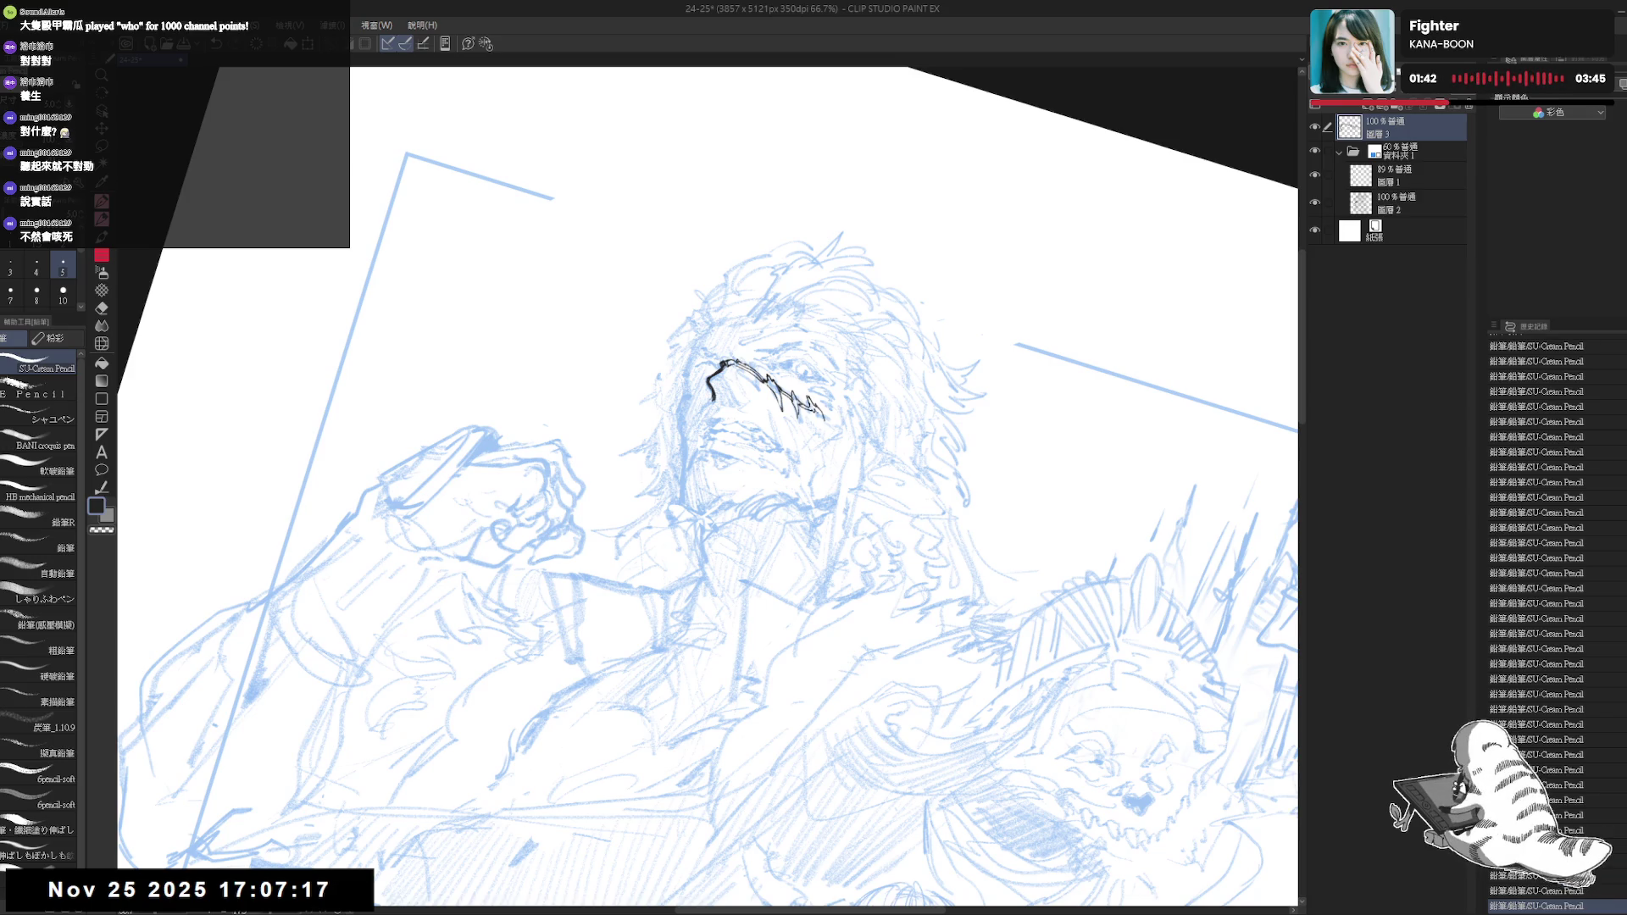
key(ctrl+0)
key(h)
key(ctrl+0)
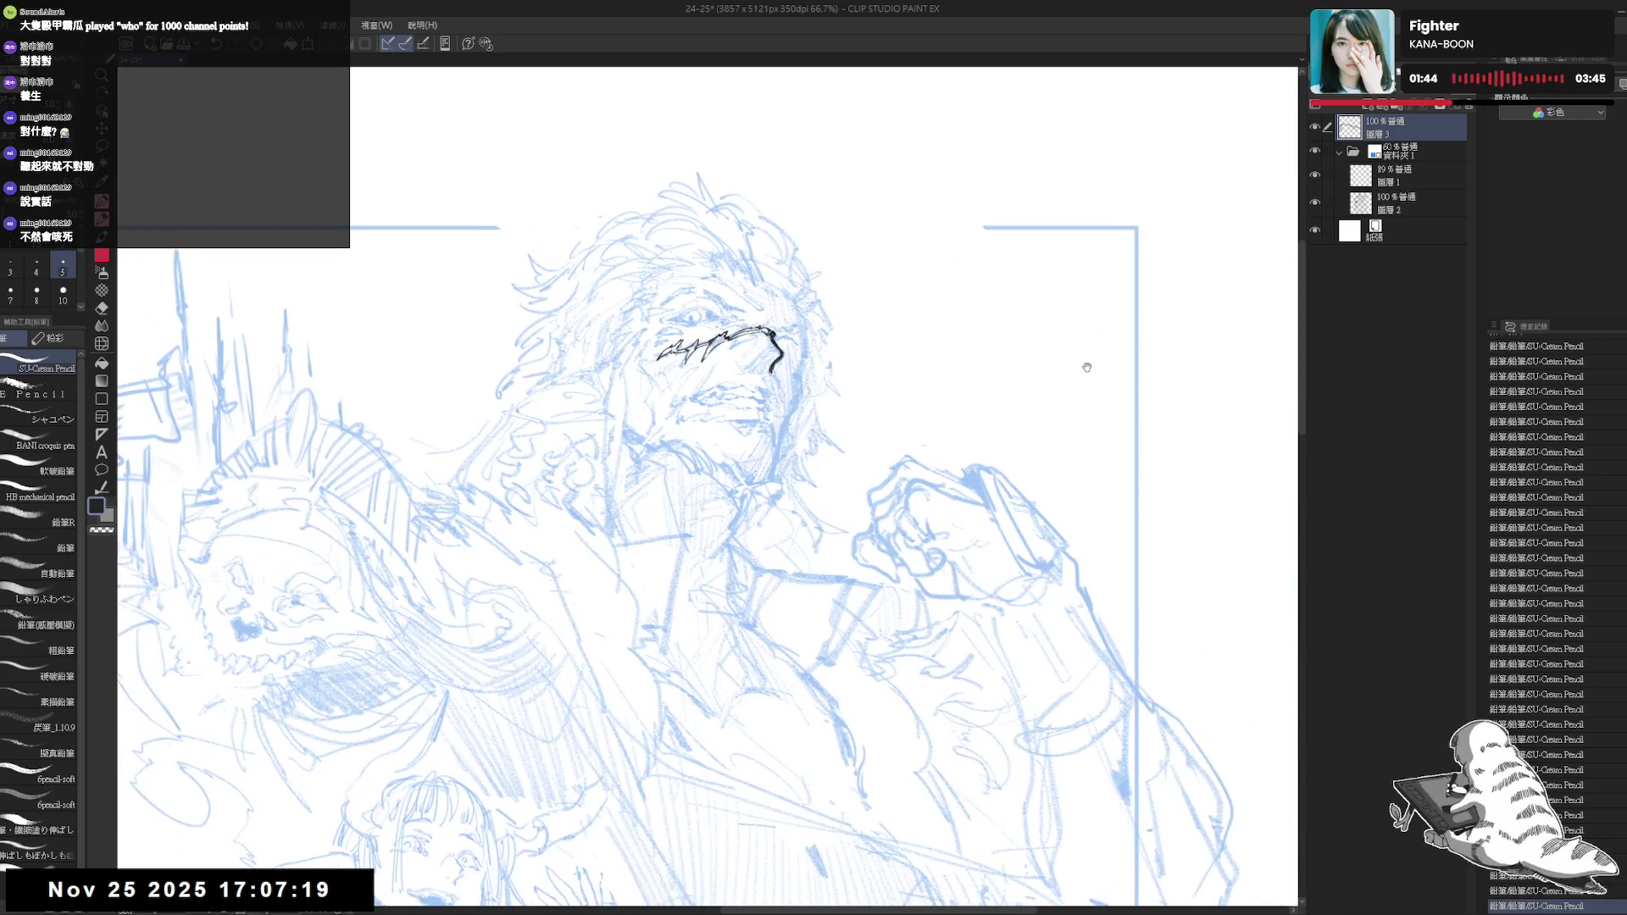
Reselect ink layer 圖層3, tilt the view, keep the last pencil stroke and swap back to black
key(h)
click(1404, 152)
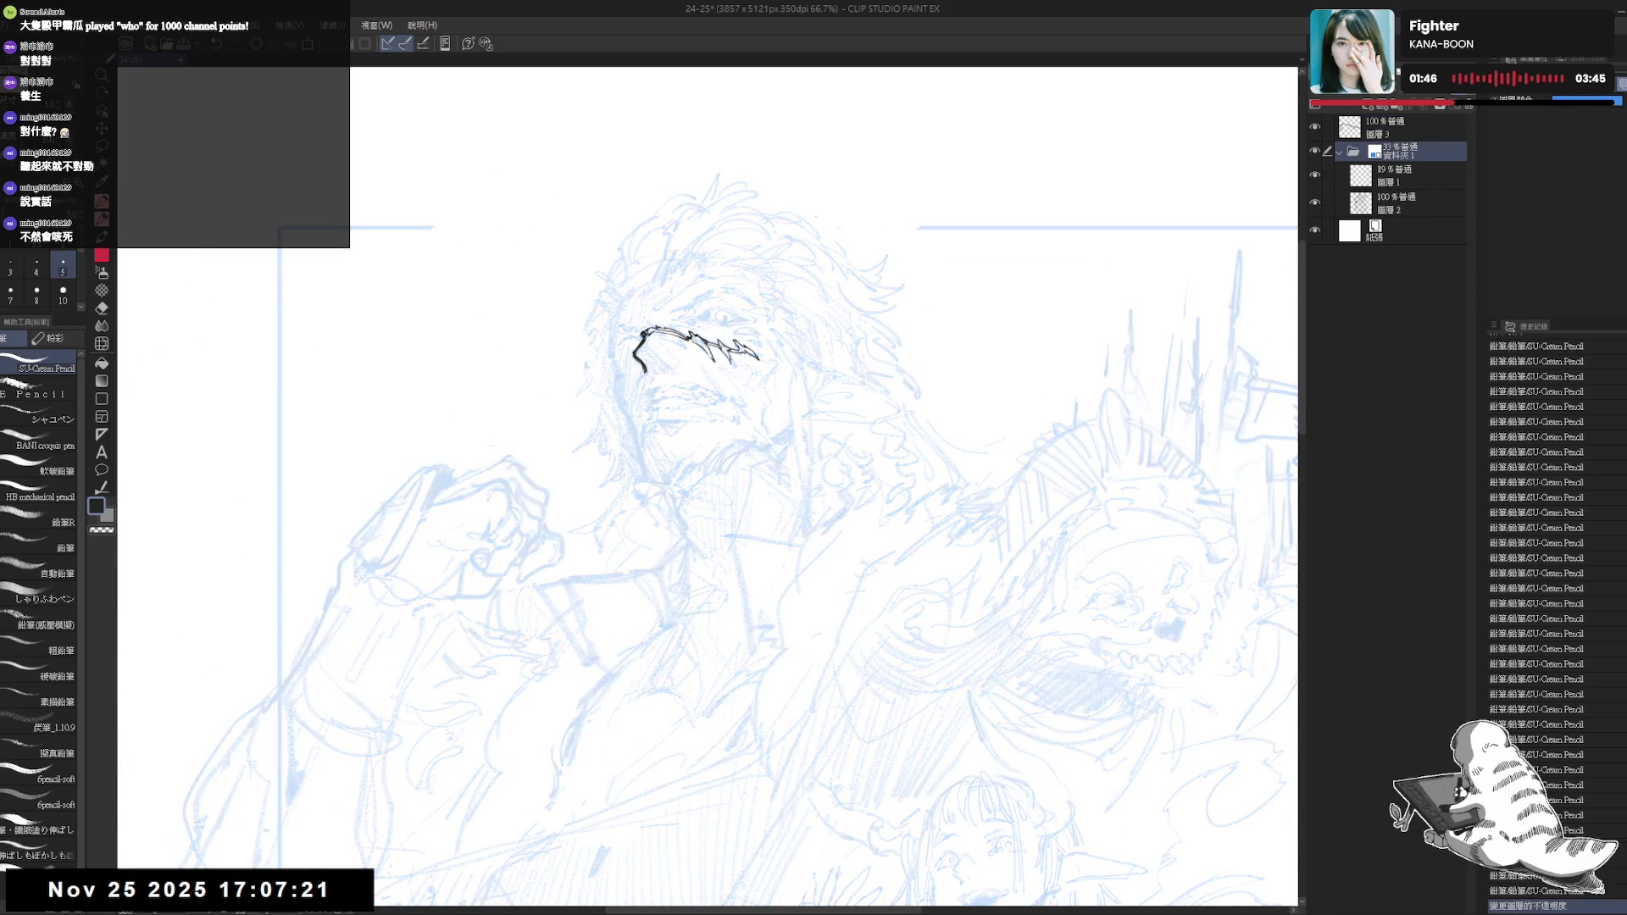
click(1404, 137)
key(asciicircum)
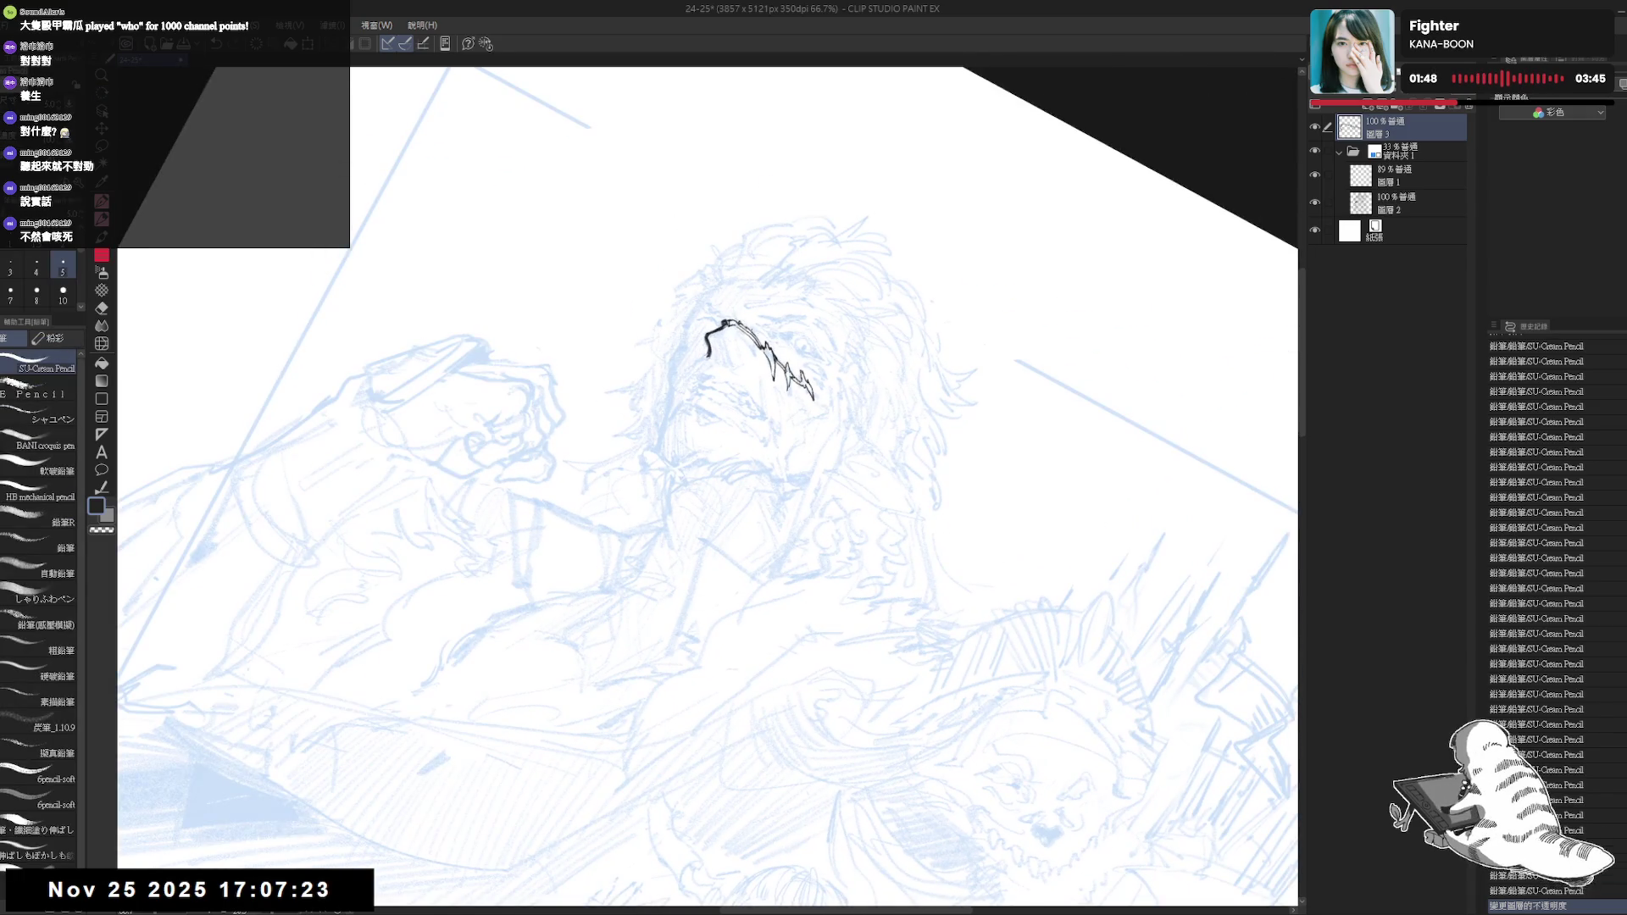
key(ctrl+z)
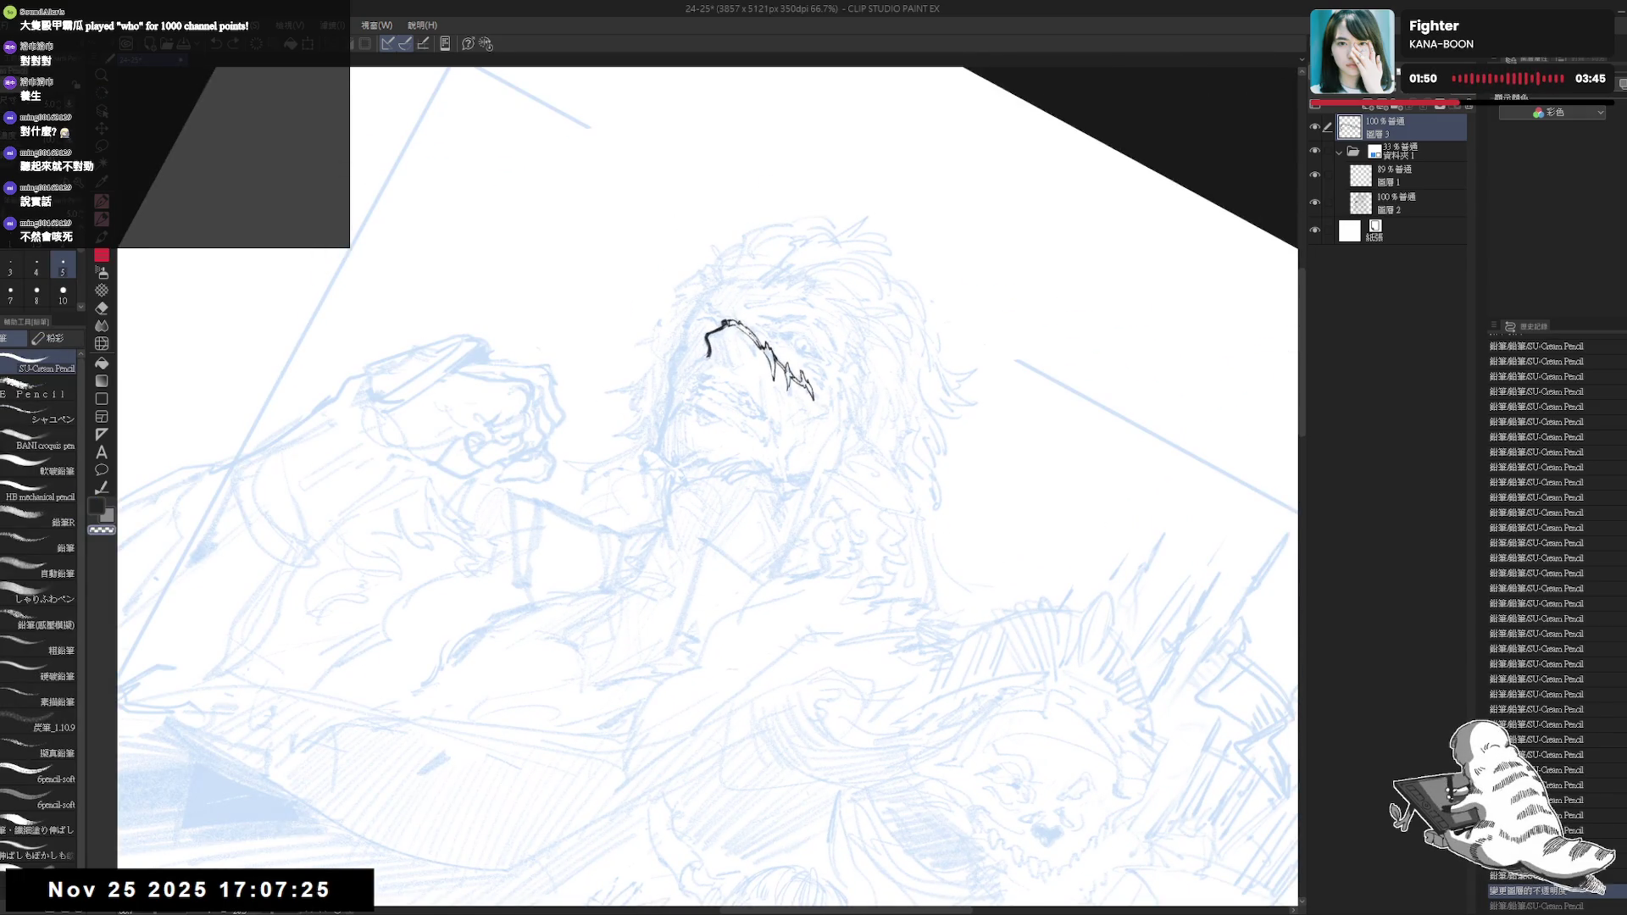
key(ctrl+y)
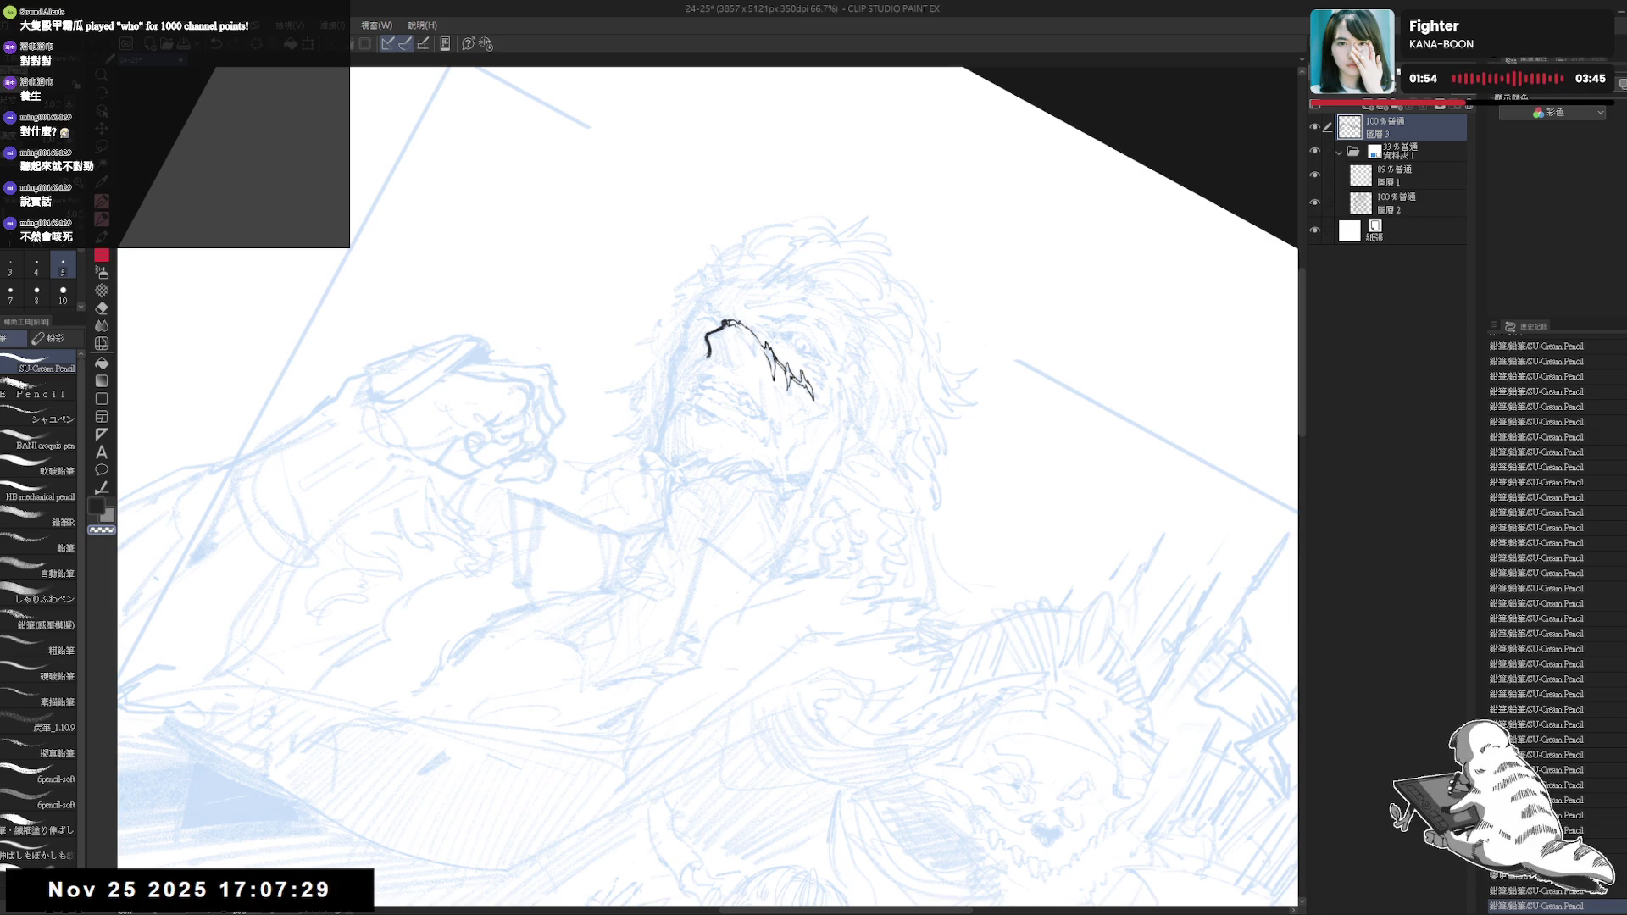
key(x)
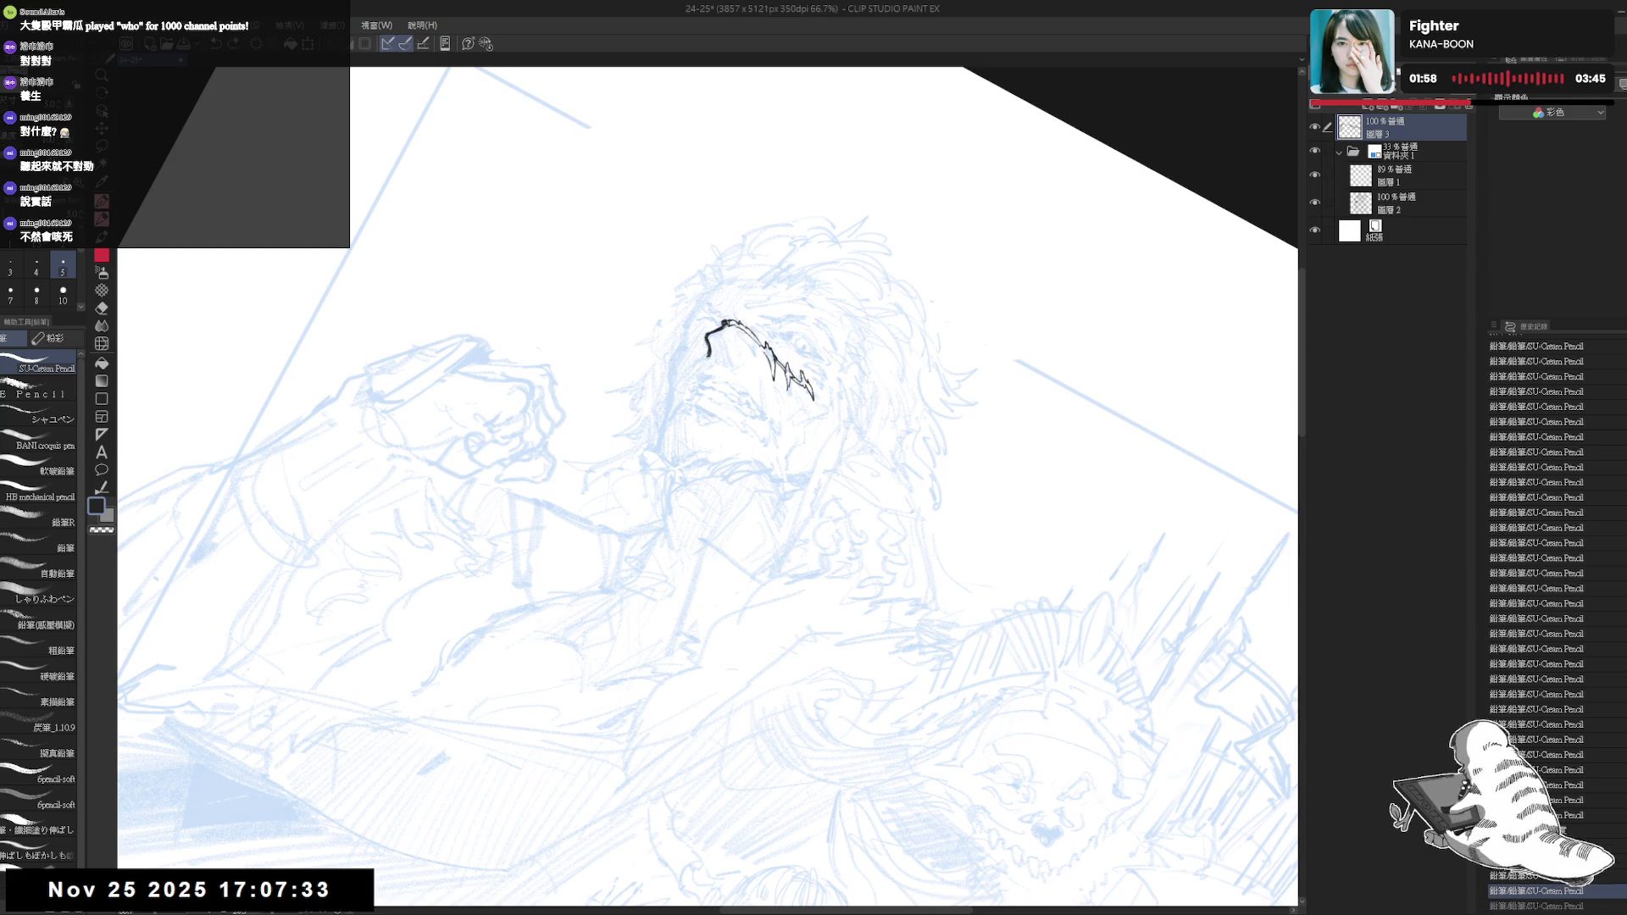
Check the scar in mirrored and tilted views, keeping the small stroke near the eye
key(ctrl+at)
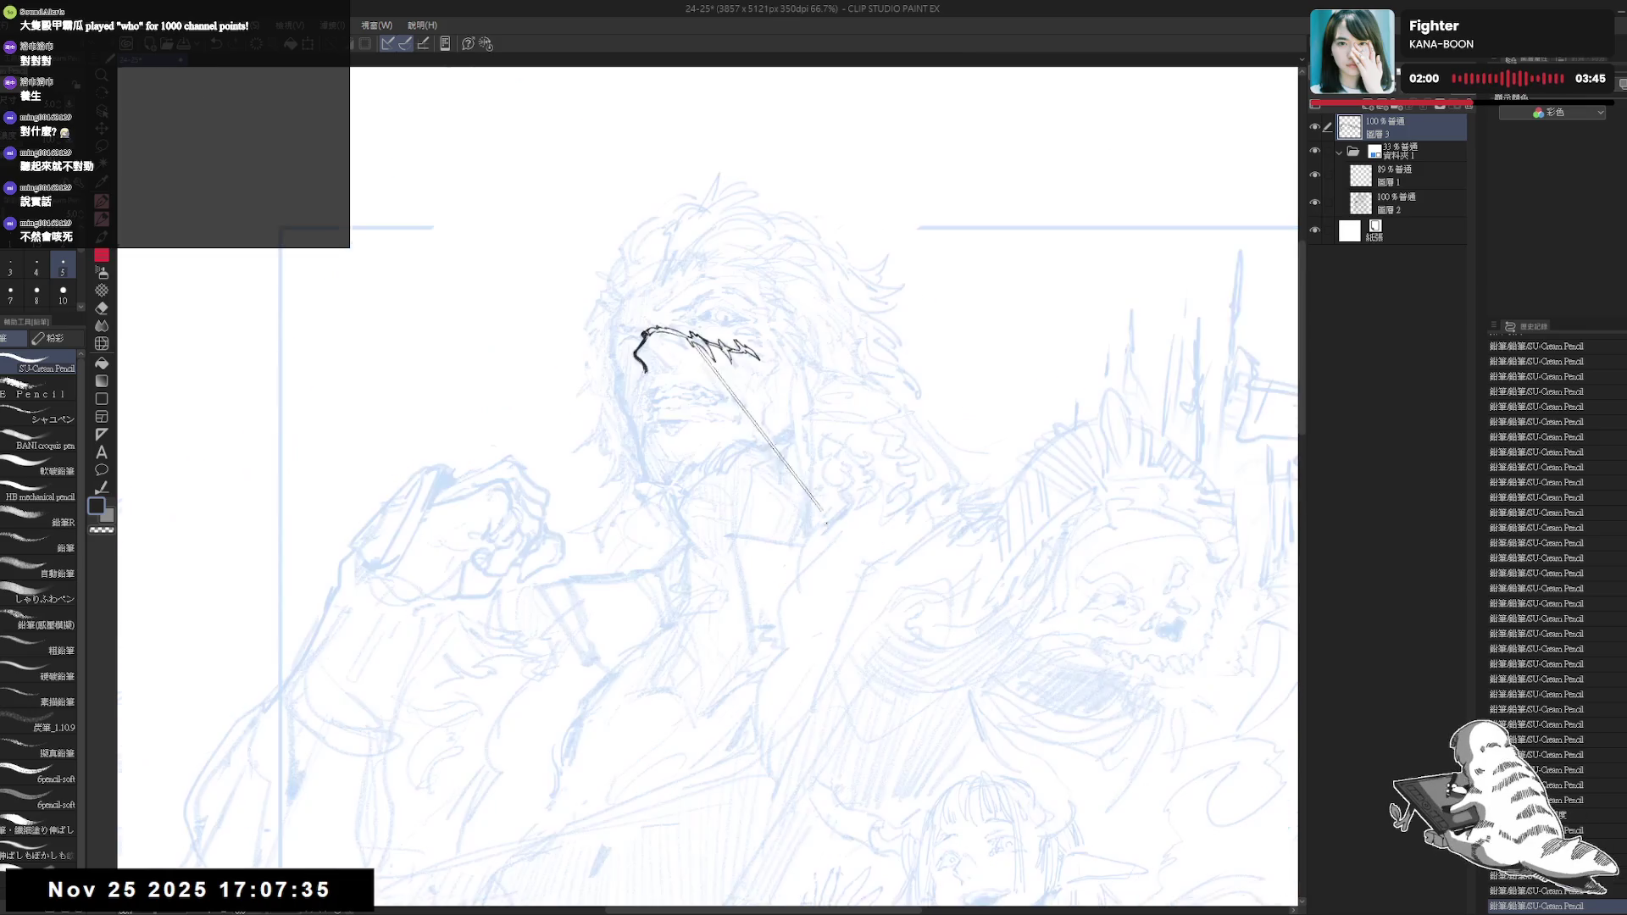
key(h)
key(h)
key(asciicircum)
key(asciicircum)
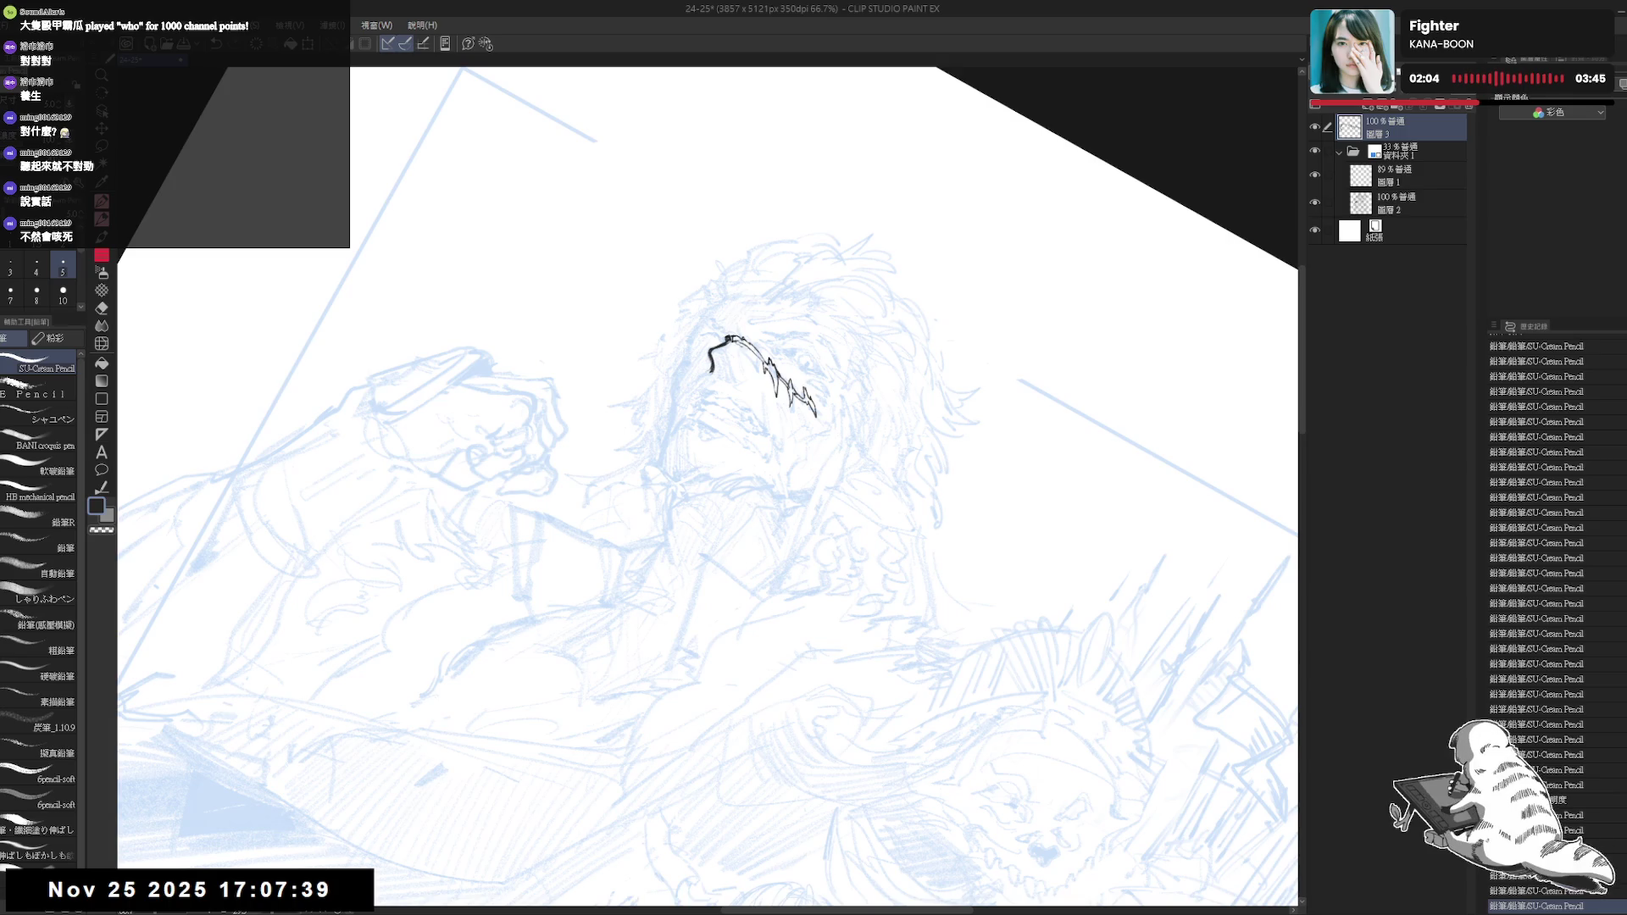
key(ctrl+z)
key(ctrl+y)
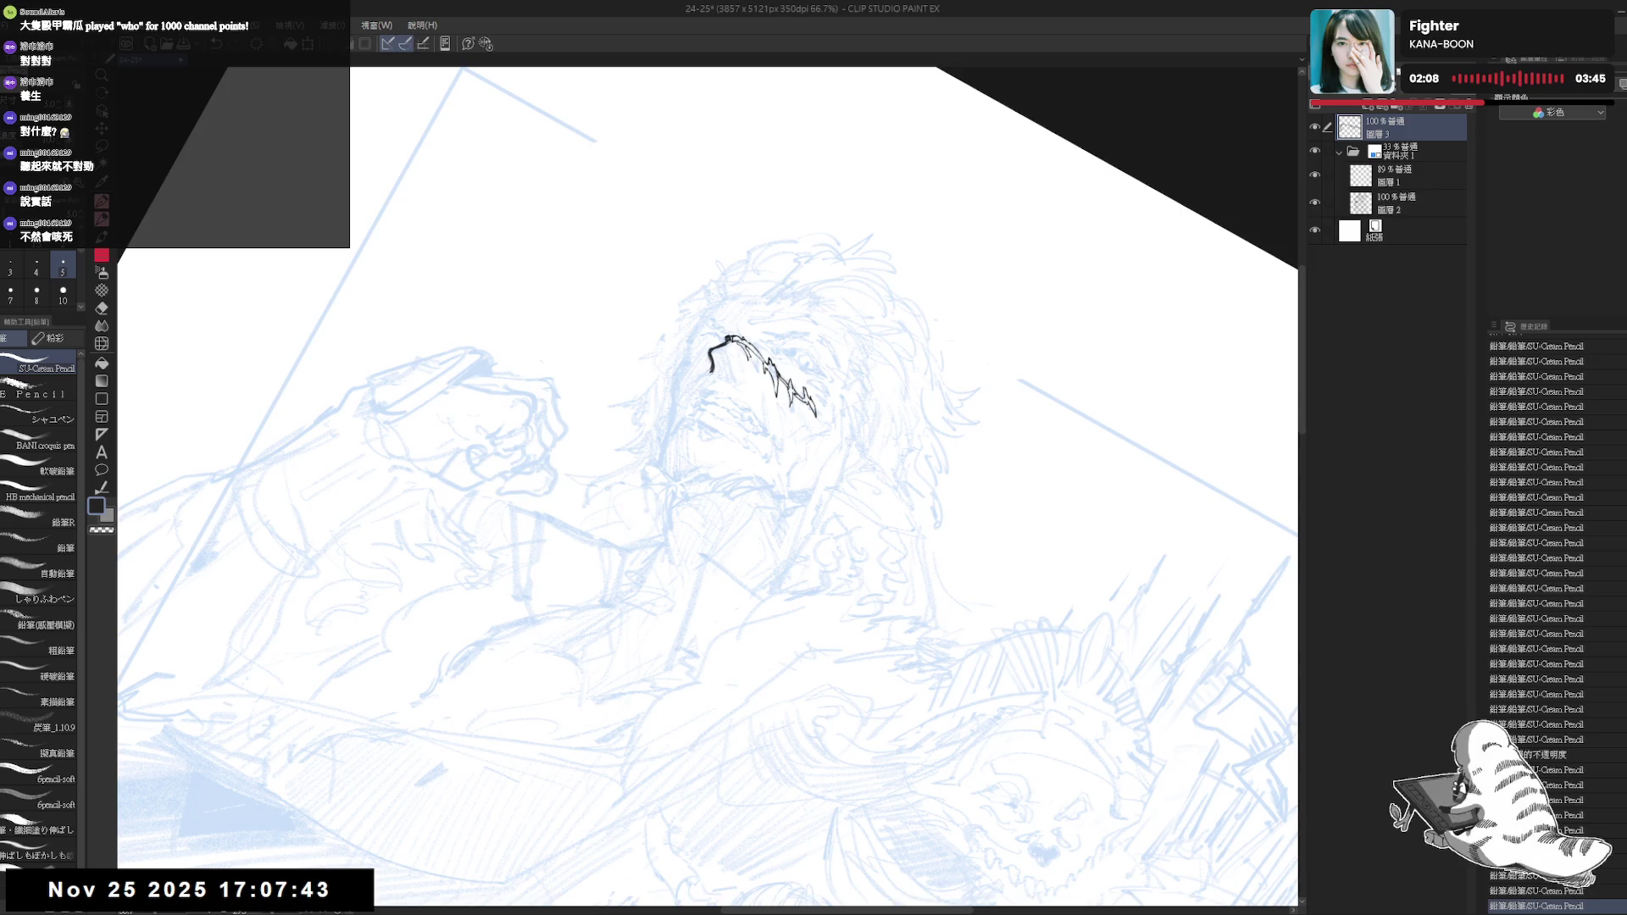
key(ctrl+alt+r)
key(h)
key(h)
Add a small stroke near the scar and fill a gap in the scar ink with the Fill tool
drag(727, 385, 778, 377)
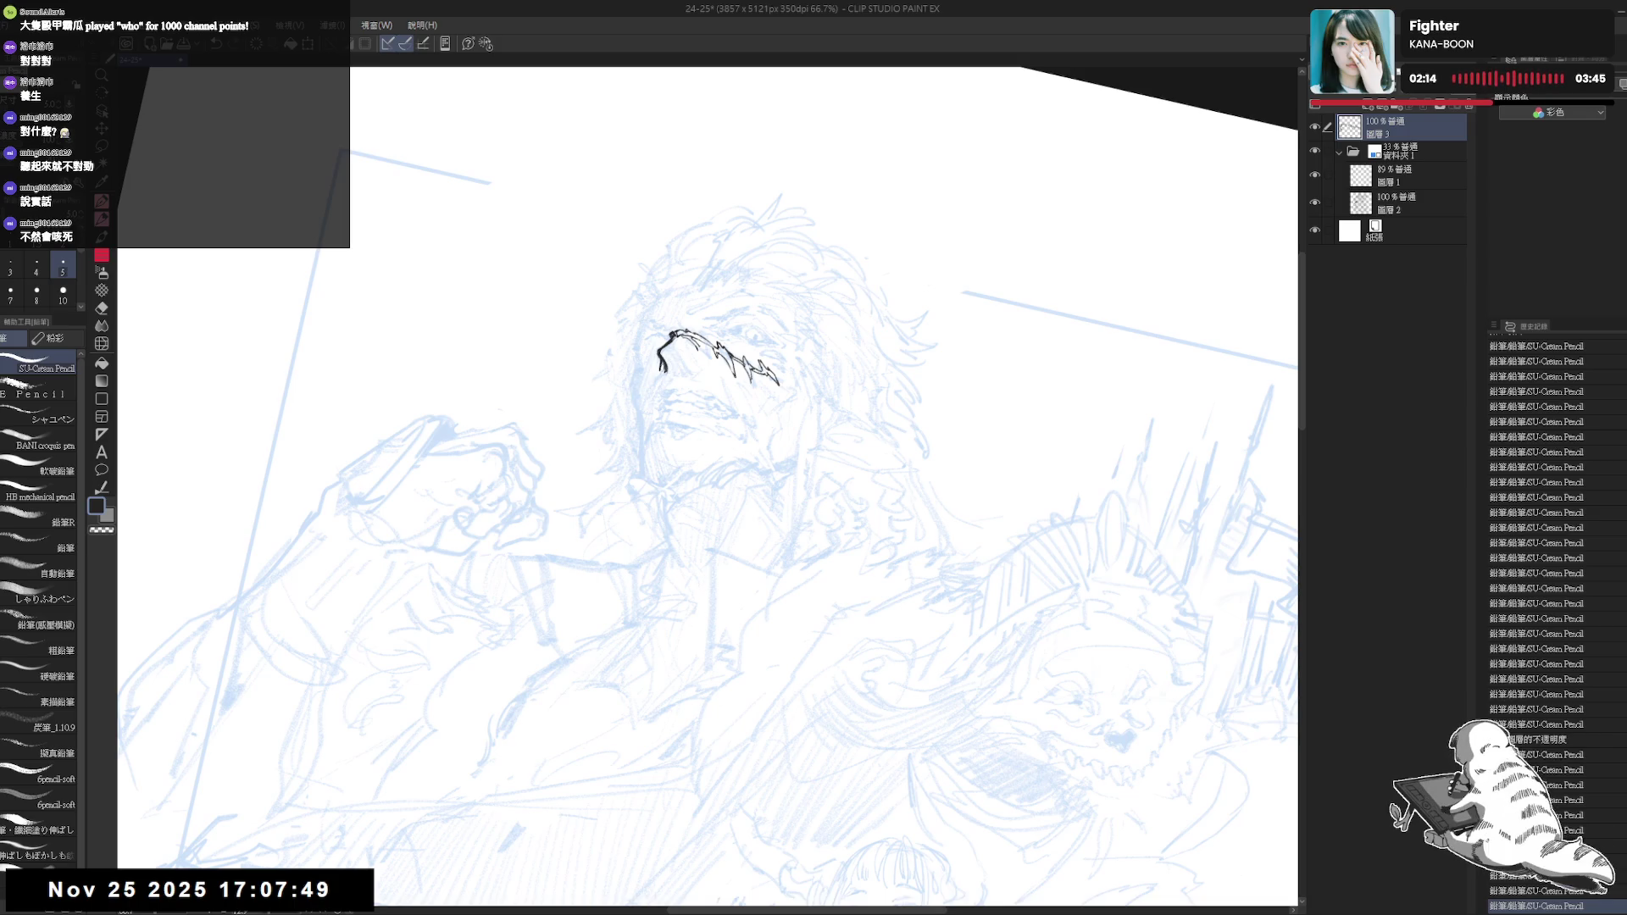
drag(672, 360, 683, 371)
key(ctrl+z)
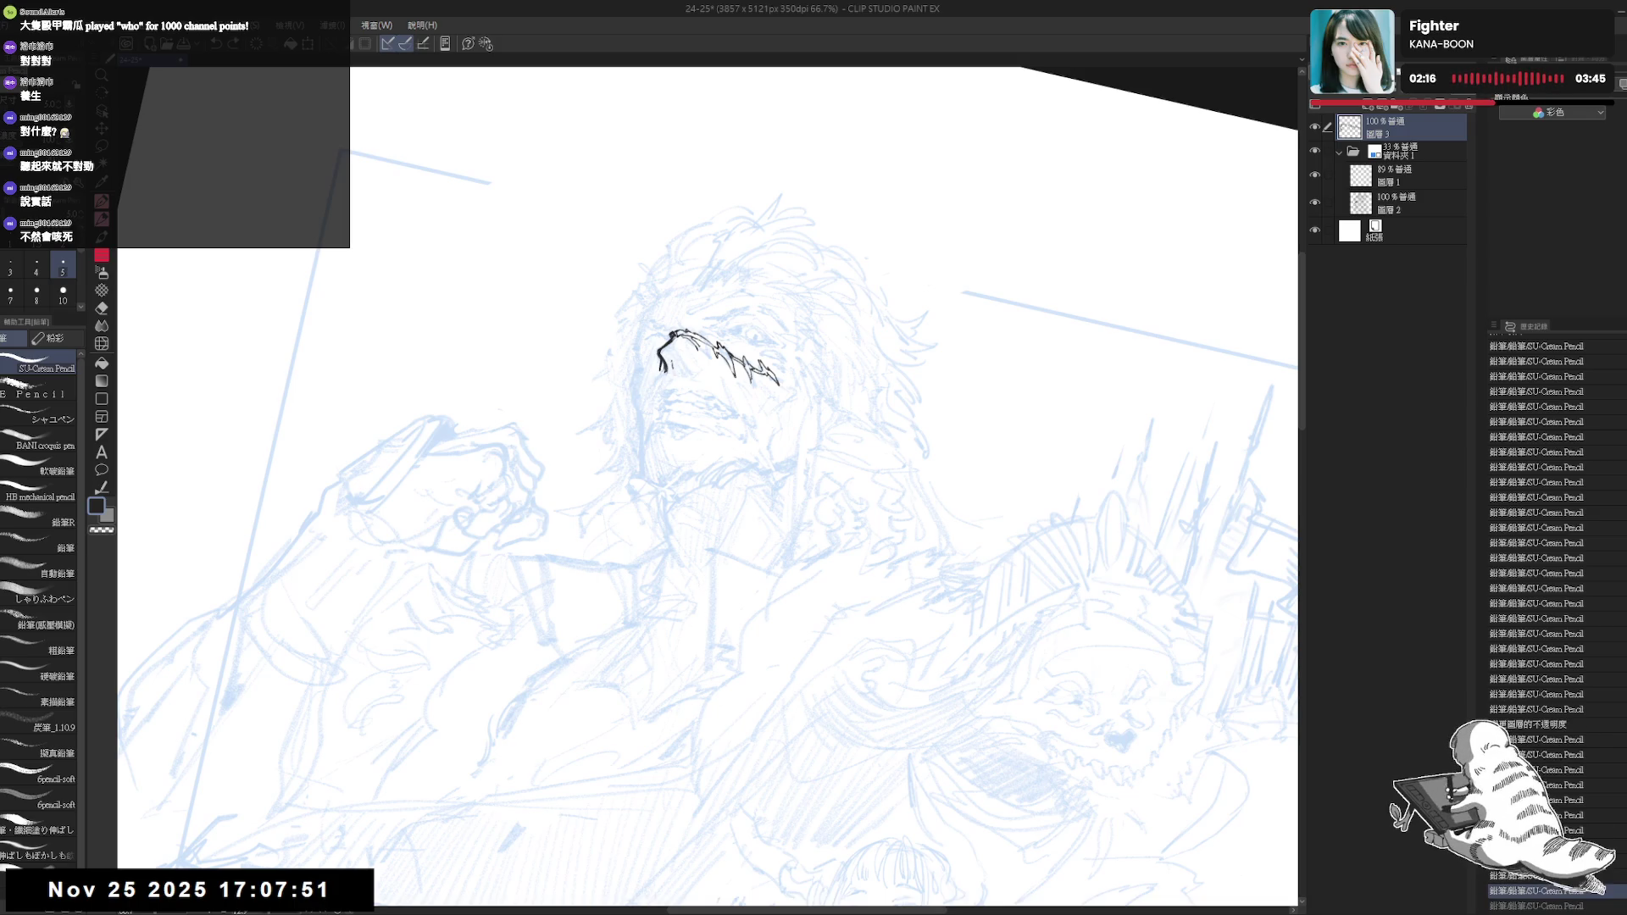
key(ctrl+y)
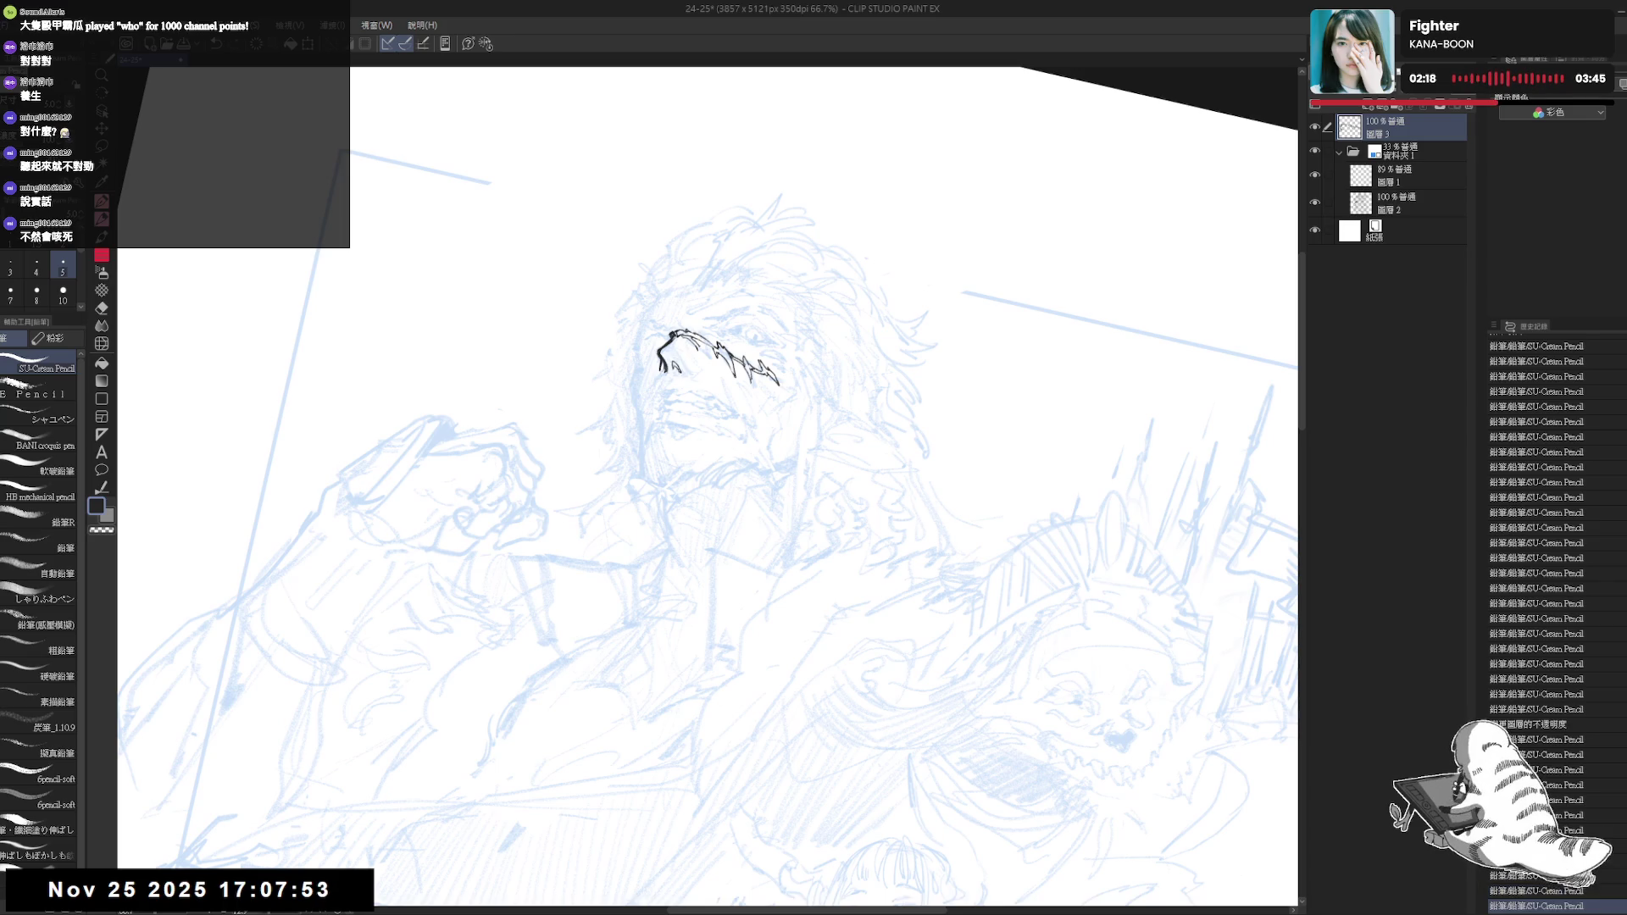
key(g)
click(678, 363)
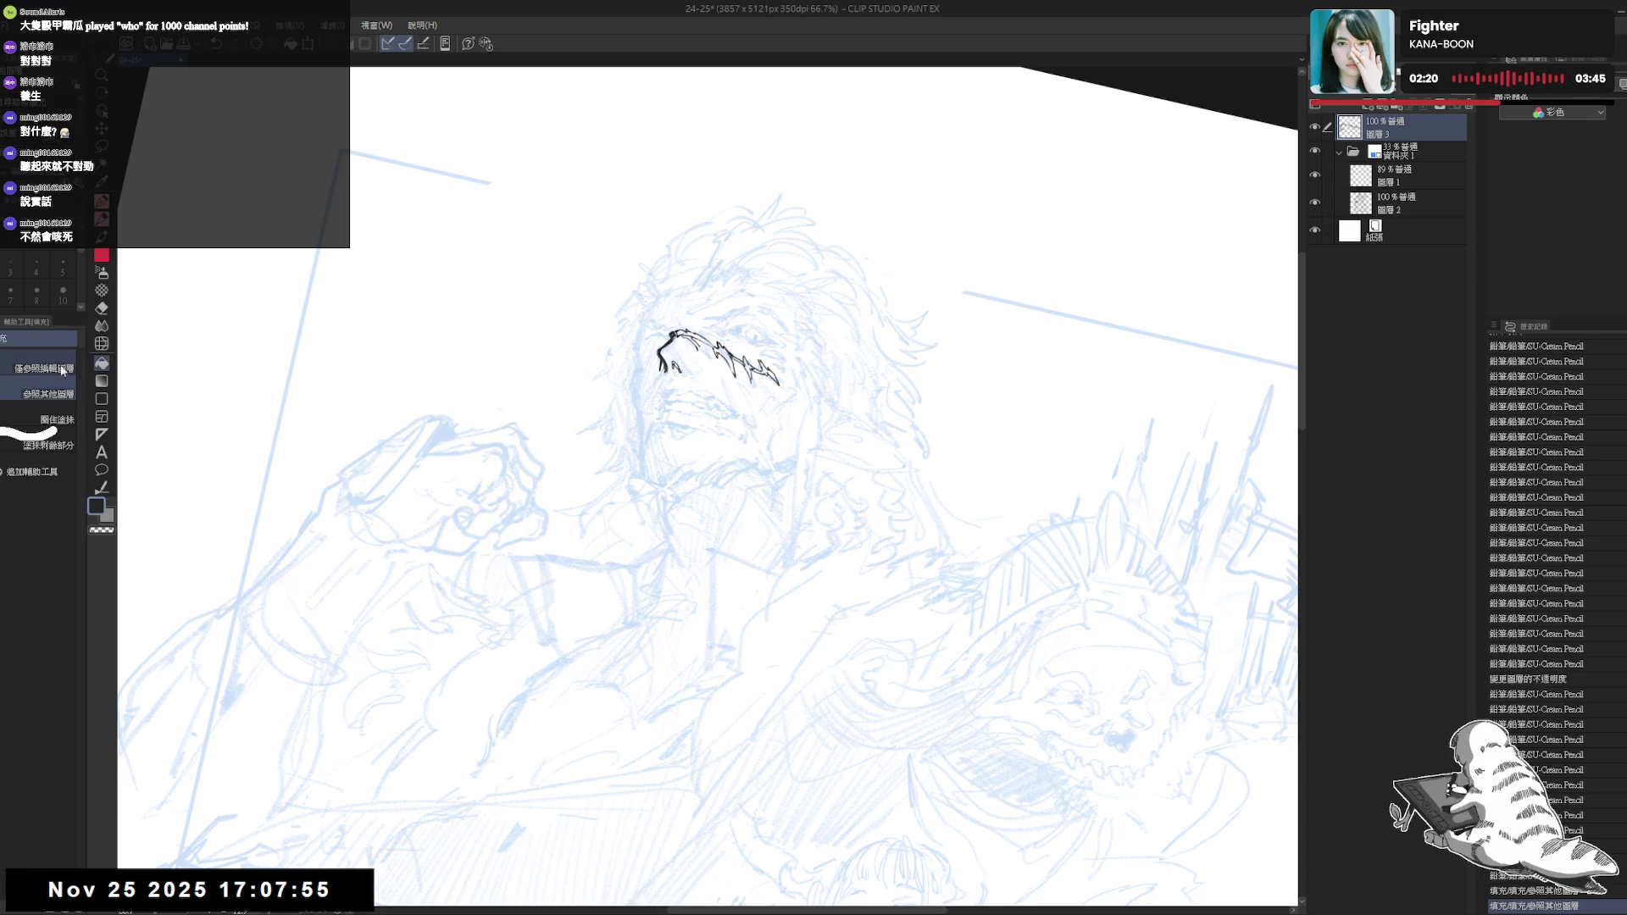
Undo the fill, erase part of the scar ink and add a fine pencil stroke to the face
key(ctrl+z)
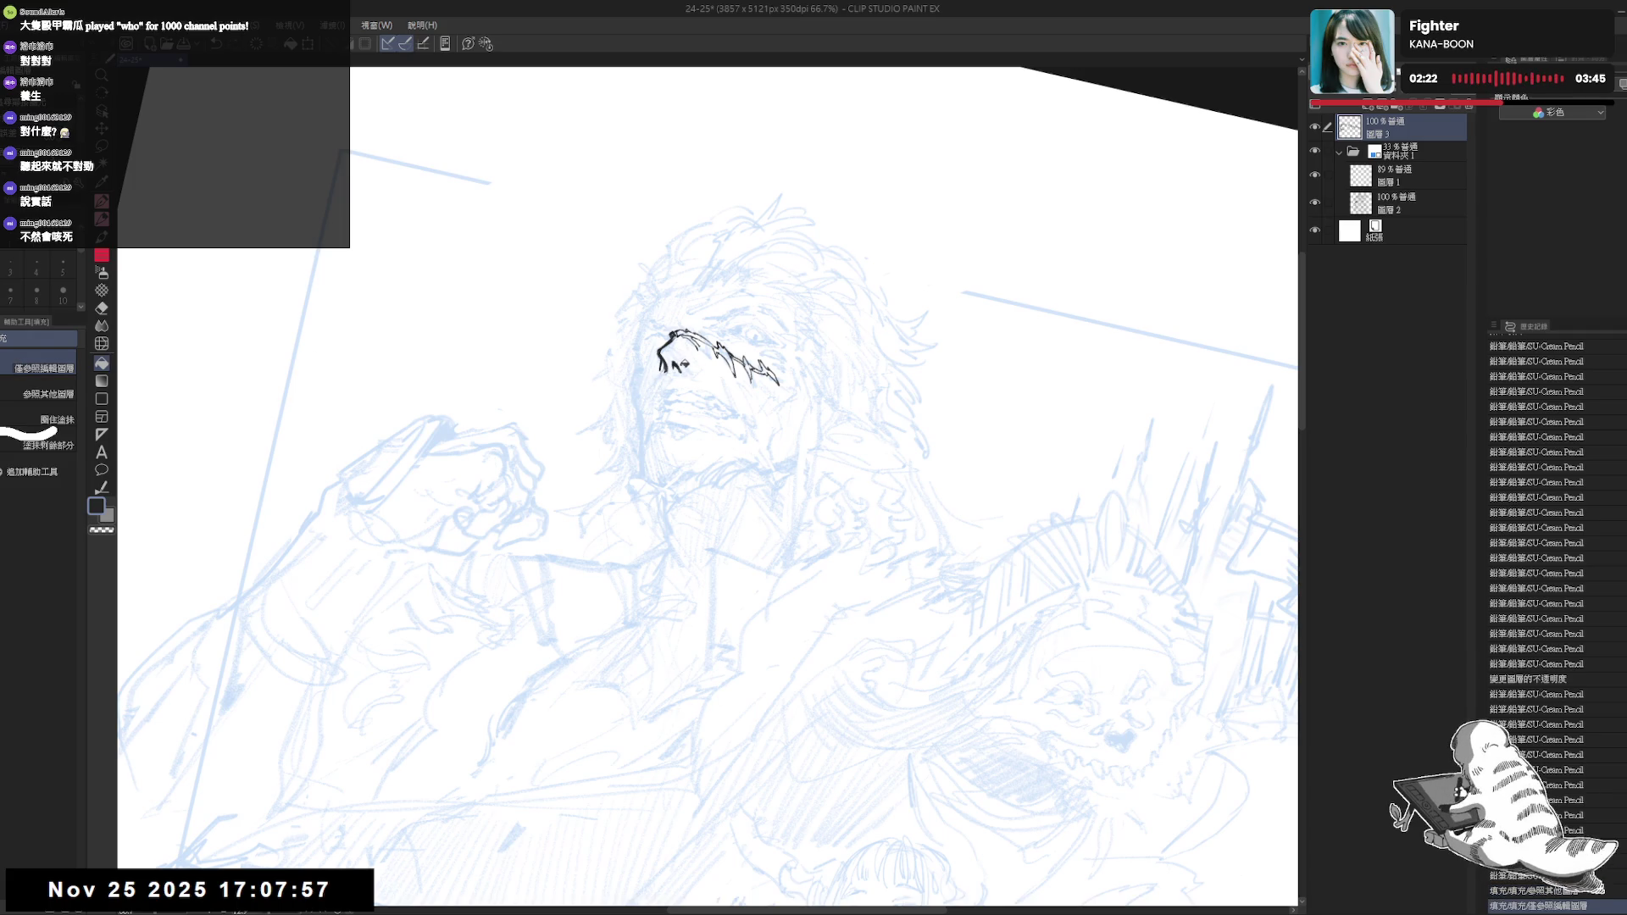
key(e)
drag(674, 365, 656, 448)
key(p)
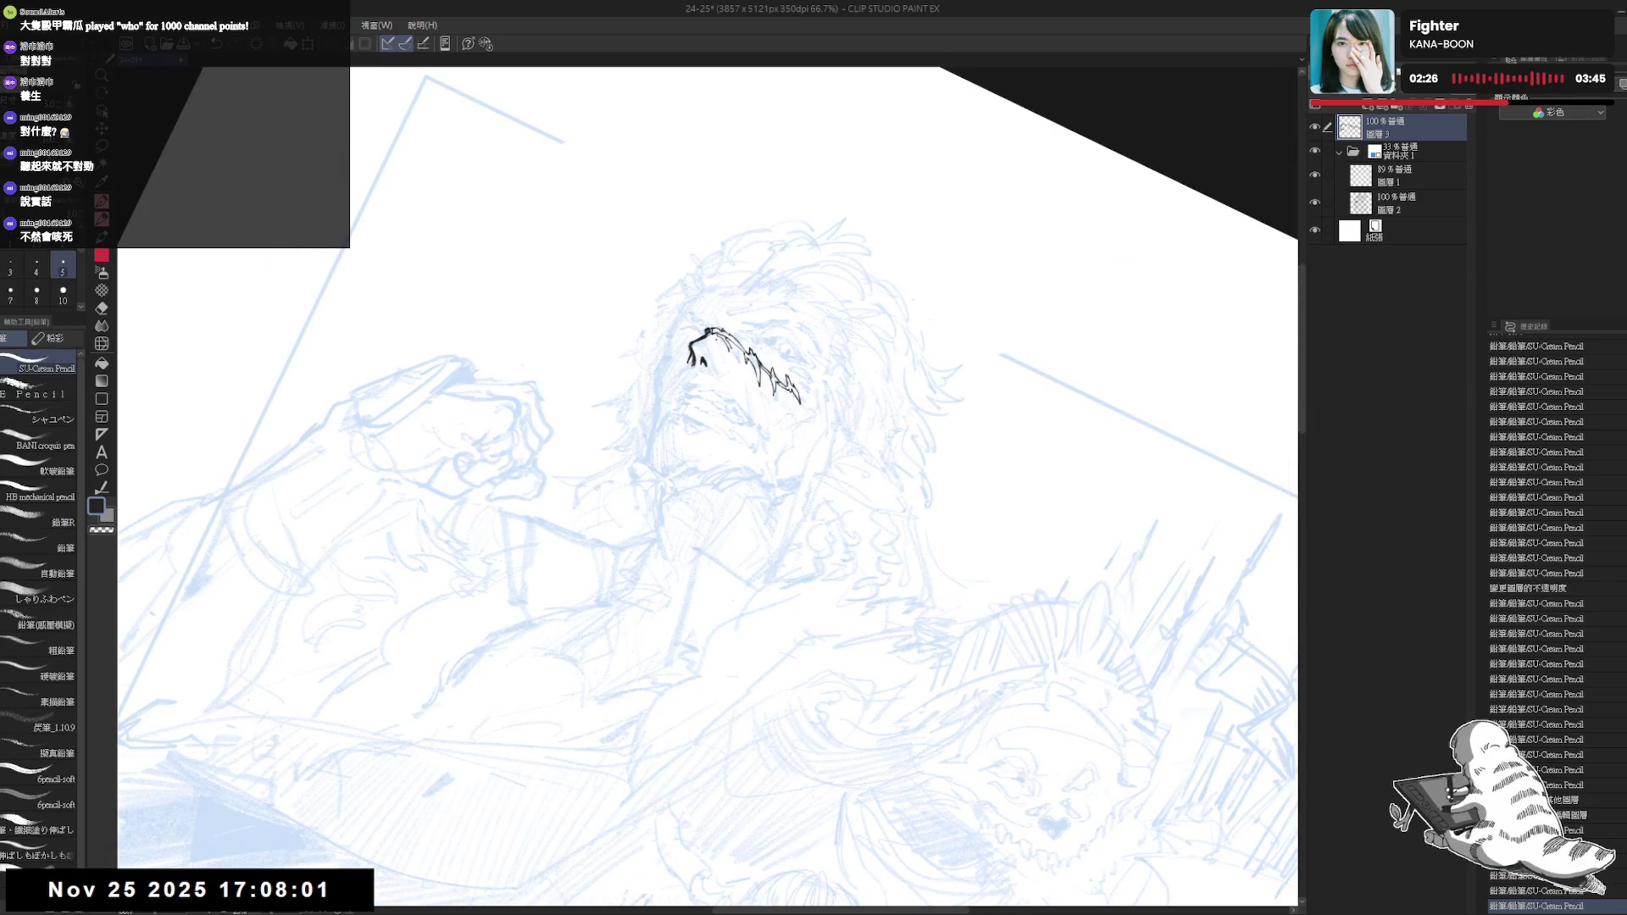
mouse_move(744, 363)
mouse_down()
mouse_move(762, 382)
mouse_move(661, 421)
mouse_up()
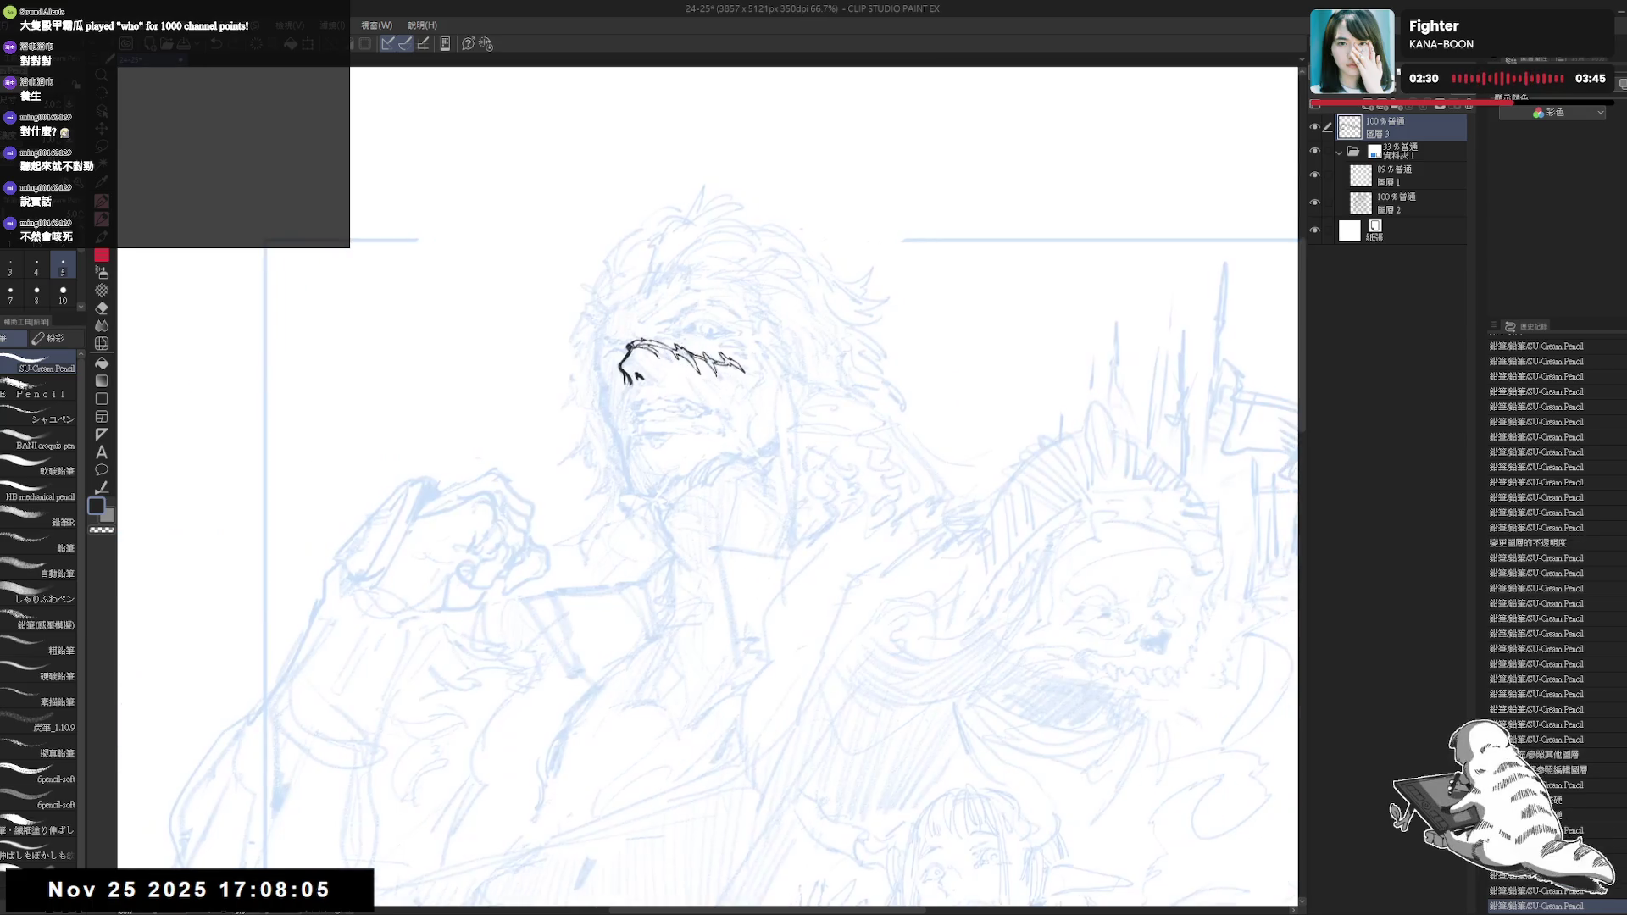
drag(661, 349, 658, 364)
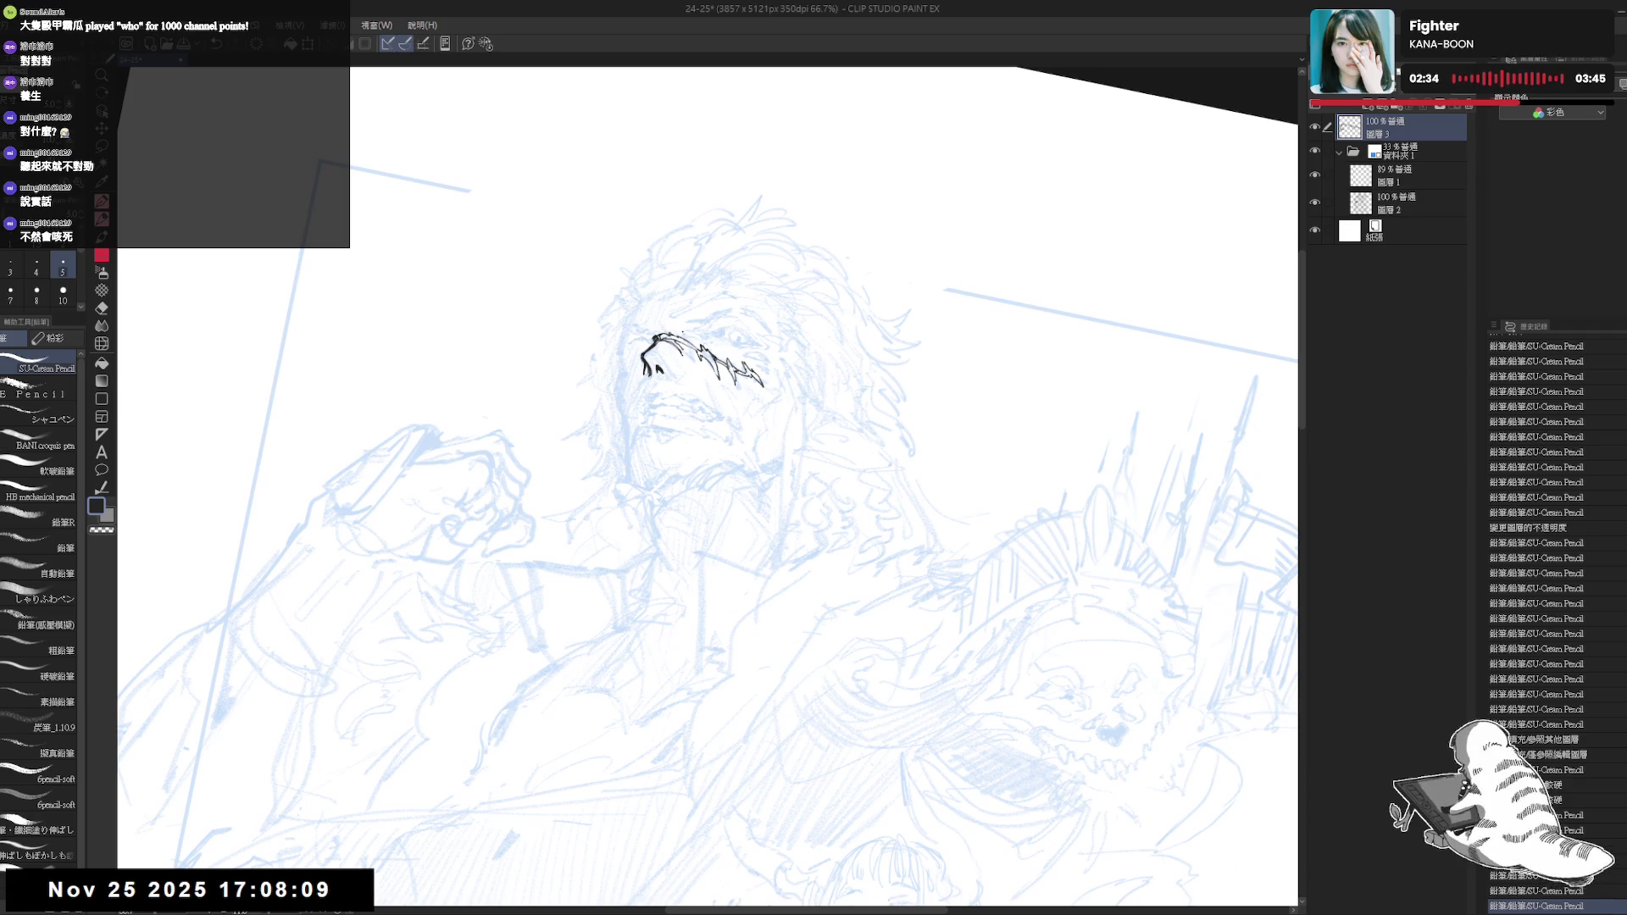
Dab a series of small ink marks around the man's eye, rotating the view as needed
click(696, 334)
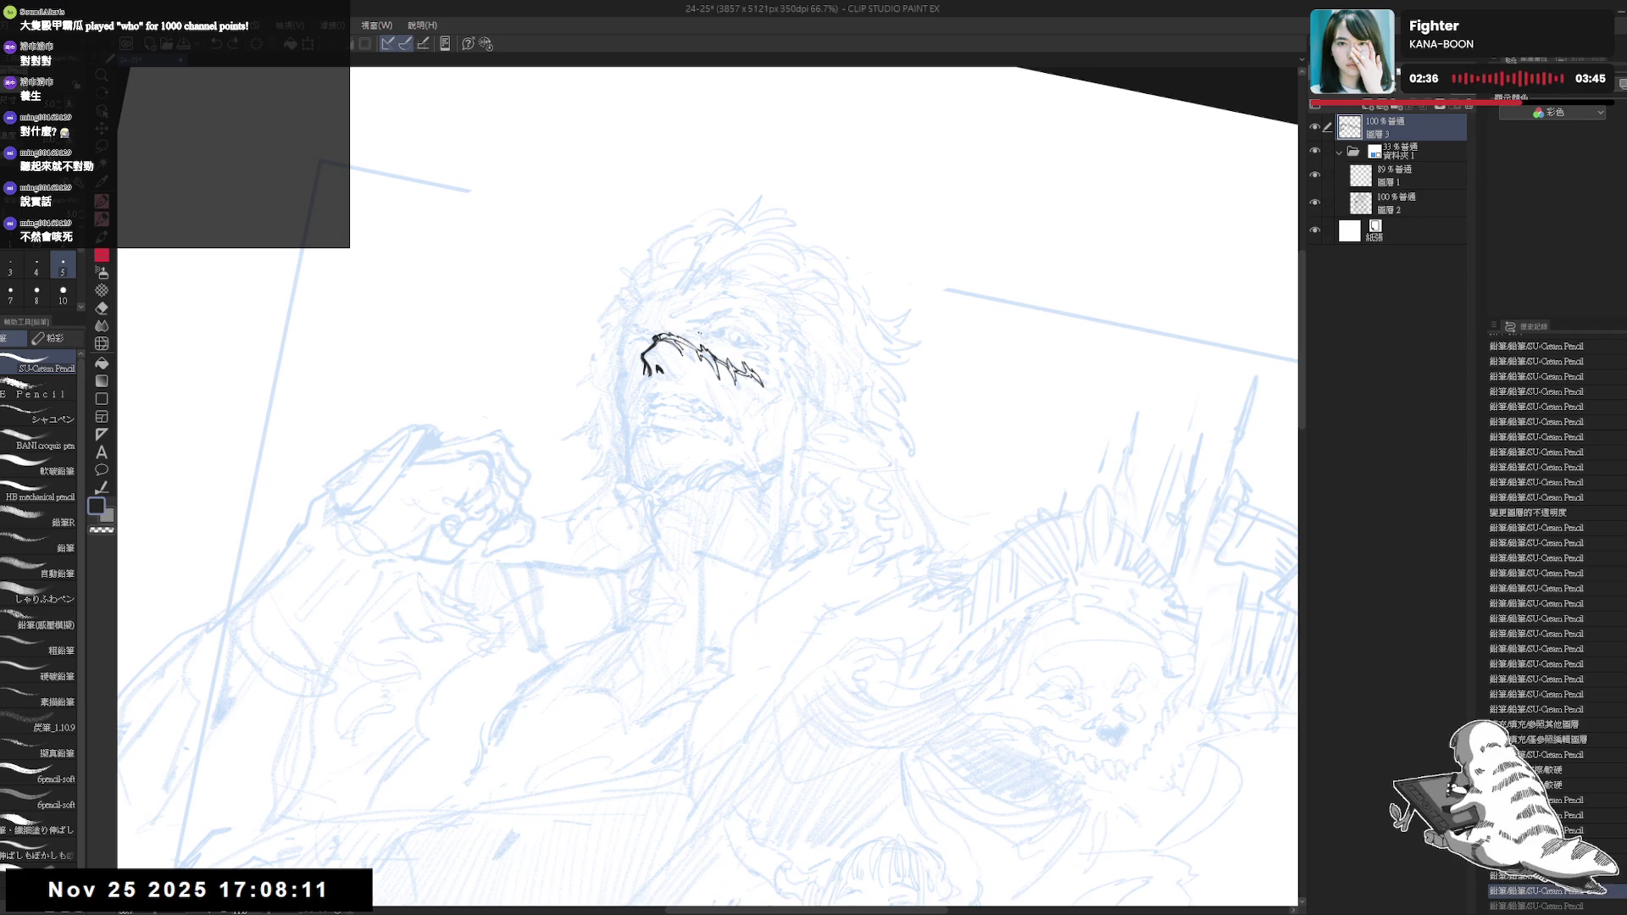
click(695, 335)
click(695, 334)
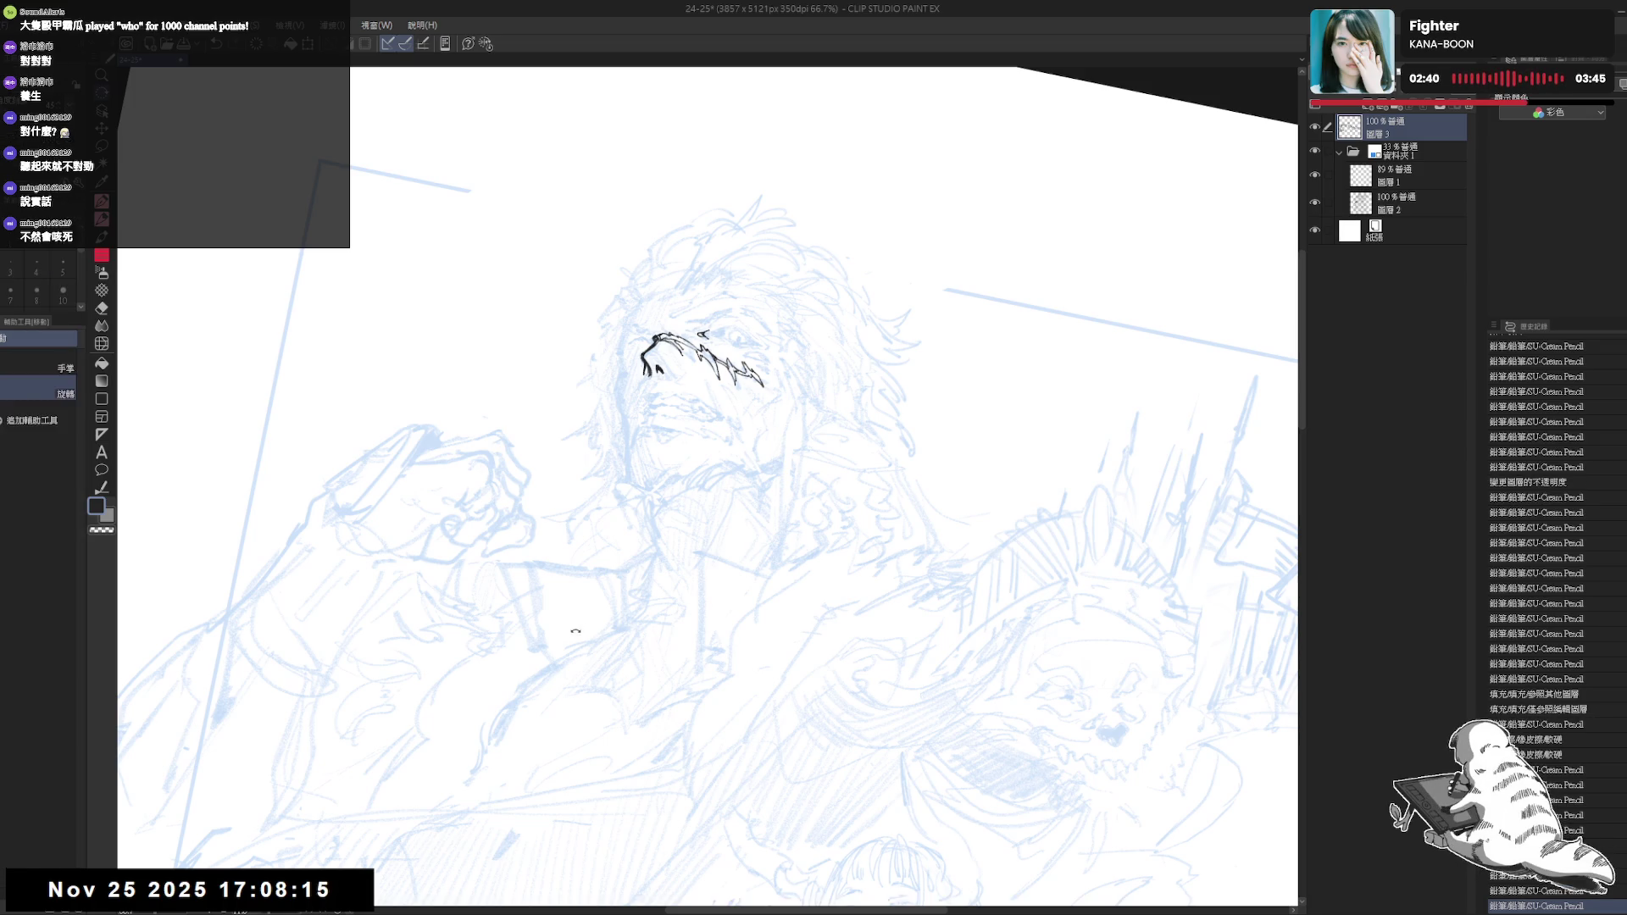
key(minus)
click(698, 343)
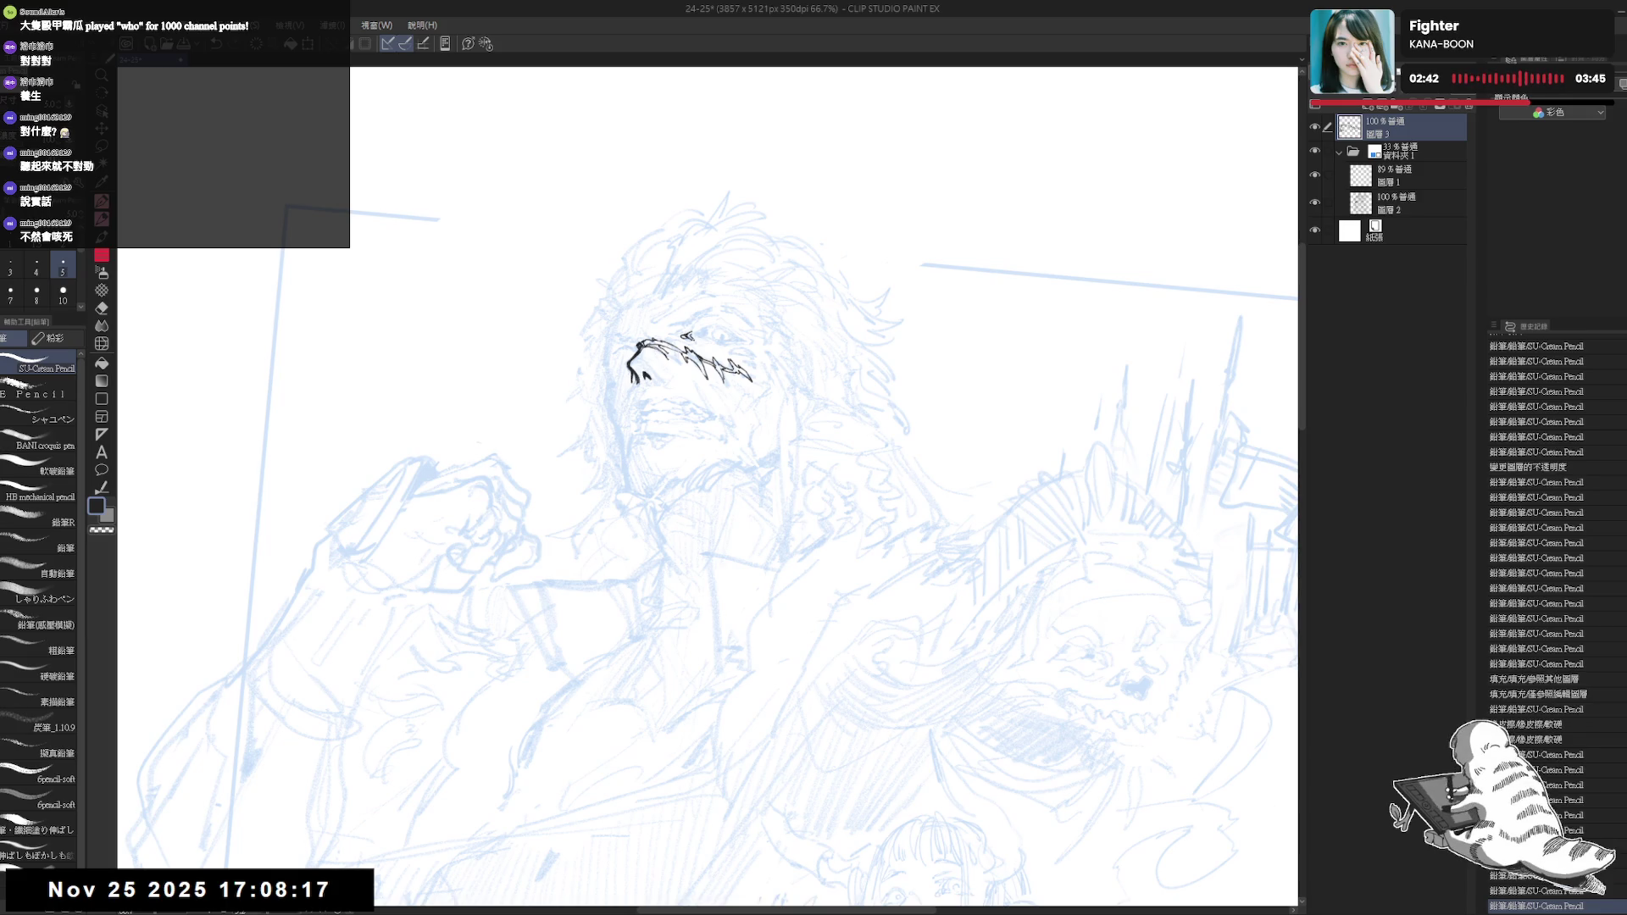
click(698, 343)
click(698, 343)
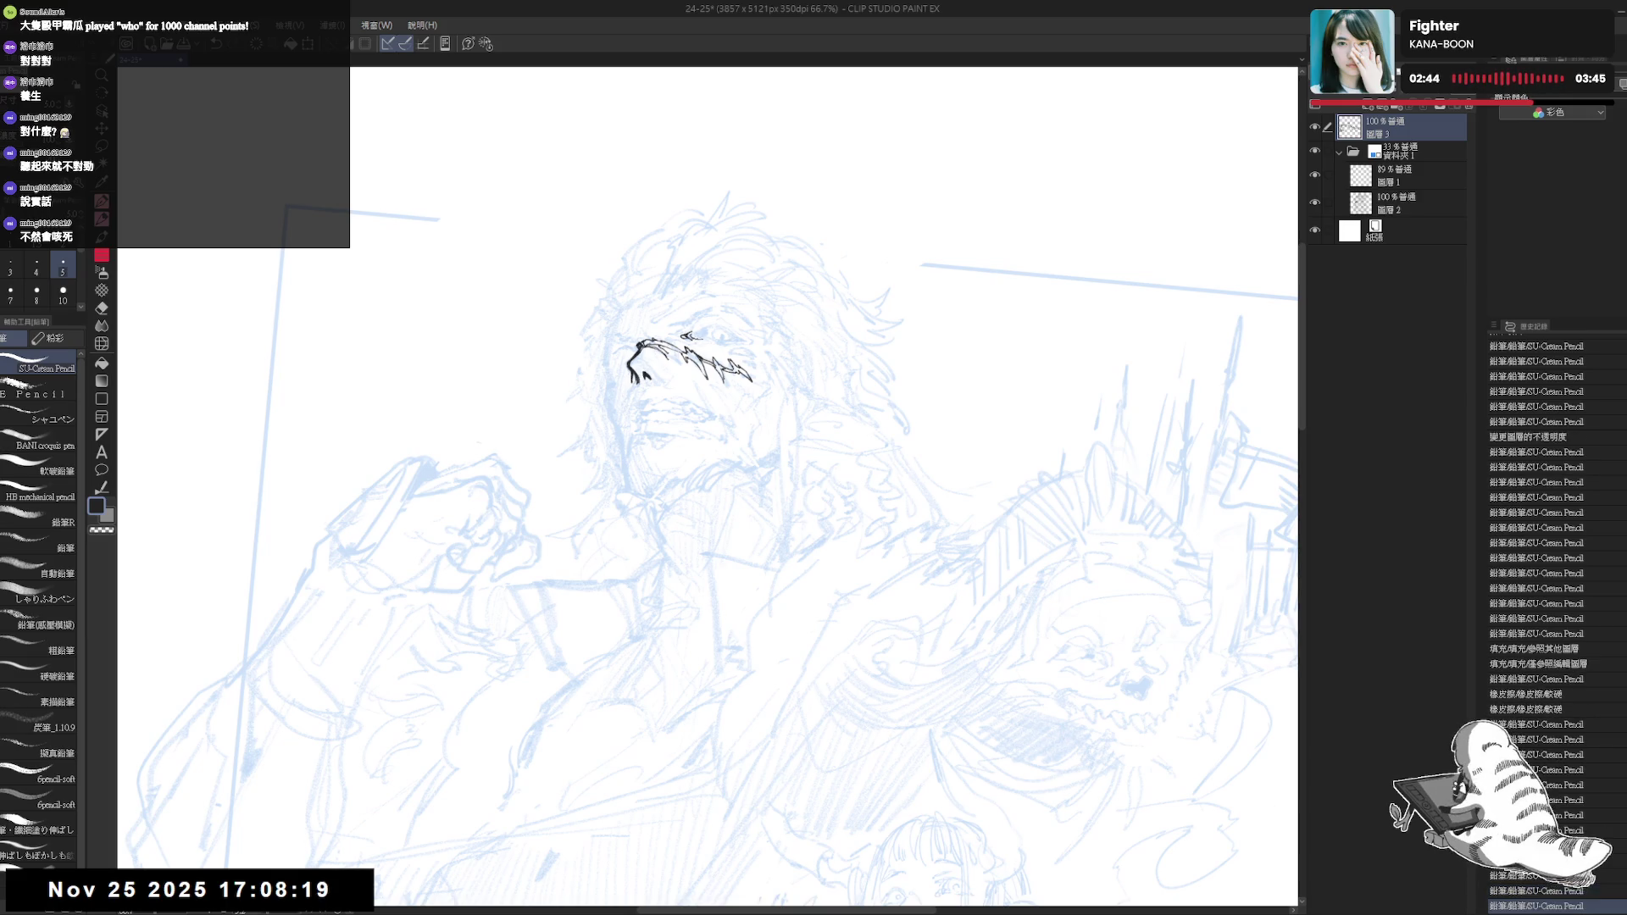
click(688, 337)
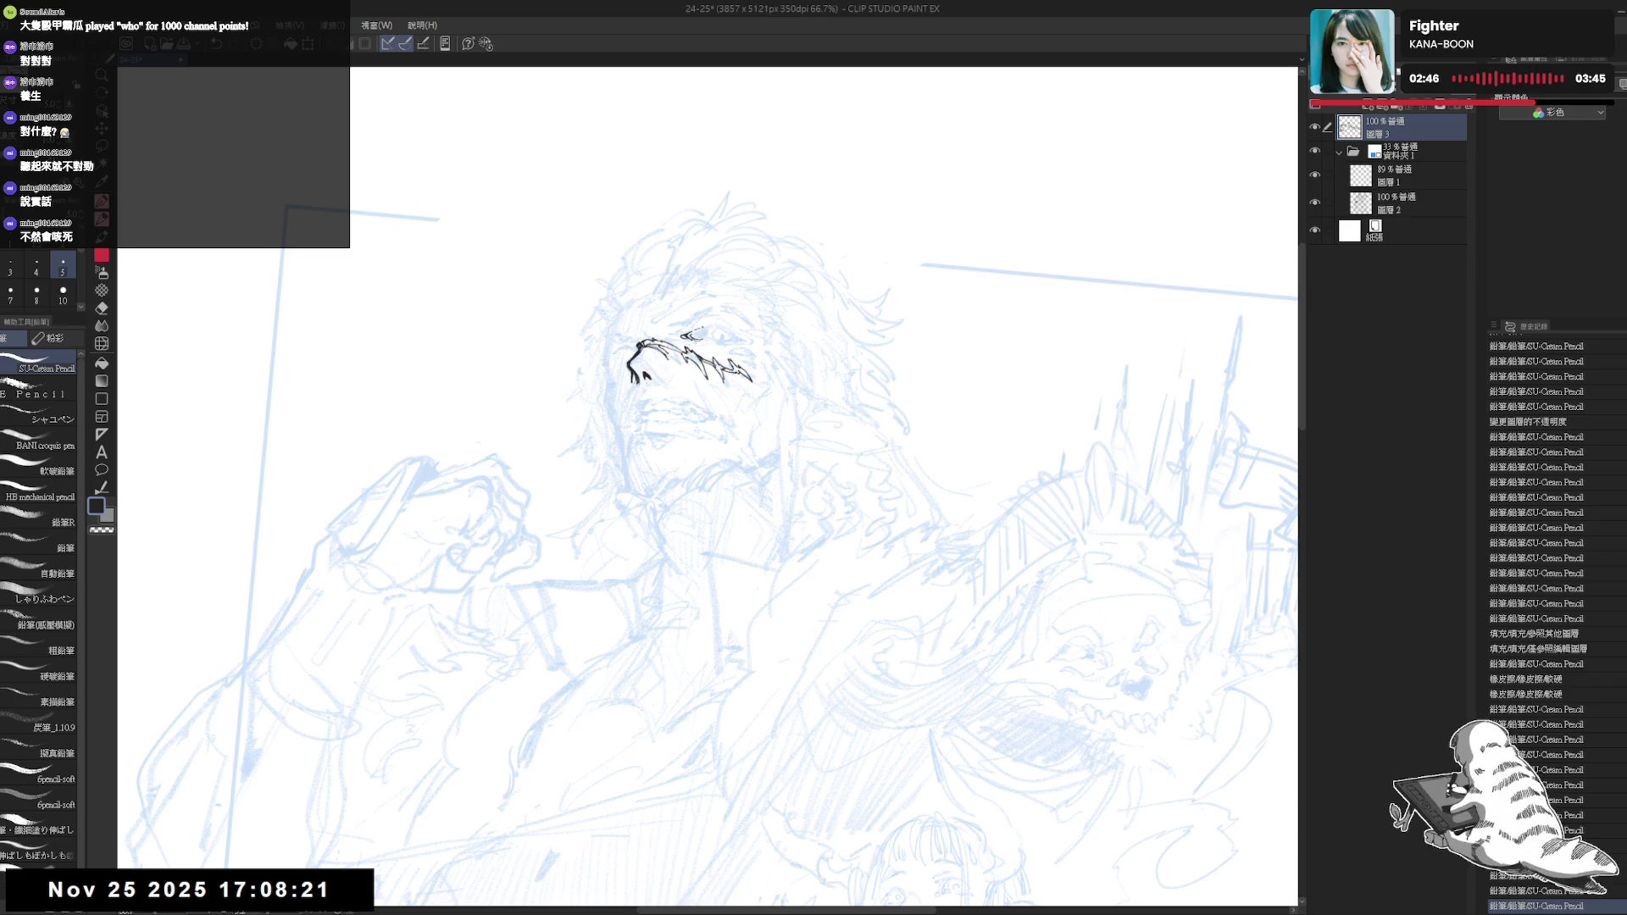
key(ctrl+z)
key(ctrl+y)
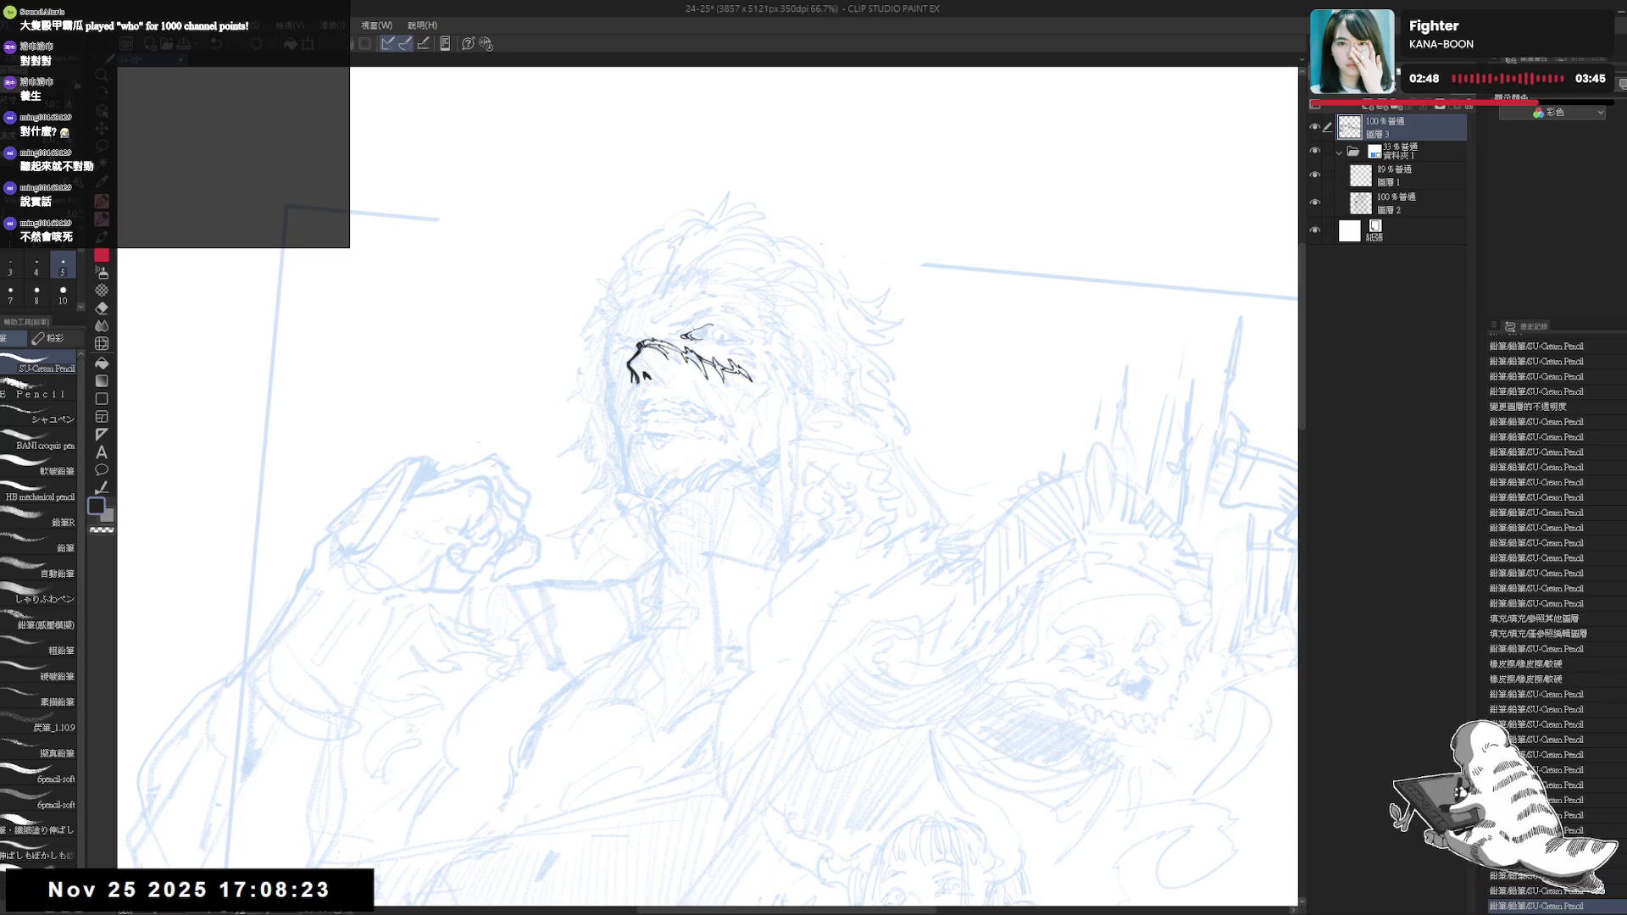
Ink the brow line above the eye and check it in the levelled, mirrored view
mouse_move(686, 333)
mouse_down()
mouse_move(744, 369)
mouse_move(752, 426)
mouse_up()
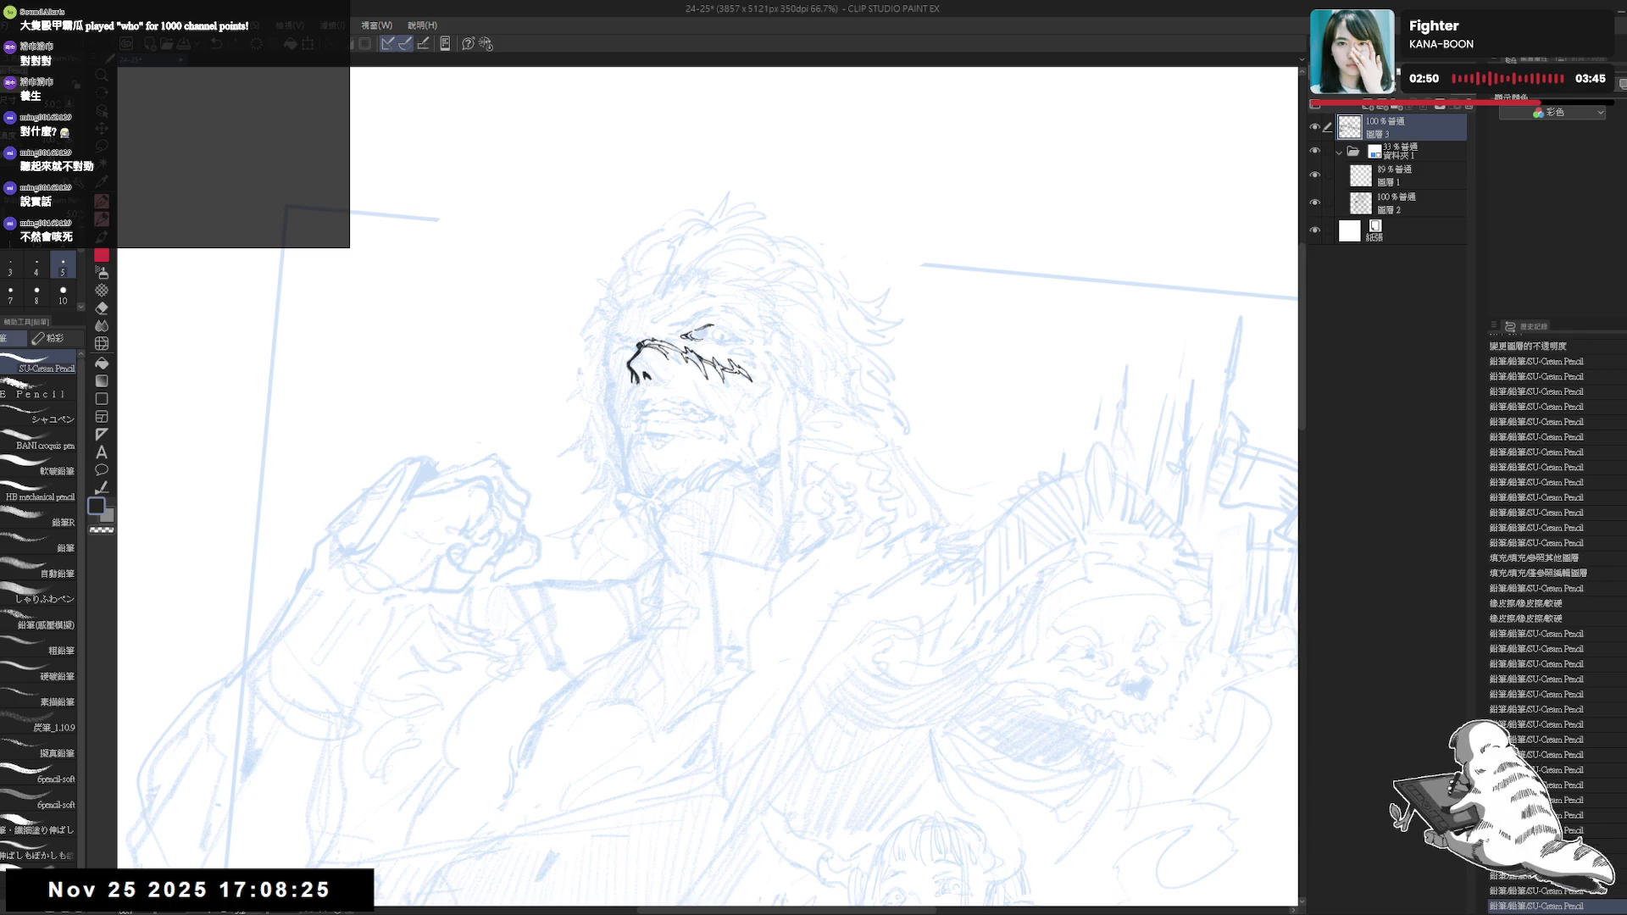
key(ctrl+alt+0)
key(h)
key(h)
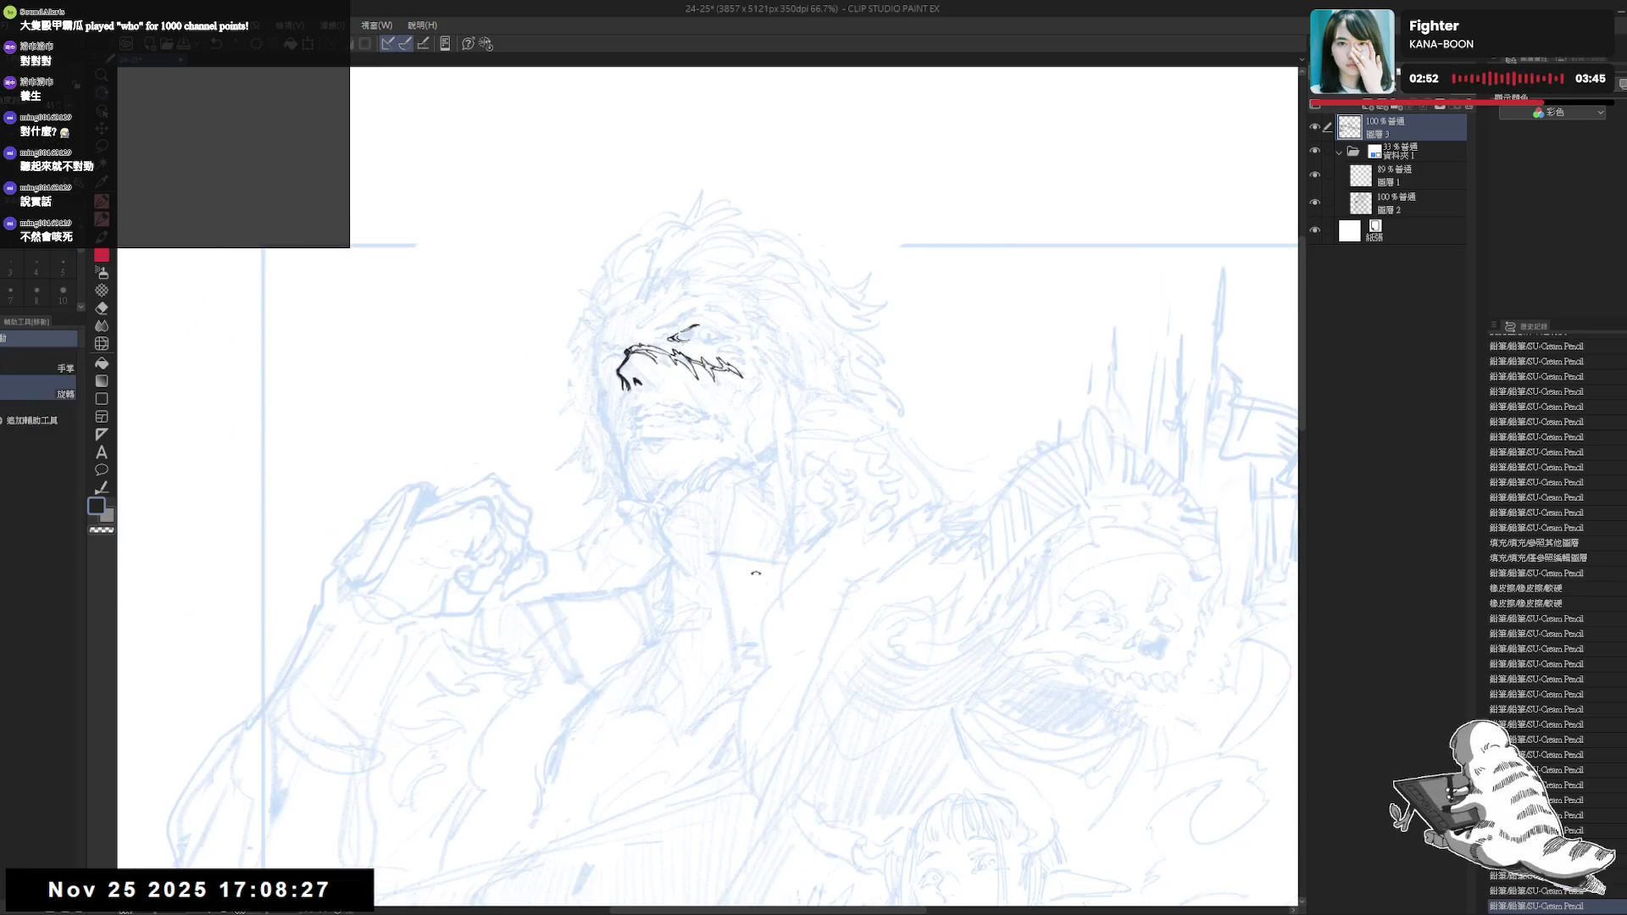
drag(890, 381, 791, 302)
scroll(790, 302, up, 2)
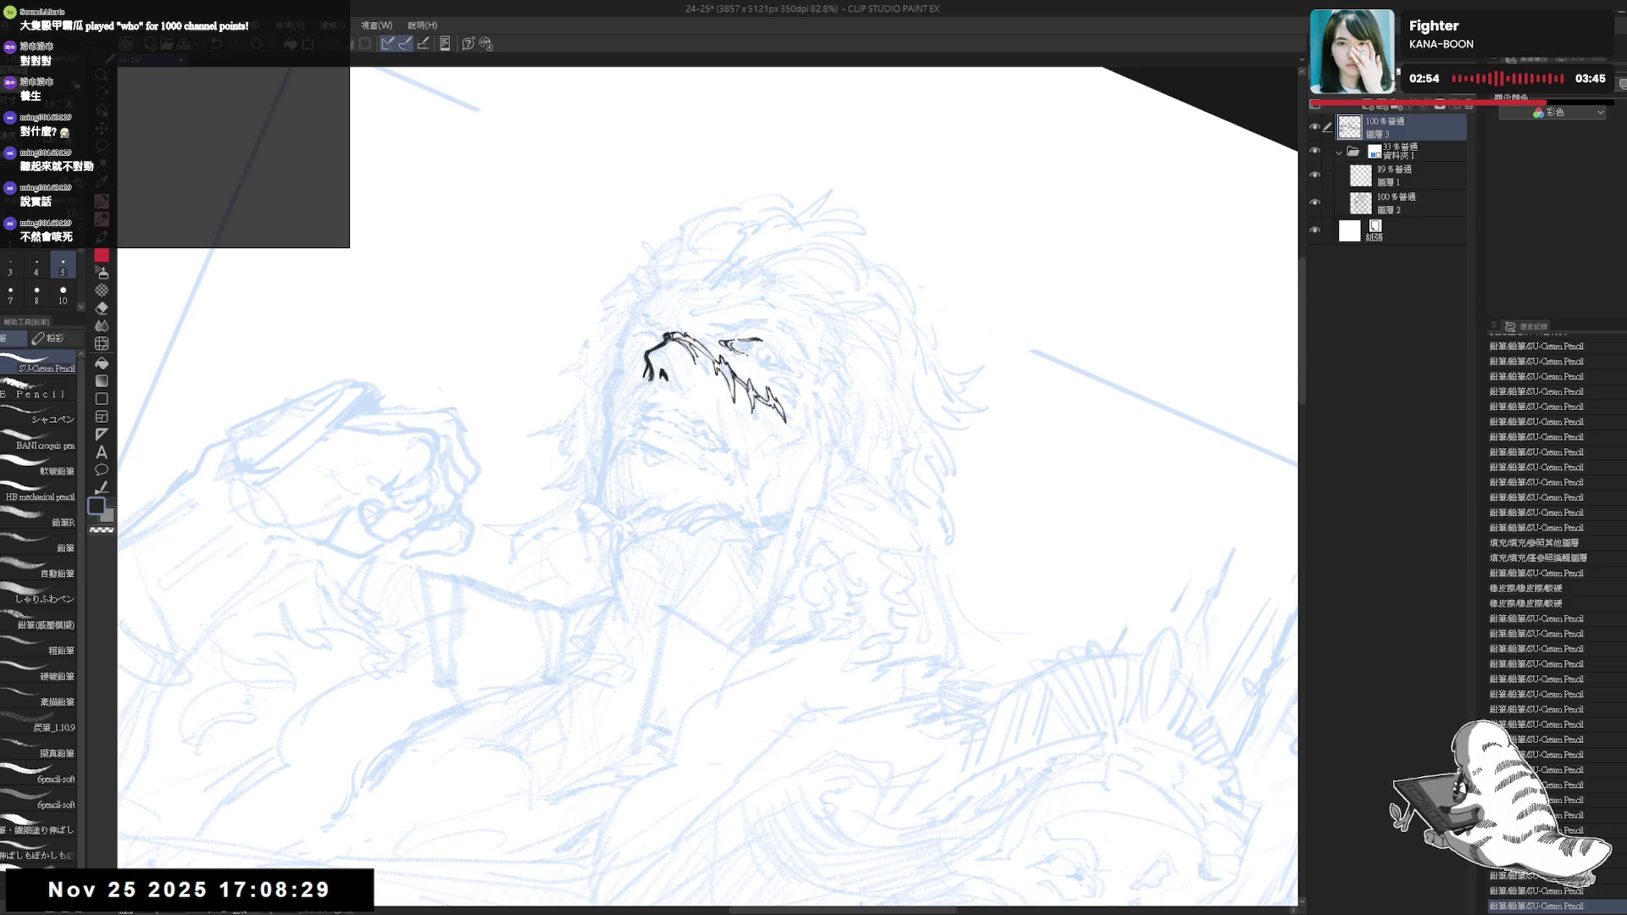
Ink short strokes beside the eye, pick brush size 4 and add small touches near it
drag(749, 347, 778, 364)
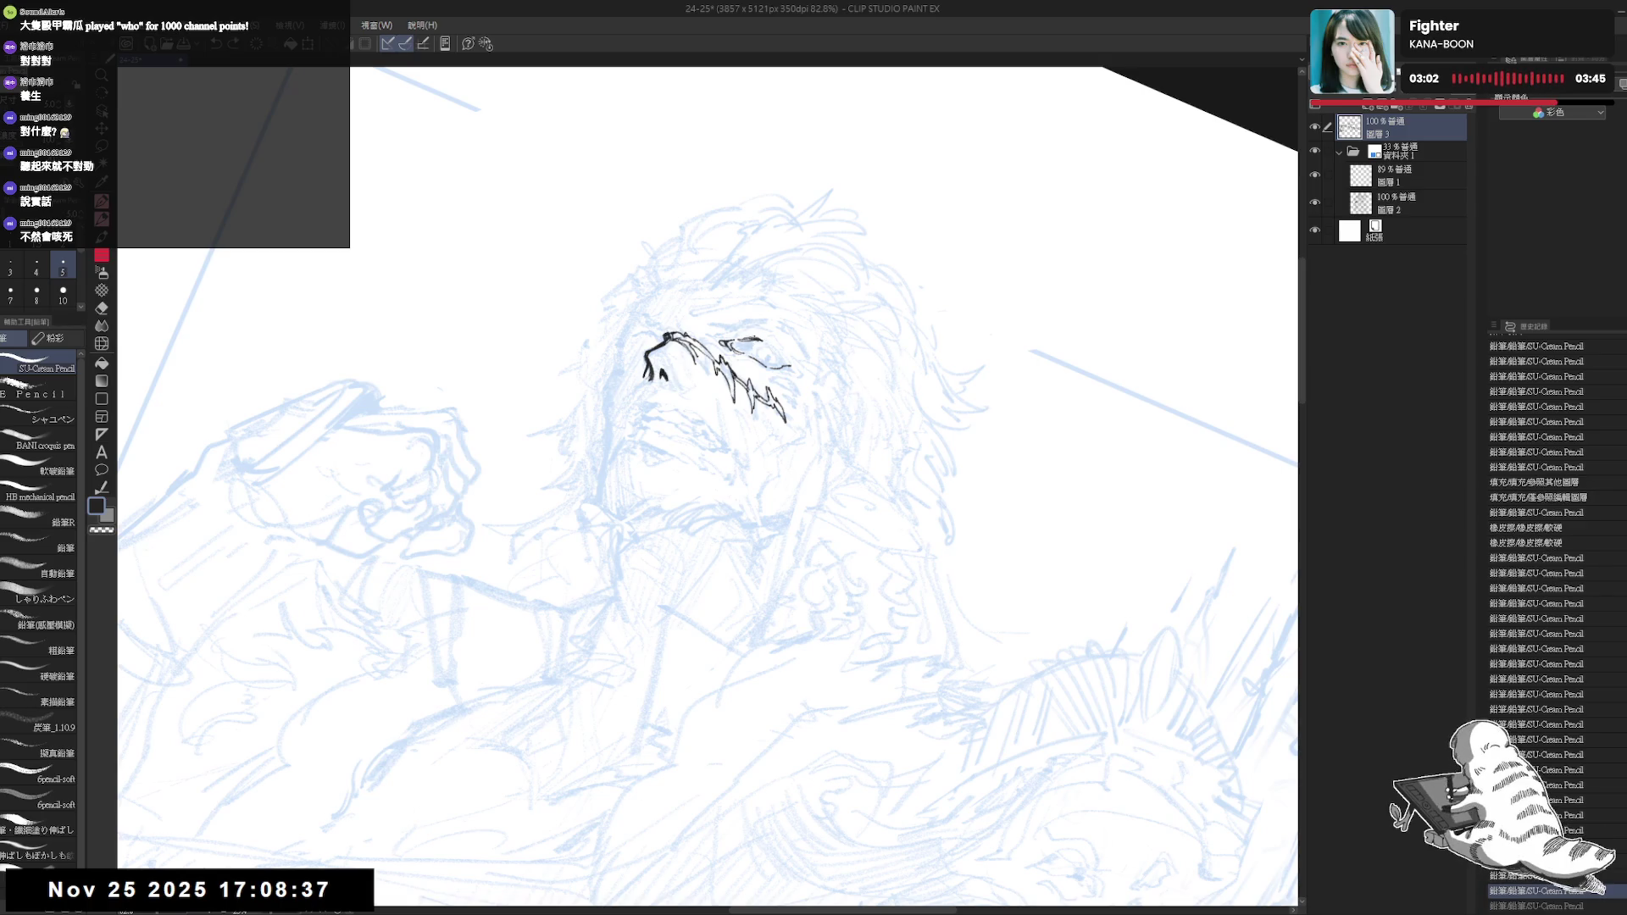
drag(750, 343, 778, 361)
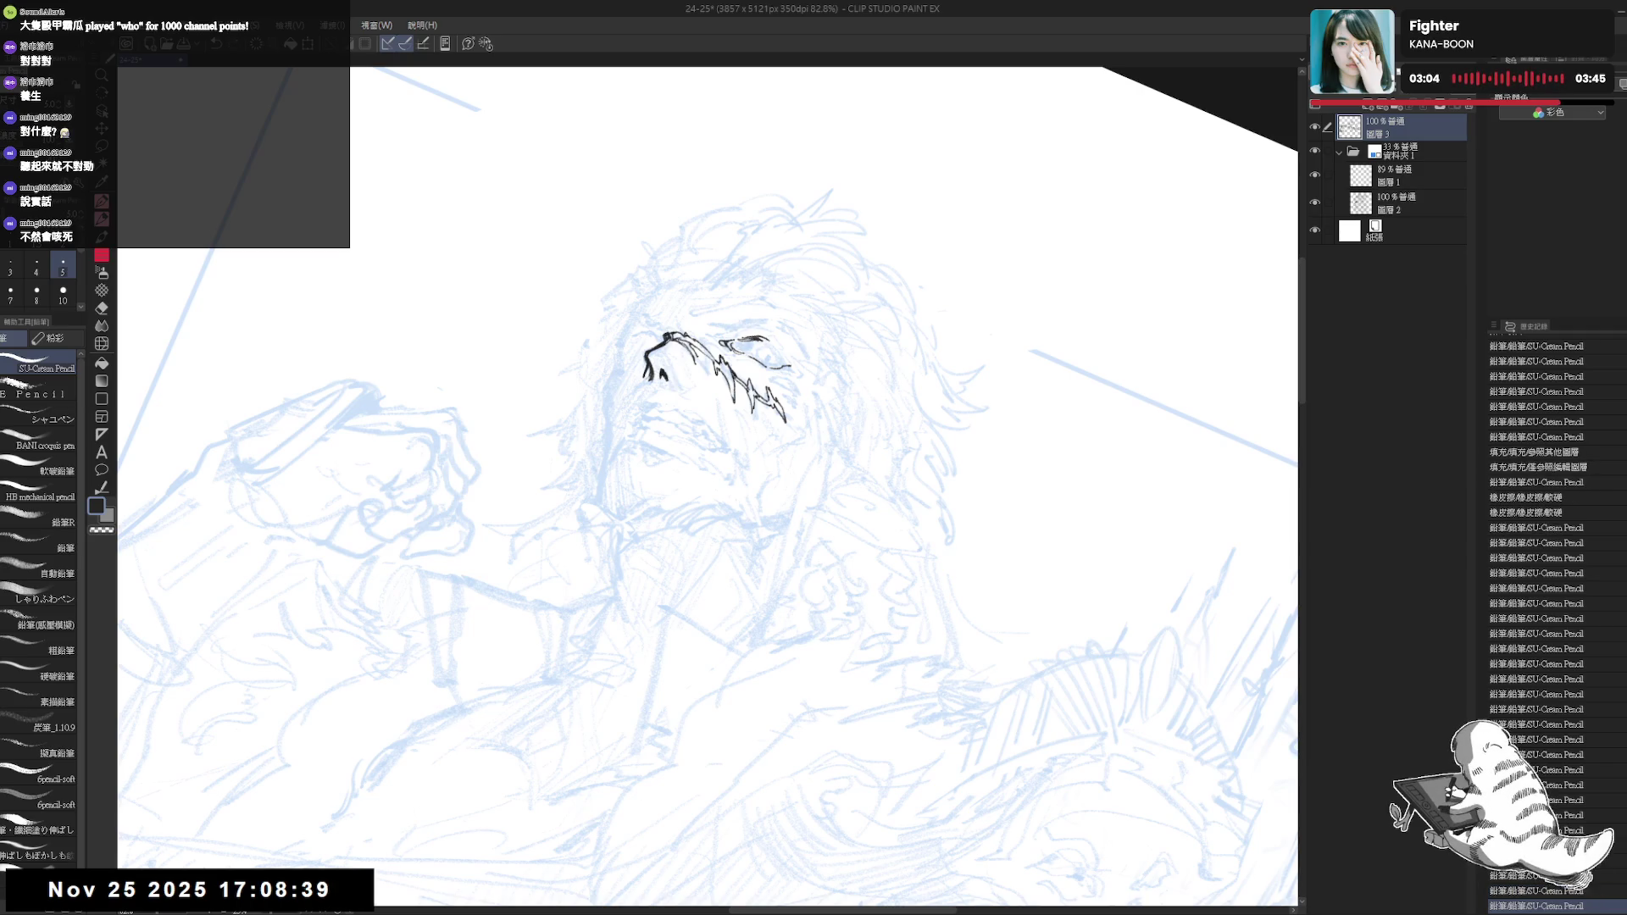
key(ctrl+z)
click(36, 264)
mouse_move(746, 341)
mouse_down()
mouse_move(778, 361)
mouse_move(762, 344)
mouse_move(712, 419)
mouse_up()
Erase a stray bit of ink, then add fine pencil strokes around the eye at a tilted angle
key(space)
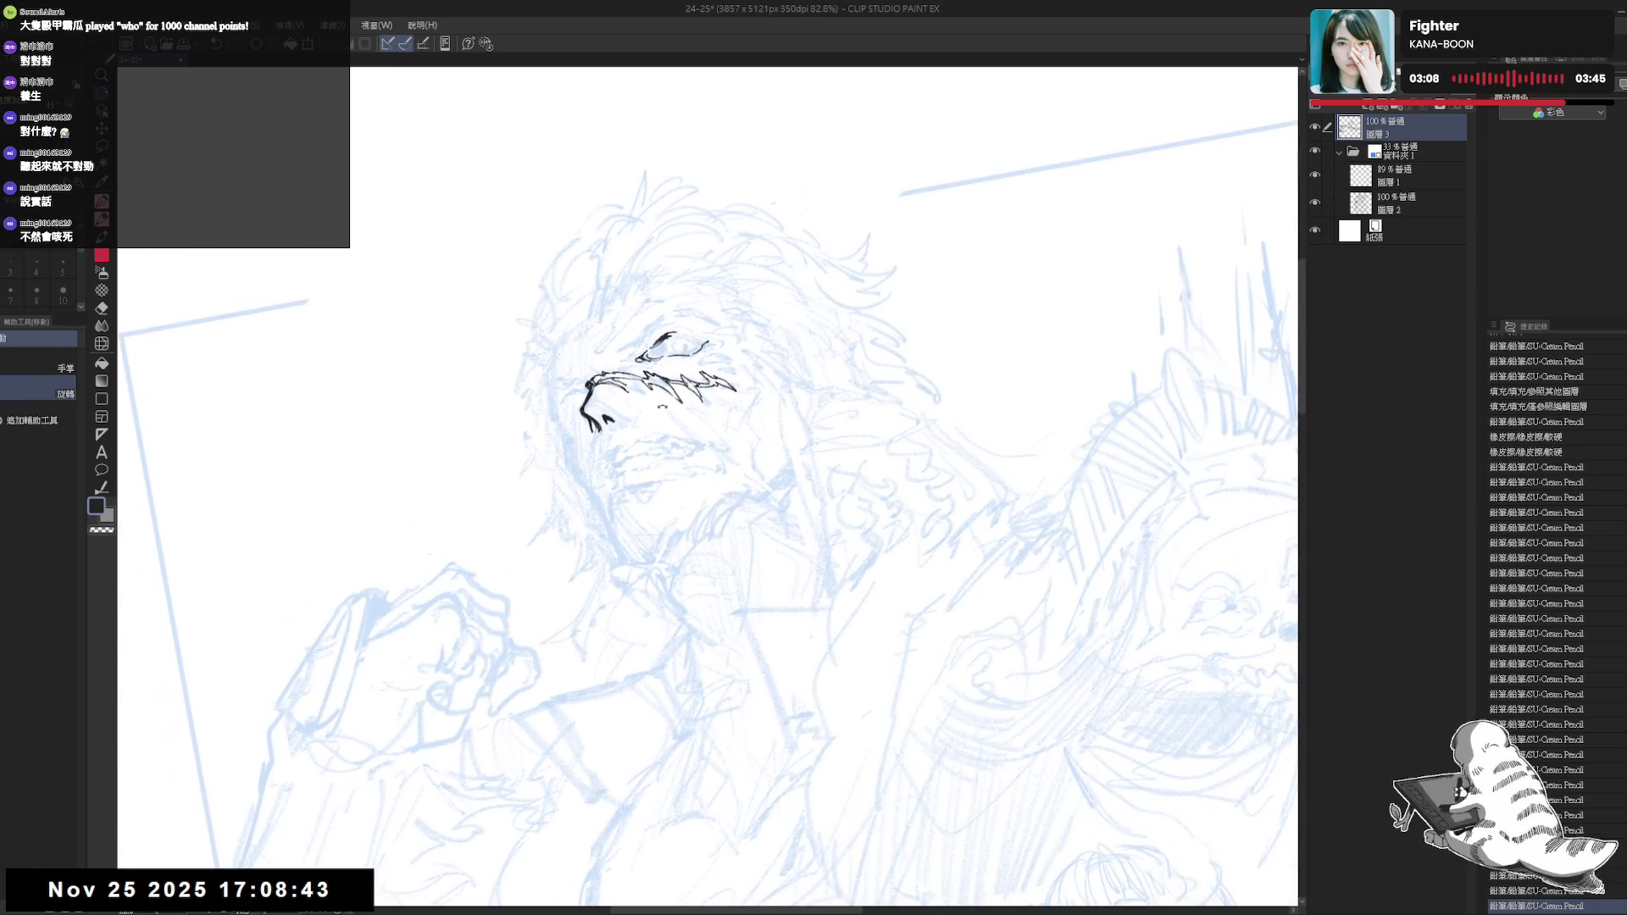
key(e)
drag(663, 332, 657, 336)
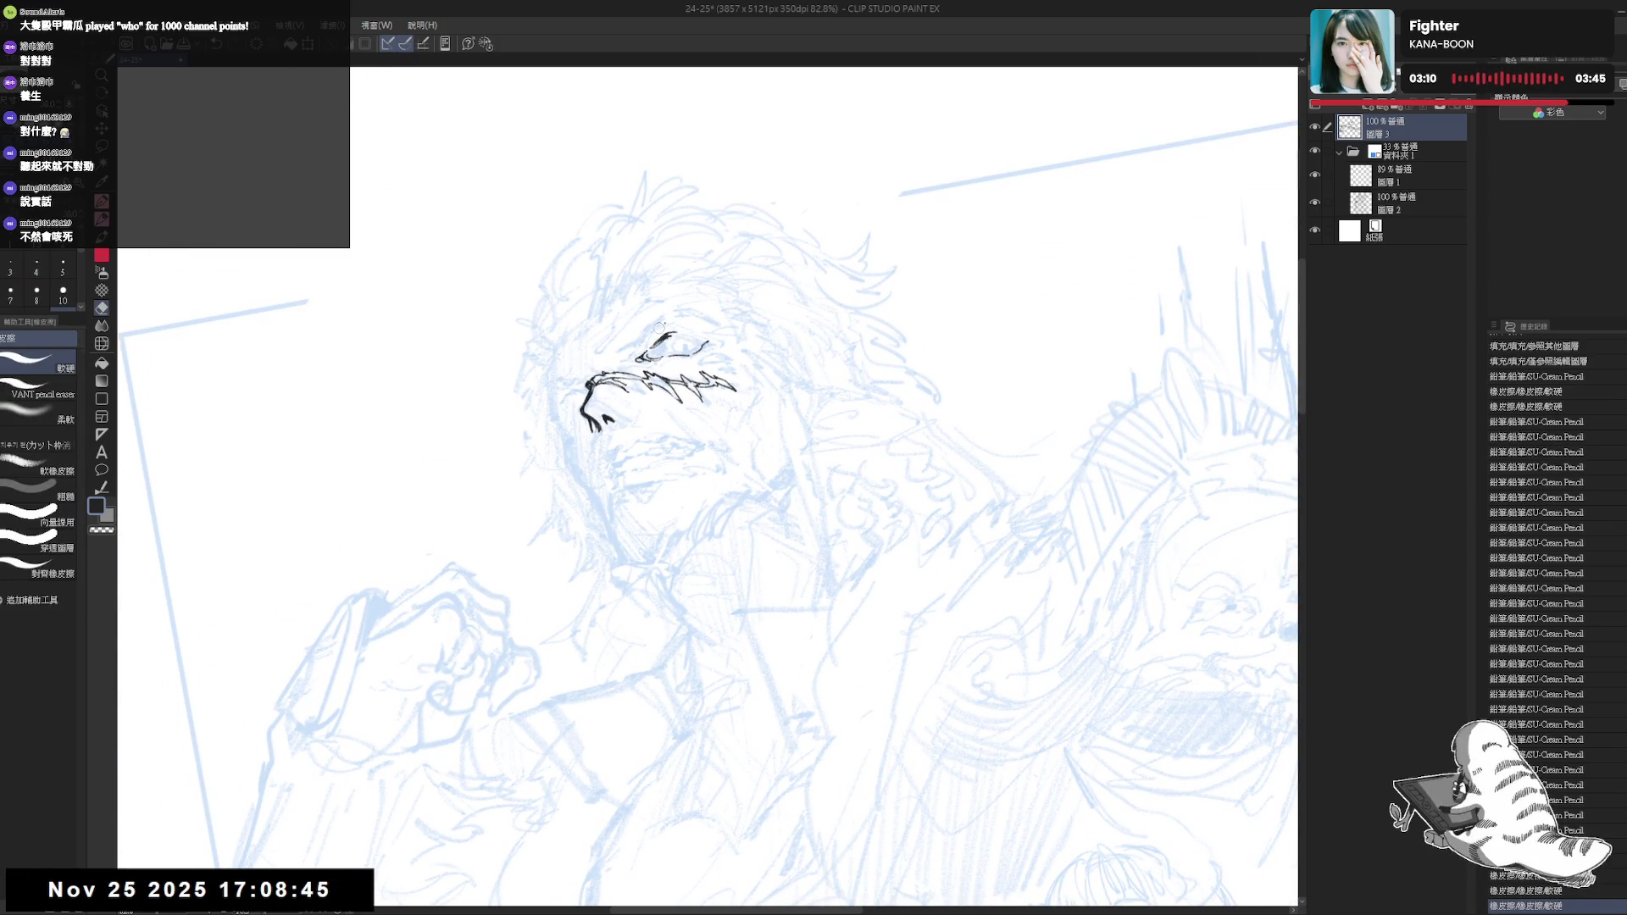
key(p)
drag(762, 382, 724, 419)
drag(609, 419, 648, 452)
mouse_move(763, 381)
mouse_down()
mouse_move(725, 421)
mouse_move(806, 405)
mouse_move(815, 423)
mouse_up()
scroll(810, 430, down, 3)
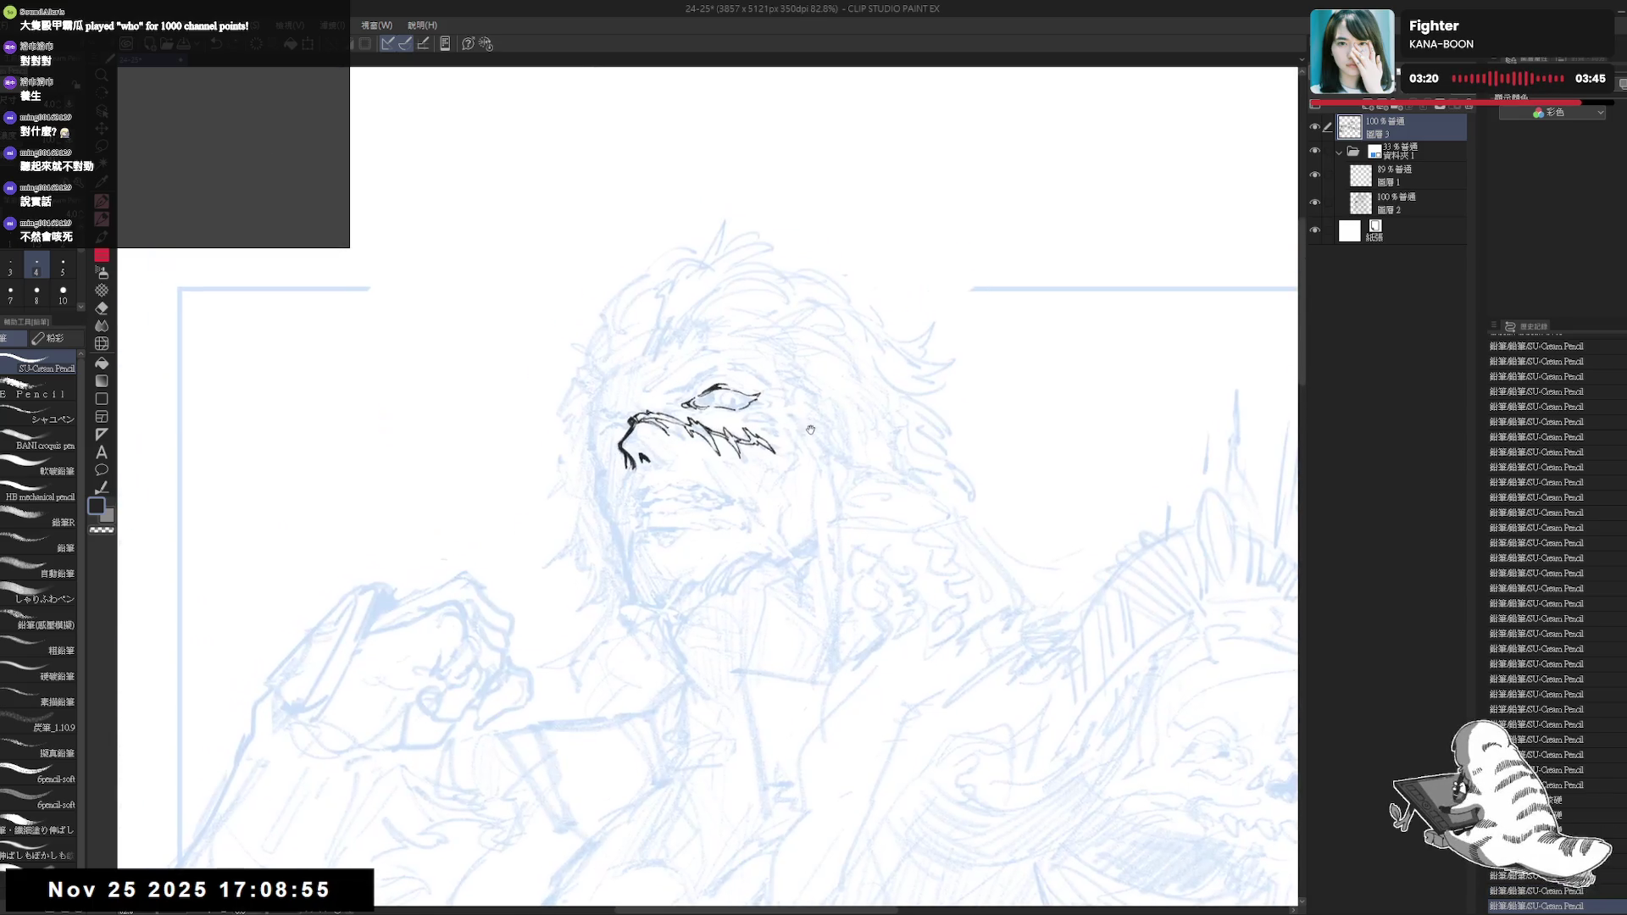
scroll(810, 429, up, 3)
scroll(809, 429, up, 2)
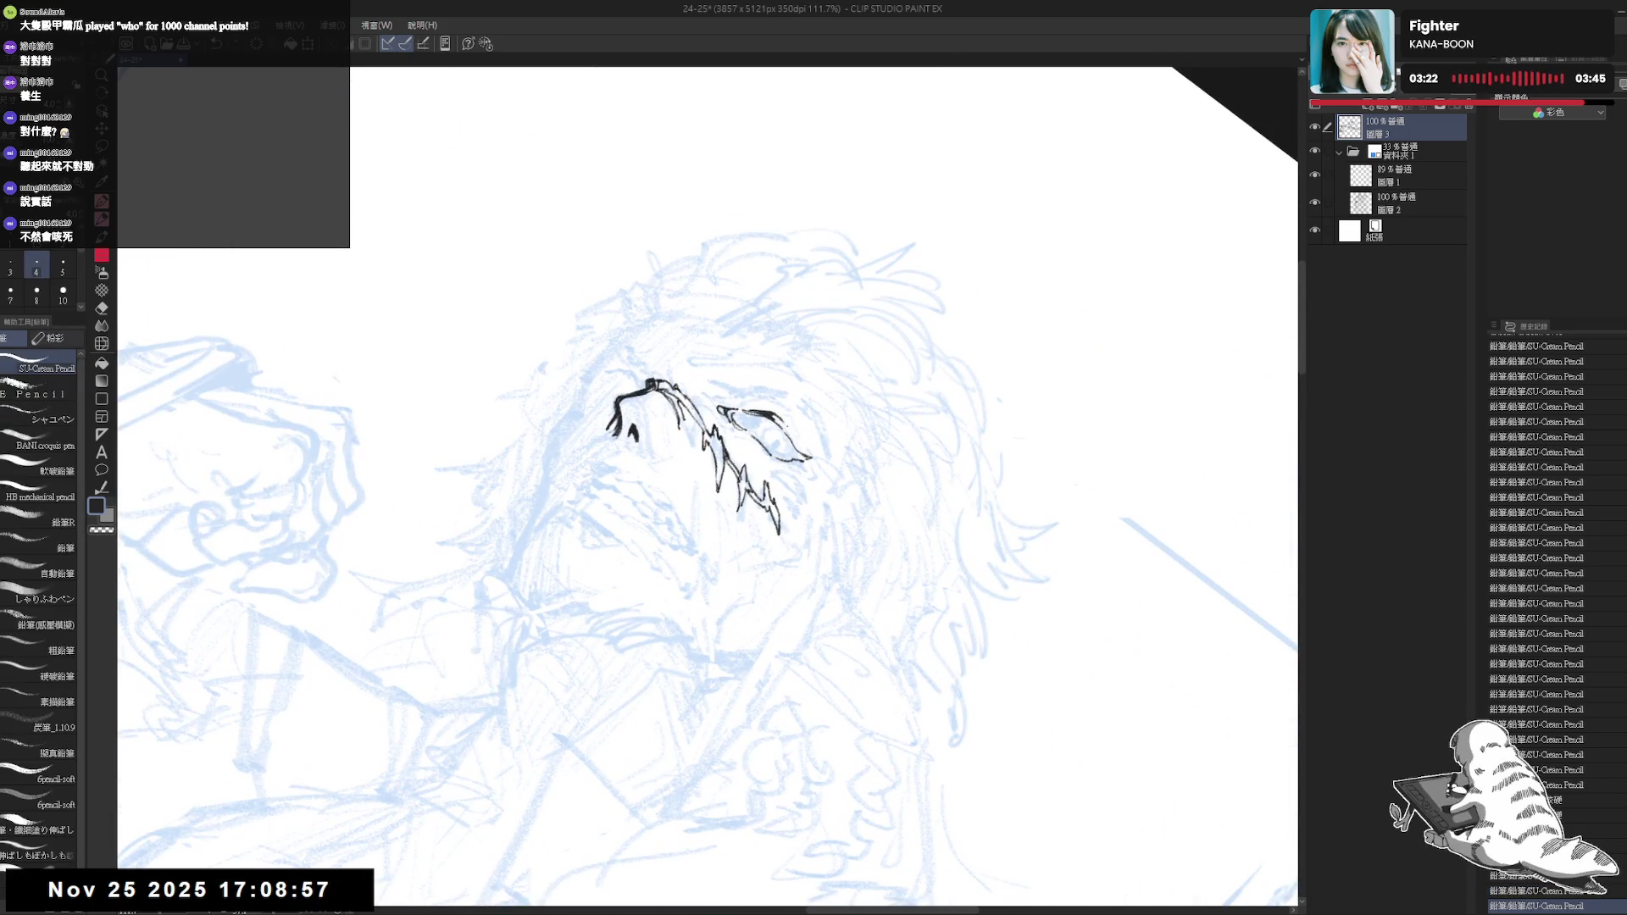
Ink a short stroke at the eye's corner and rotate the view to various angles to judge it
key(ctrl+z)
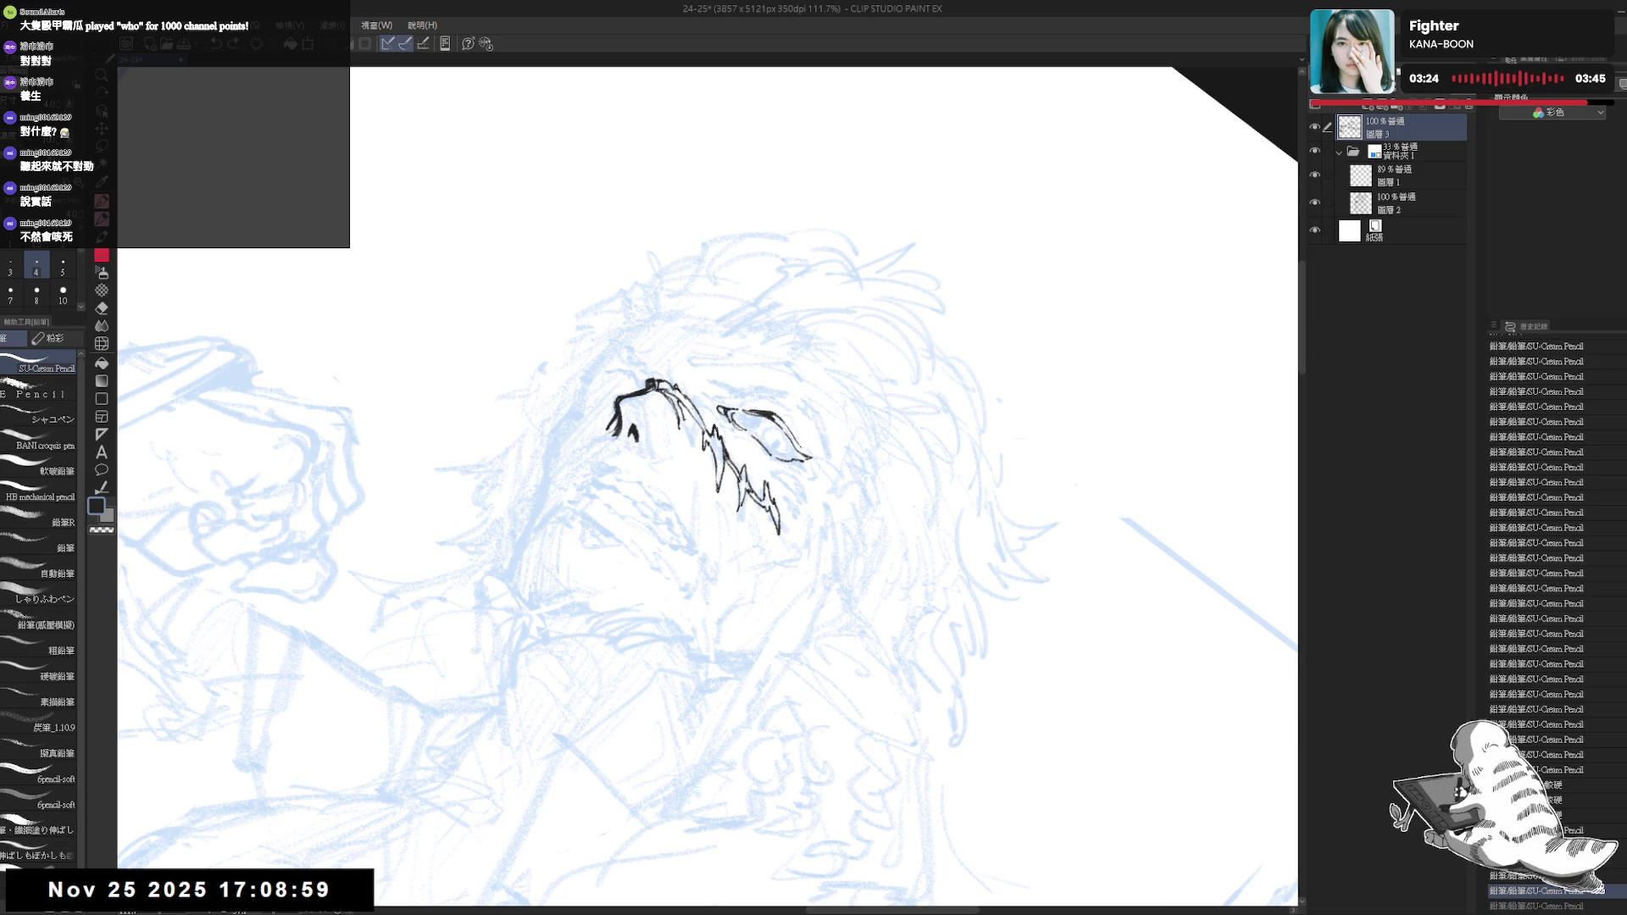
key(ctrl+y)
key(g)
key(p)
drag(777, 421, 794, 439)
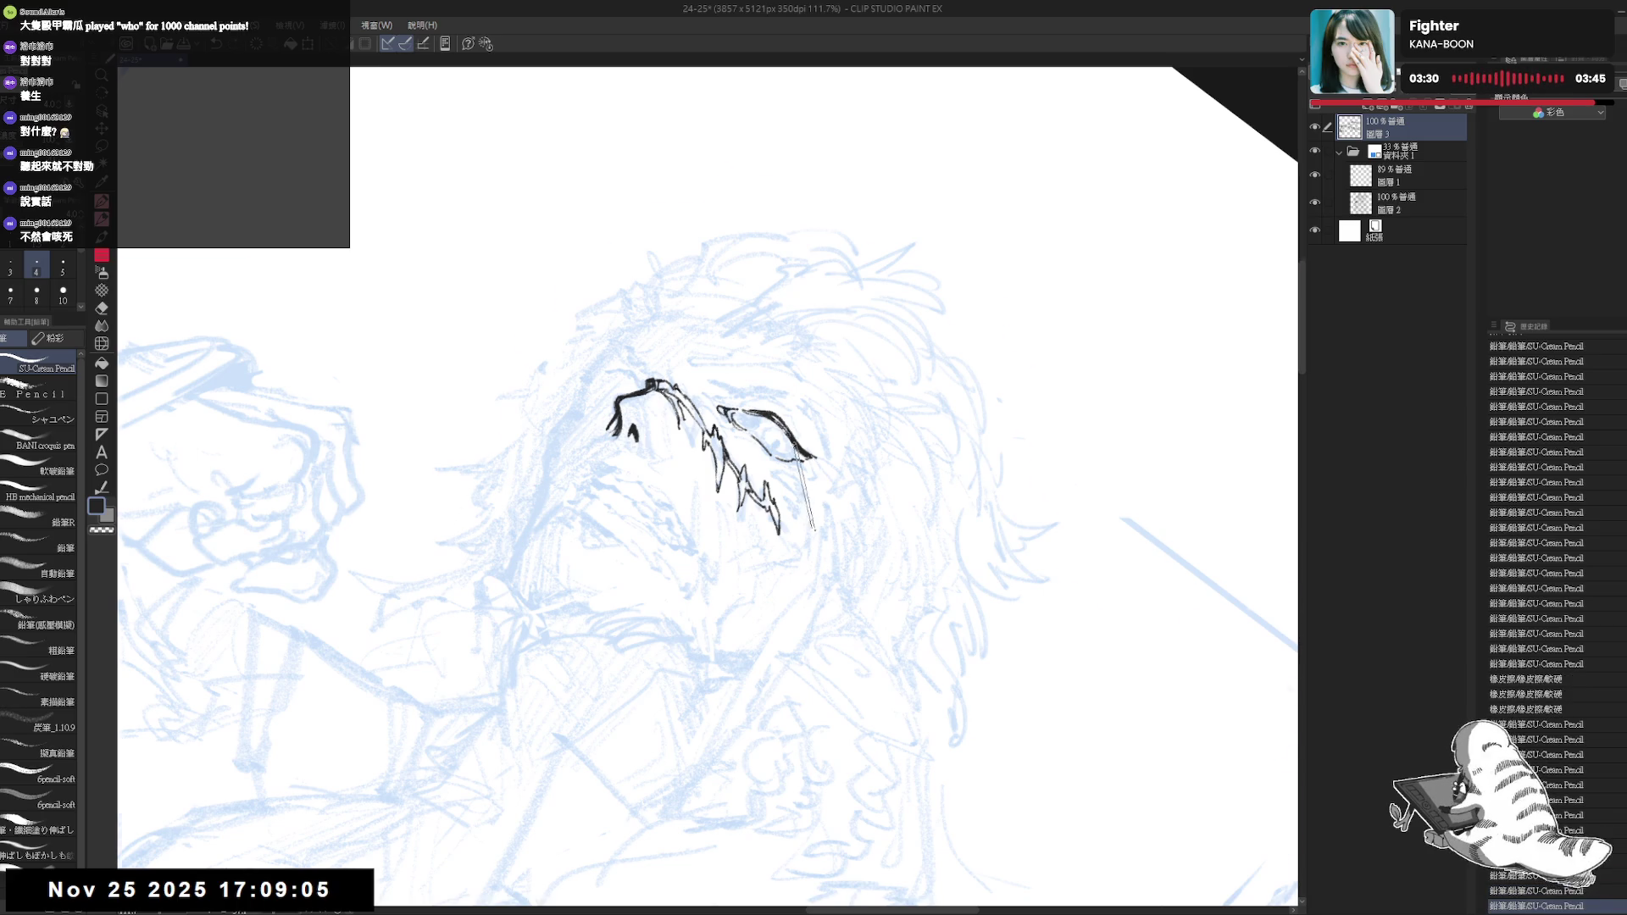
key(minus)
key(minus)
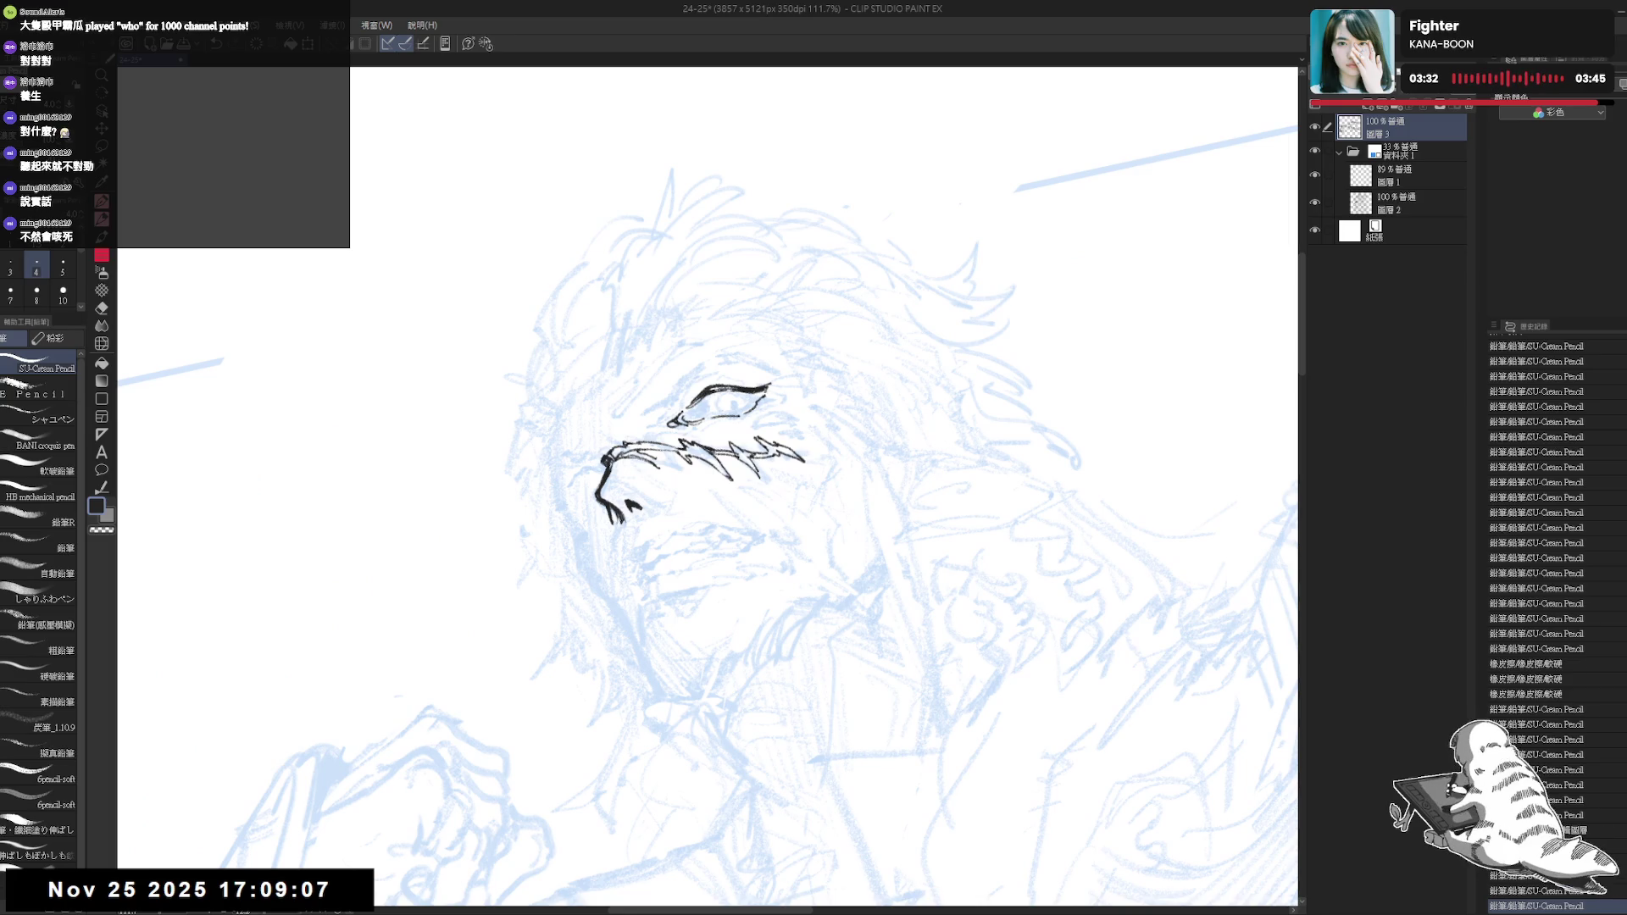
key(asciicircum)
key(asciicircum)
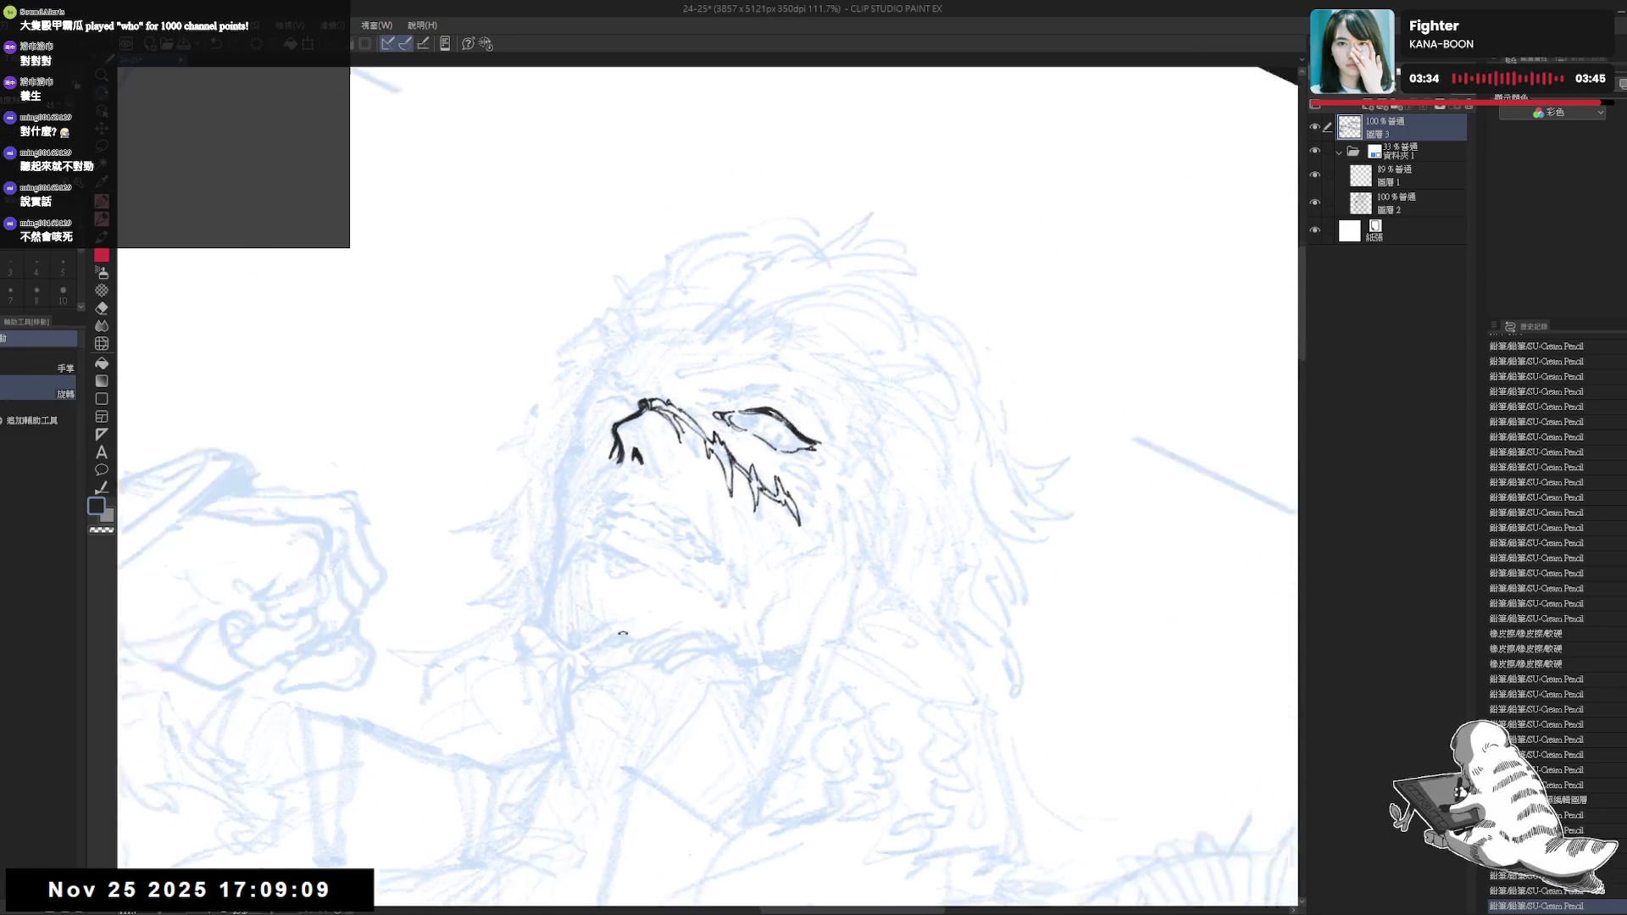
key(asciicircum)
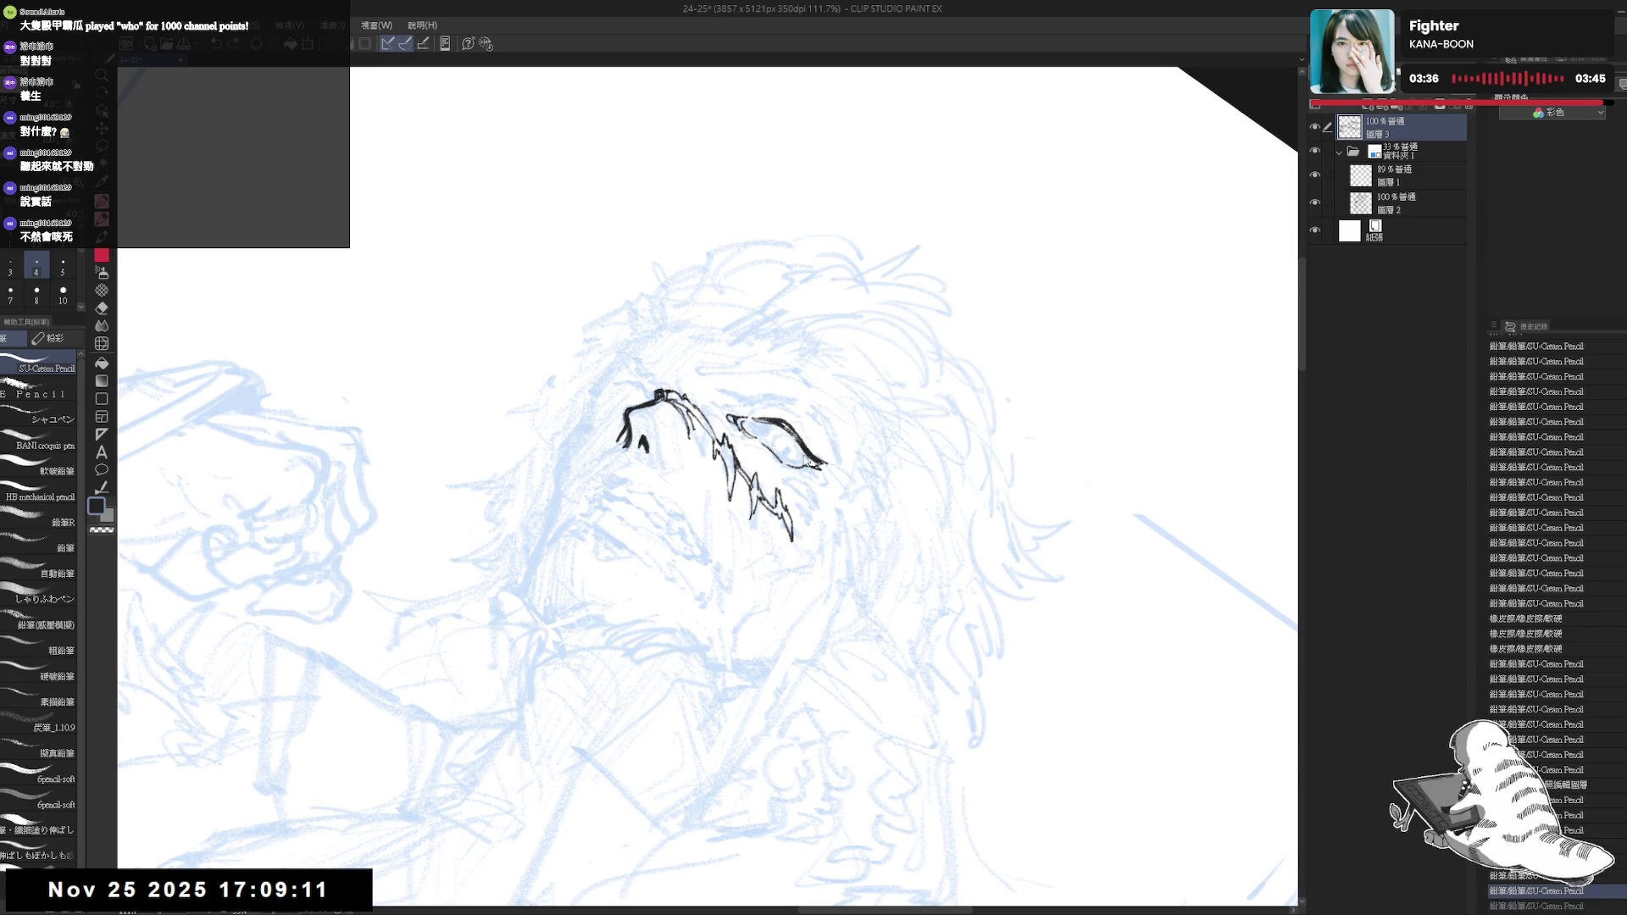
key(minus)
key(minus)
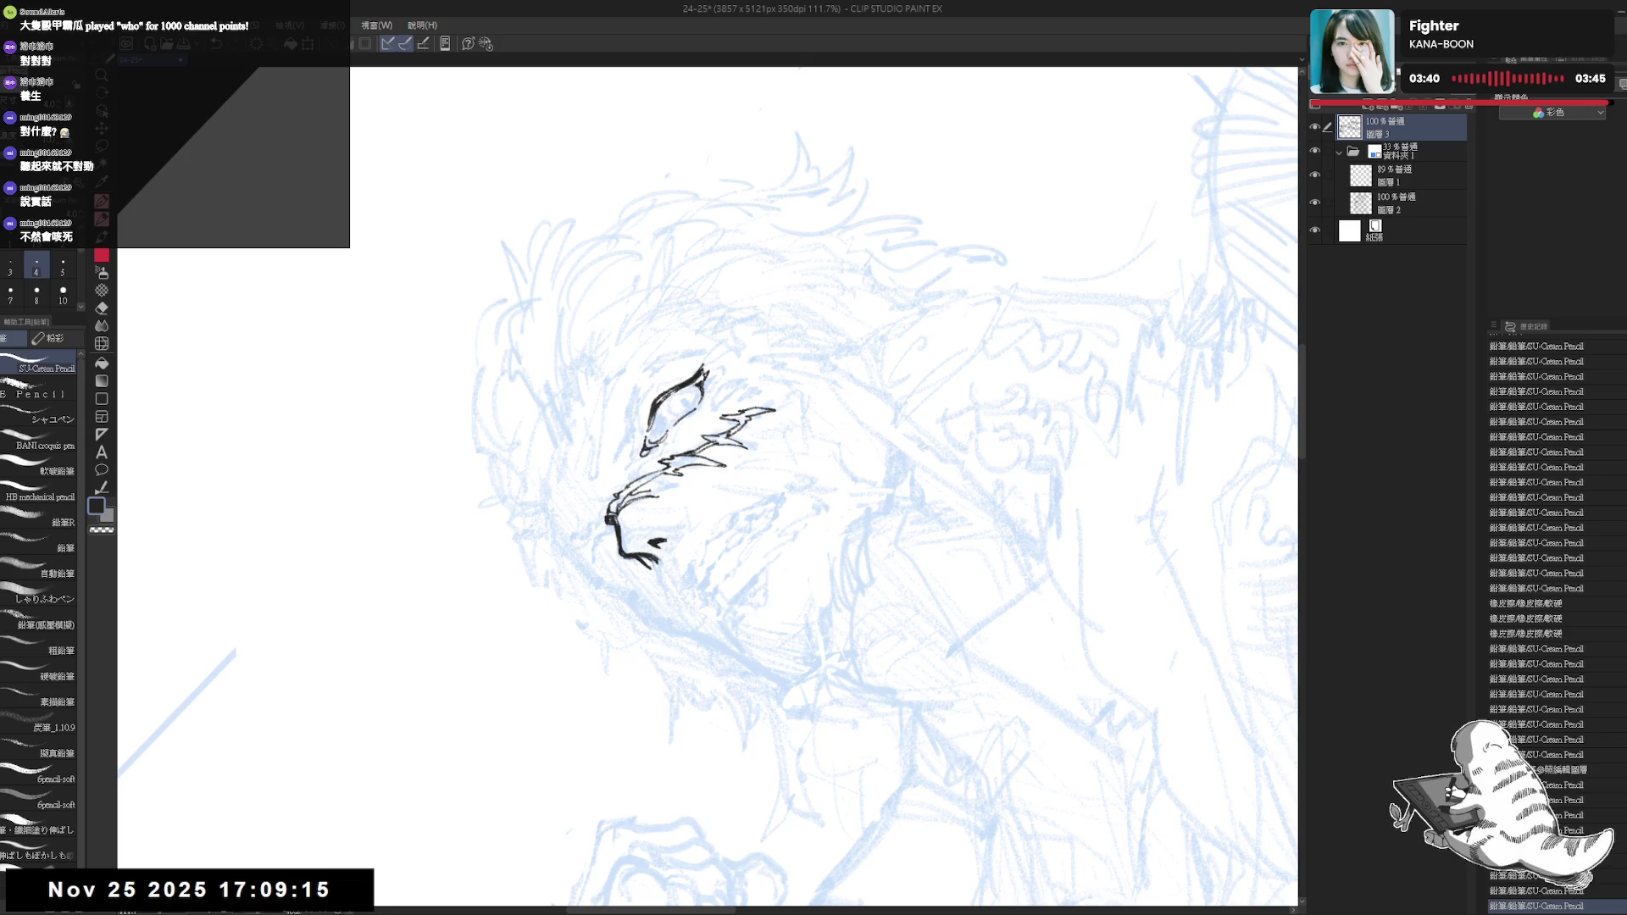
Add a tiny mark beside the eye, rotate the face upright and redraw a stroke near the eye
drag(704, 387, 709, 404)
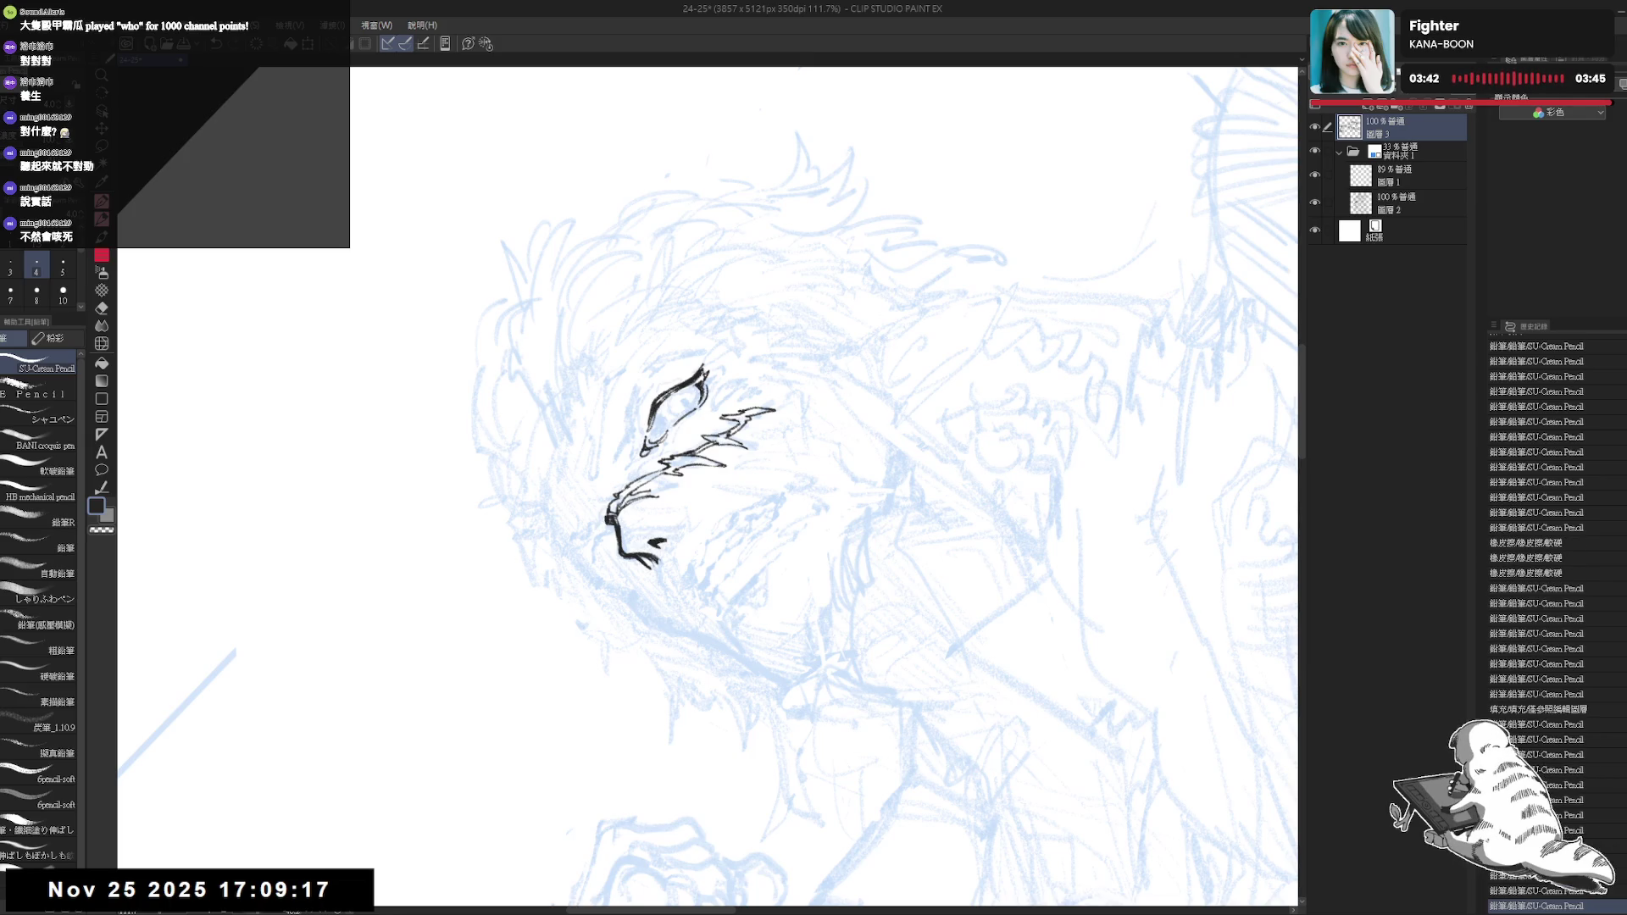
key(asciicircum)
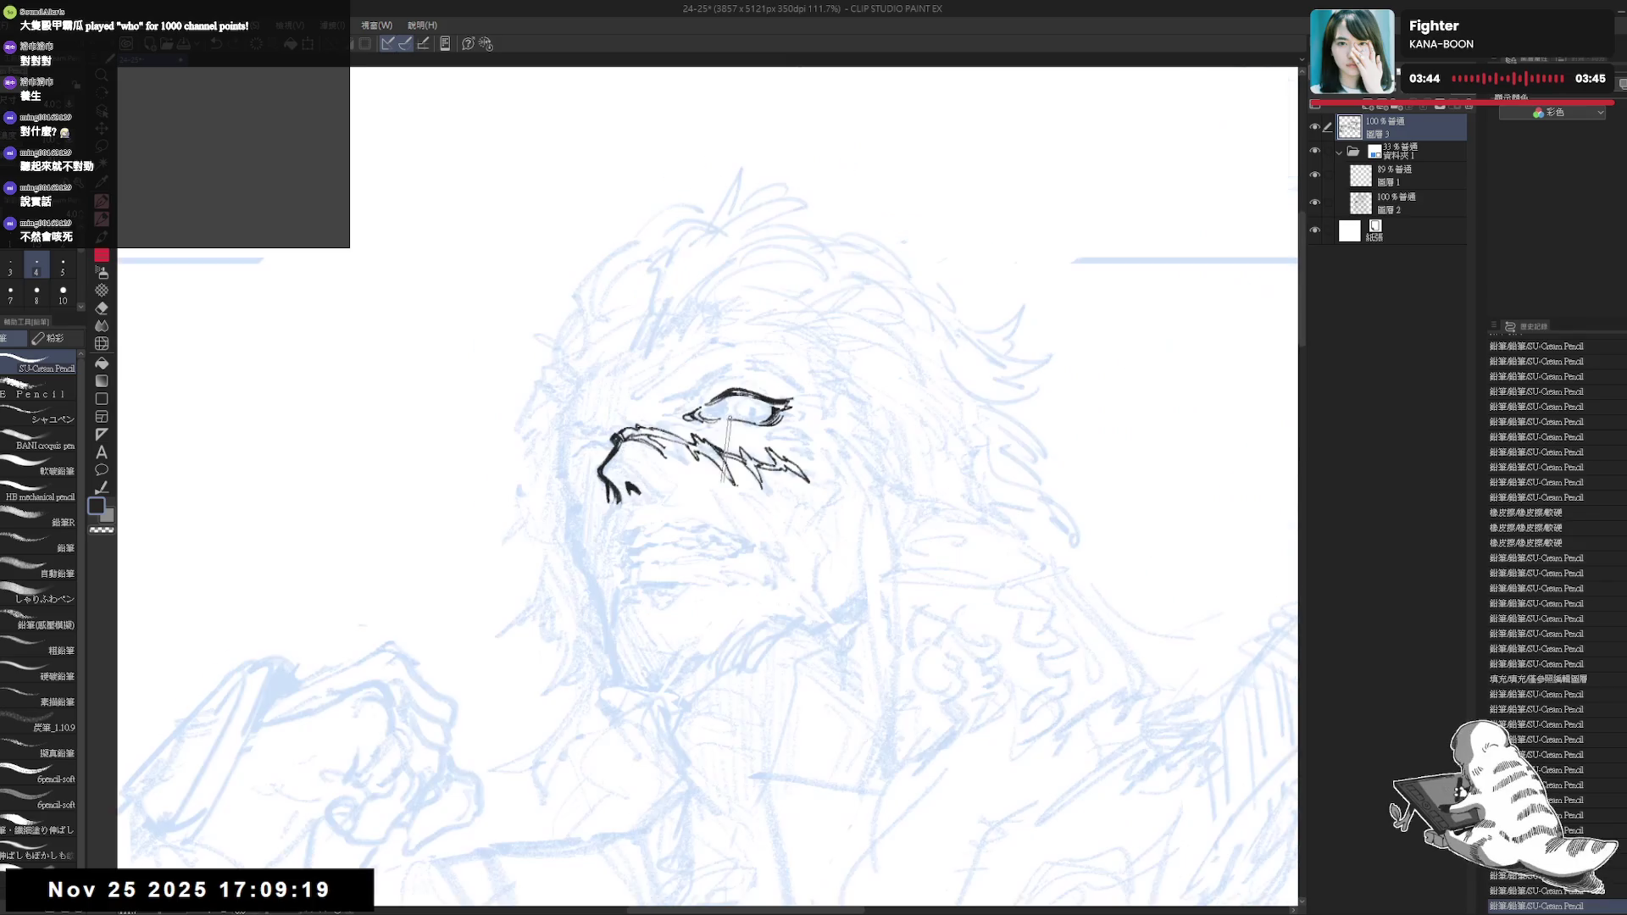
key(asciicircum)
key(asciicircum)
key(minus)
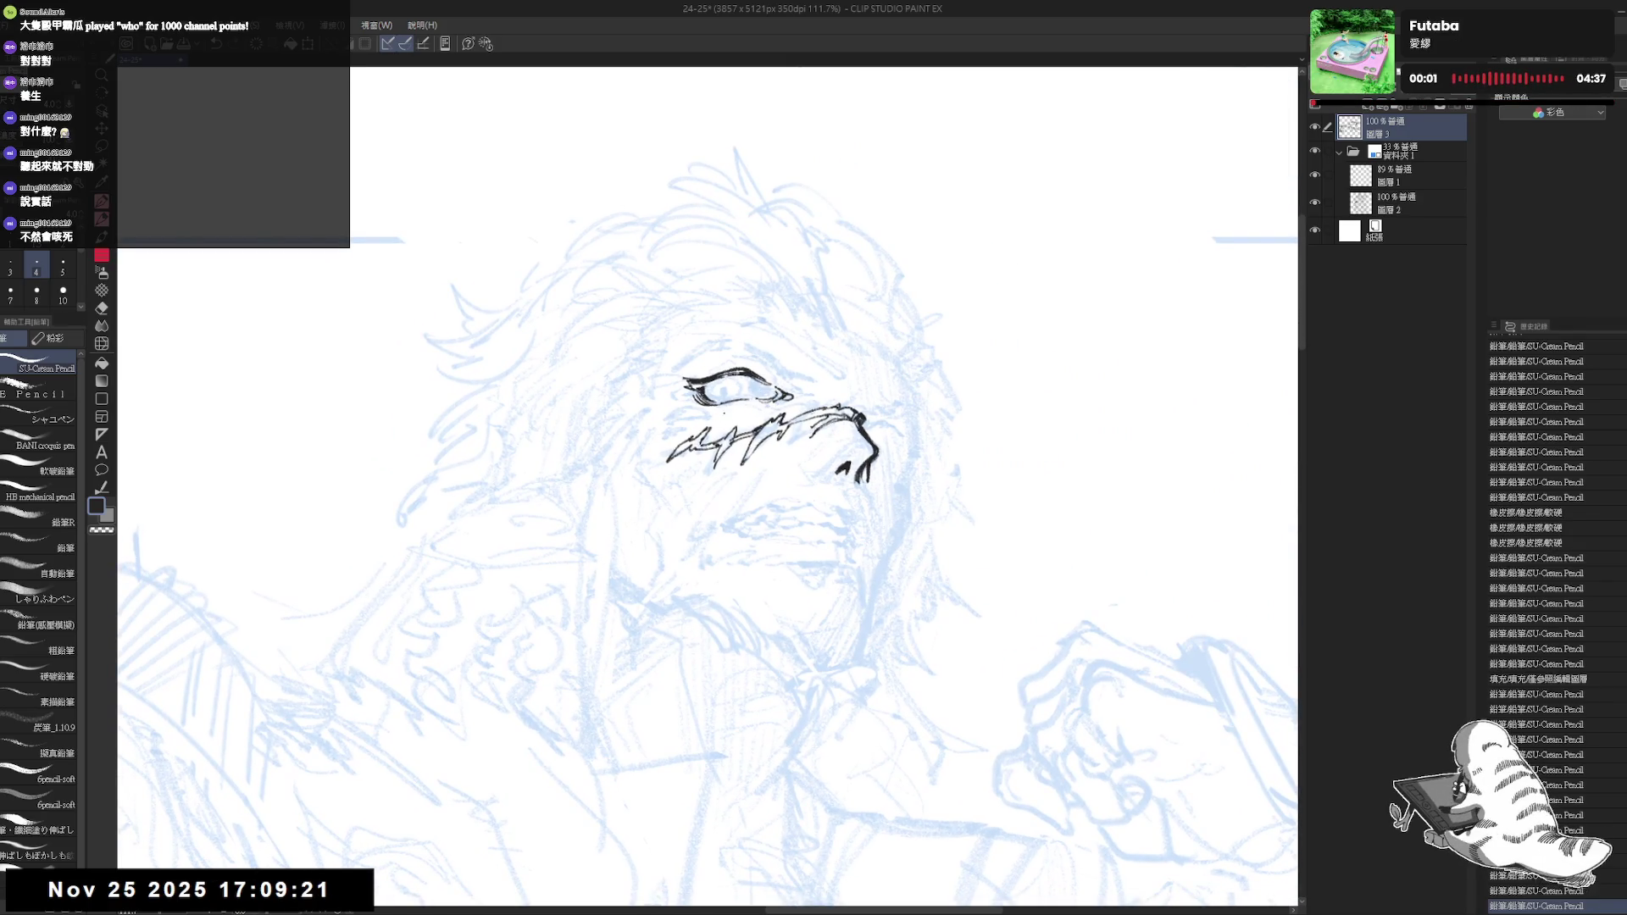
key(minus)
key(minus)
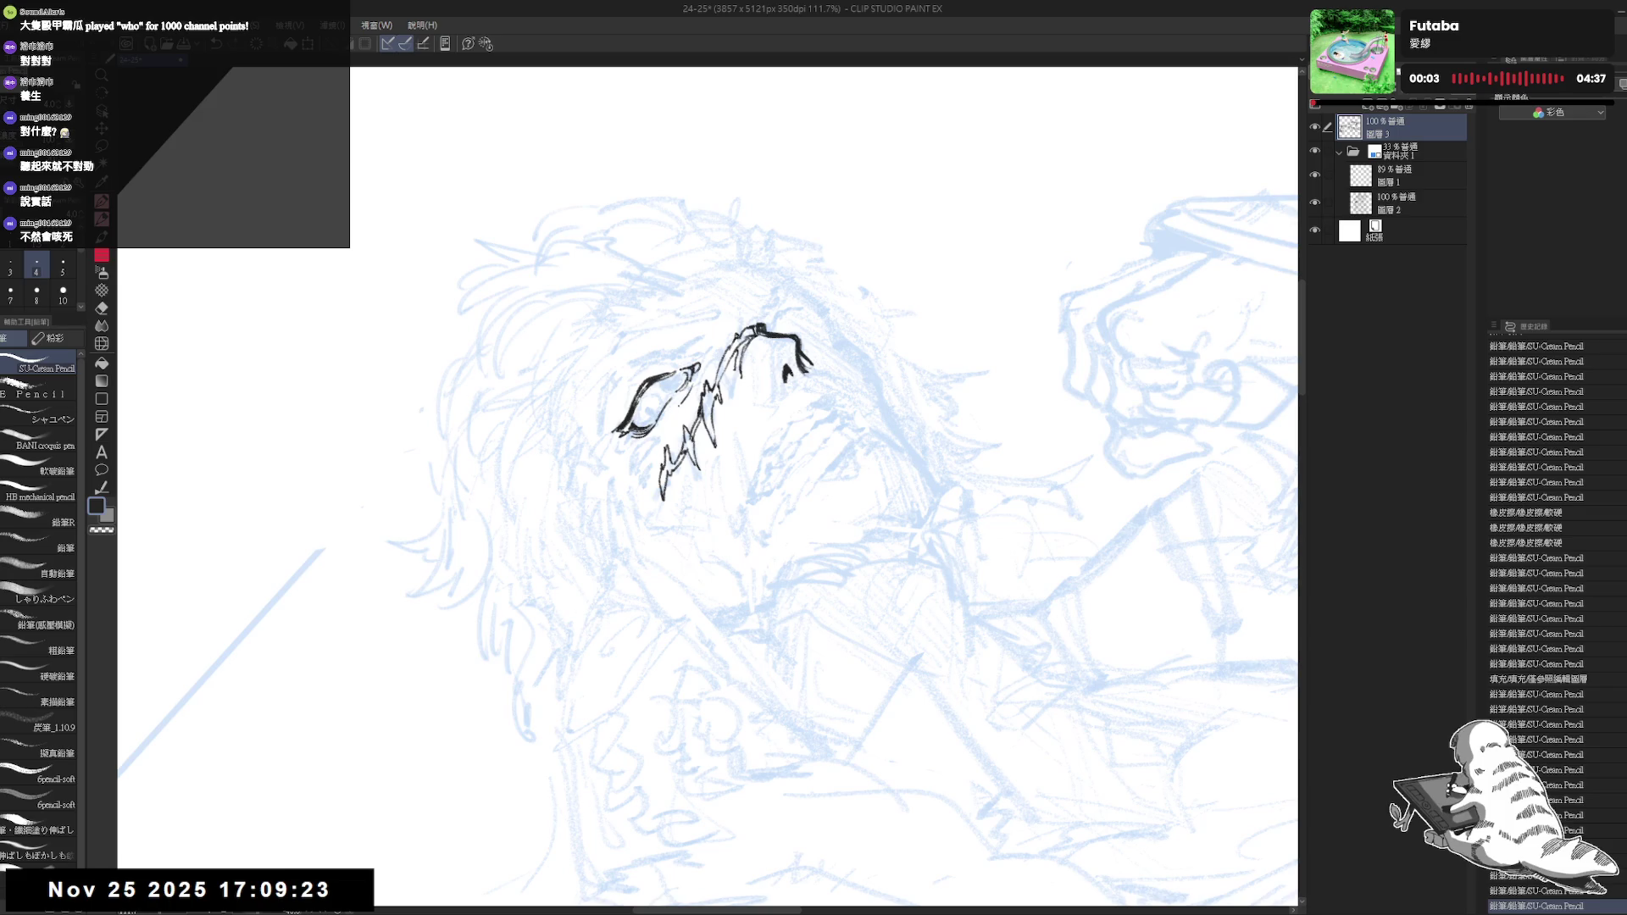
key(ctrl+z)
mouse_move(661, 388)
mouse_down()
mouse_move(687, 426)
mouse_move(650, 445)
mouse_move(631, 568)
mouse_up()
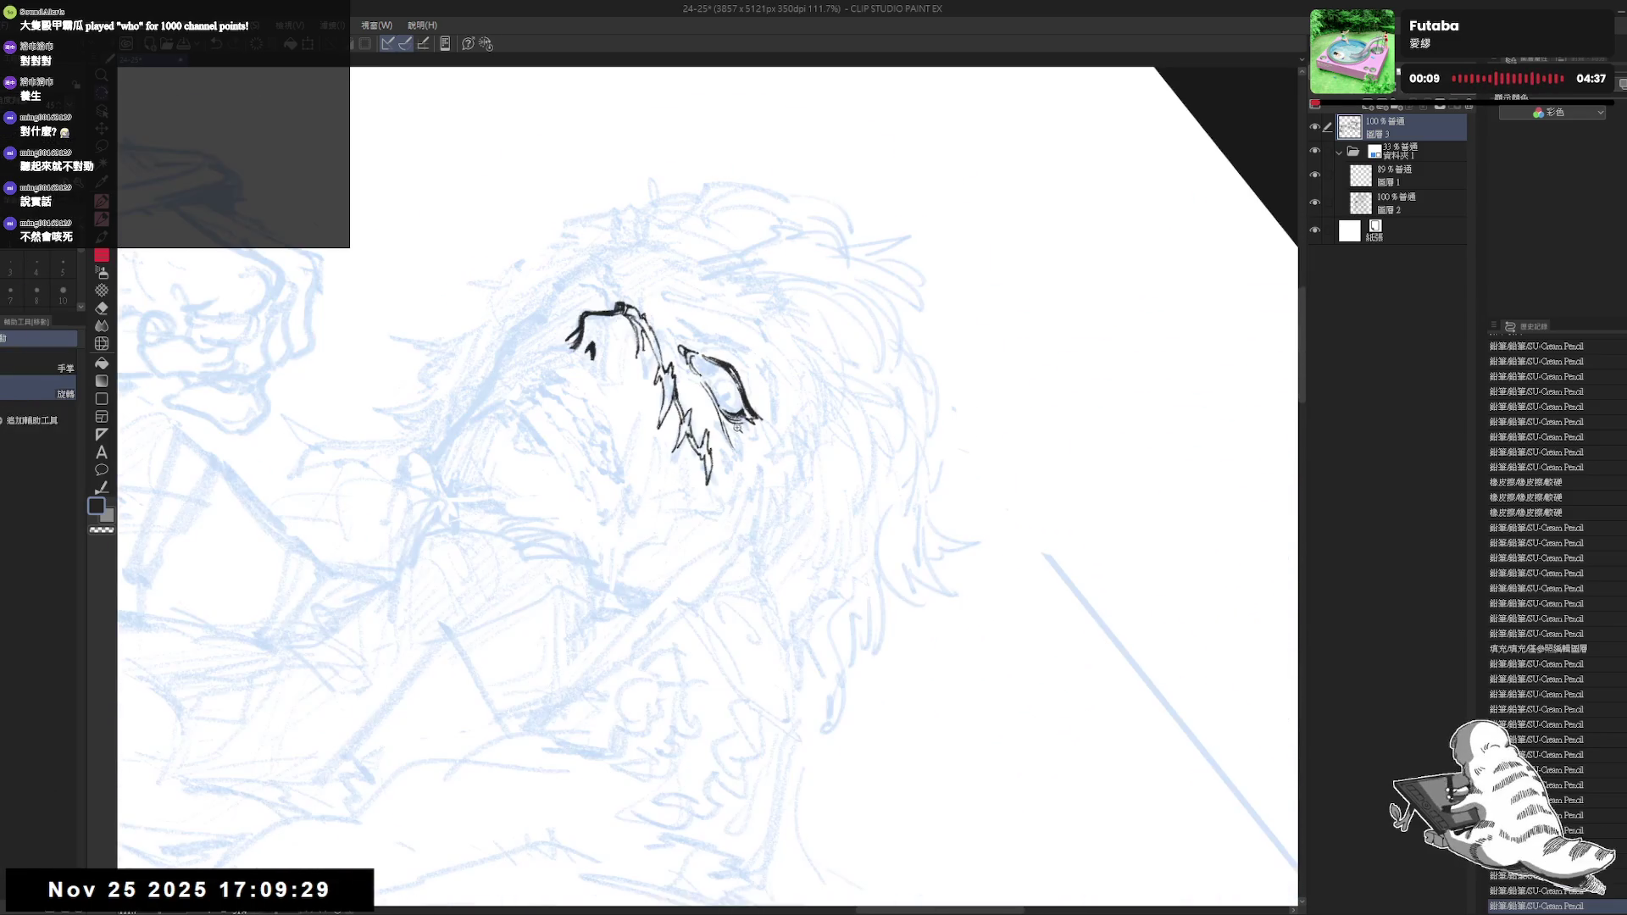
scroll(737, 438, up, 2)
Dab small ink marks near the eye and extend the scar line downward
click(730, 432)
click(731, 432)
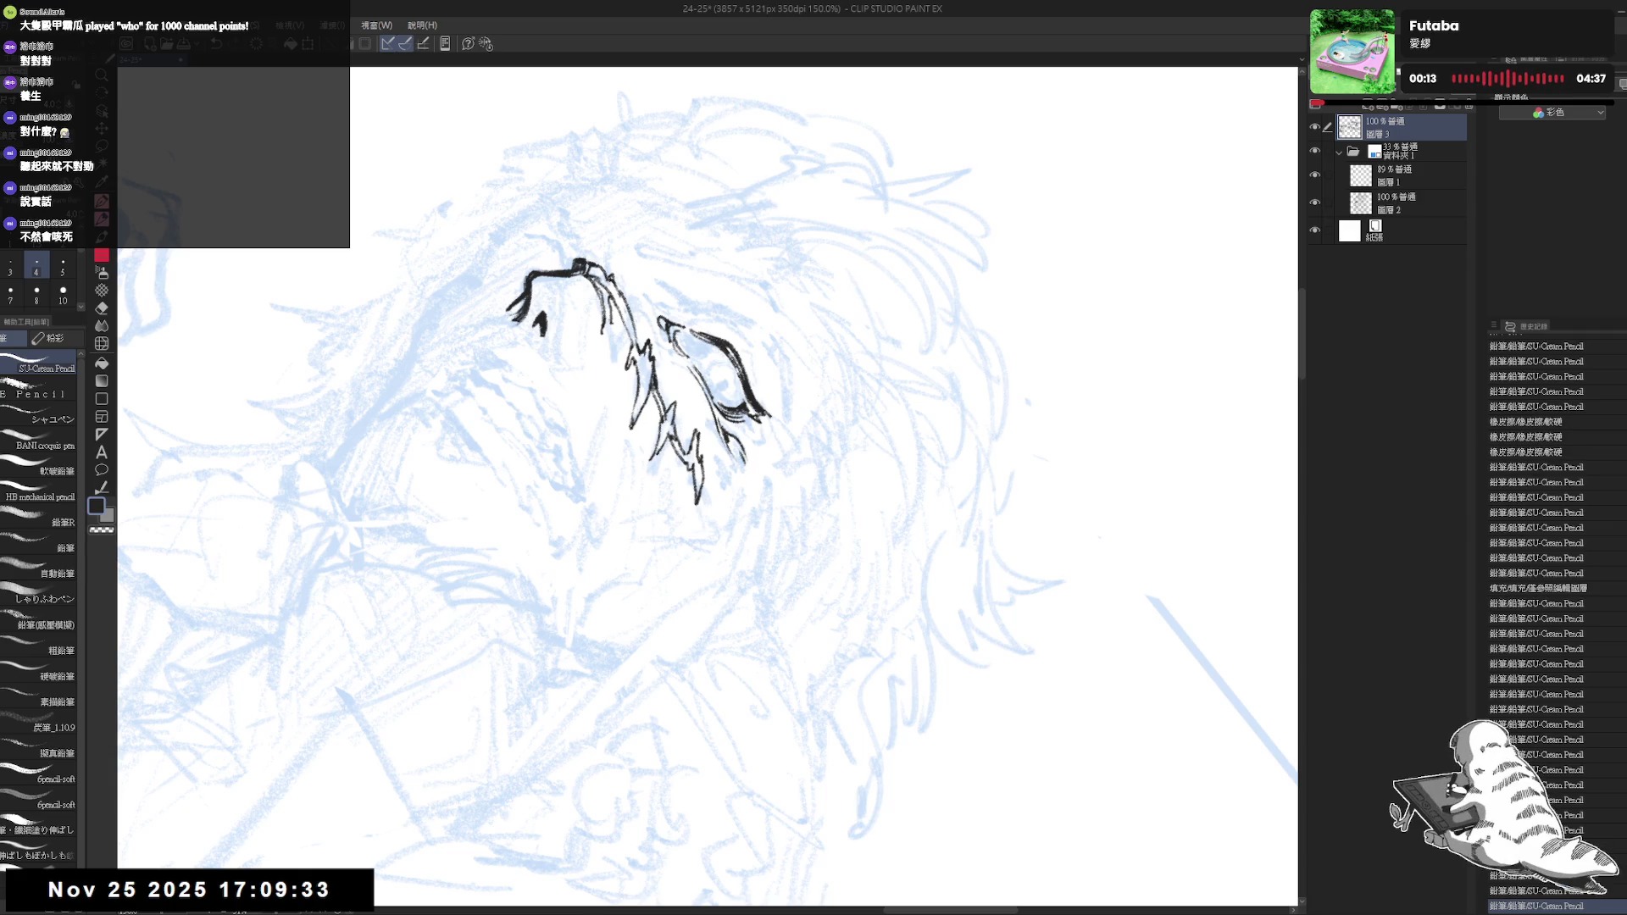
drag(739, 454, 741, 465)
click(737, 452)
click(737, 452)
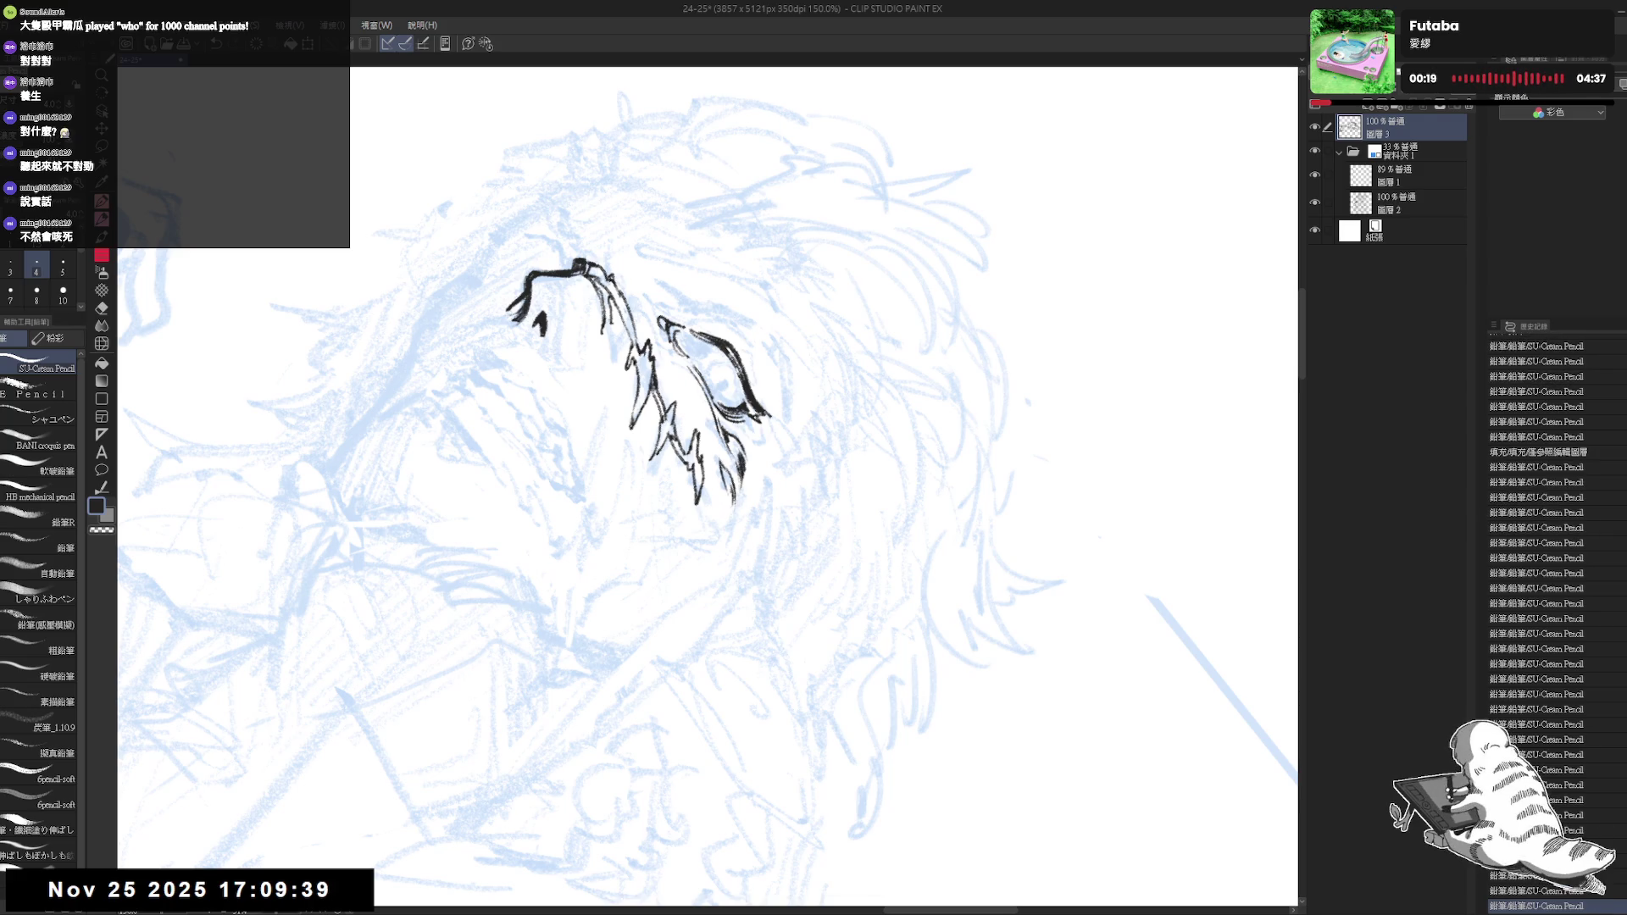
Level and re-centre the view at 92% zoom, keep the stroke by the eye and select the sketch folder
drag(727, 498, 731, 513)
key(-)
key(-)
key(-)
key(minus)
key(minus)
key(asciicircum)
drag(675, 308, 708, 196)
key(minus)
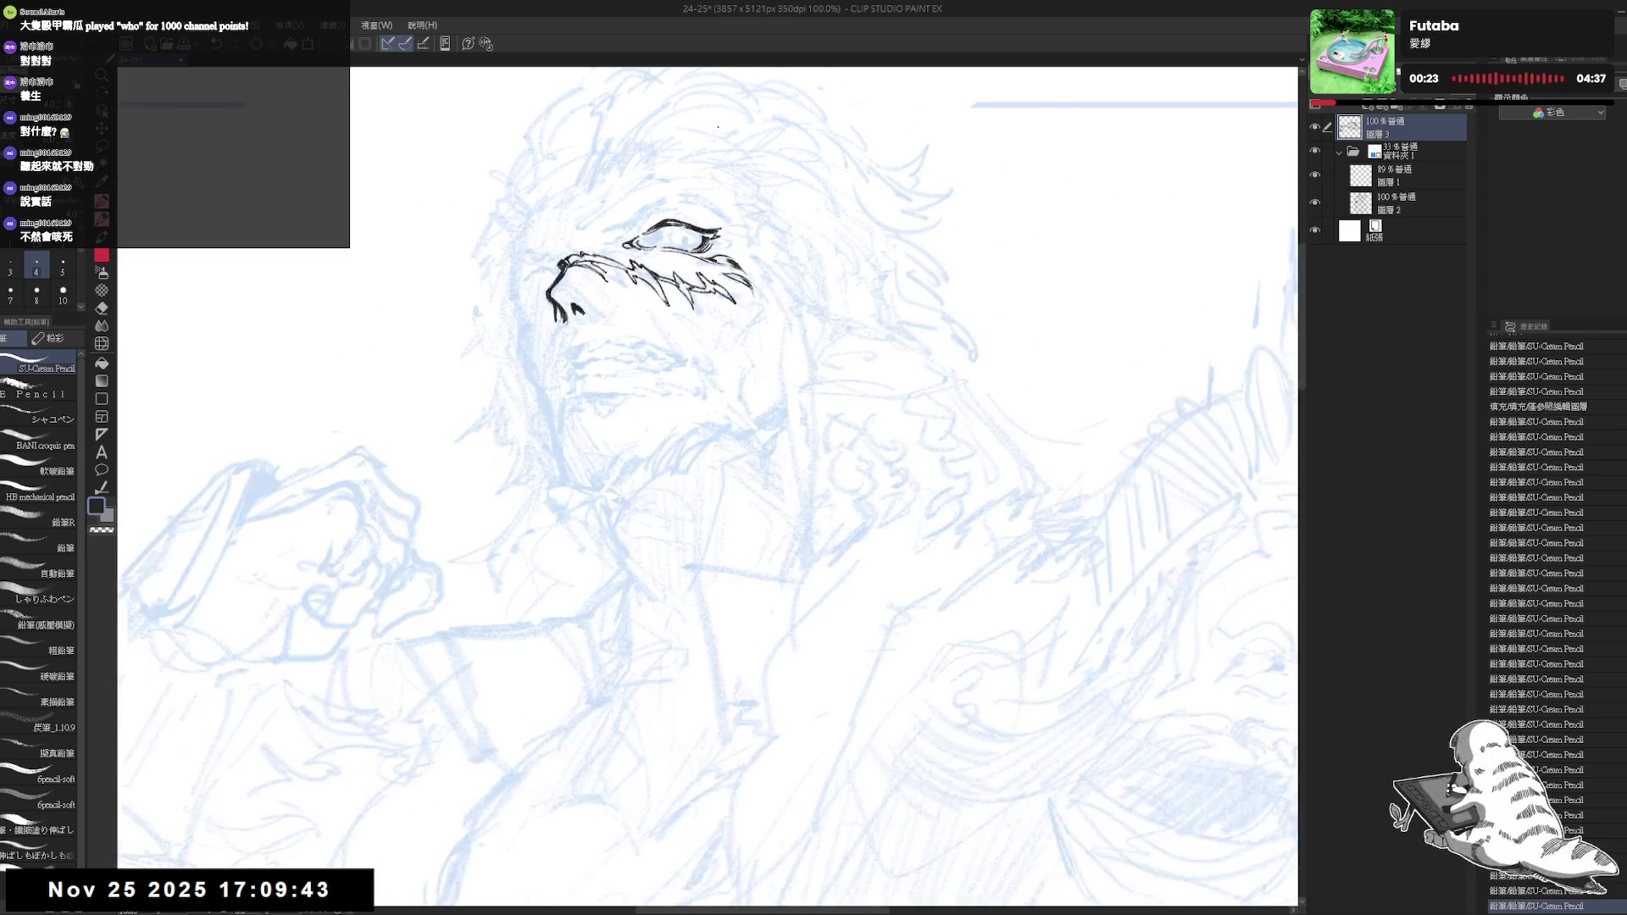
key(minus)
key(minus)
key(plus)
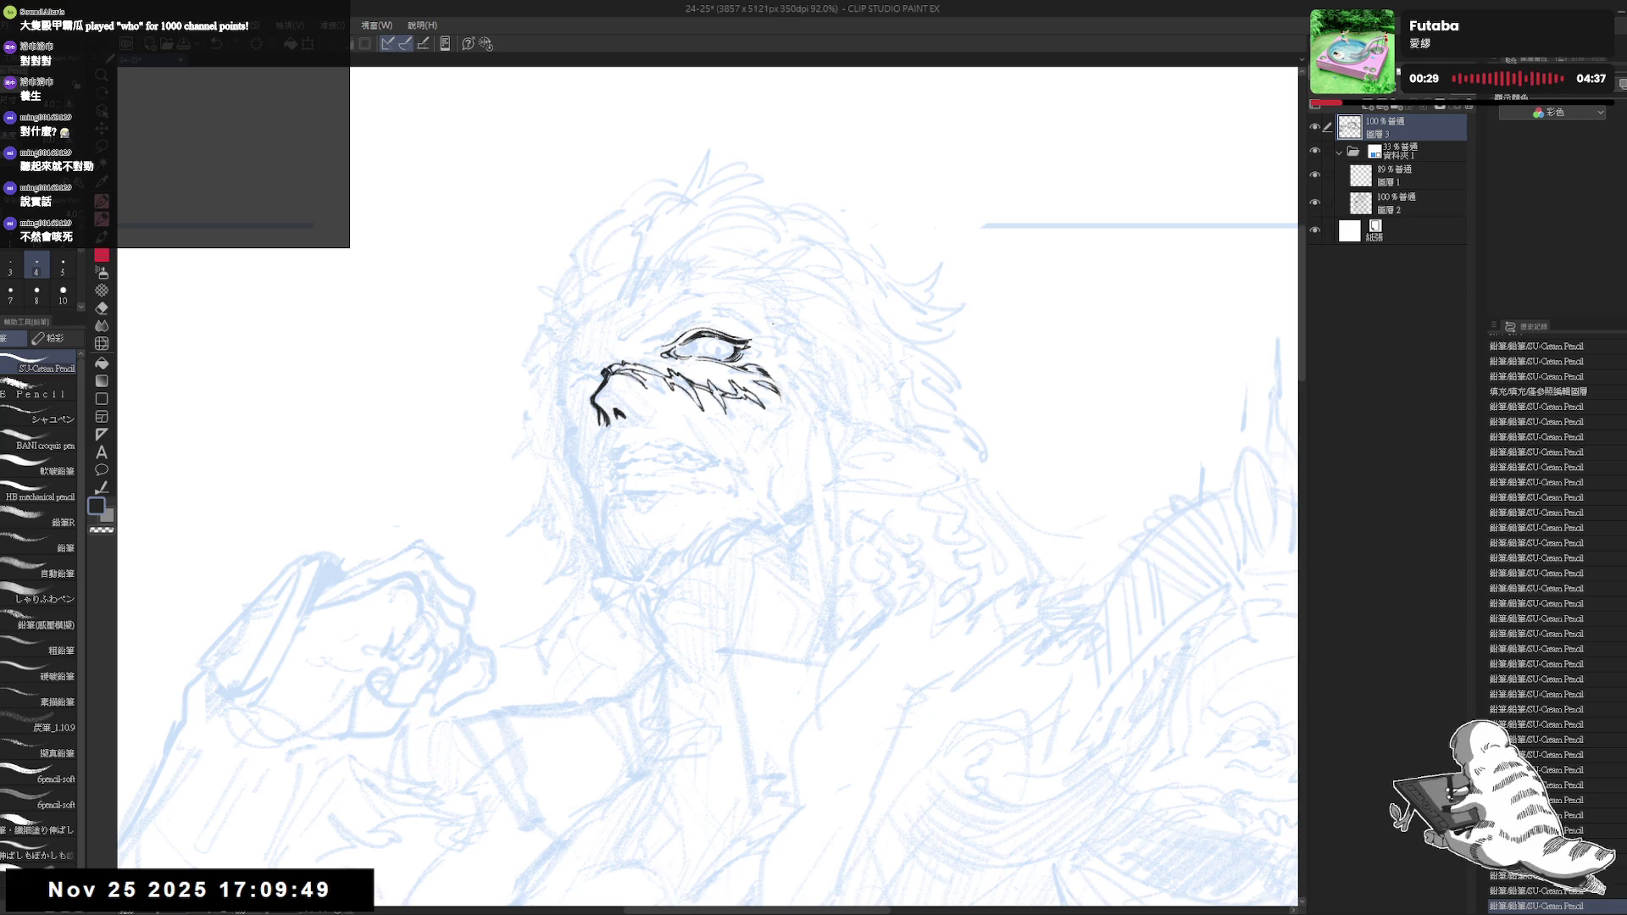
drag(708, 529, 738, 541)
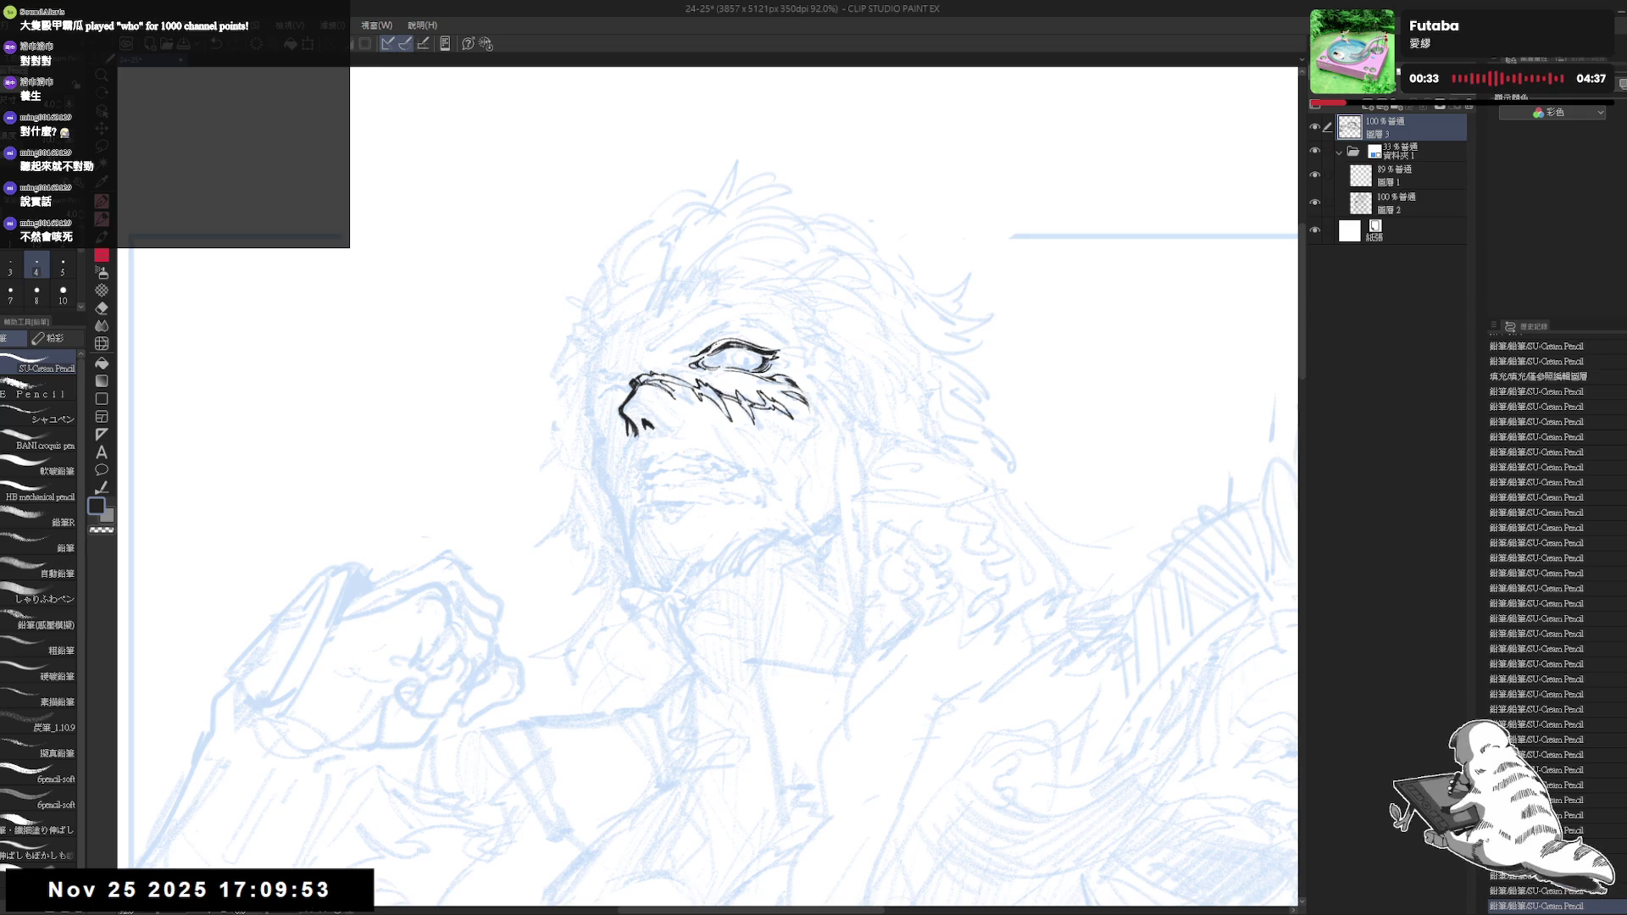
drag(707, 528, 712, 533)
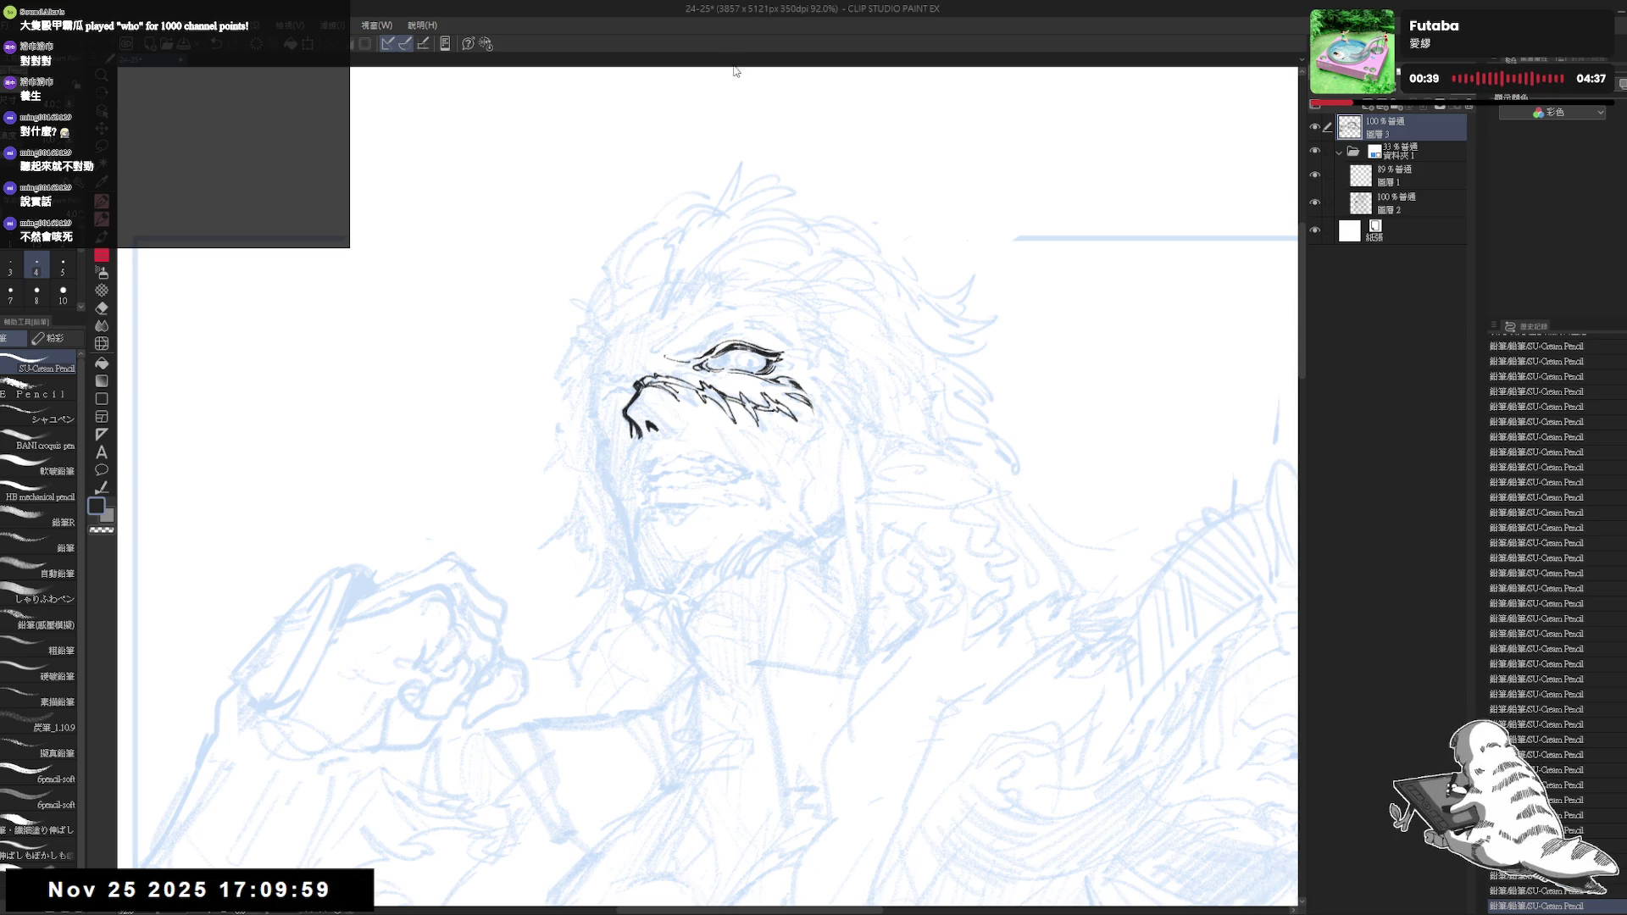
key(ctrl+z)
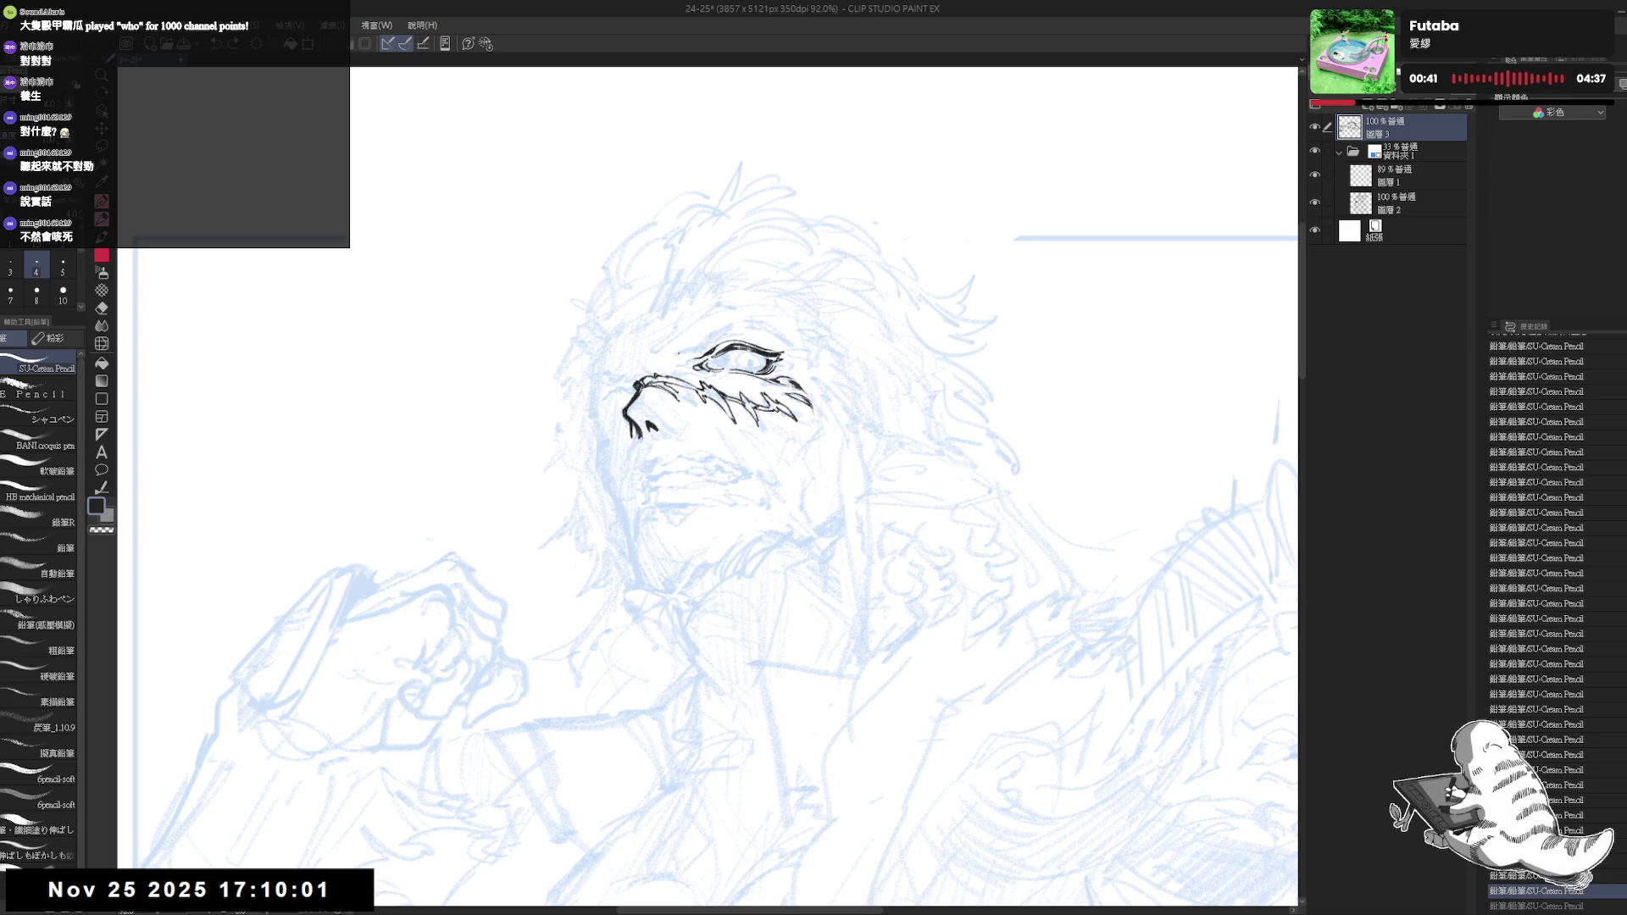
key(ctrl+y)
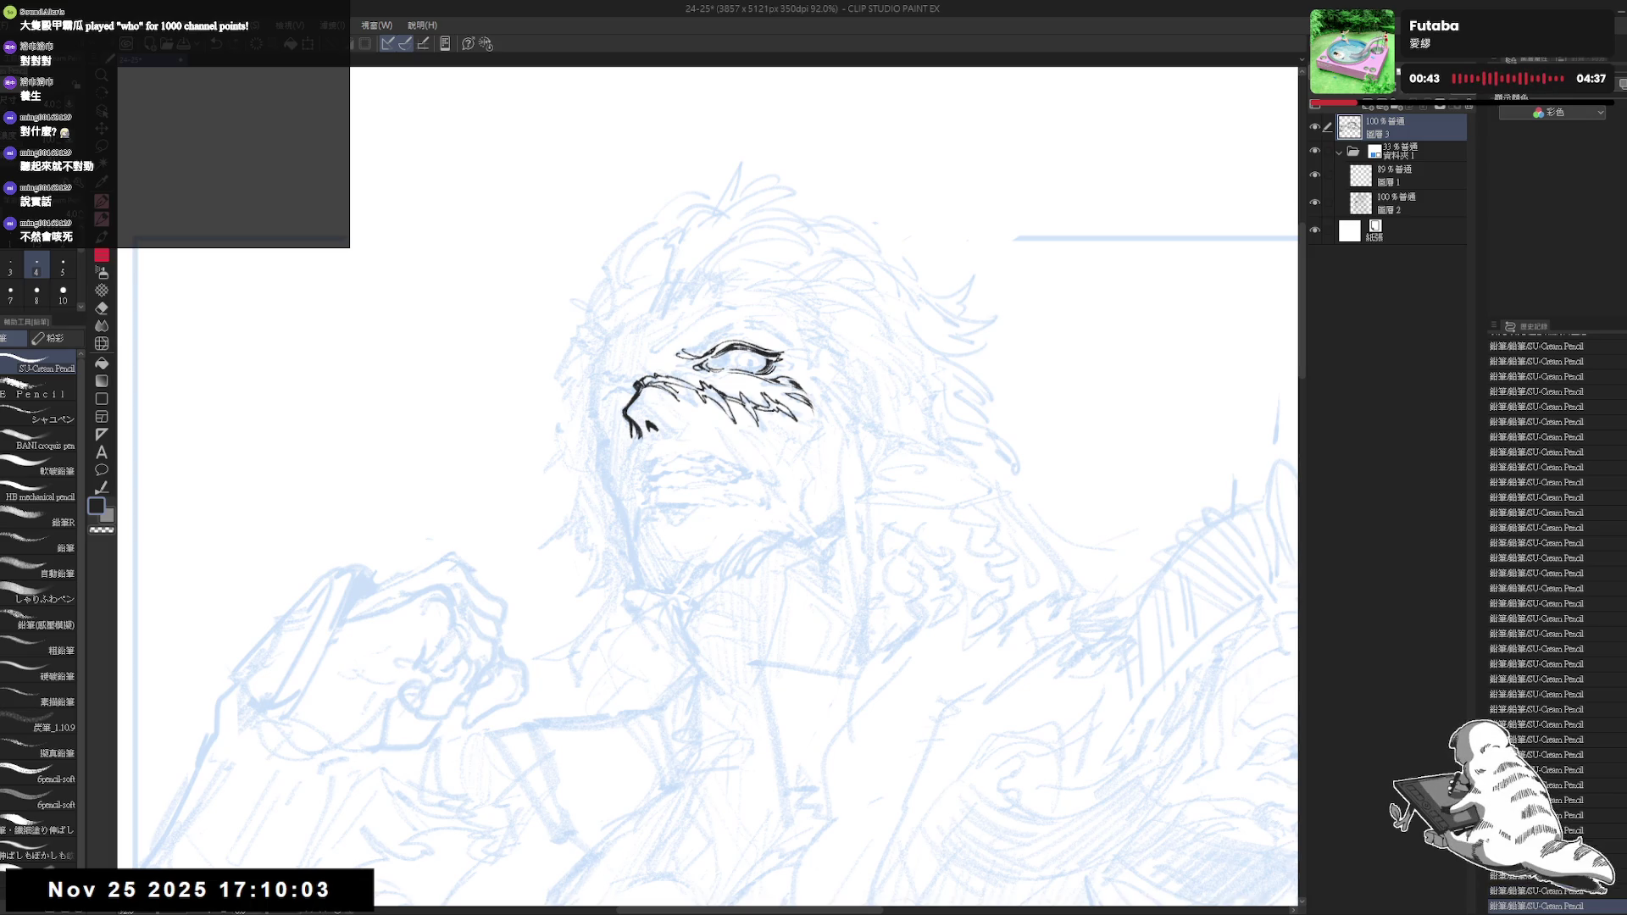
click(1398, 153)
Fade the sketch folder to 22% opacity and add small ink marks to the eyebrow
drag(1423, 102, 1405, 102)
click(1385, 127)
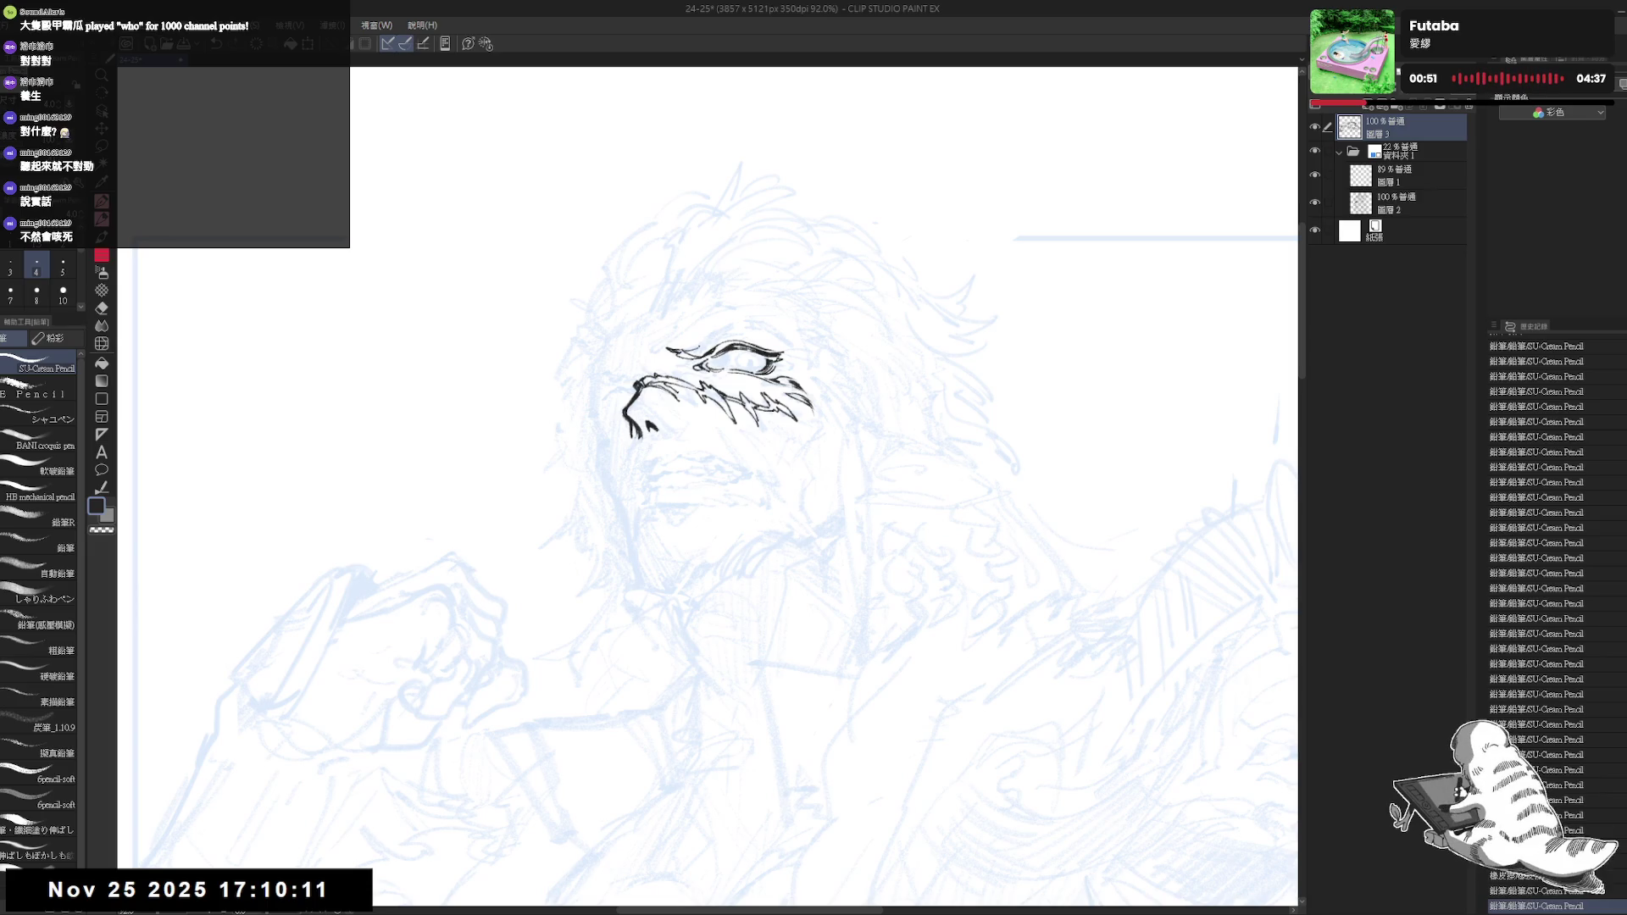
mouse_move(712, 381)
mouse_down()
mouse_move(699, 414)
mouse_move(667, 386)
mouse_move(715, 354)
mouse_up()
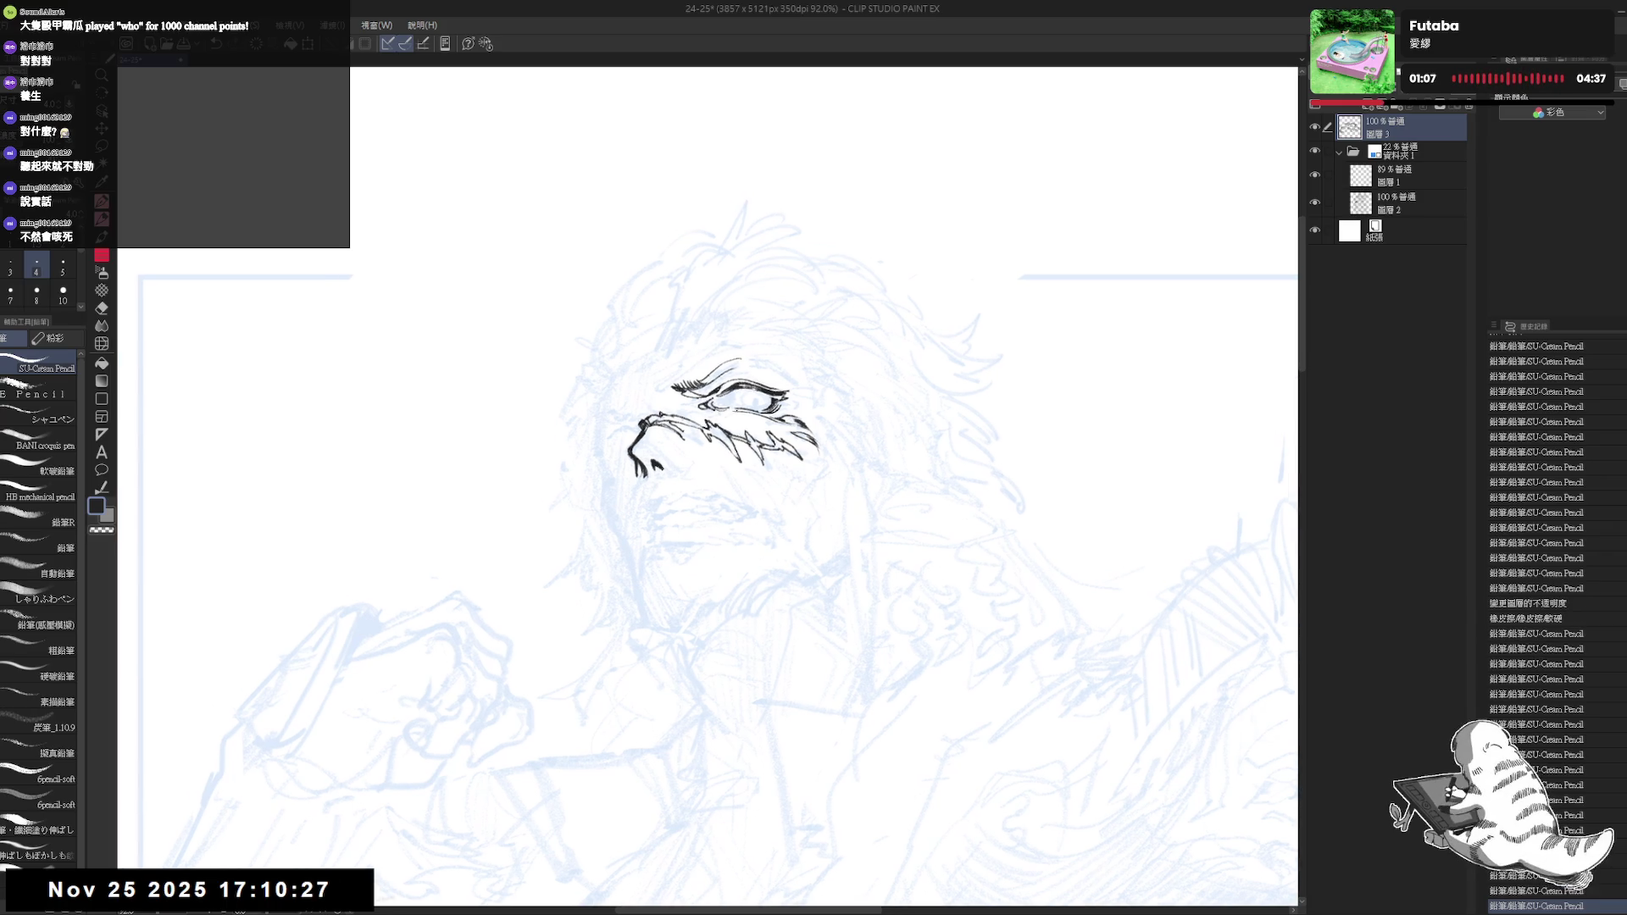
drag(813, 381, 713, 330)
drag(633, 389, 639, 412)
mouse_move(712, 508)
mouse_down()
mouse_move(737, 482)
mouse_move(661, 420)
mouse_move(622, 440)
mouse_up()
Ink a mark on the hair and several strokes along the hair's right edge
mouse_move(713, 534)
mouse_down()
mouse_move(678, 665)
mouse_move(559, 623)
mouse_up()
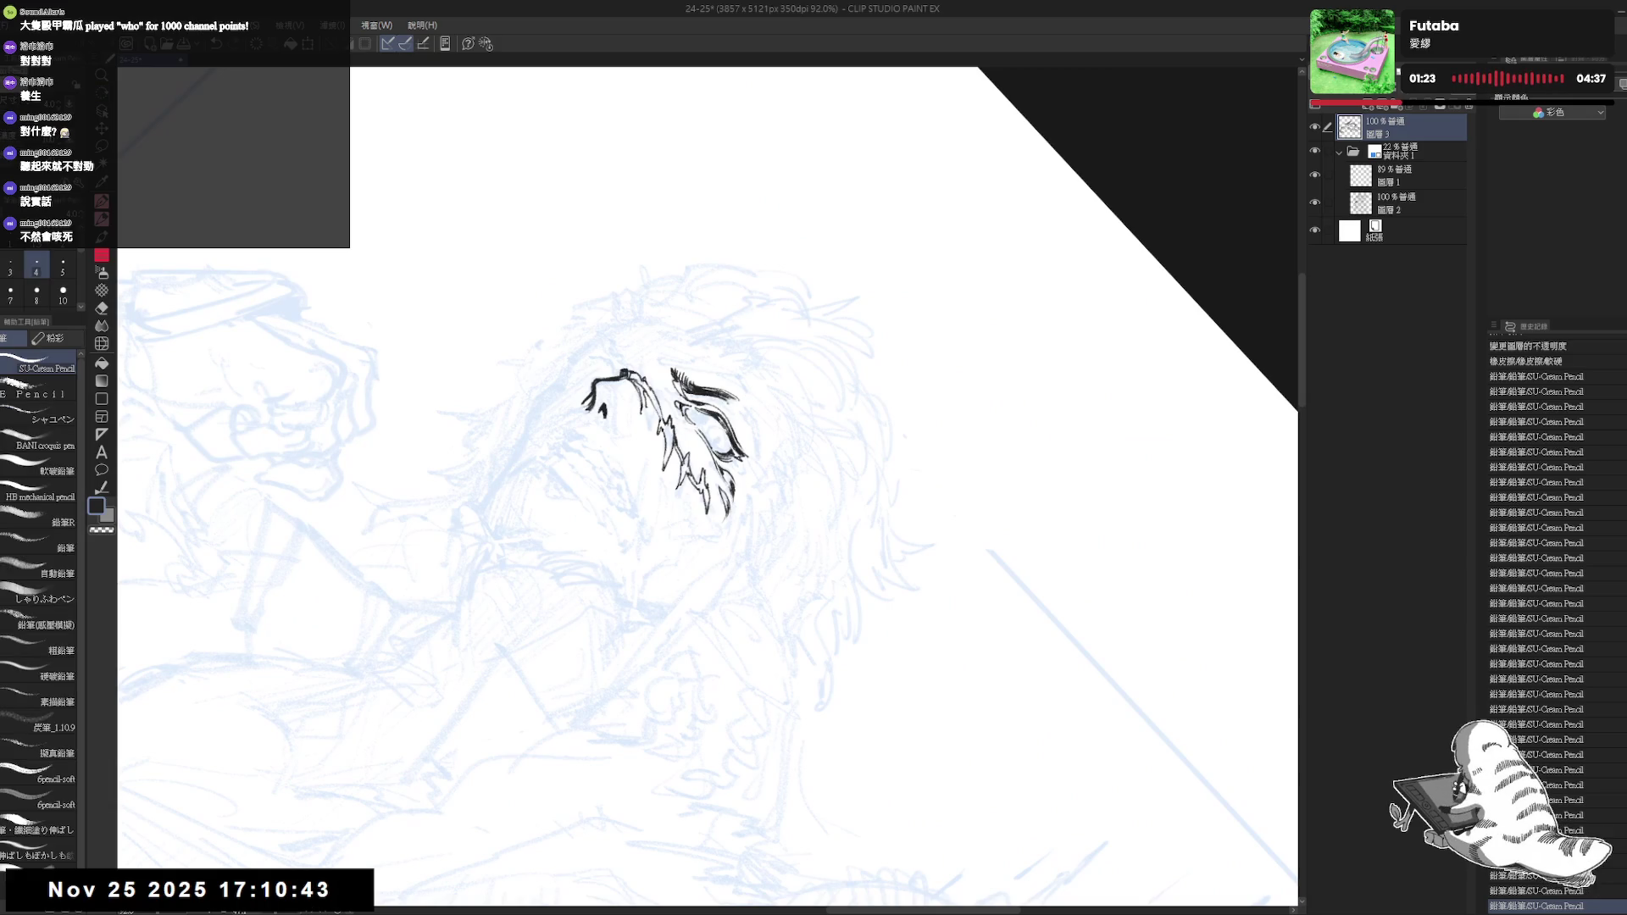
drag(727, 401, 744, 436)
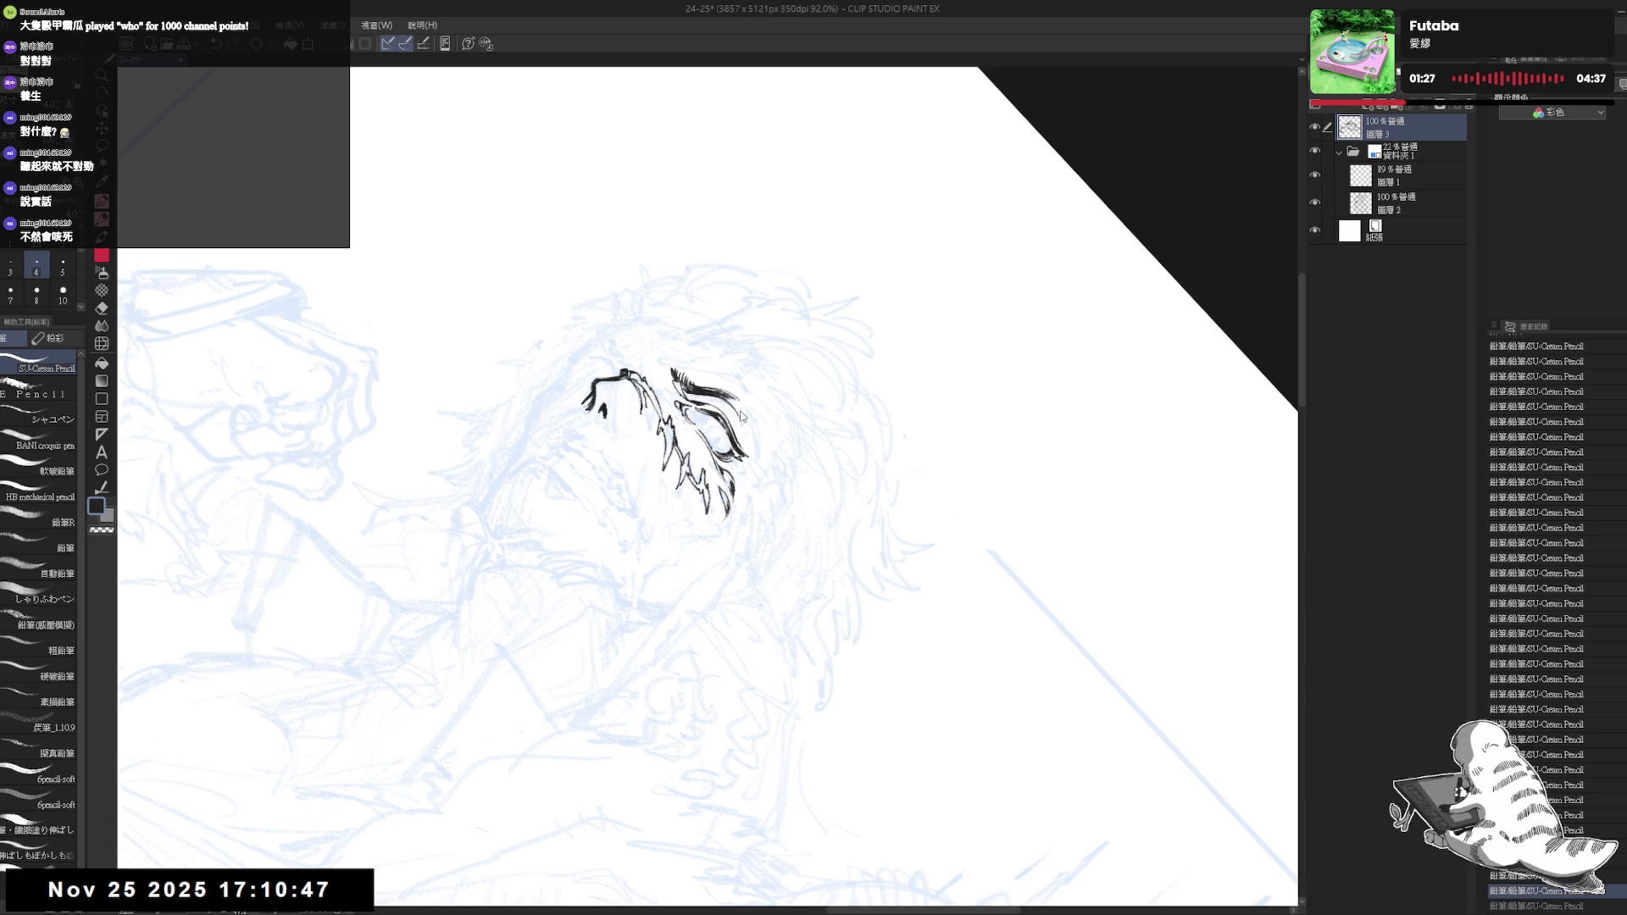
drag(739, 396, 761, 477)
mouse_move(740, 411)
mouse_down()
mouse_move(757, 462)
mouse_move(754, 445)
mouse_up()
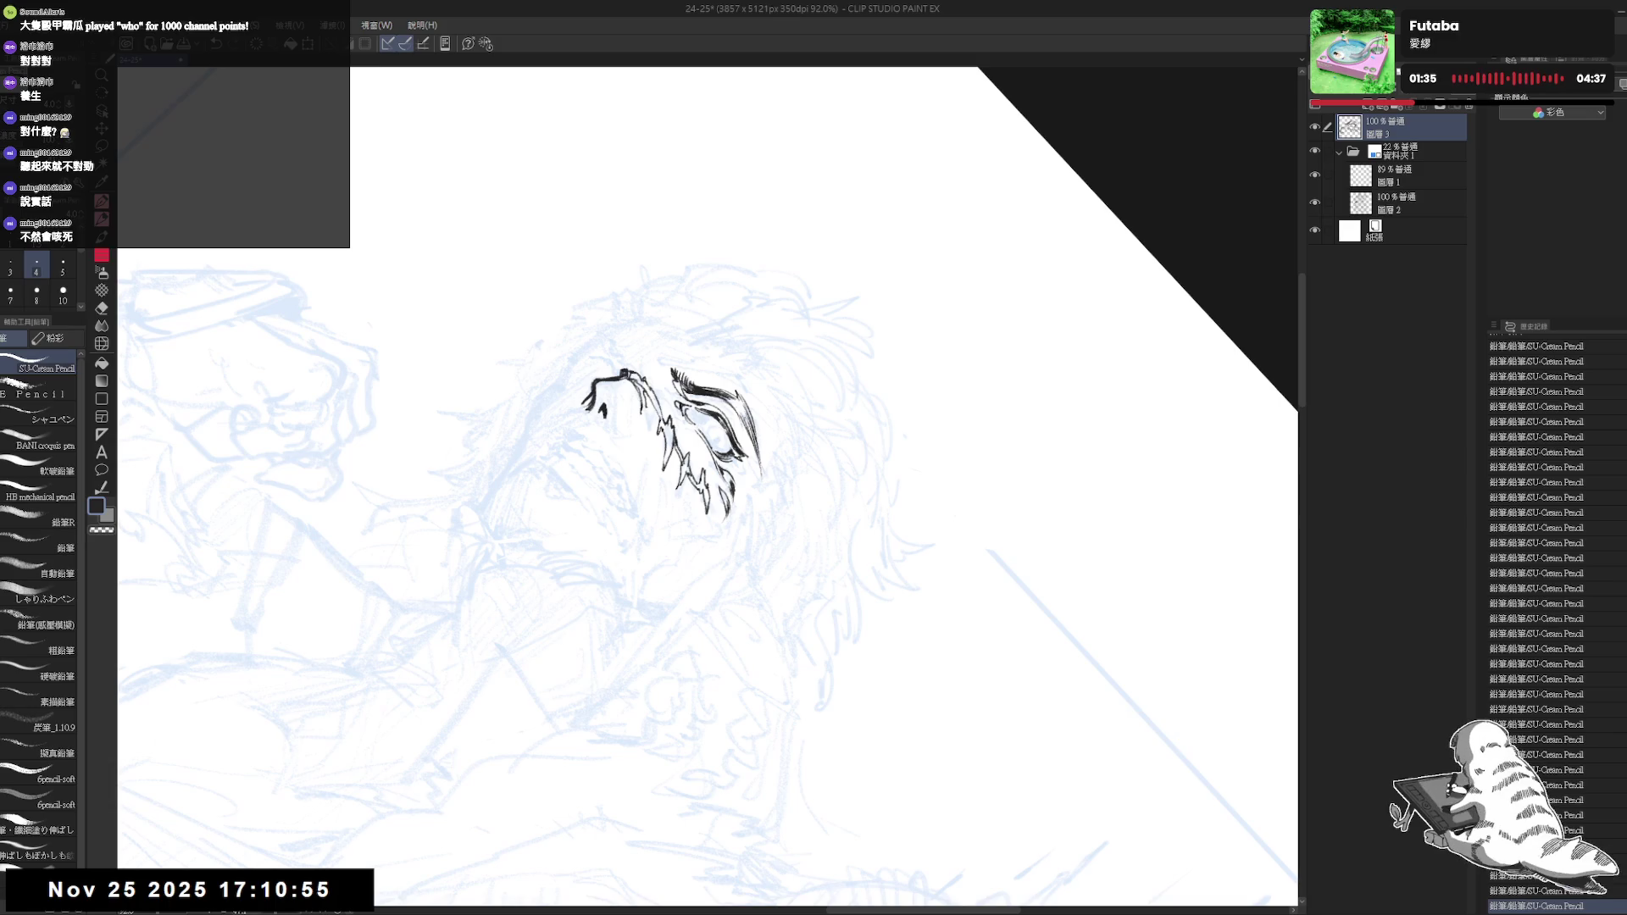
scroll(706, 490, up, 3)
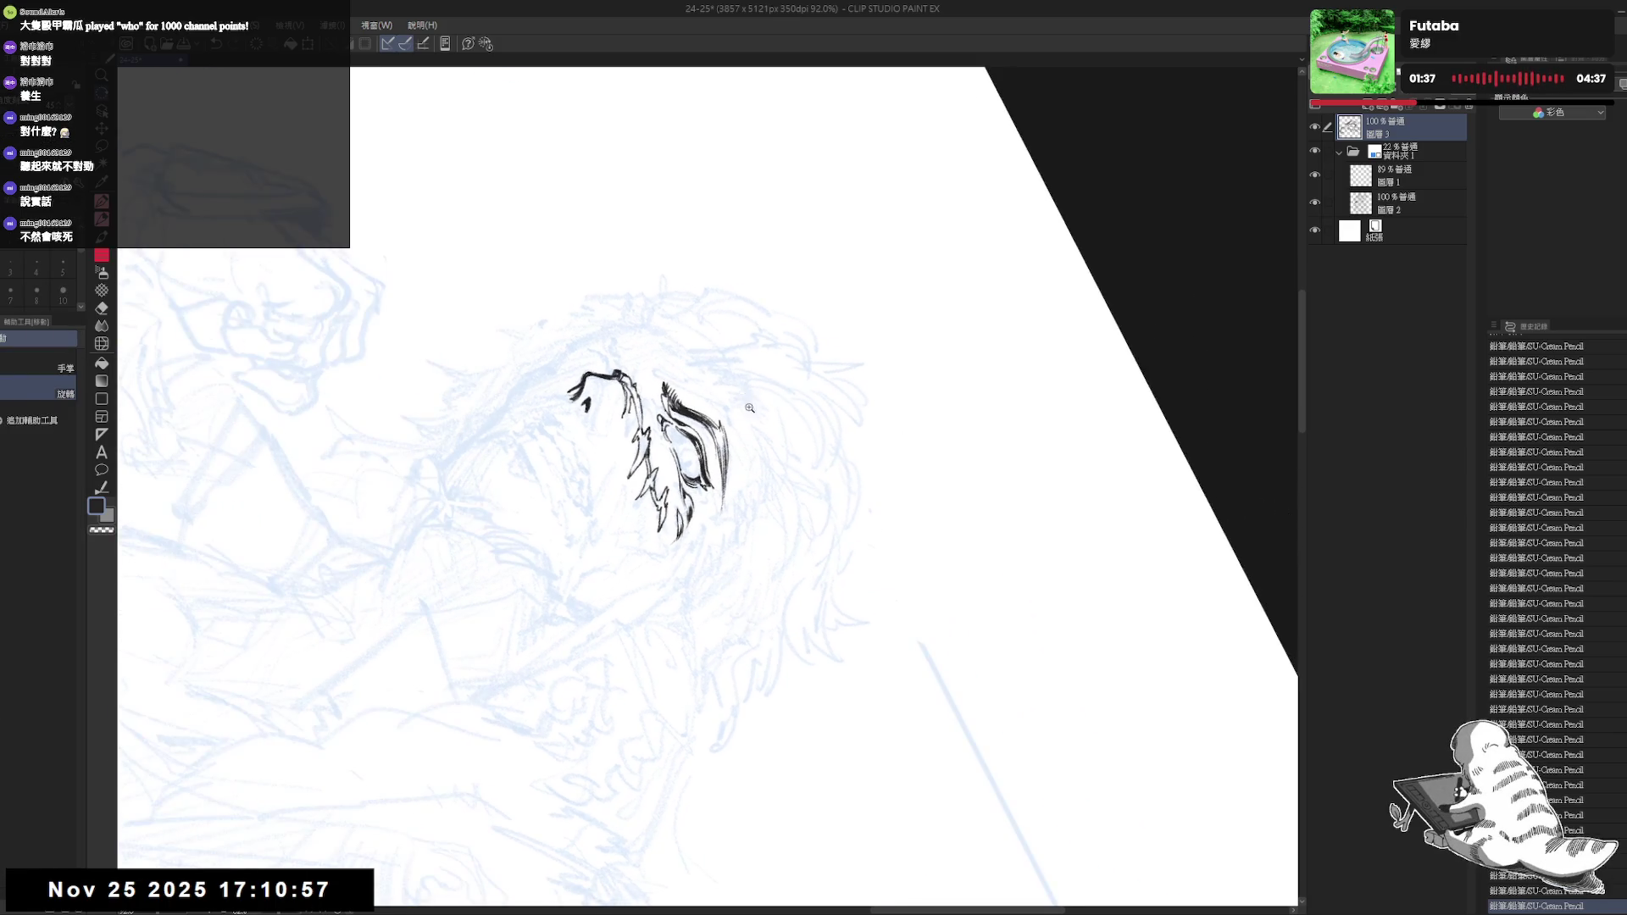
Keep the lower-tip stroke and ink short strokes along the eye outline and beside the eye
key(ctrl+z)
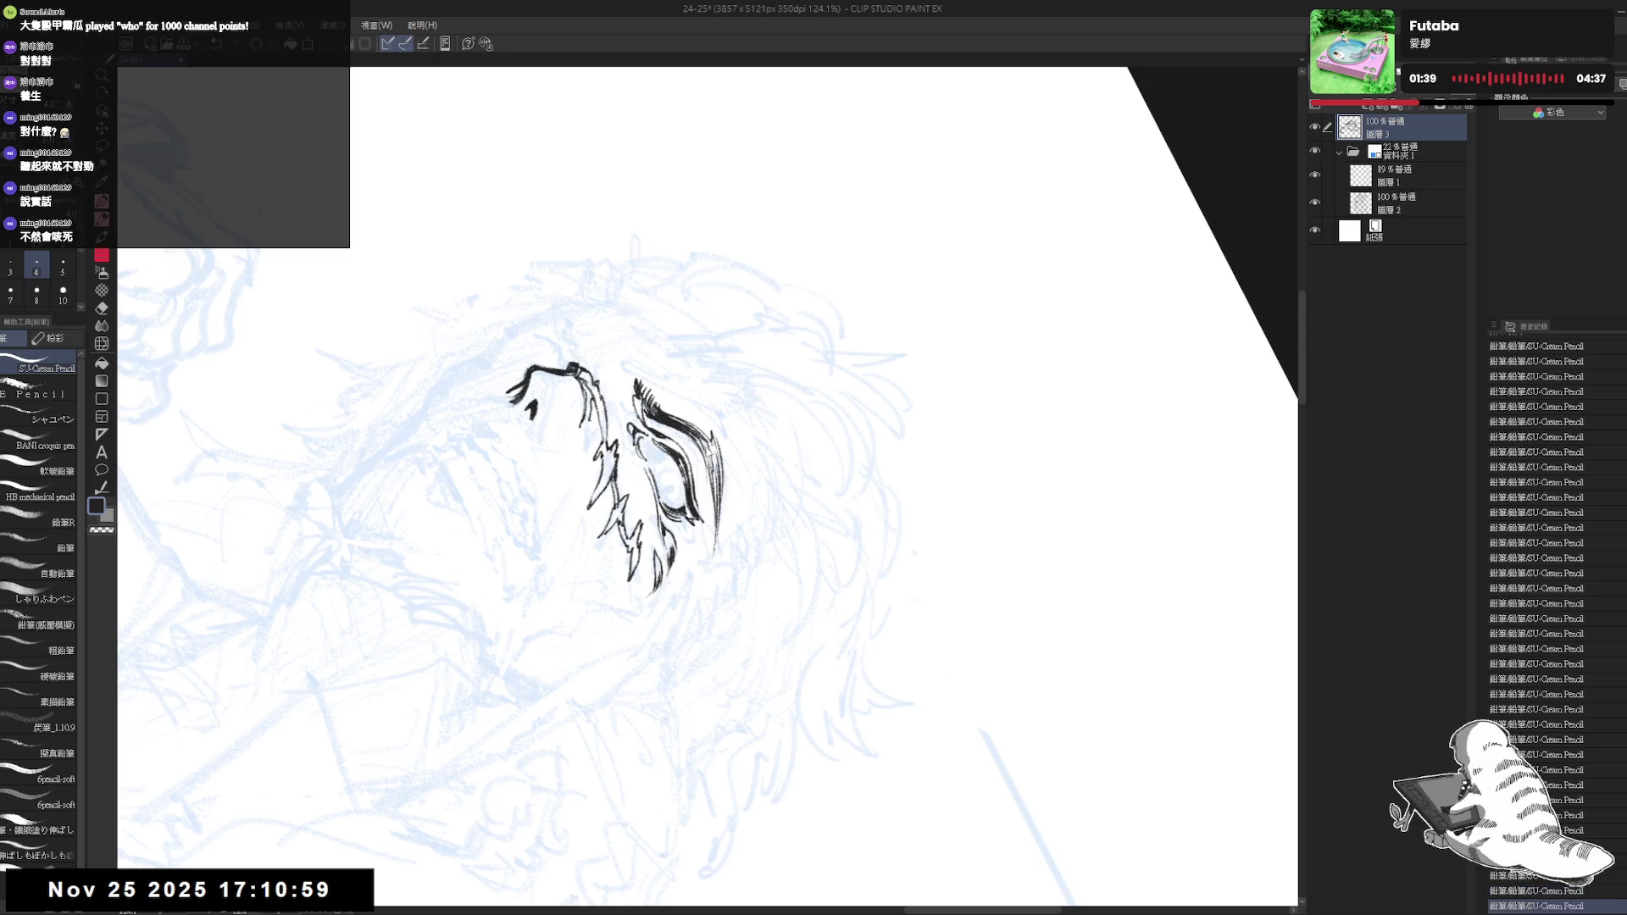
key(ctrl+y)
mouse_move(708, 438)
mouse_down()
mouse_move(723, 497)
mouse_move(873, 460)
mouse_move(865, 509)
mouse_up()
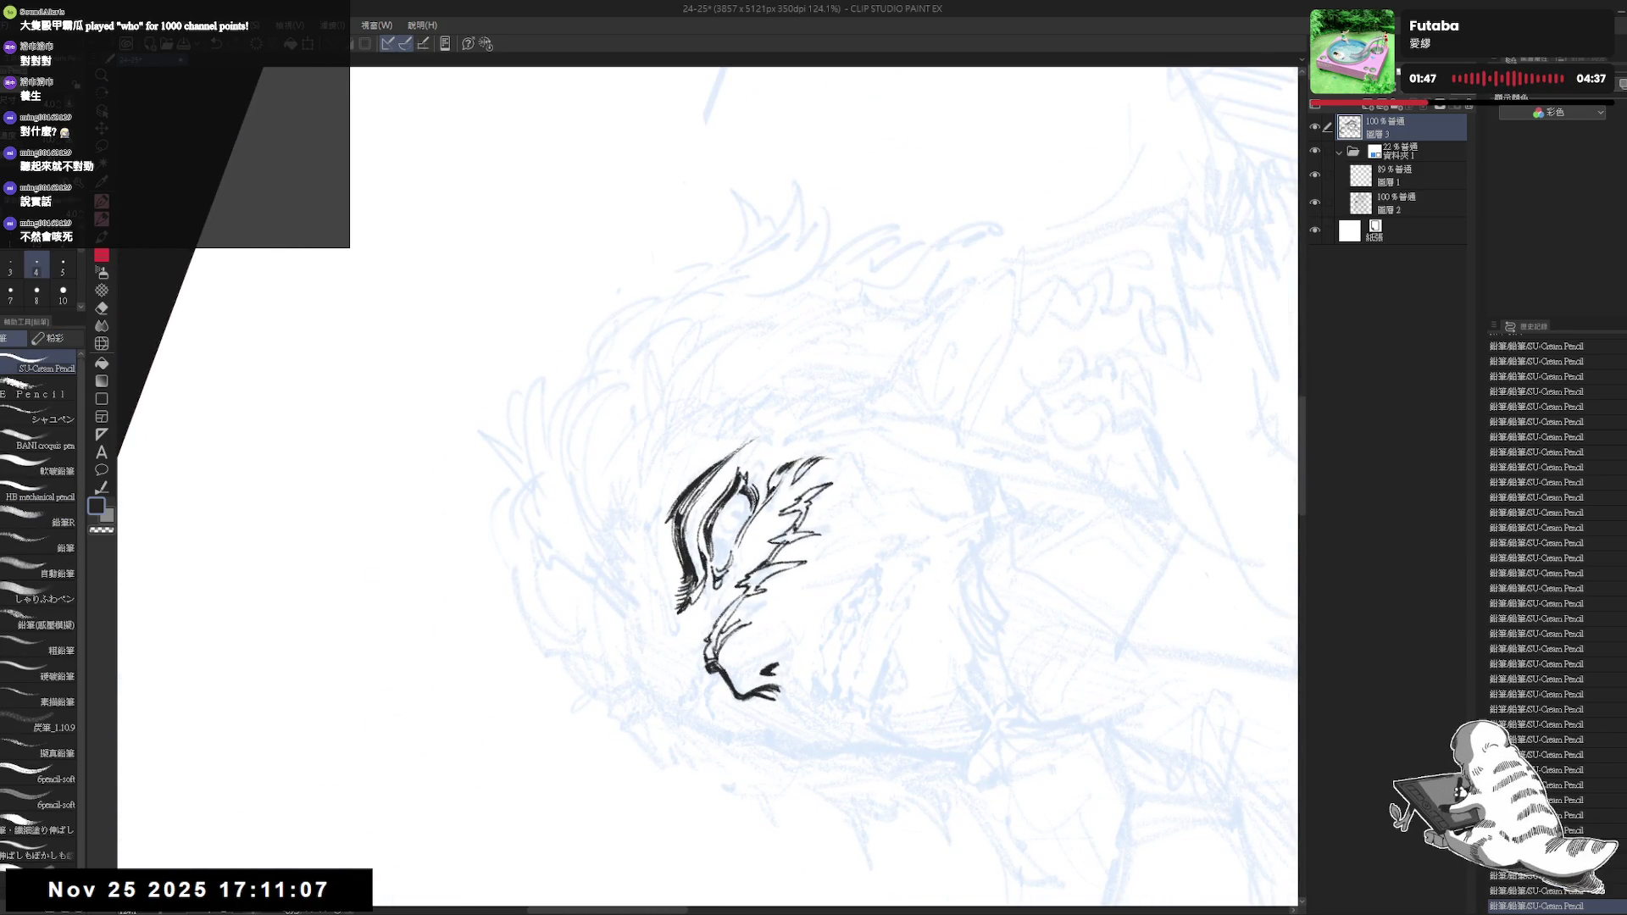
mouse_move(697, 603)
mouse_down()
mouse_move(763, 482)
mouse_move(827, 470)
mouse_up()
scroll(633, 394, up, 2)
scroll(633, 394, down, 5)
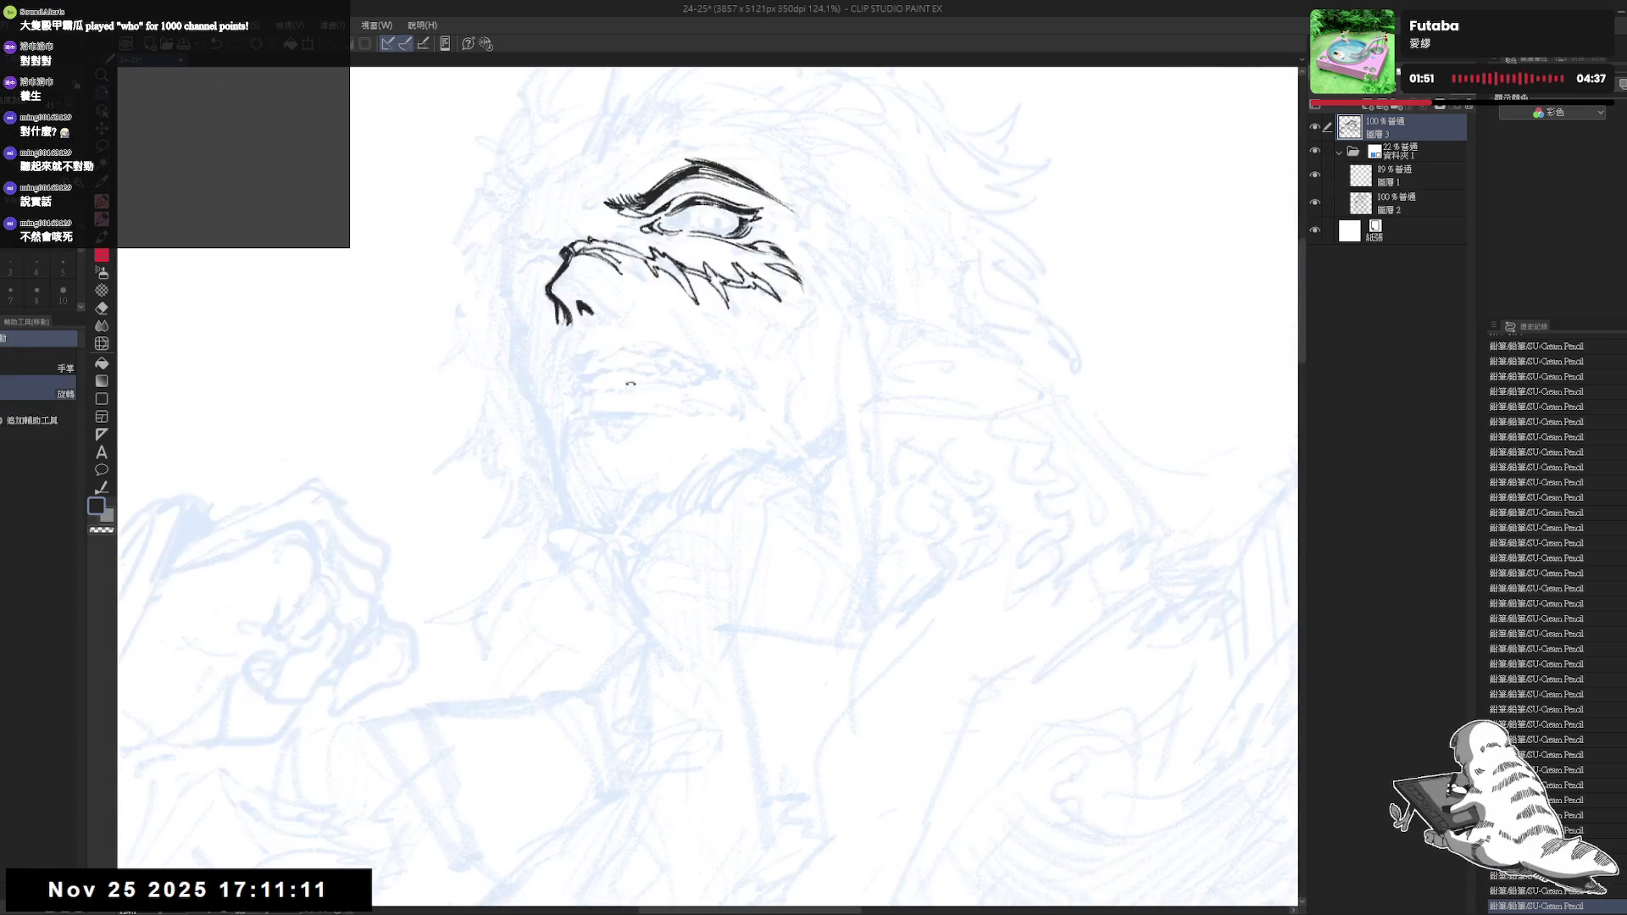
scroll(625, 341, up, 2)
scroll(711, 394, up, 2)
scroll(756, 423, up, 1)
drag(756, 422, 790, 386)
mouse_move(787, 380)
mouse_down()
mouse_move(804, 404)
mouse_move(763, 409)
mouse_move(807, 420)
mouse_up()
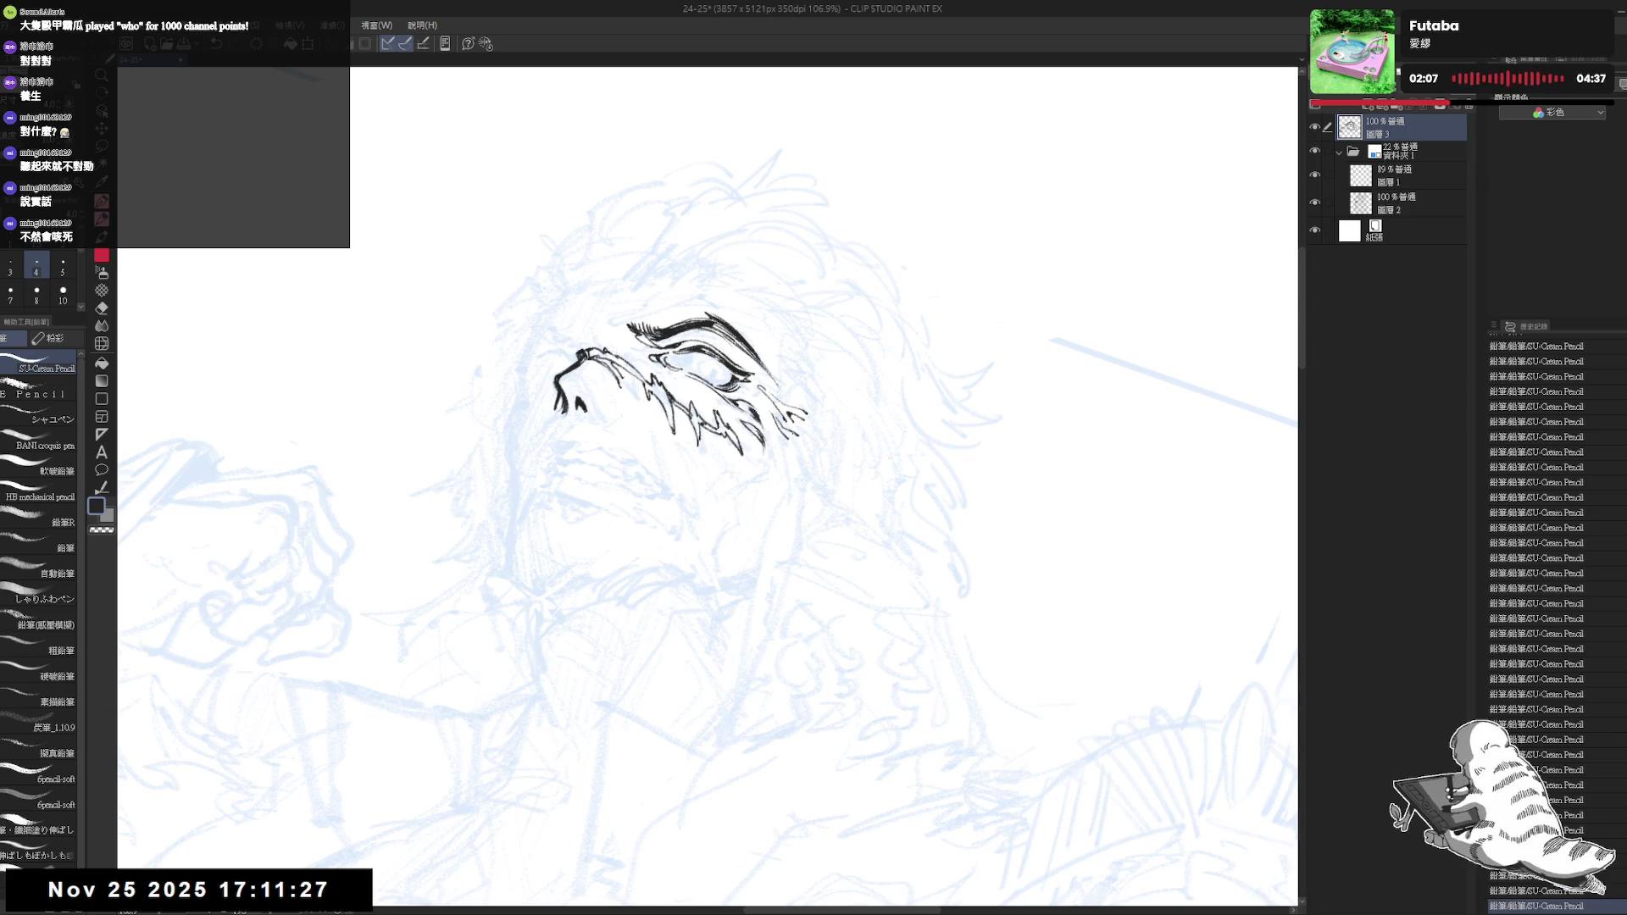
Check the face mirrored, then ink short strokes beside the eye and down the lower cheek
key(h)
key(minus)
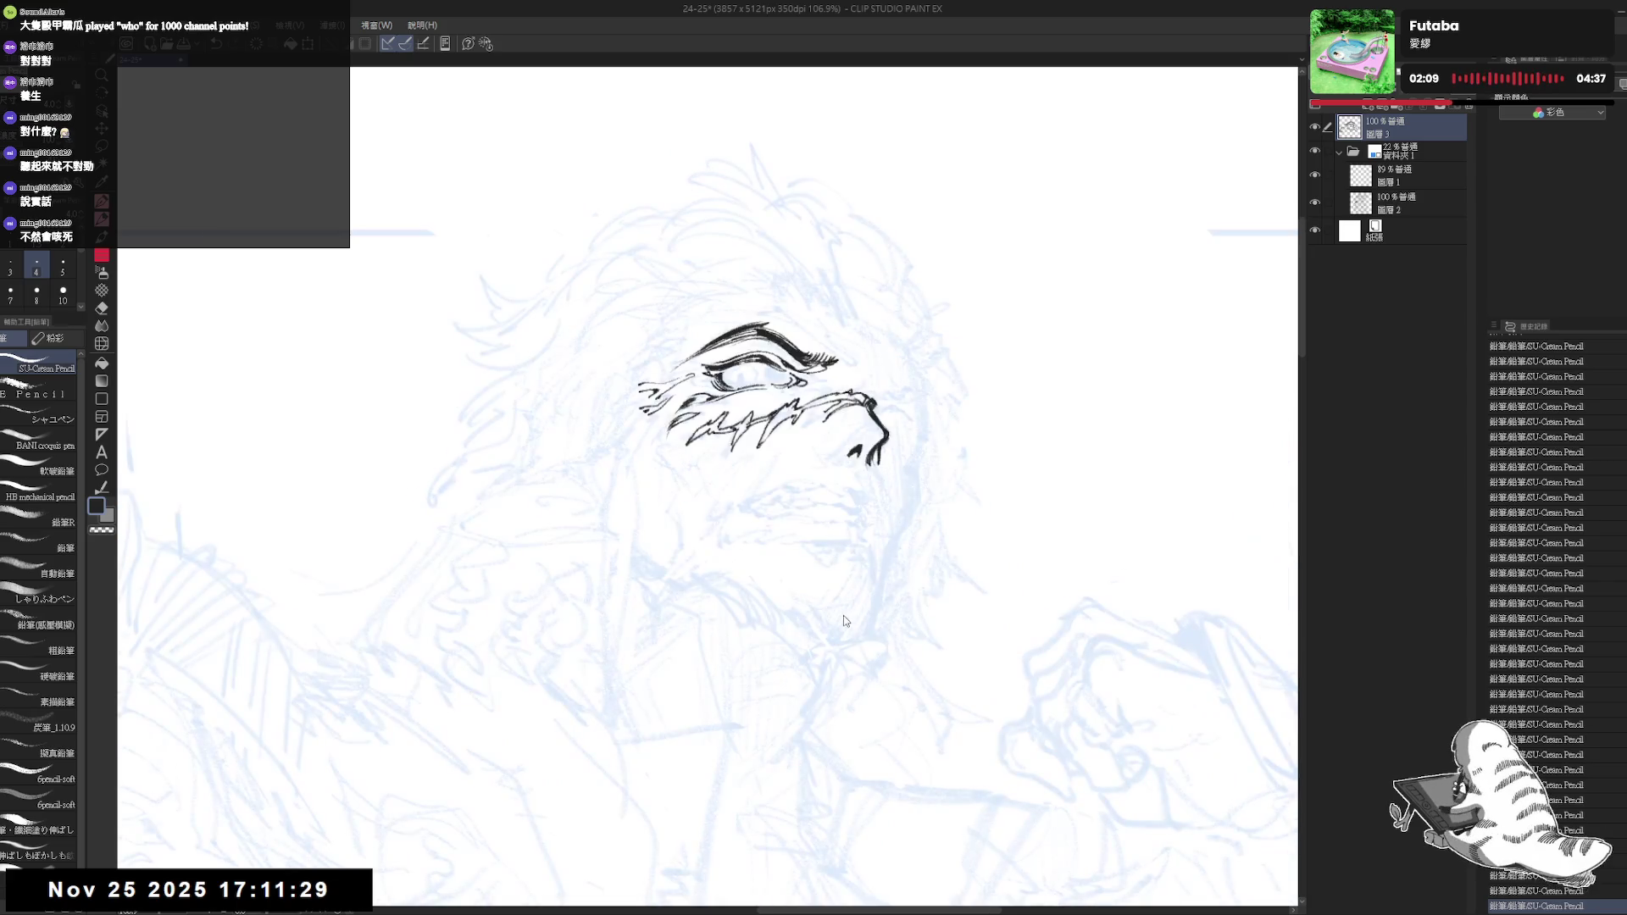
key(h)
key(minus)
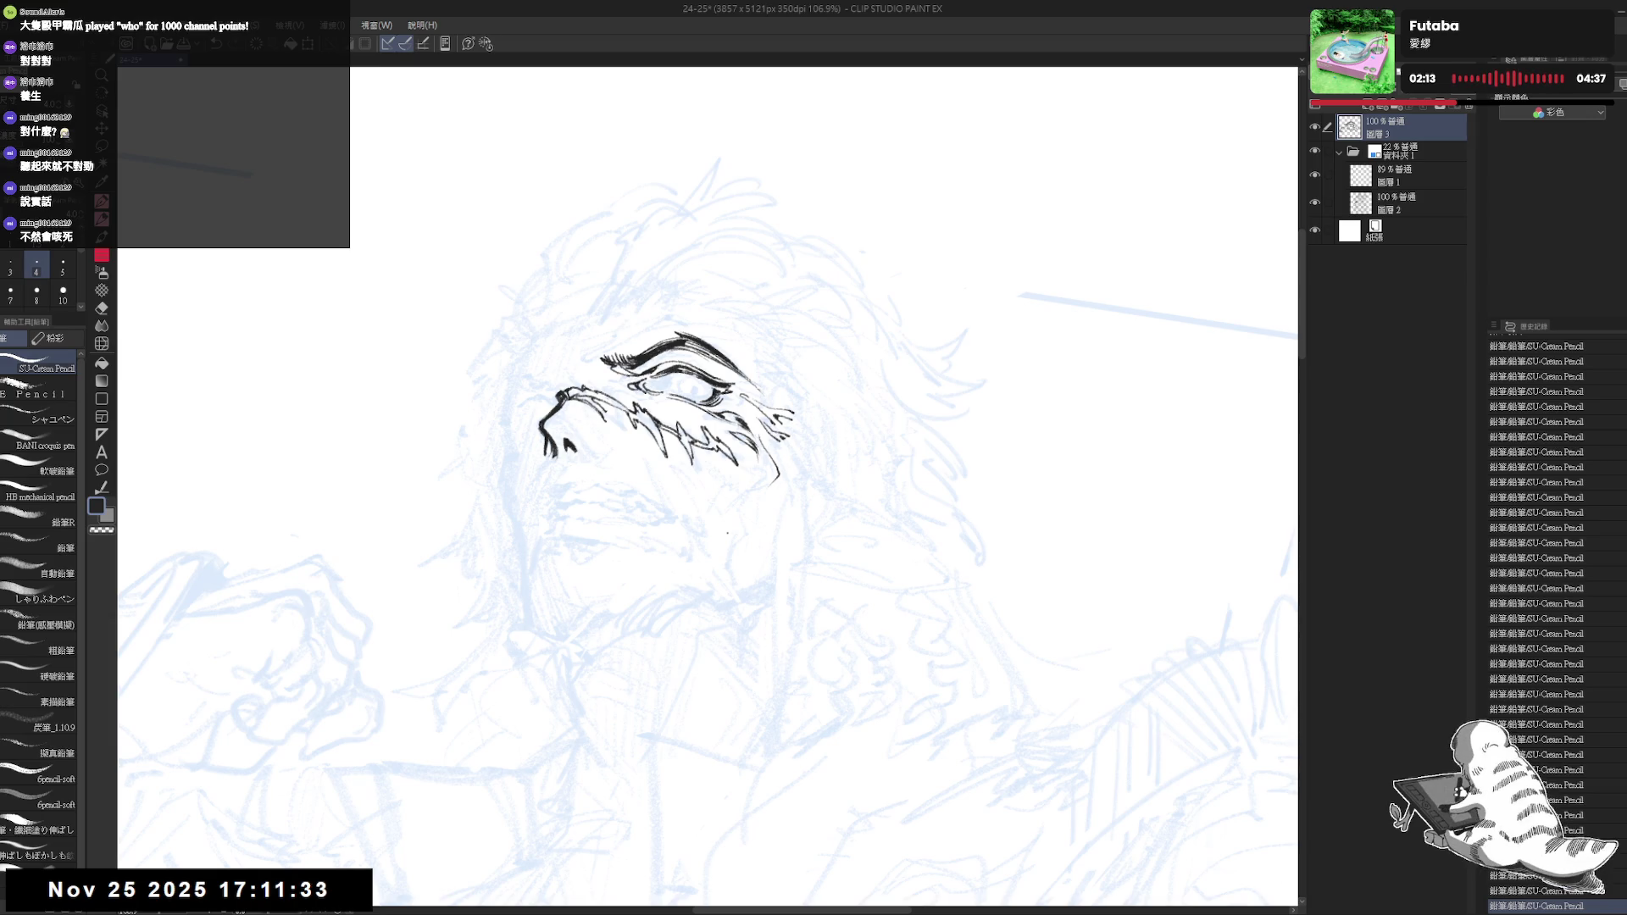
drag(771, 454, 788, 464)
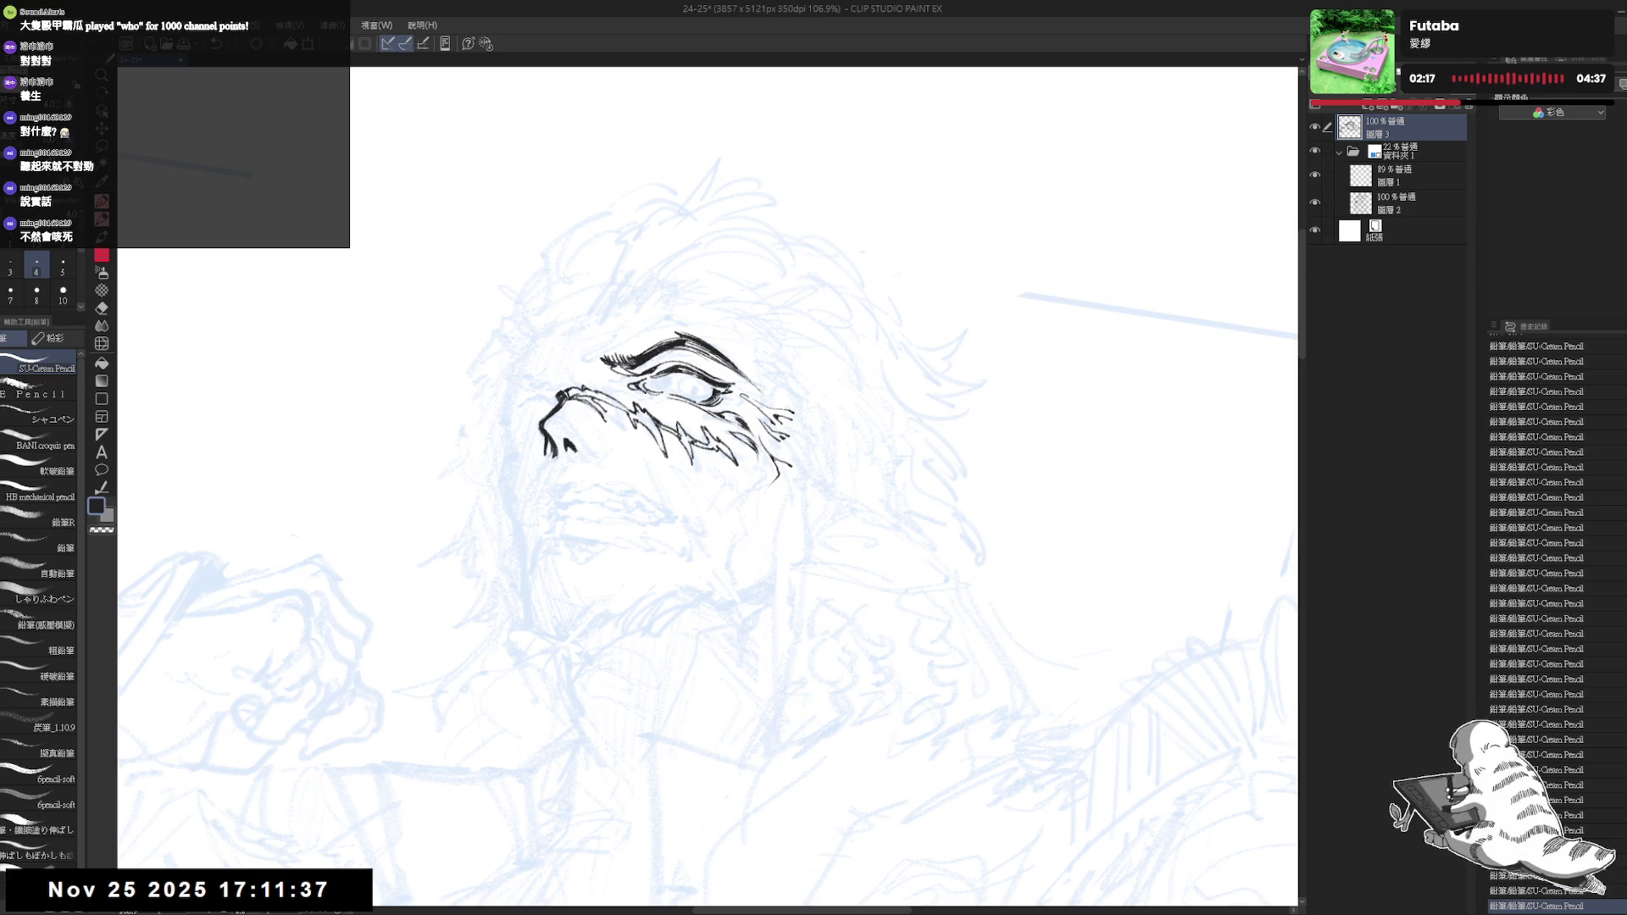
mouse_move(750, 497)
mouse_down()
mouse_move(728, 491)
mouse_move(737, 512)
mouse_move(720, 516)
mouse_up()
key(ctrl+z)
key(ctrl+y)
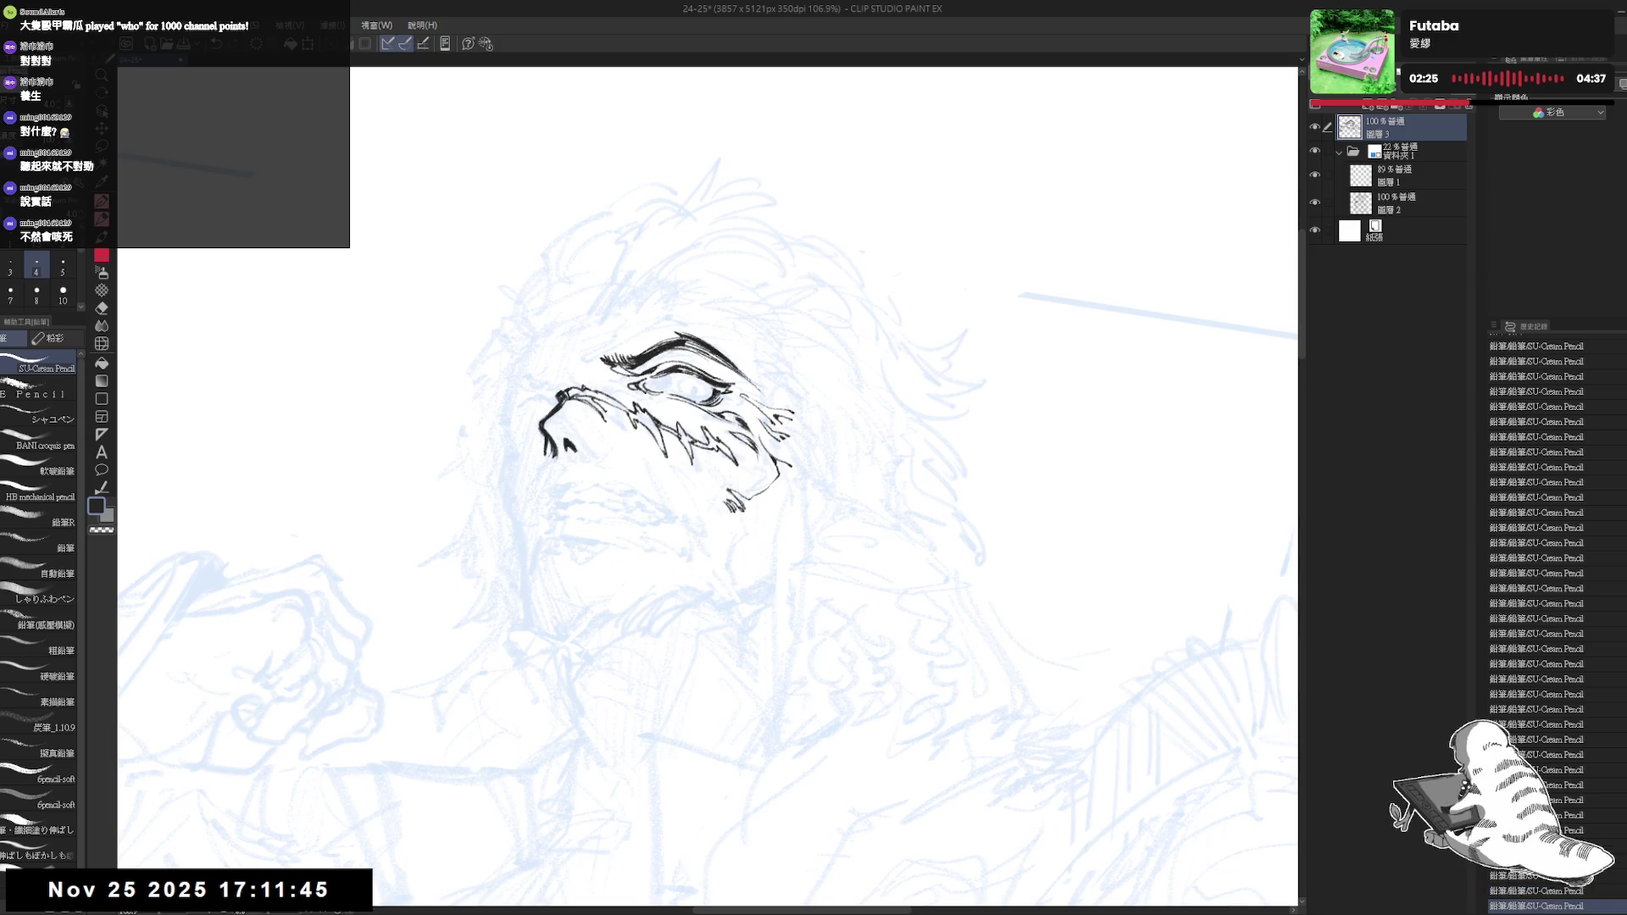
drag(781, 473, 789, 371)
scroll(838, 332, down, 2)
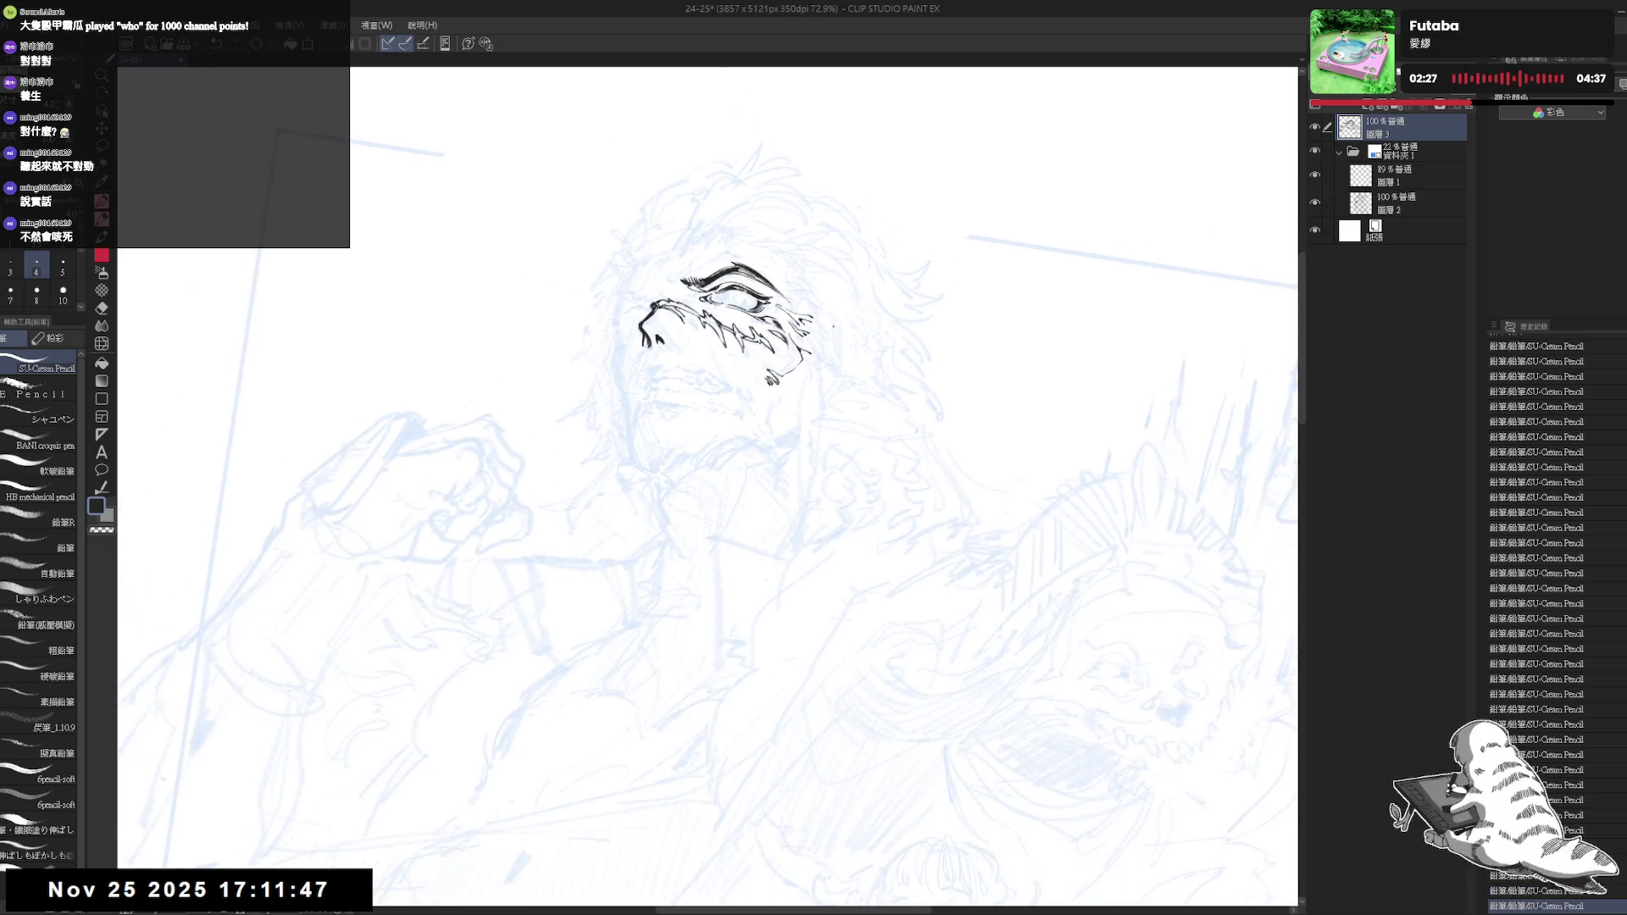
Check the mirrored drawing and tilt, straighten and level the canvas view for inking
mouse_move(769, 404)
mouse_down()
mouse_move(769, 443)
mouse_move(775, 423)
mouse_move(757, 430)
mouse_up()
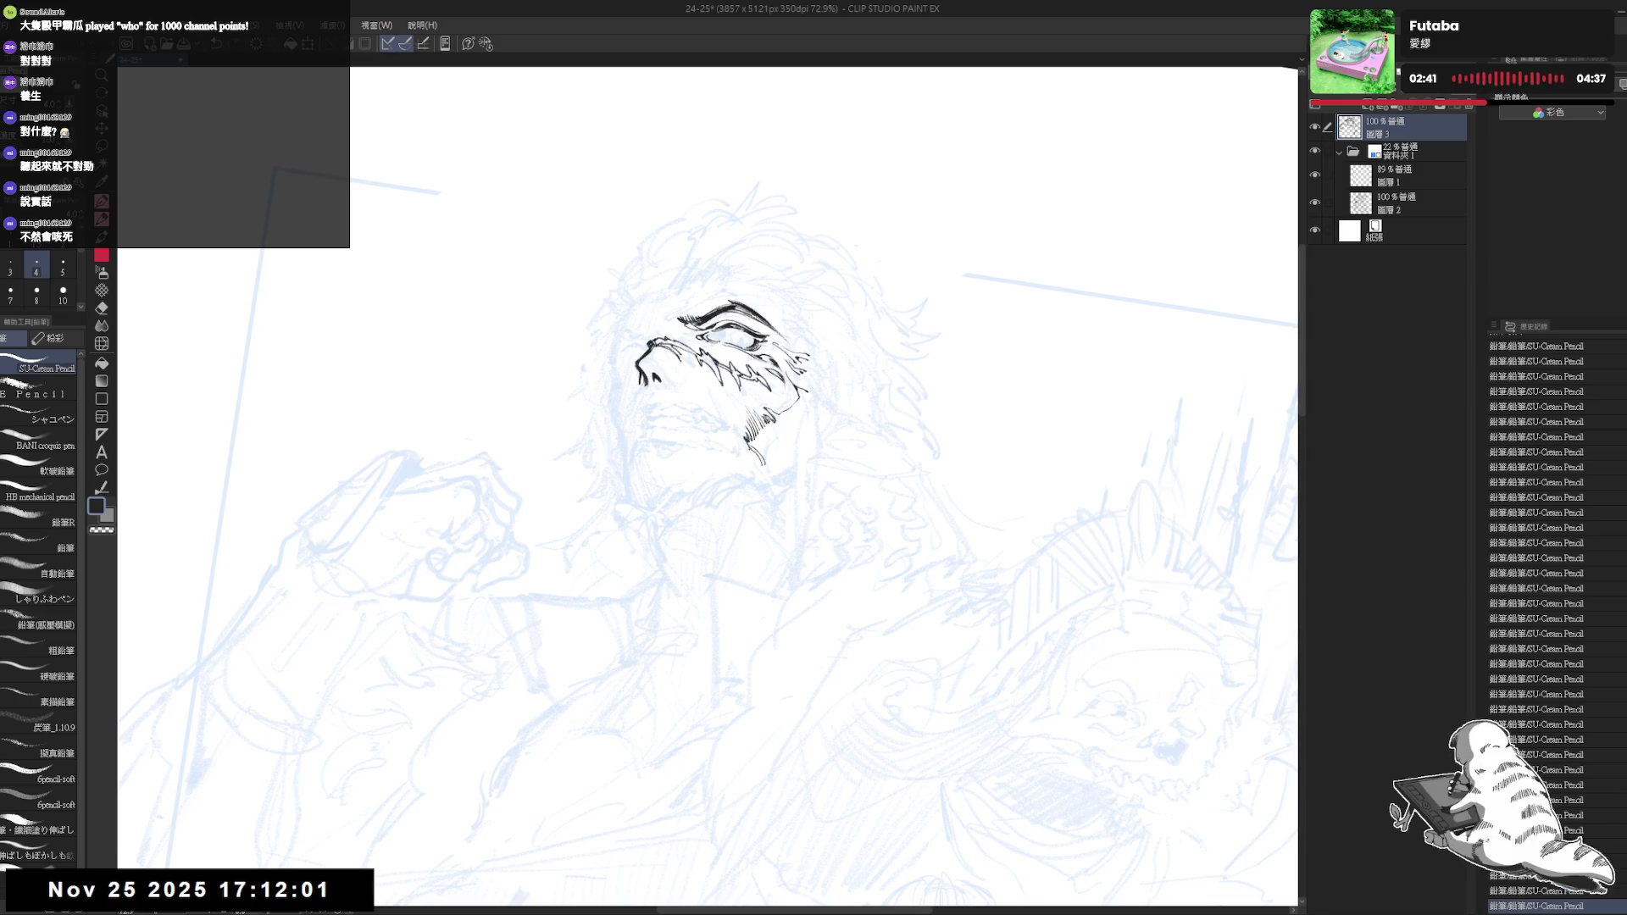
key(h)
key(h)
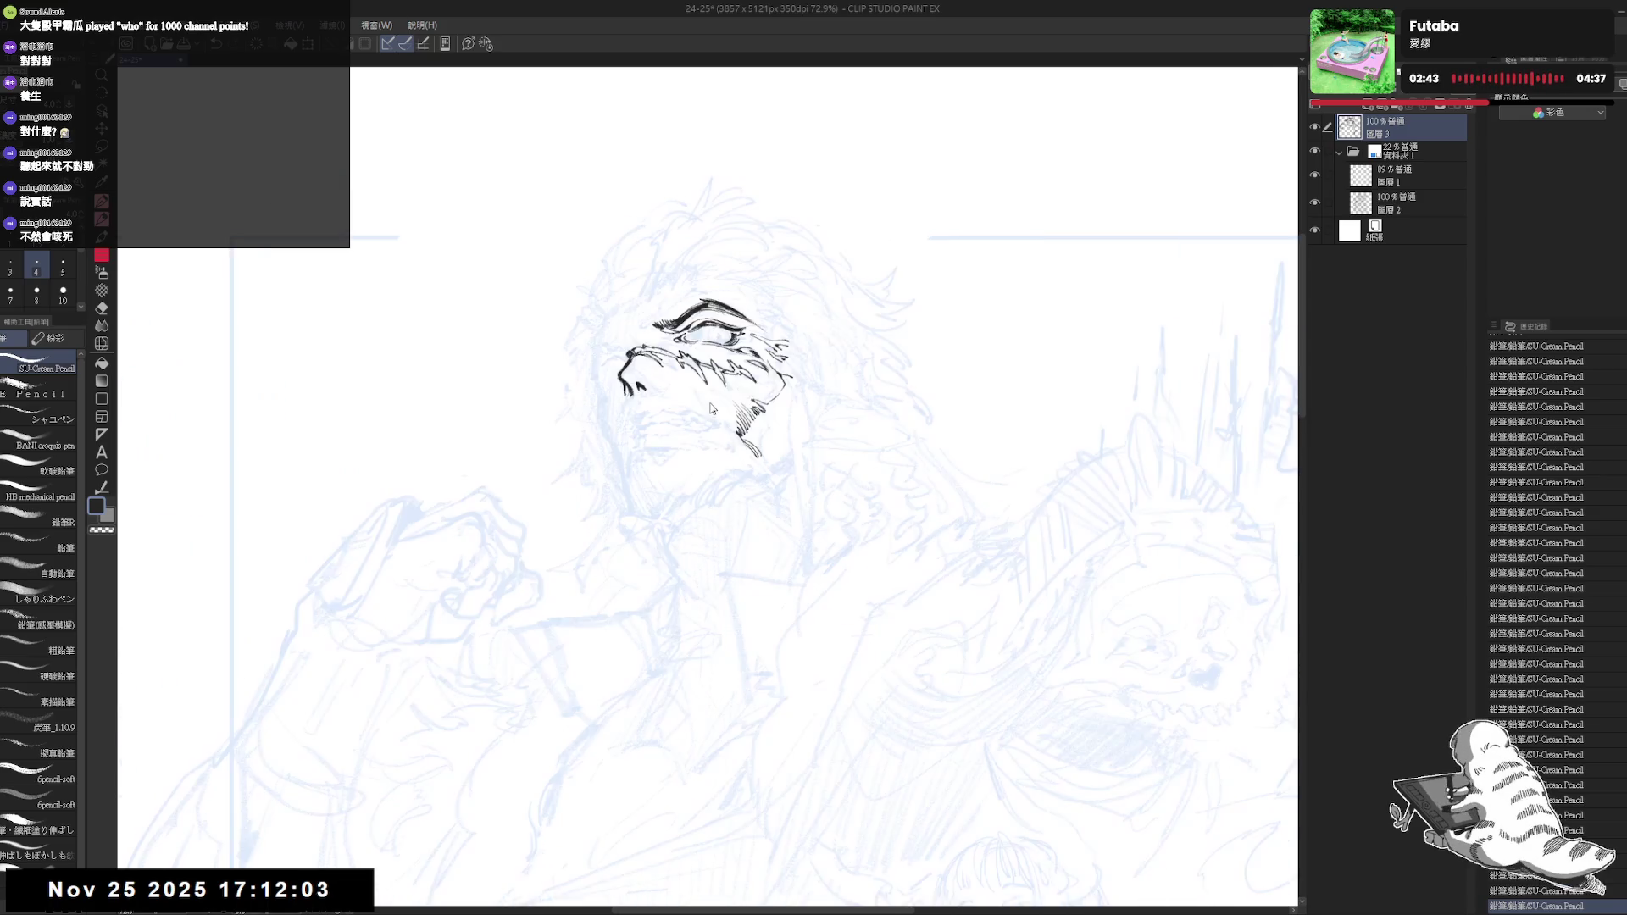
key(r)
drag(809, 585, 763, 534)
key(p)
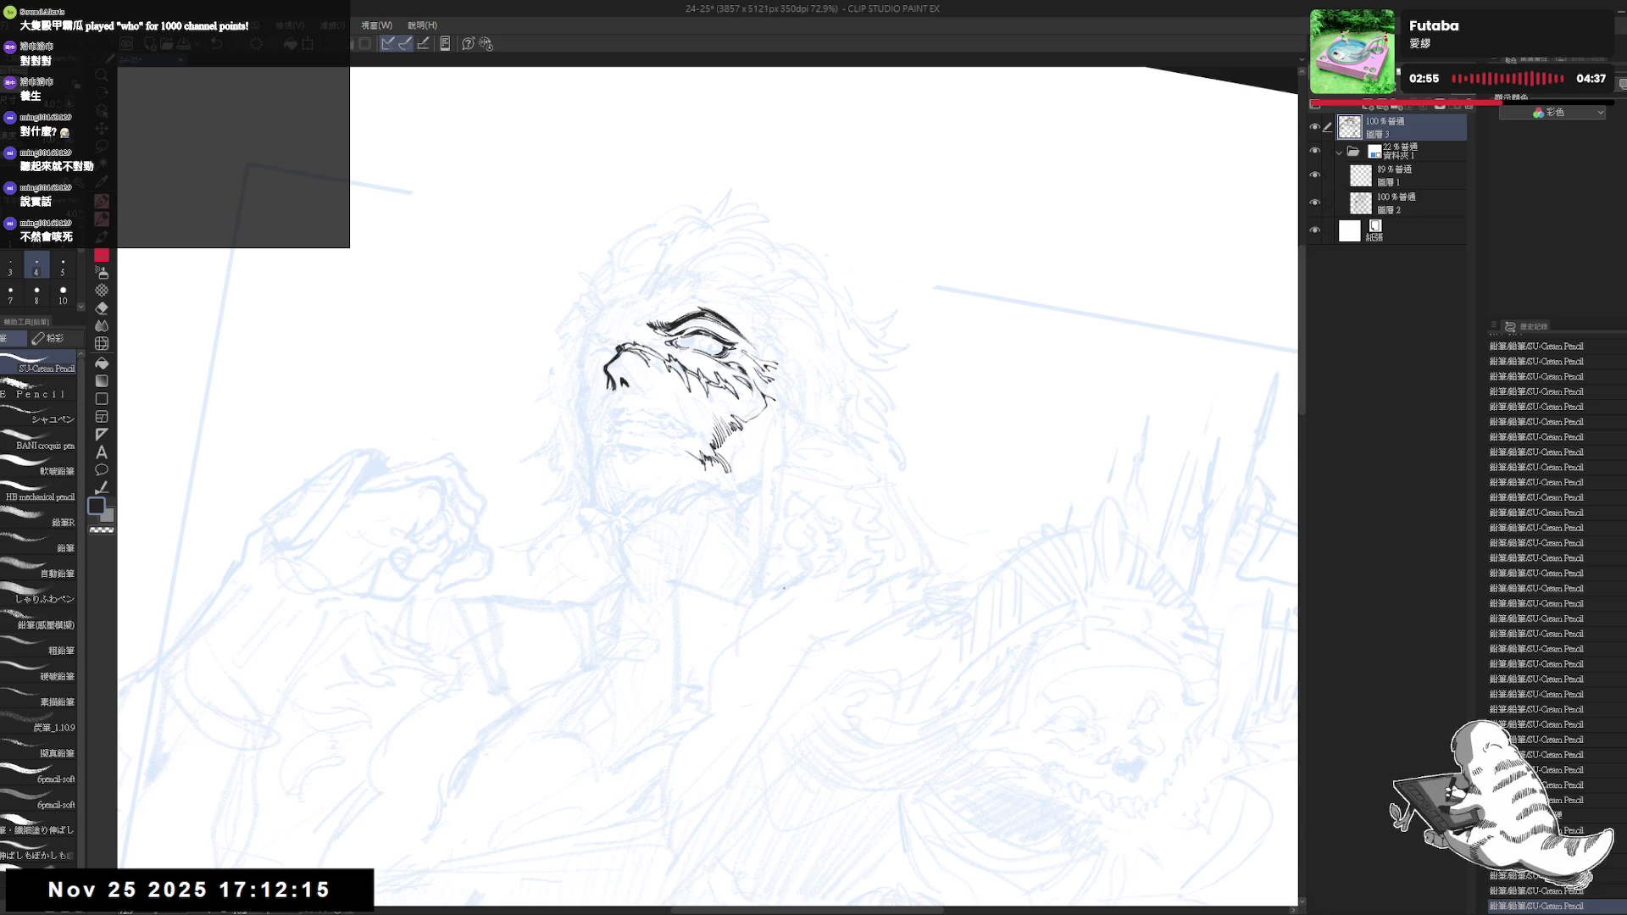
key(minus)
key(minus)
key(minus)
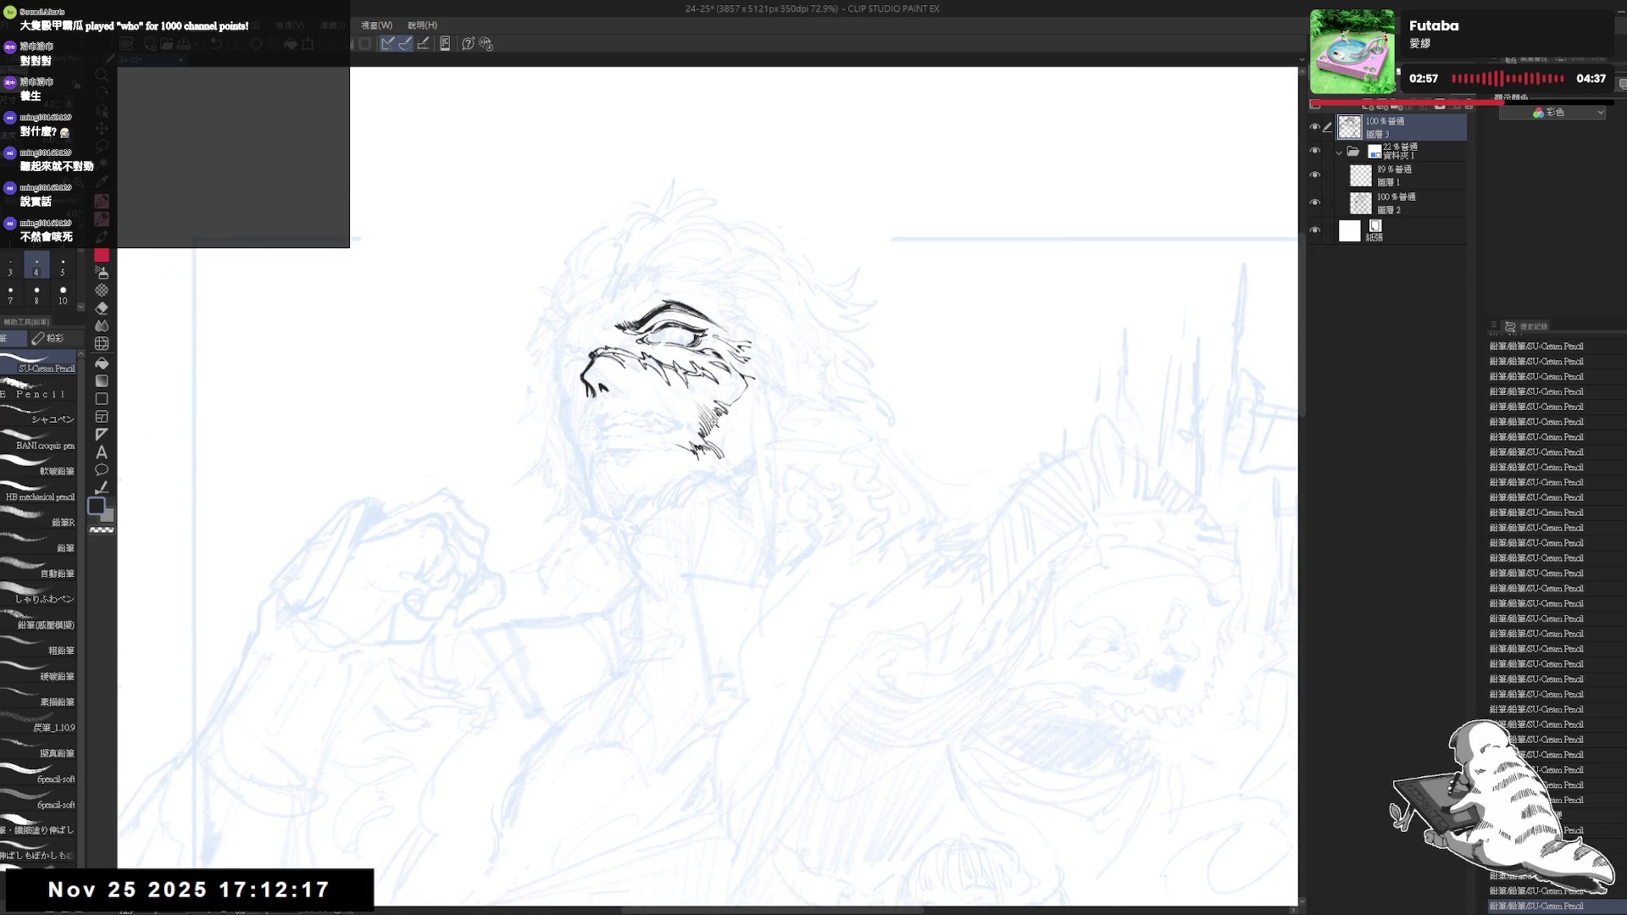
key(minus)
key(minus)
key(minus)
key(minus)
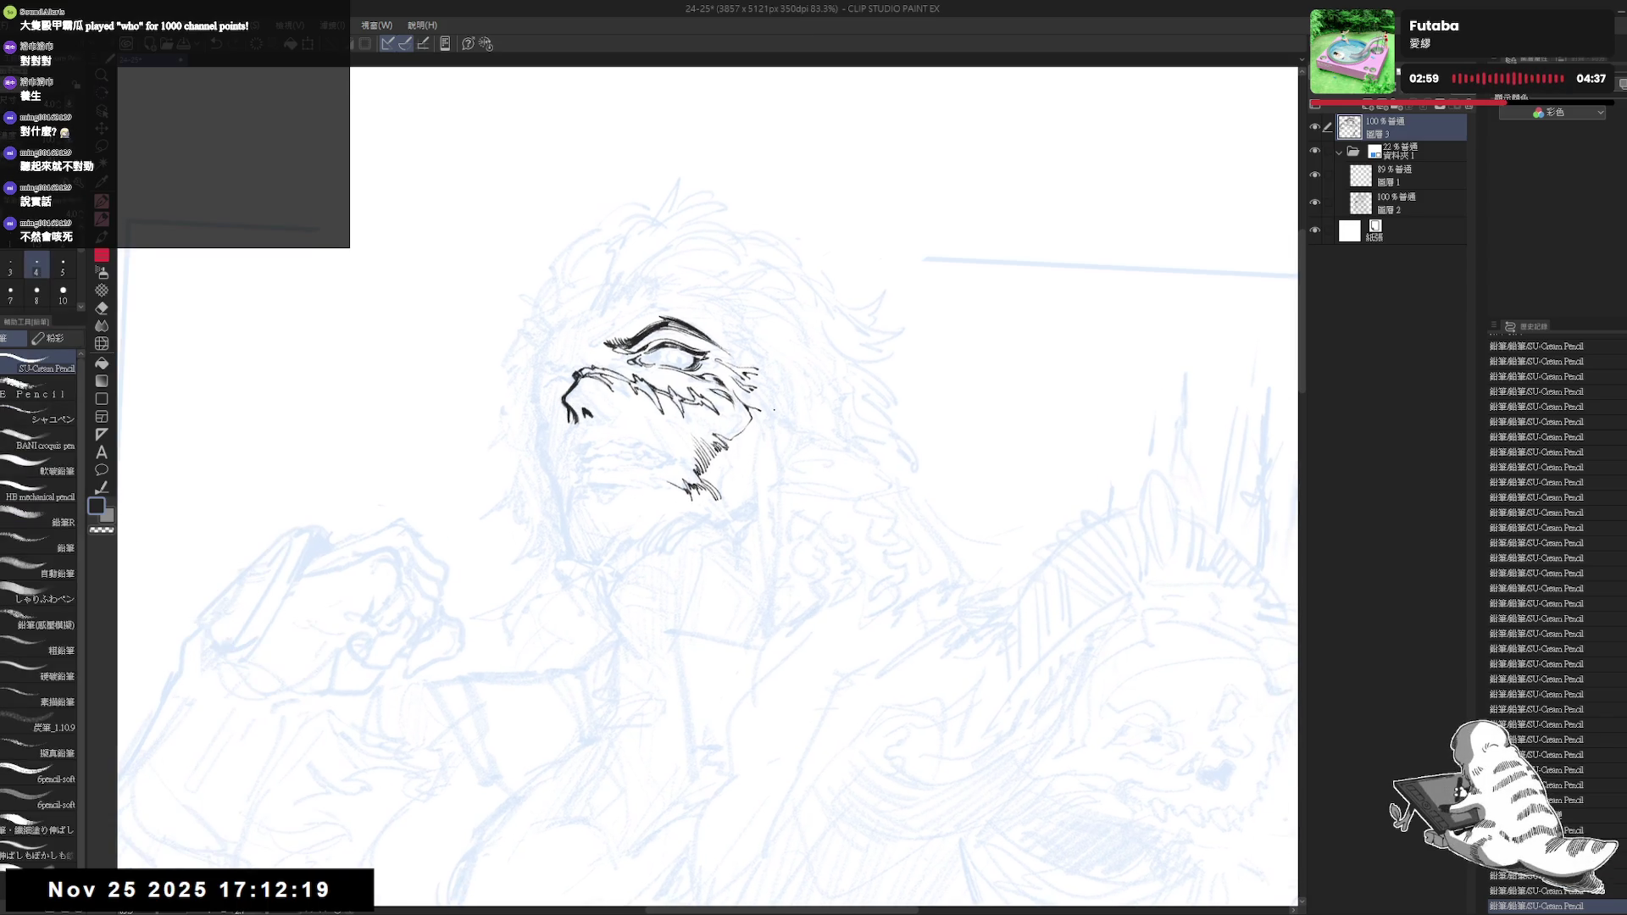
key(minus)
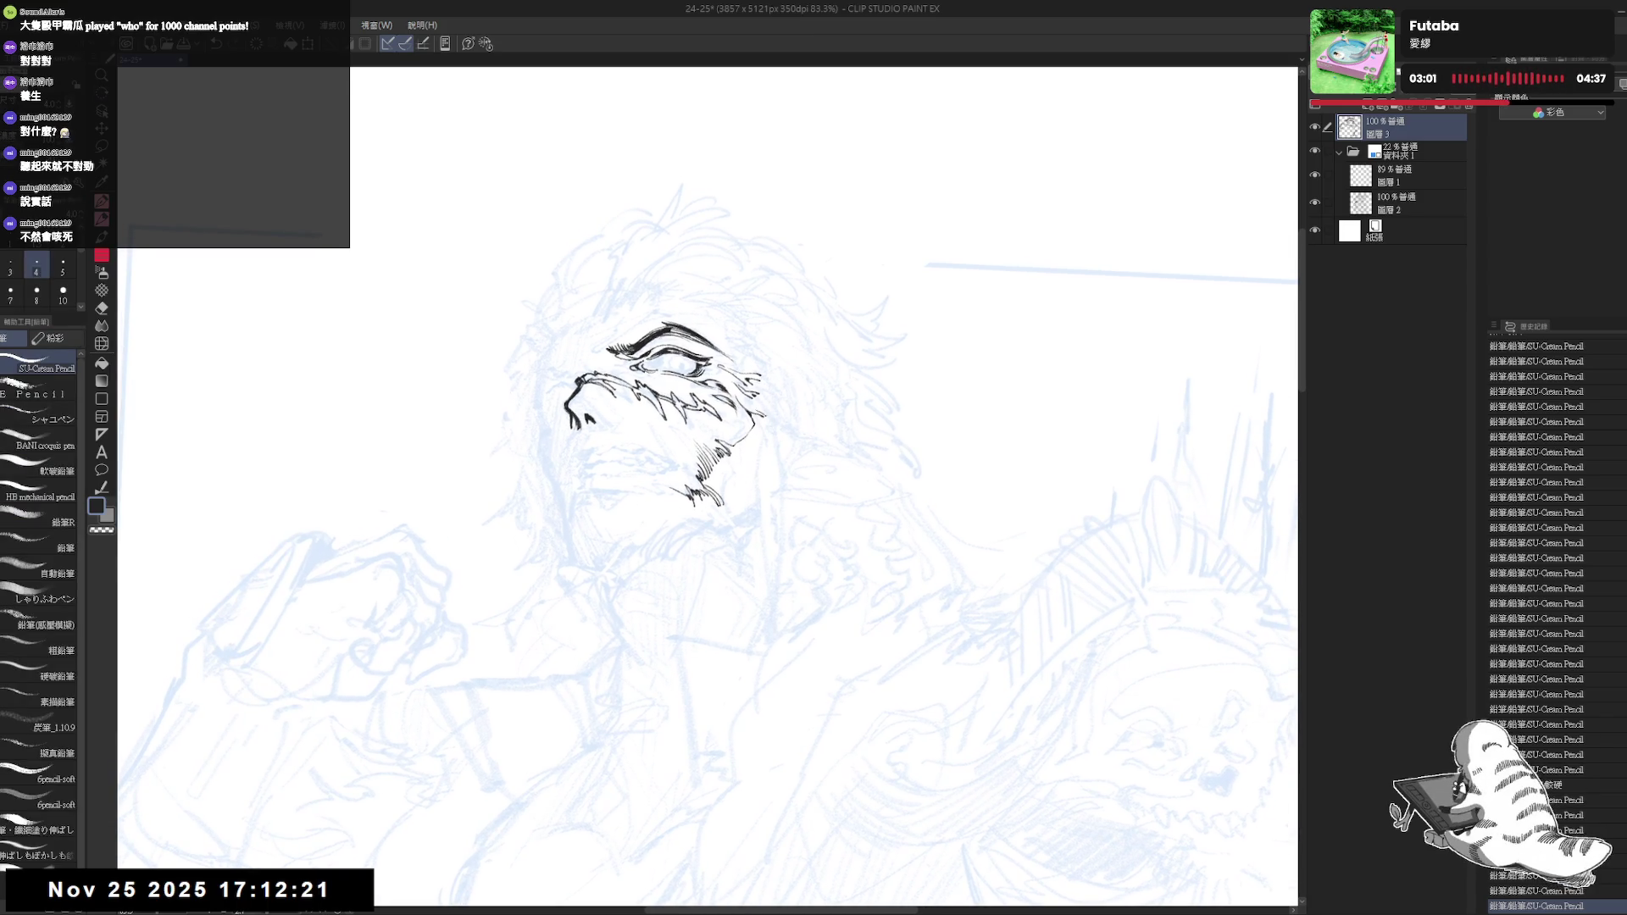
key(minus)
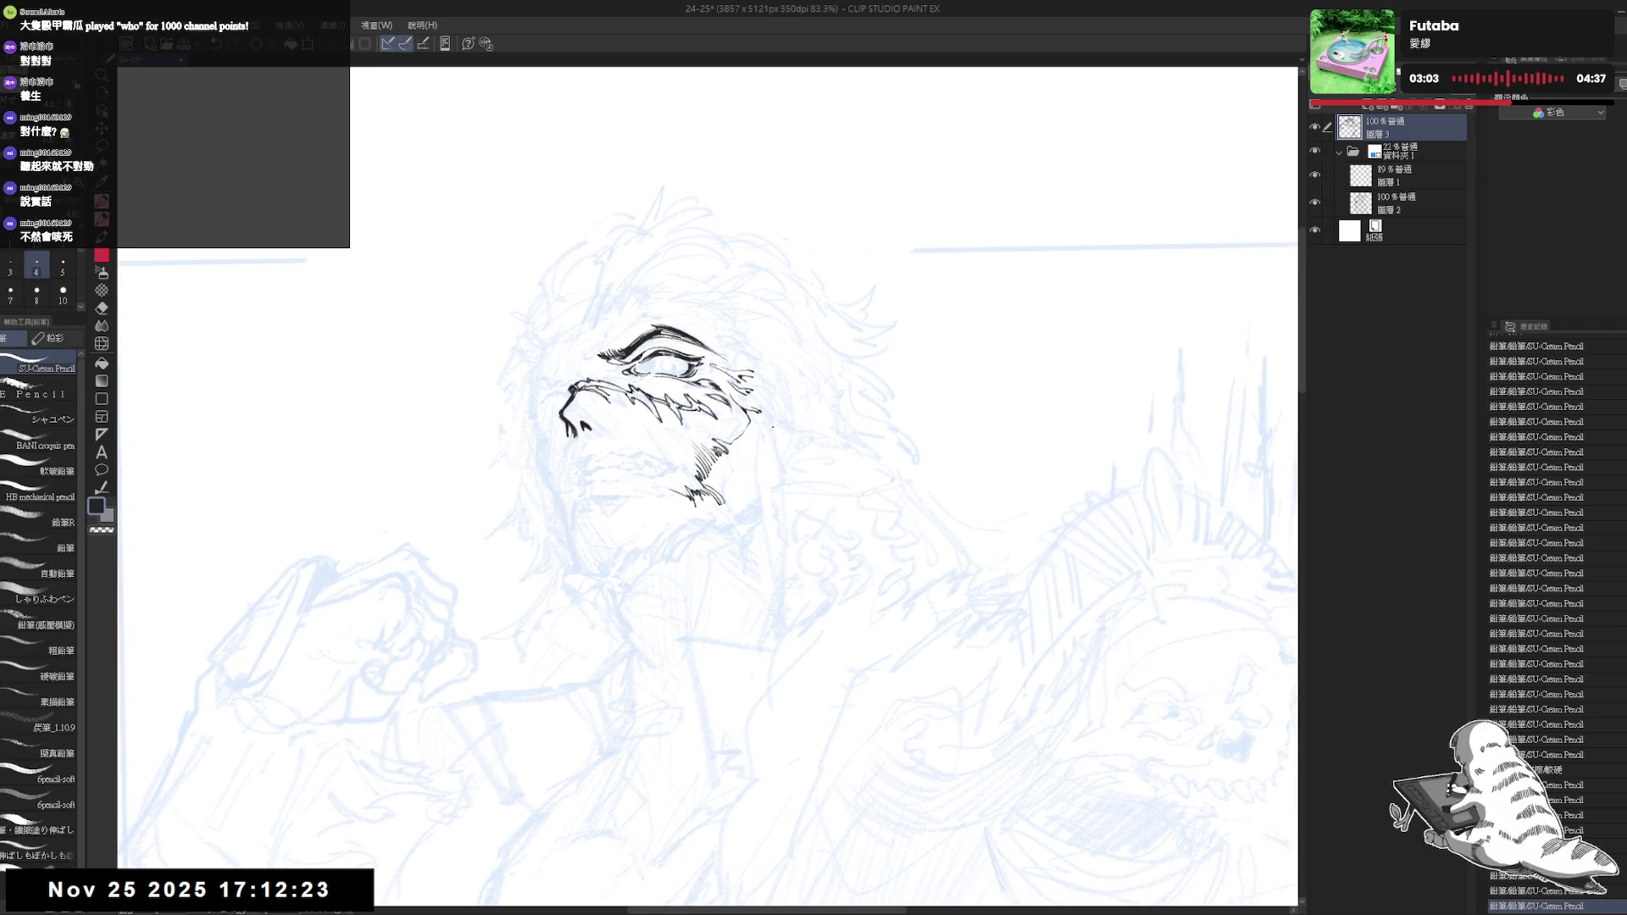
Add tiny ink hatching marks along the right edge of the man's face
drag(755, 404, 776, 433)
mouse_move(771, 419)
mouse_down()
mouse_move(814, 457)
mouse_move(762, 420)
mouse_up()
scroll(705, 412, up, 1)
scroll(692, 400, up, 2)
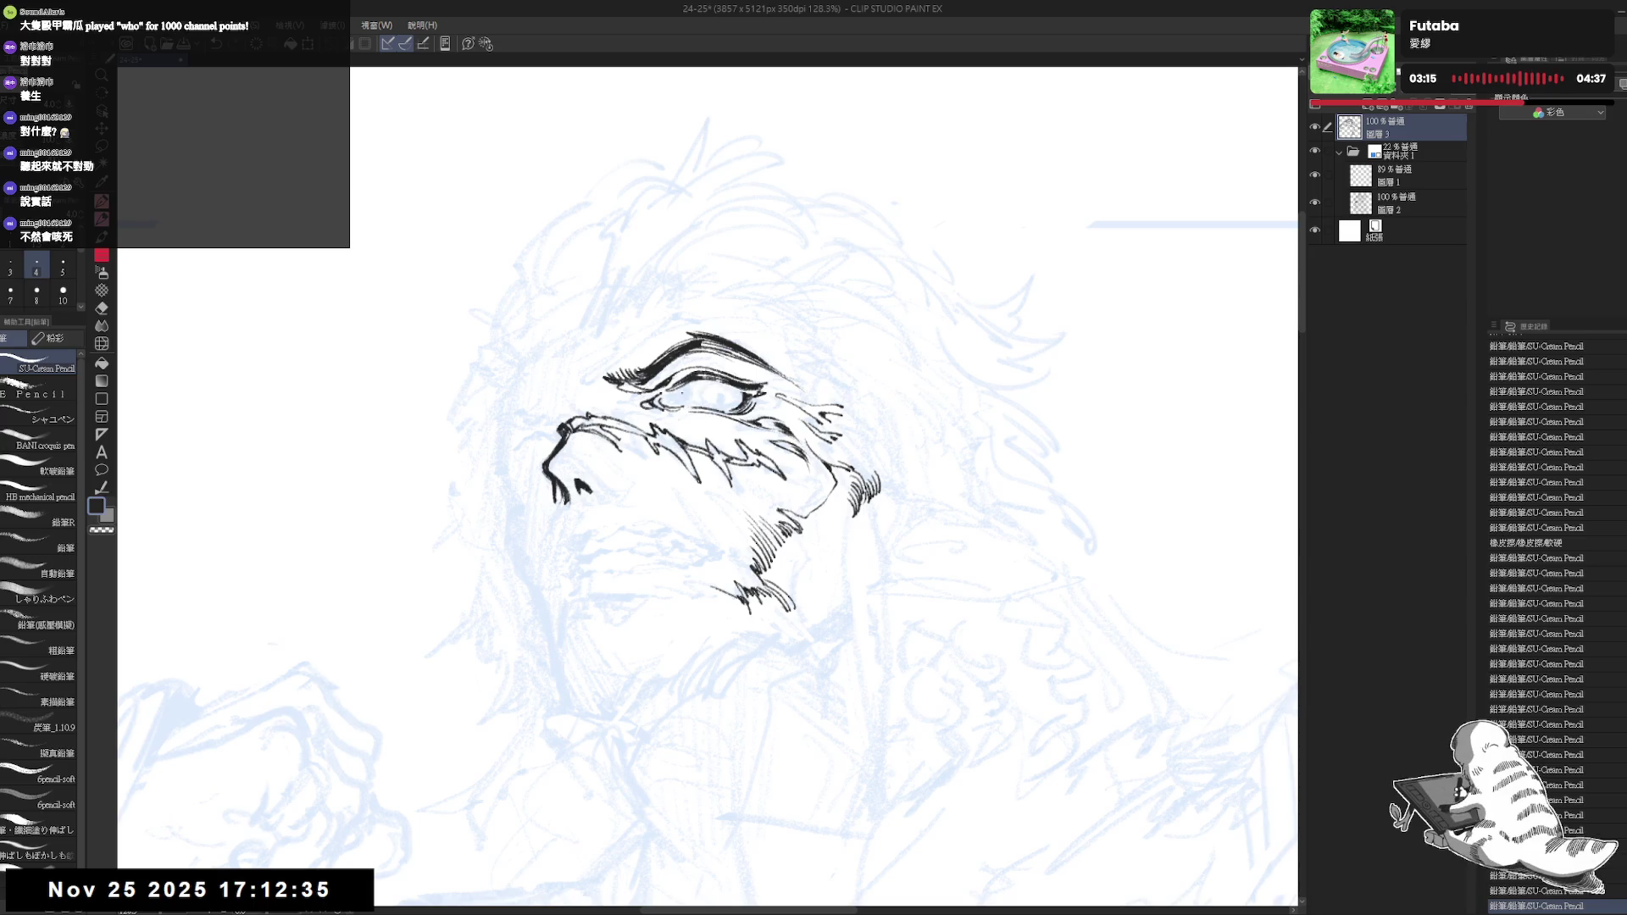
Briefly switch to the Fill tool, return to the pencil, and undo then redo a small cheek stroke
drag(670, 401, 683, 403)
key(g)
click(679, 402)
key(p)
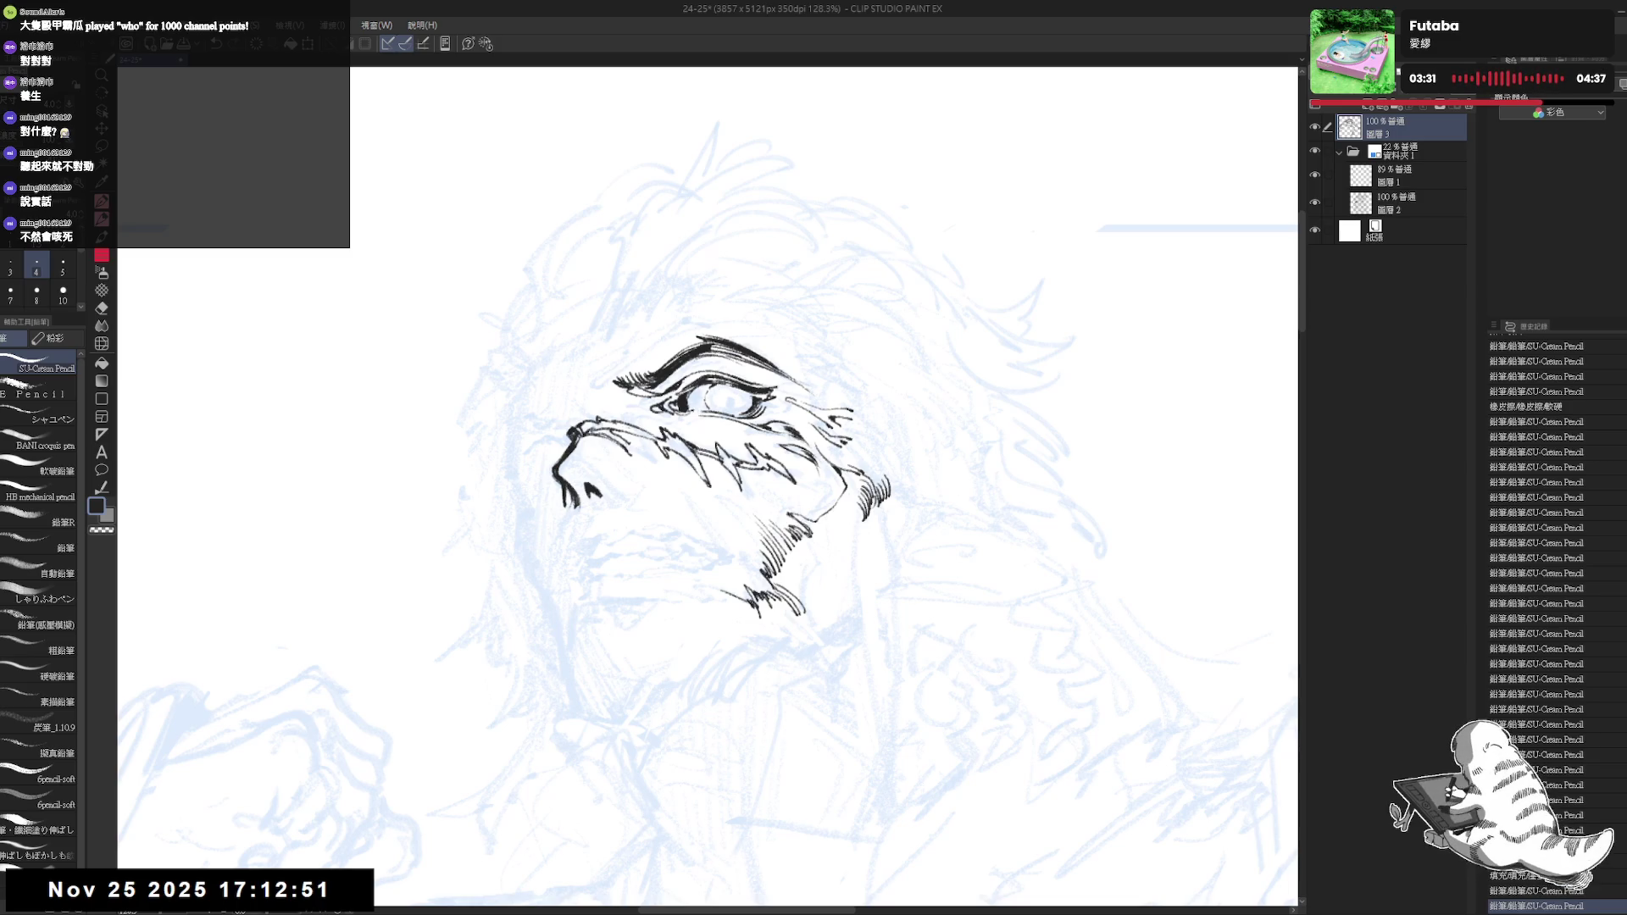
drag(705, 392, 714, 407)
key(ctrl+z)
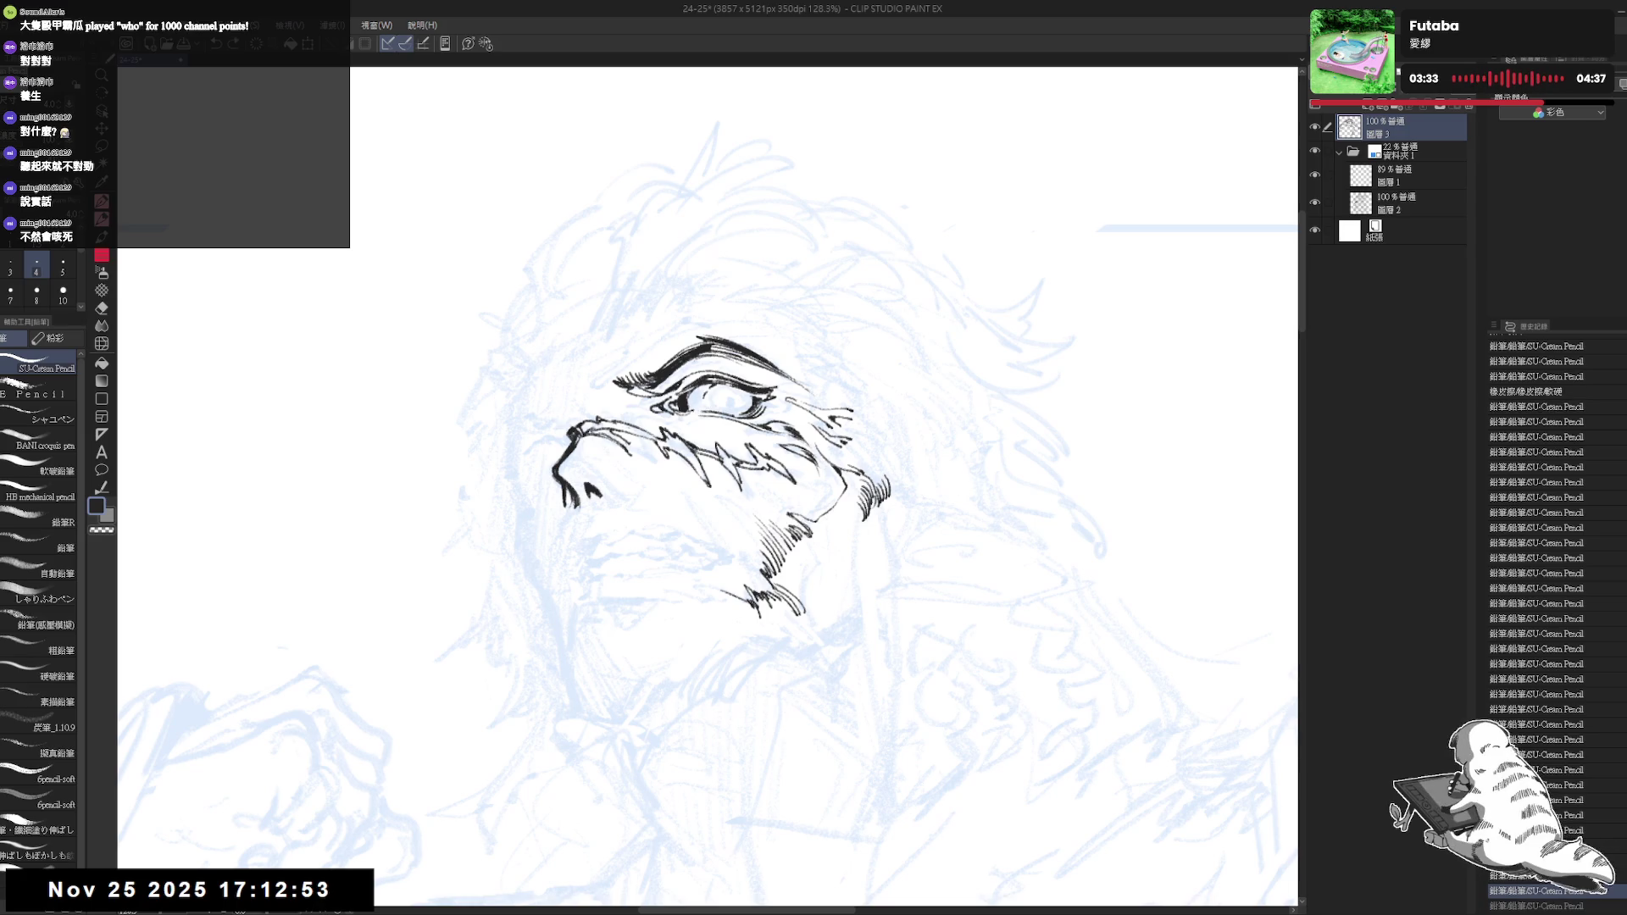
key(ctrl+y)
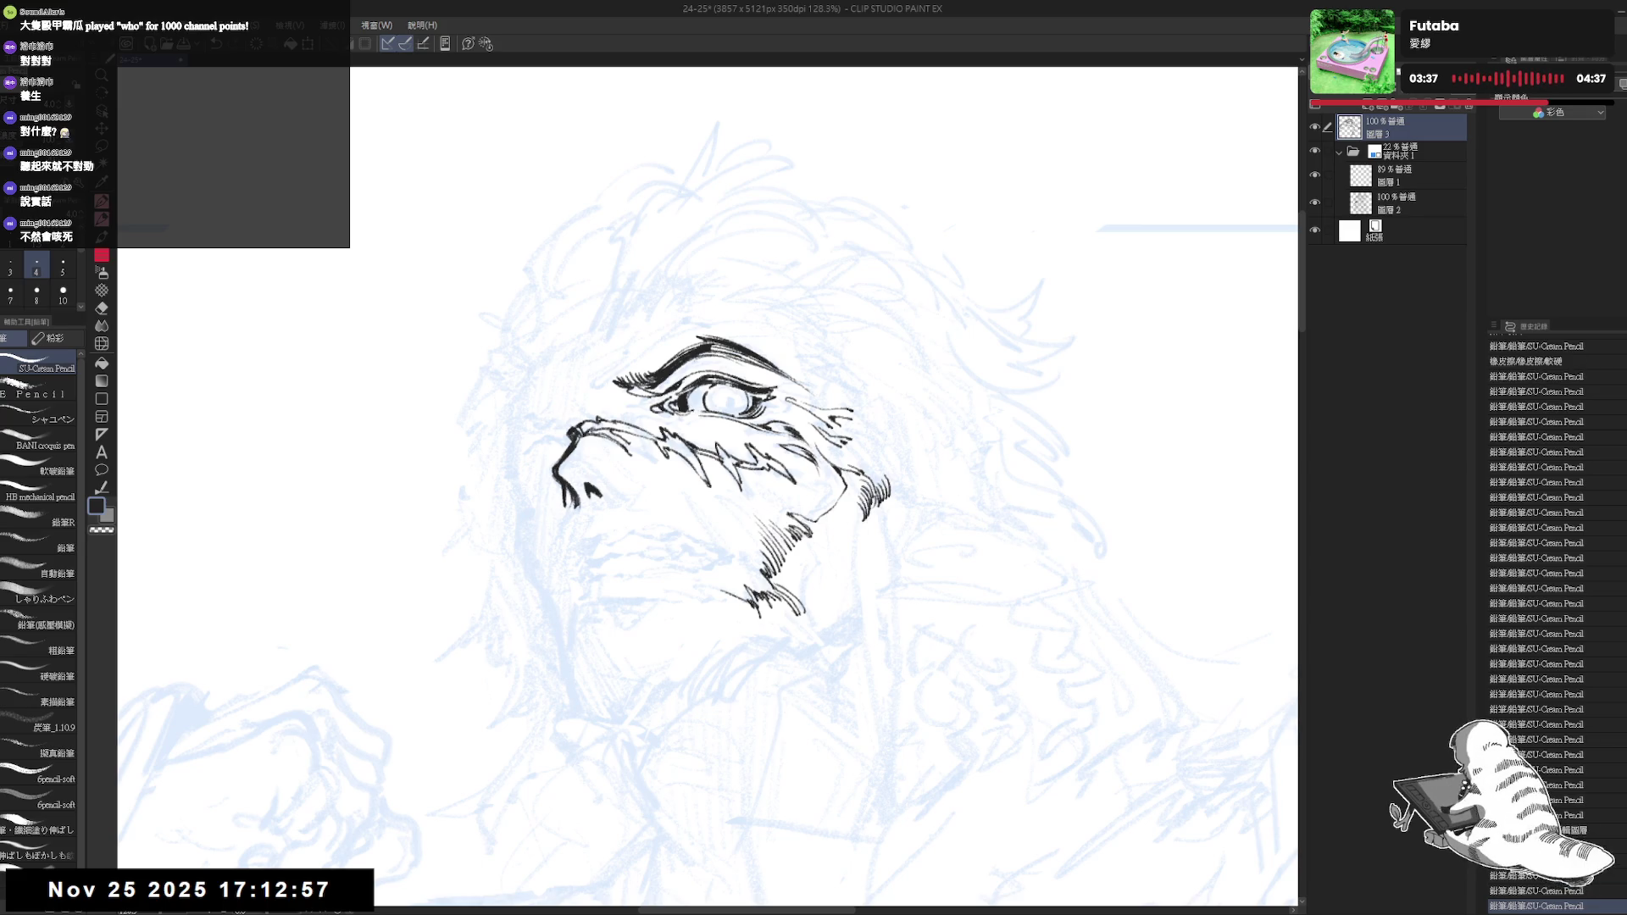
Ink a small iris stroke inside the man's eye and mirror the view to check it
drag(744, 401, 752, 413)
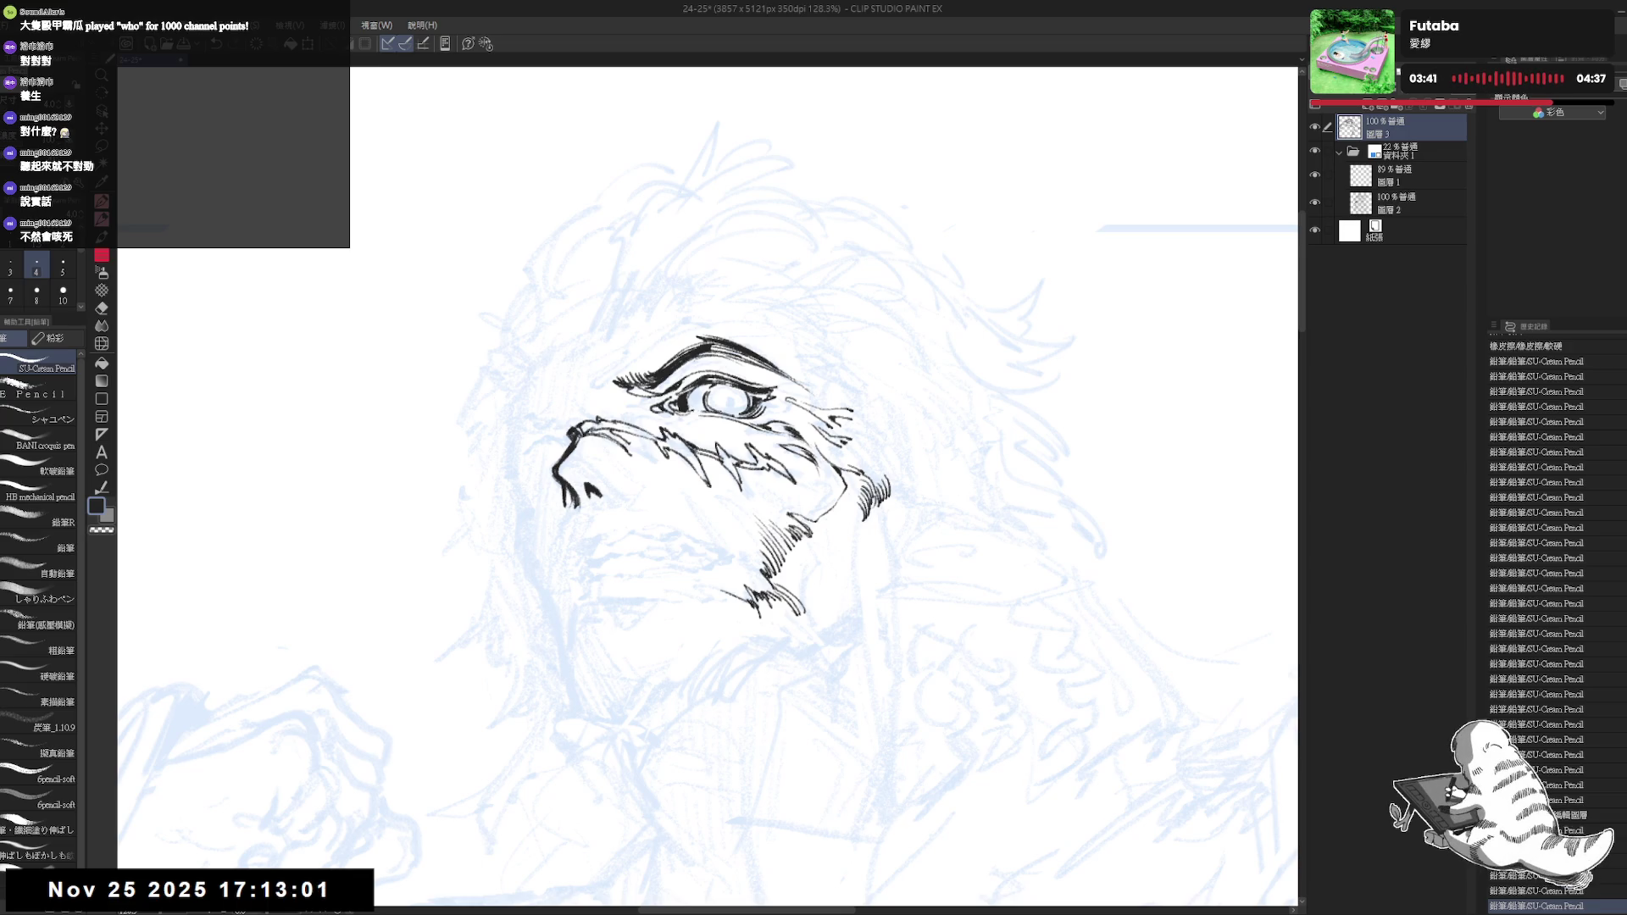
drag(704, 396, 711, 402)
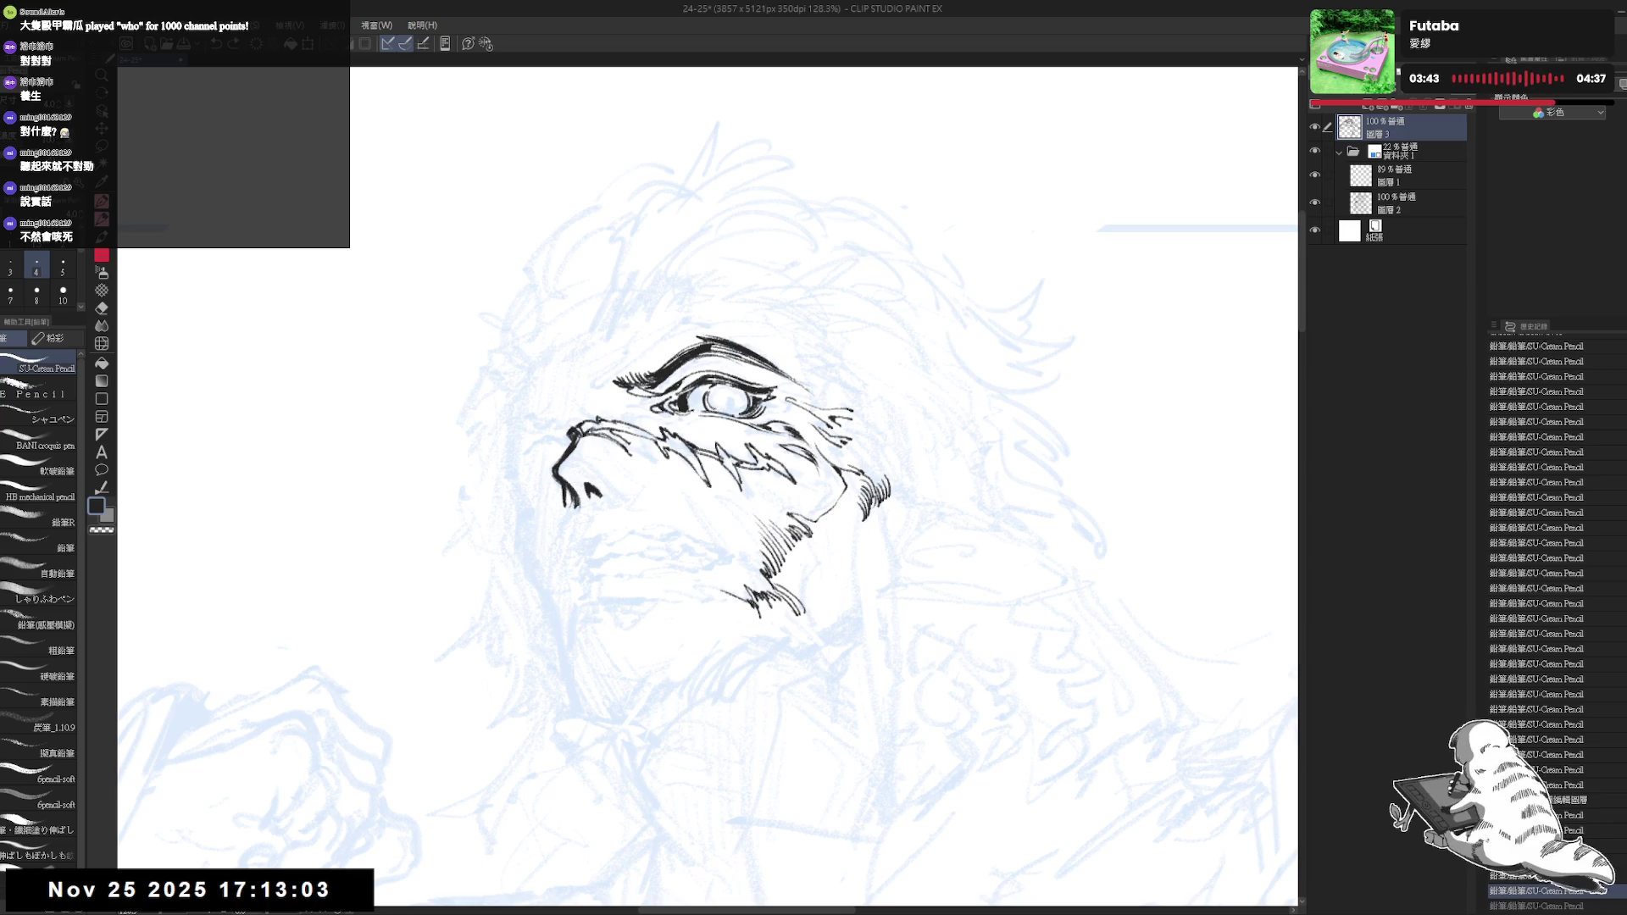
key(h)
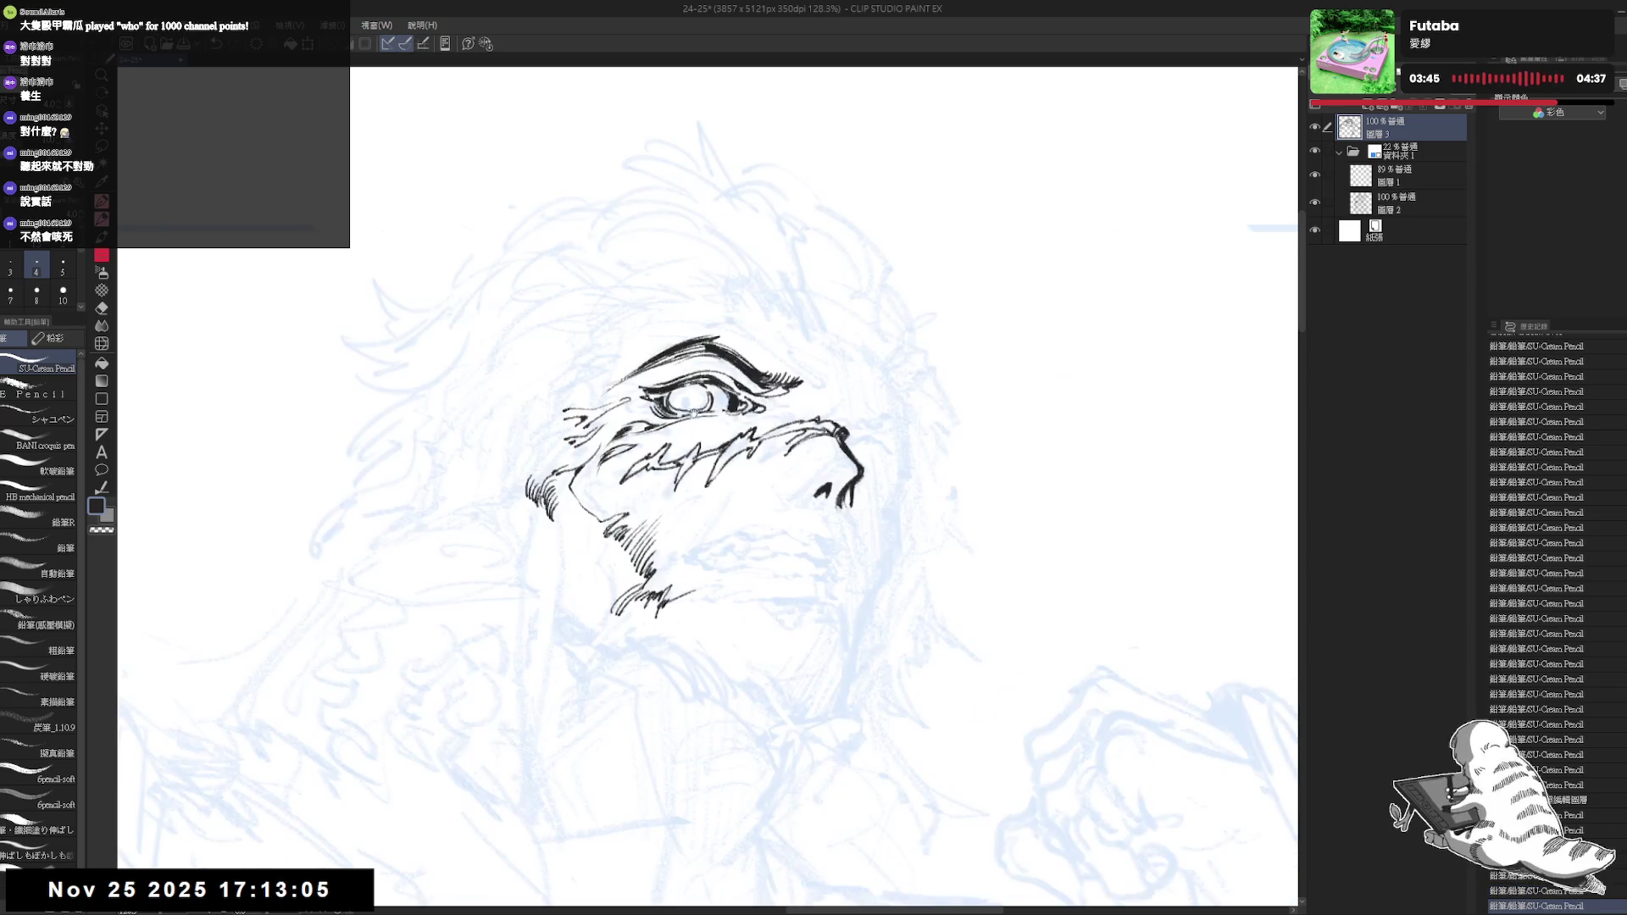
scroll(723, 428, up, 2)
Rotate the canvas with the Rotate tool to a comfortable angle for the pupil
key(minus)
key(minus)
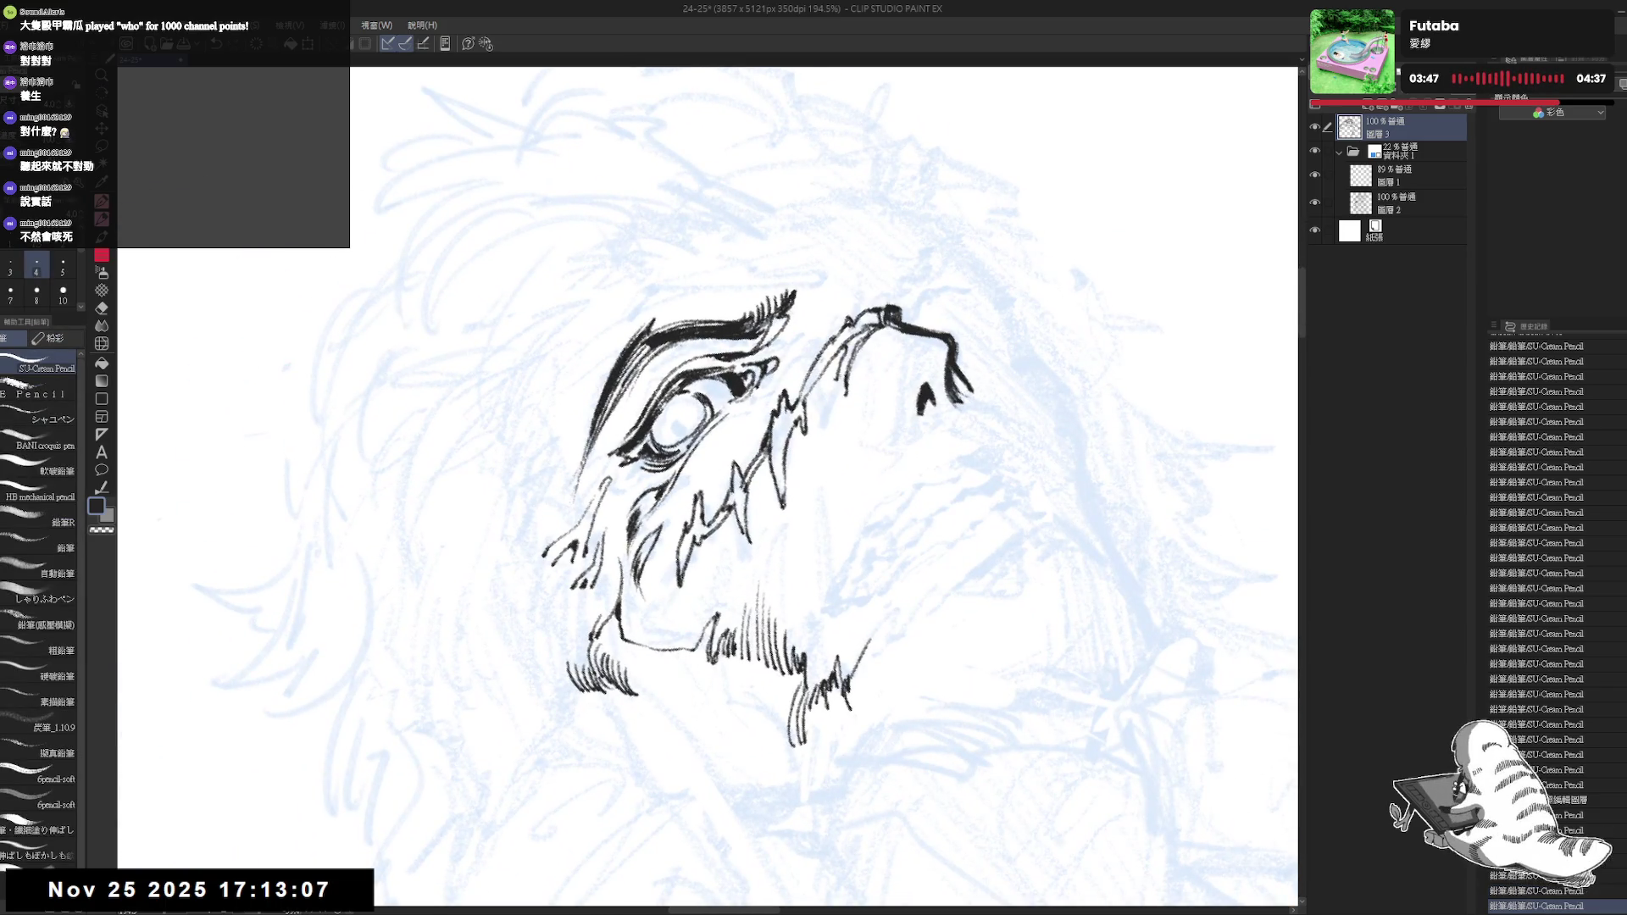
key(asciicircum)
key(asciicircum)
key(asciicircum)
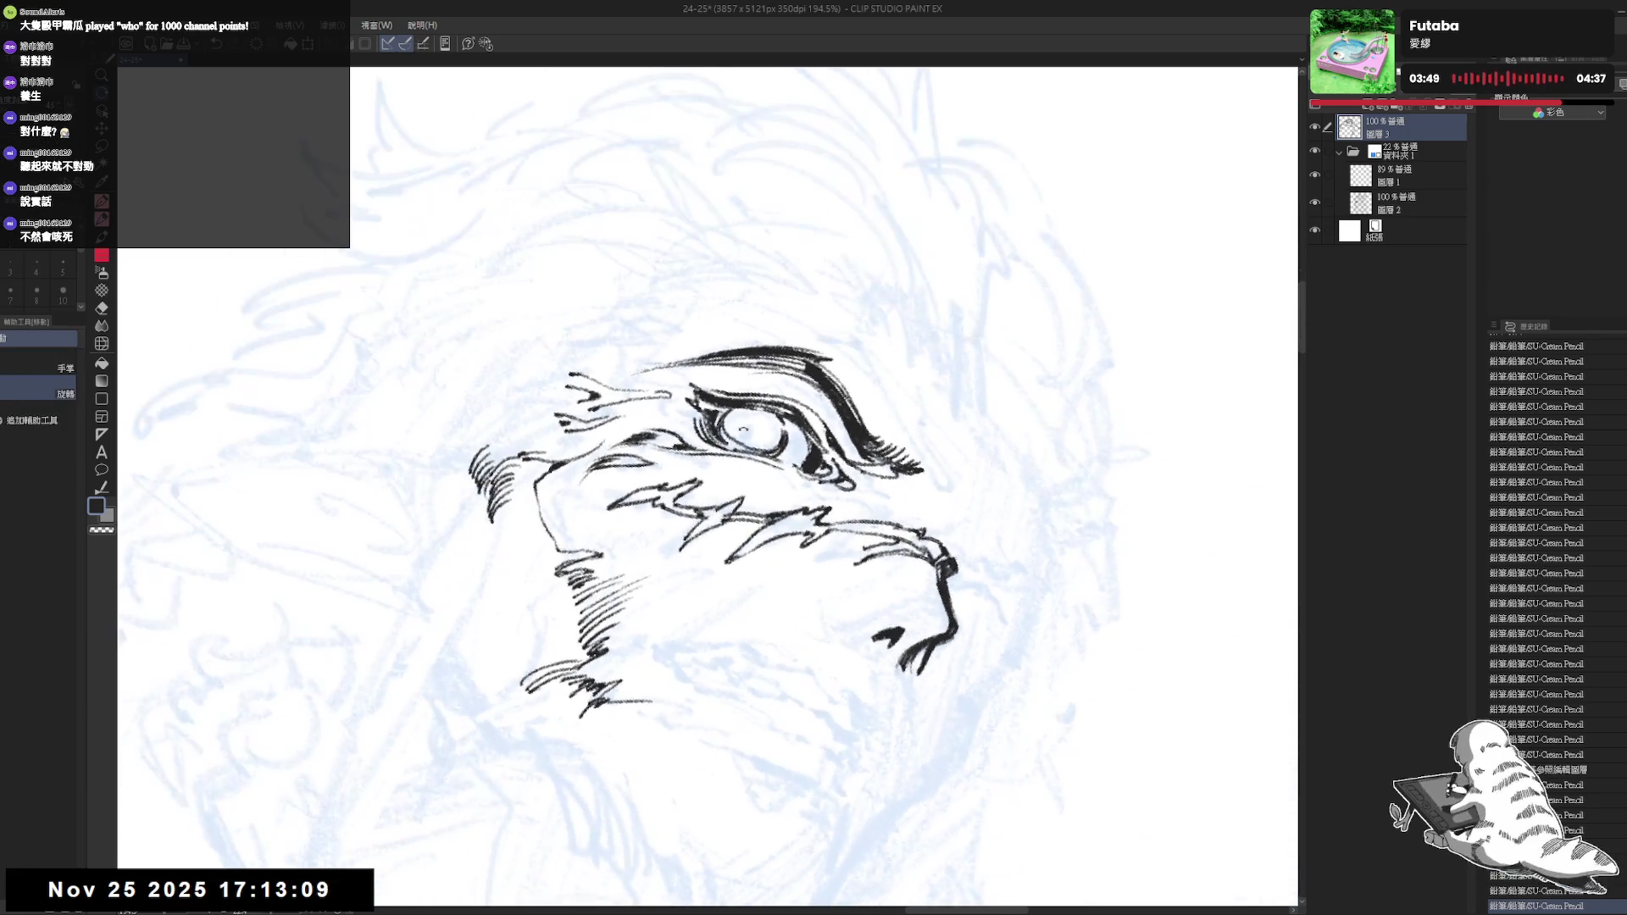
key(r)
drag(665, 598, 718, 610)
Draw a round pupil inside the eye and detail it with small strokes
mouse_move(715, 430)
mouse_down()
mouse_move(714, 409)
mouse_move(732, 428)
mouse_up()
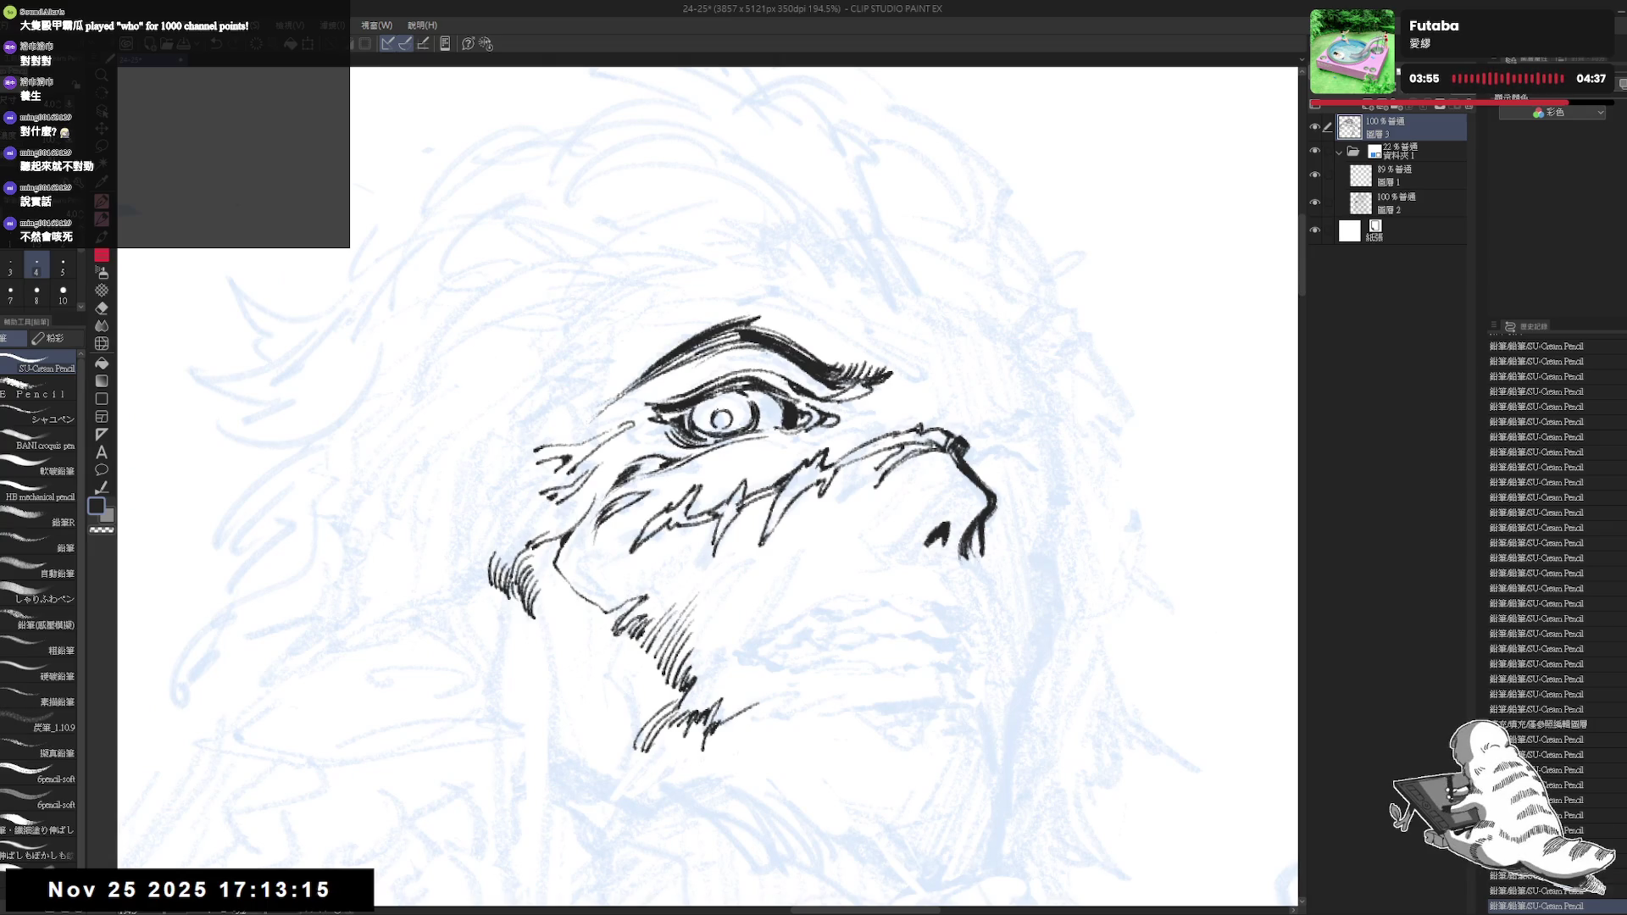
drag(715, 411, 727, 420)
drag(722, 412, 729, 424)
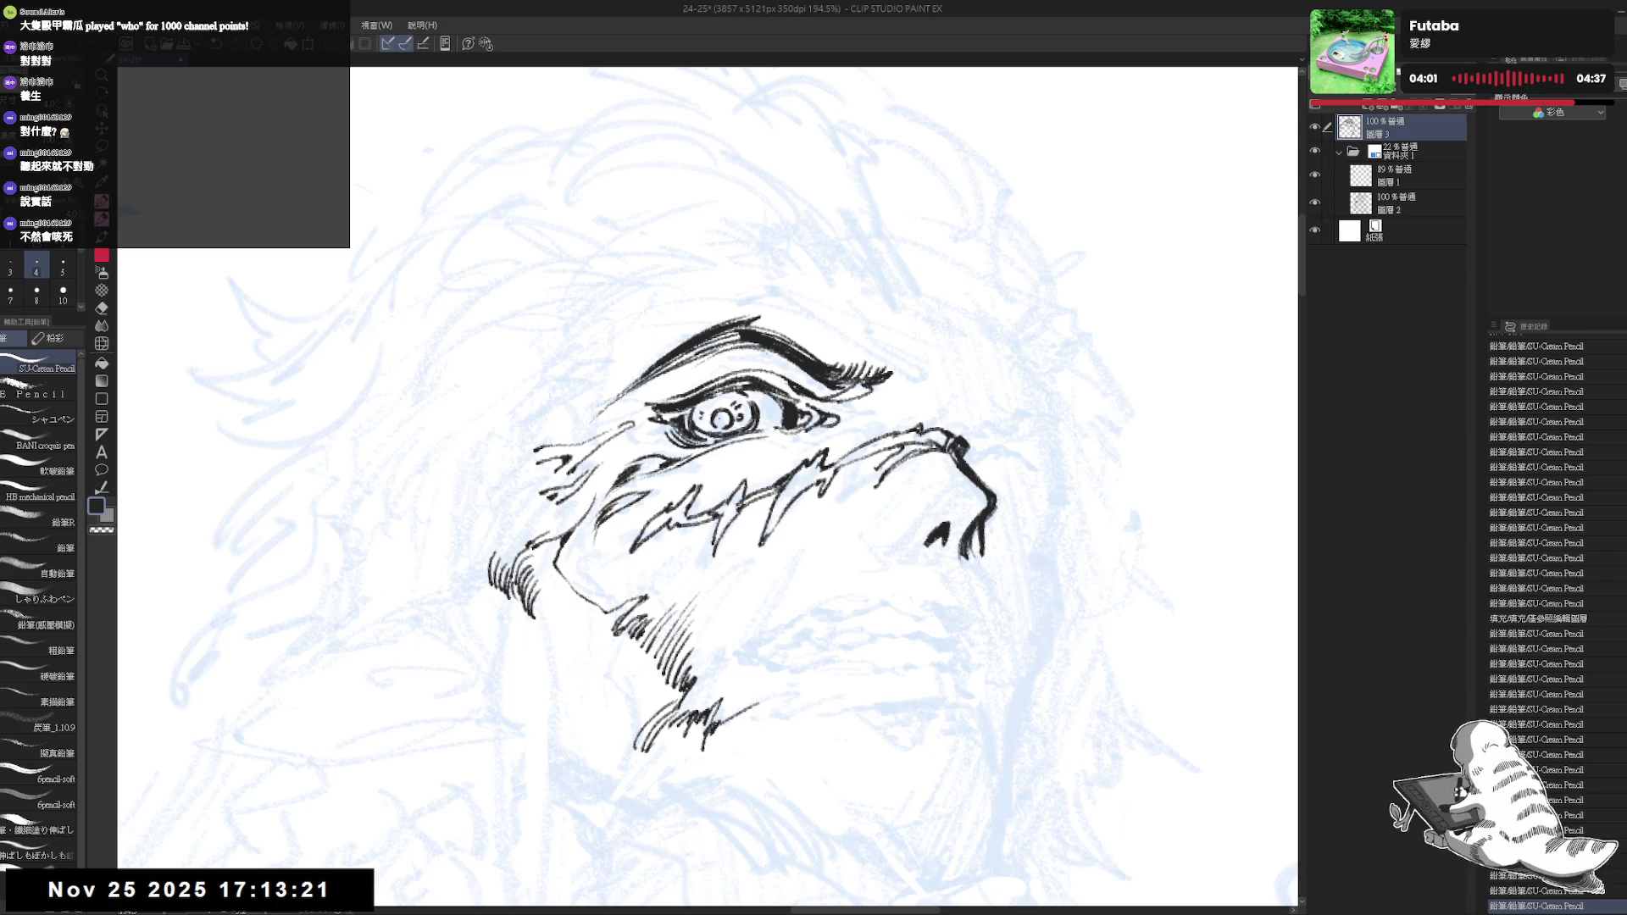
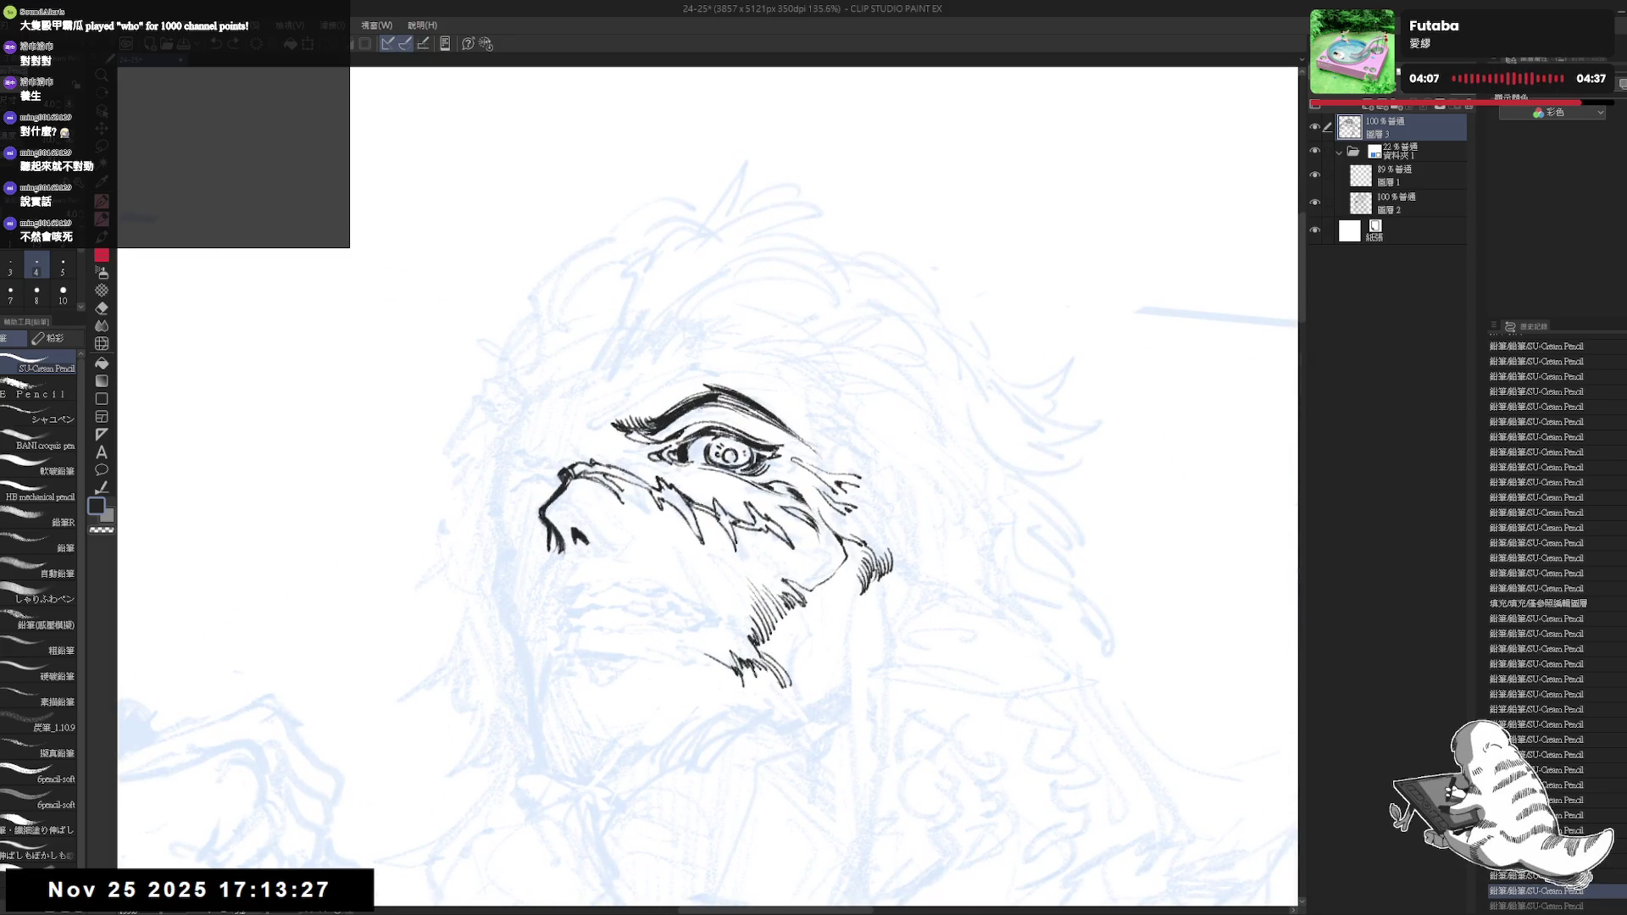
Ink small strokes near the eye and marks around the pupil
drag(727, 453, 734, 461)
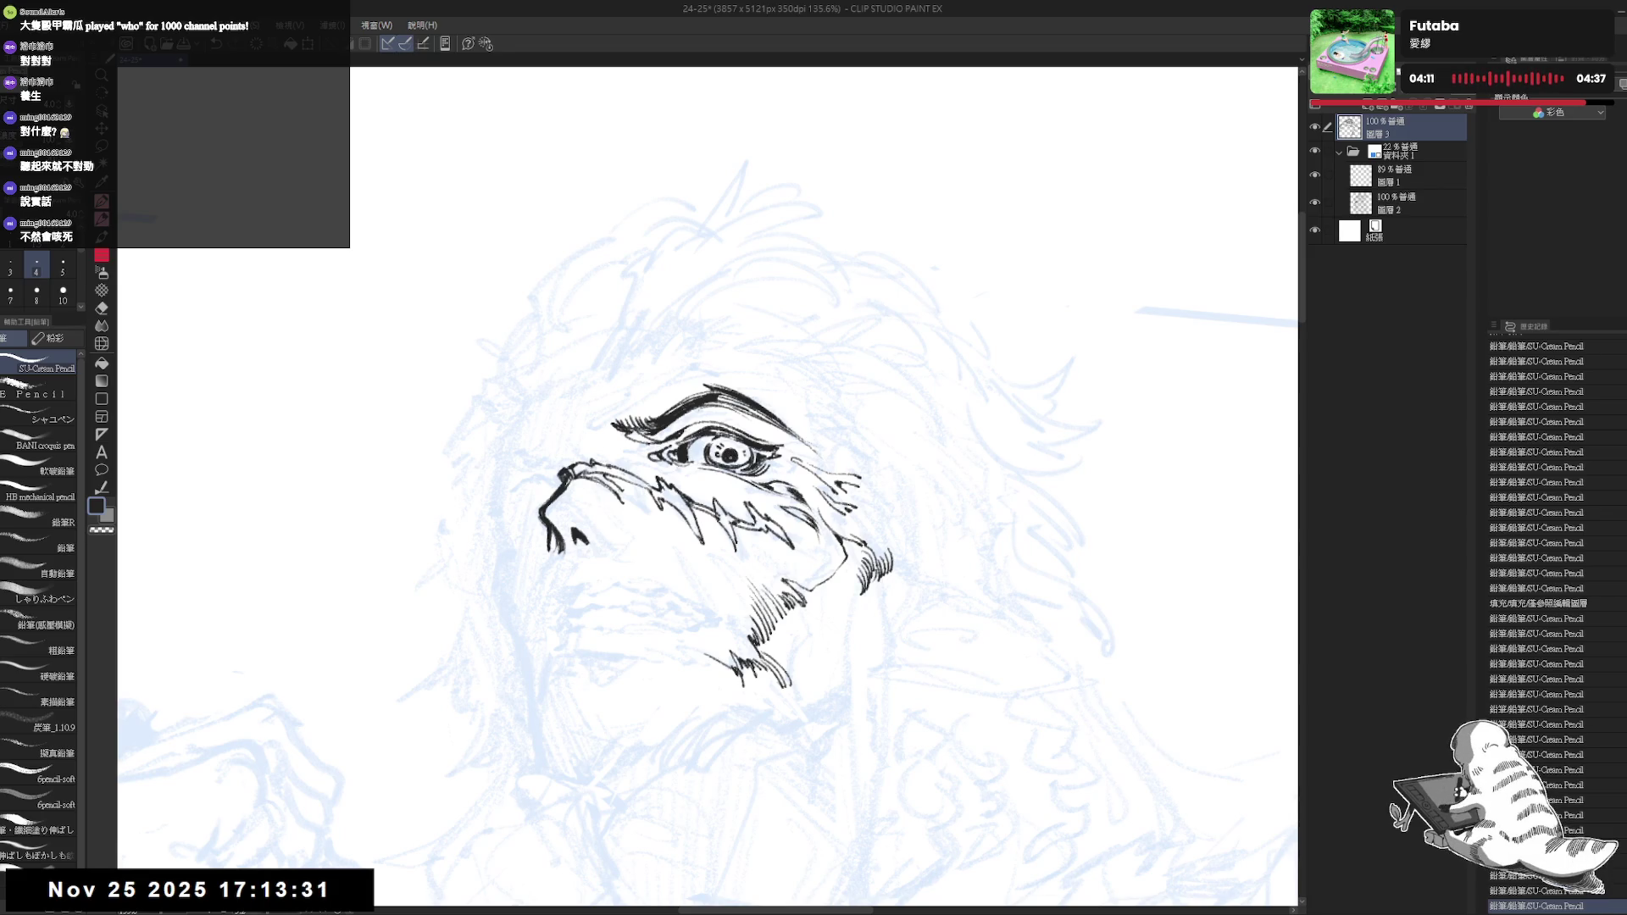
scroll(711, 483, down, 2)
scroll(712, 484, down, 2)
scroll(712, 483, down, 2)
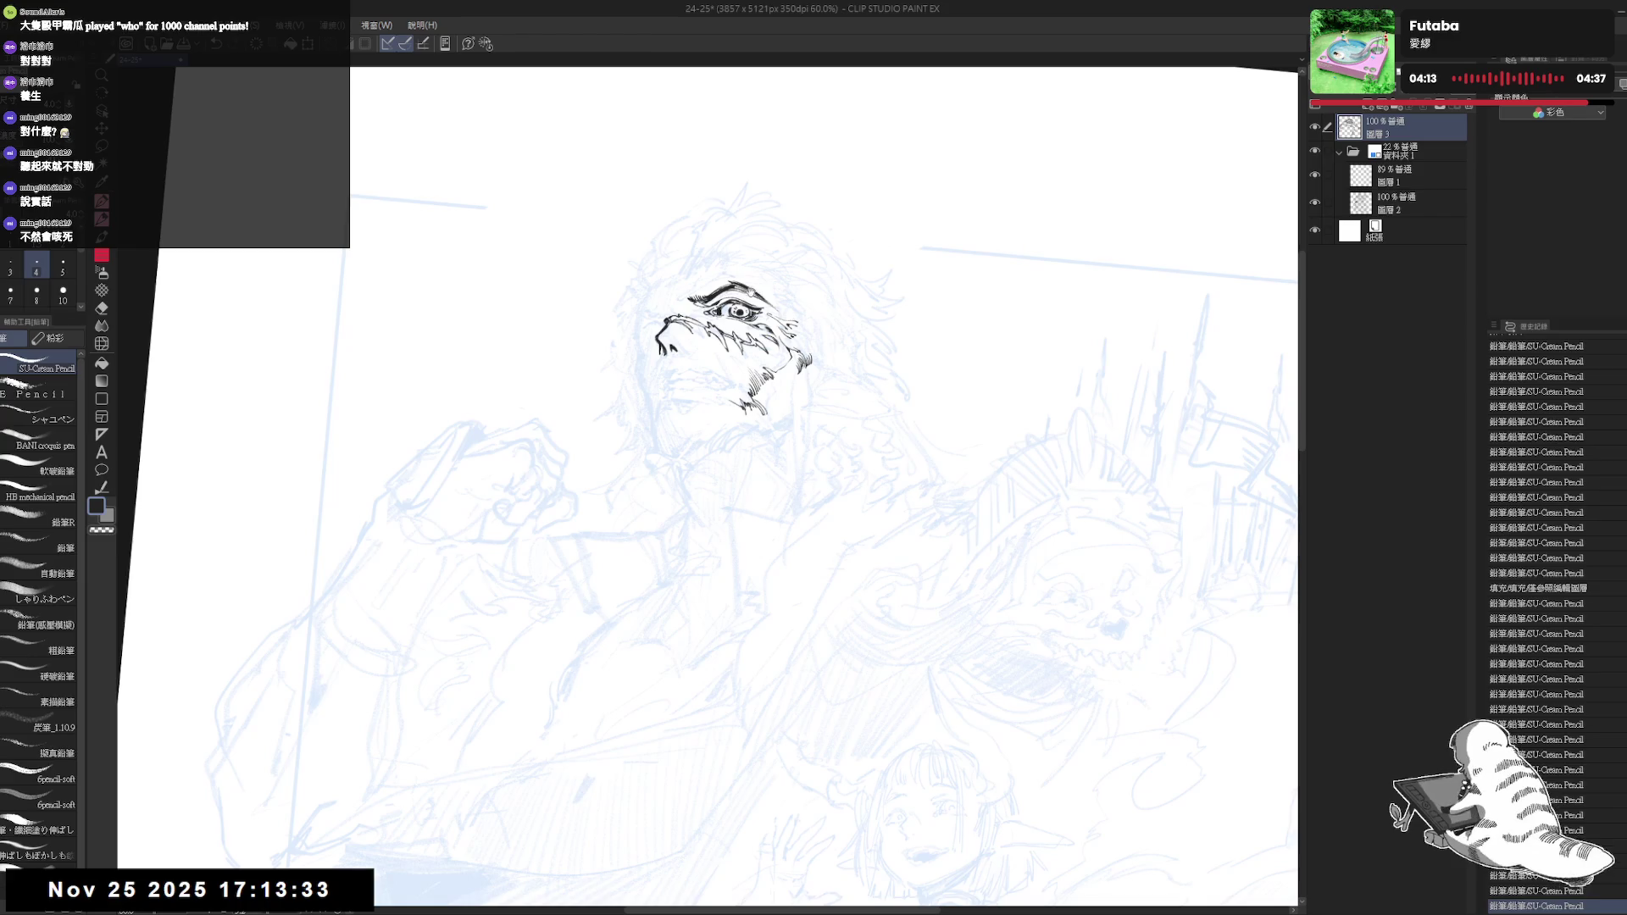
scroll(748, 243, up, 3)
scroll(749, 243, up, 3)
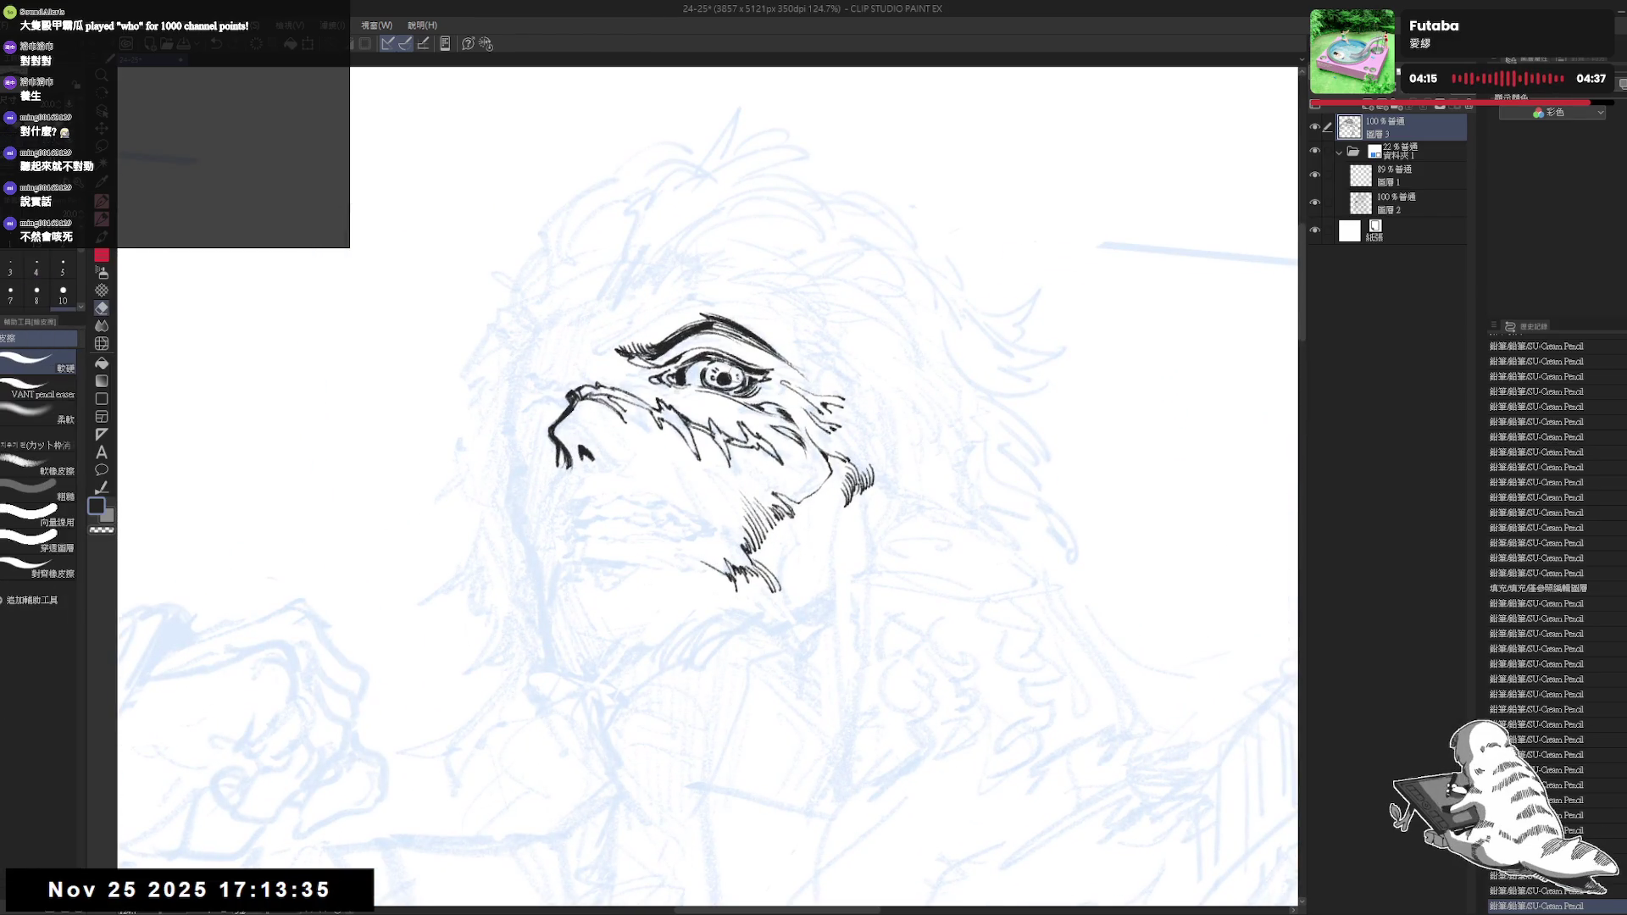
drag(714, 366, 722, 385)
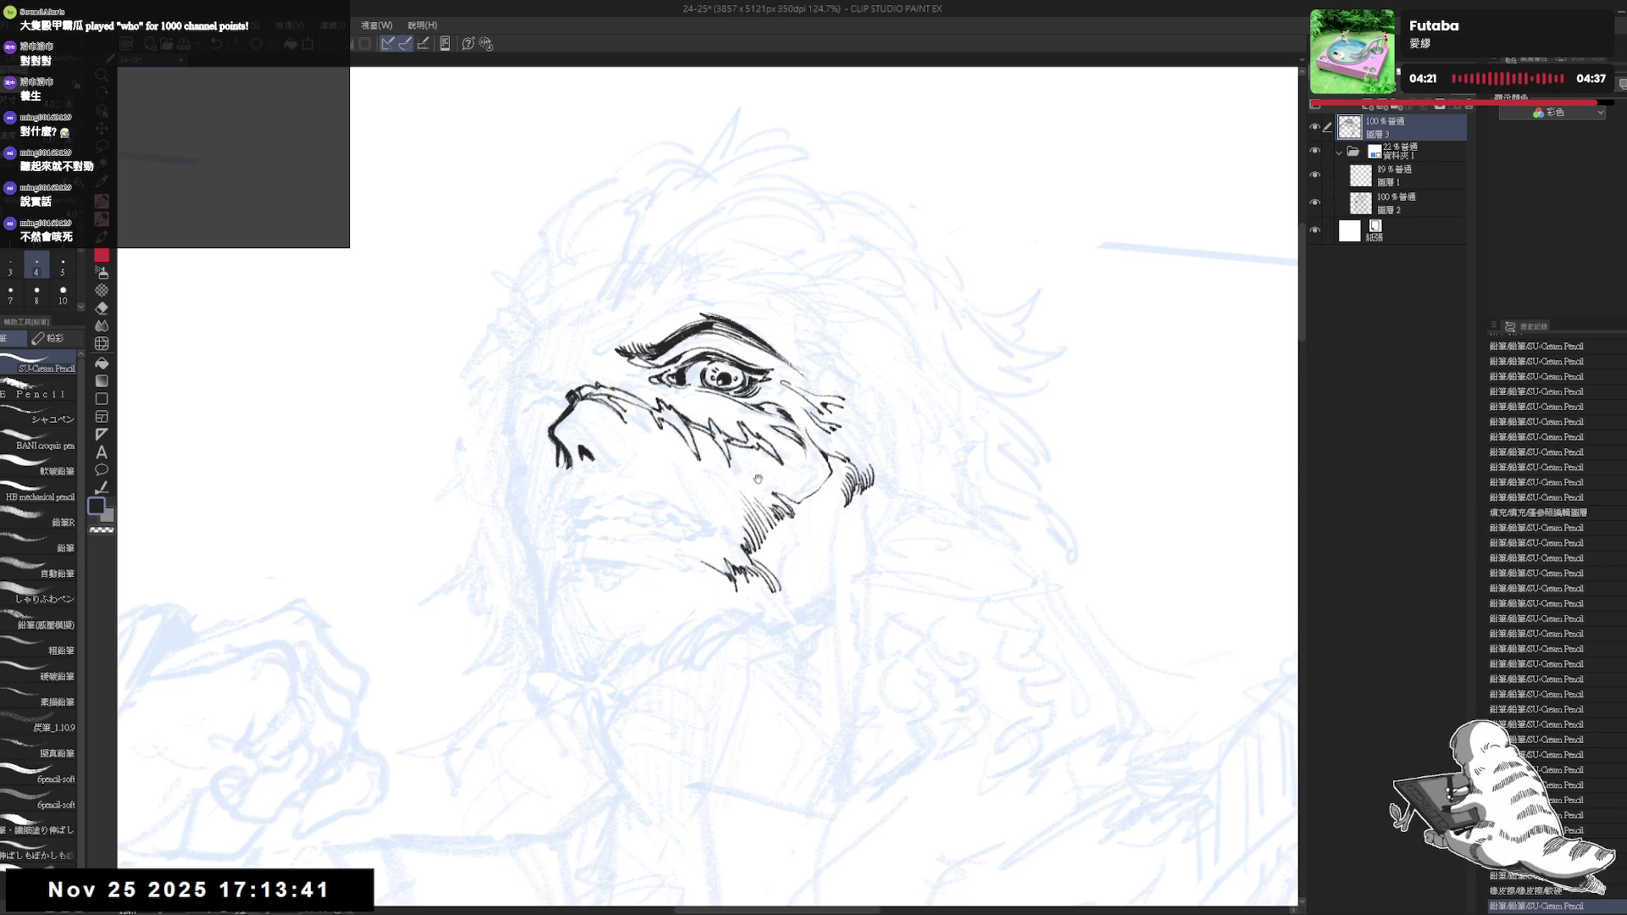
scroll(718, 220, down, 1)
scroll(719, 219, down, 1)
scroll(718, 220, down, 1)
drag(706, 259, 693, 287)
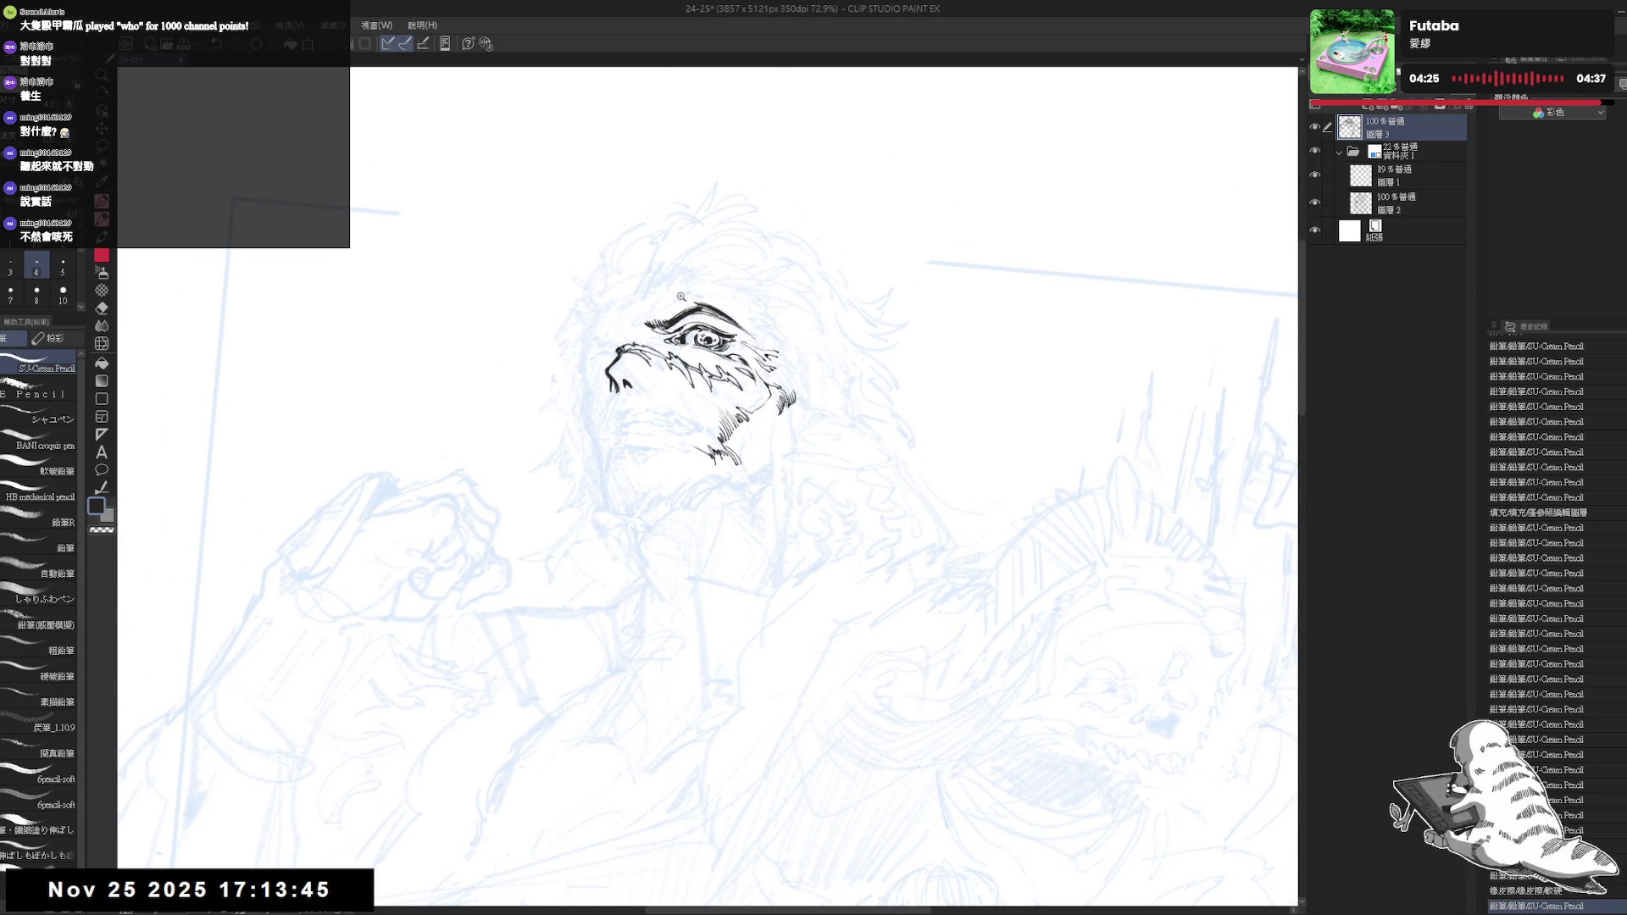
scroll(692, 288, up, 2)
Erase part of the ink around the eye, then add faint pencil strokes and a tiny mark to the face
key(e)
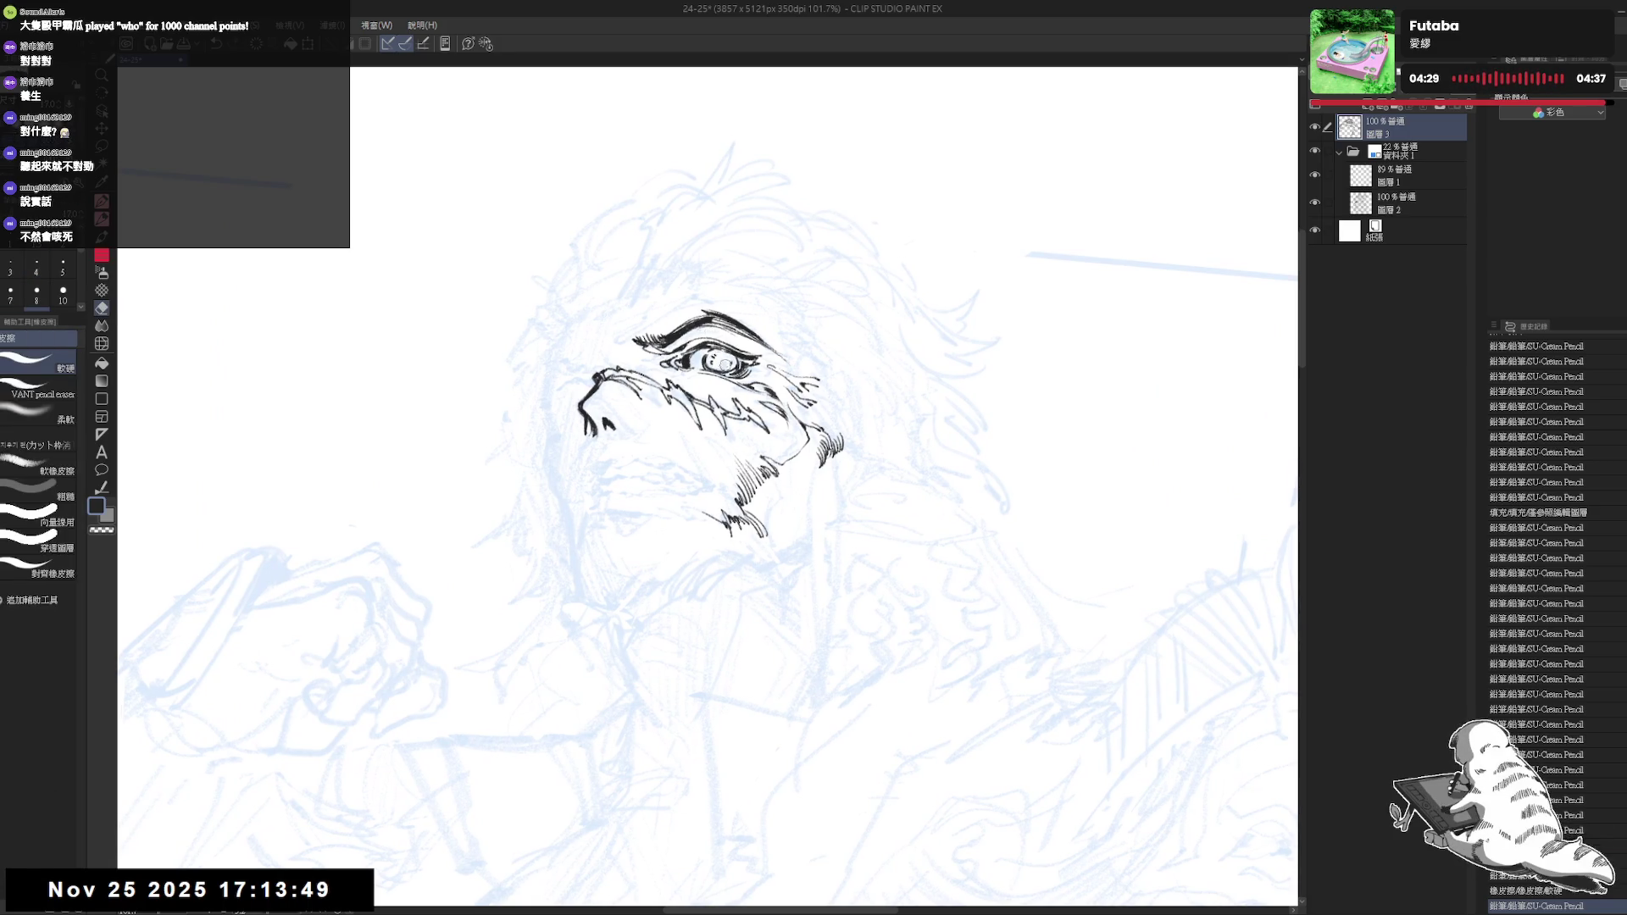
drag(719, 361, 728, 367)
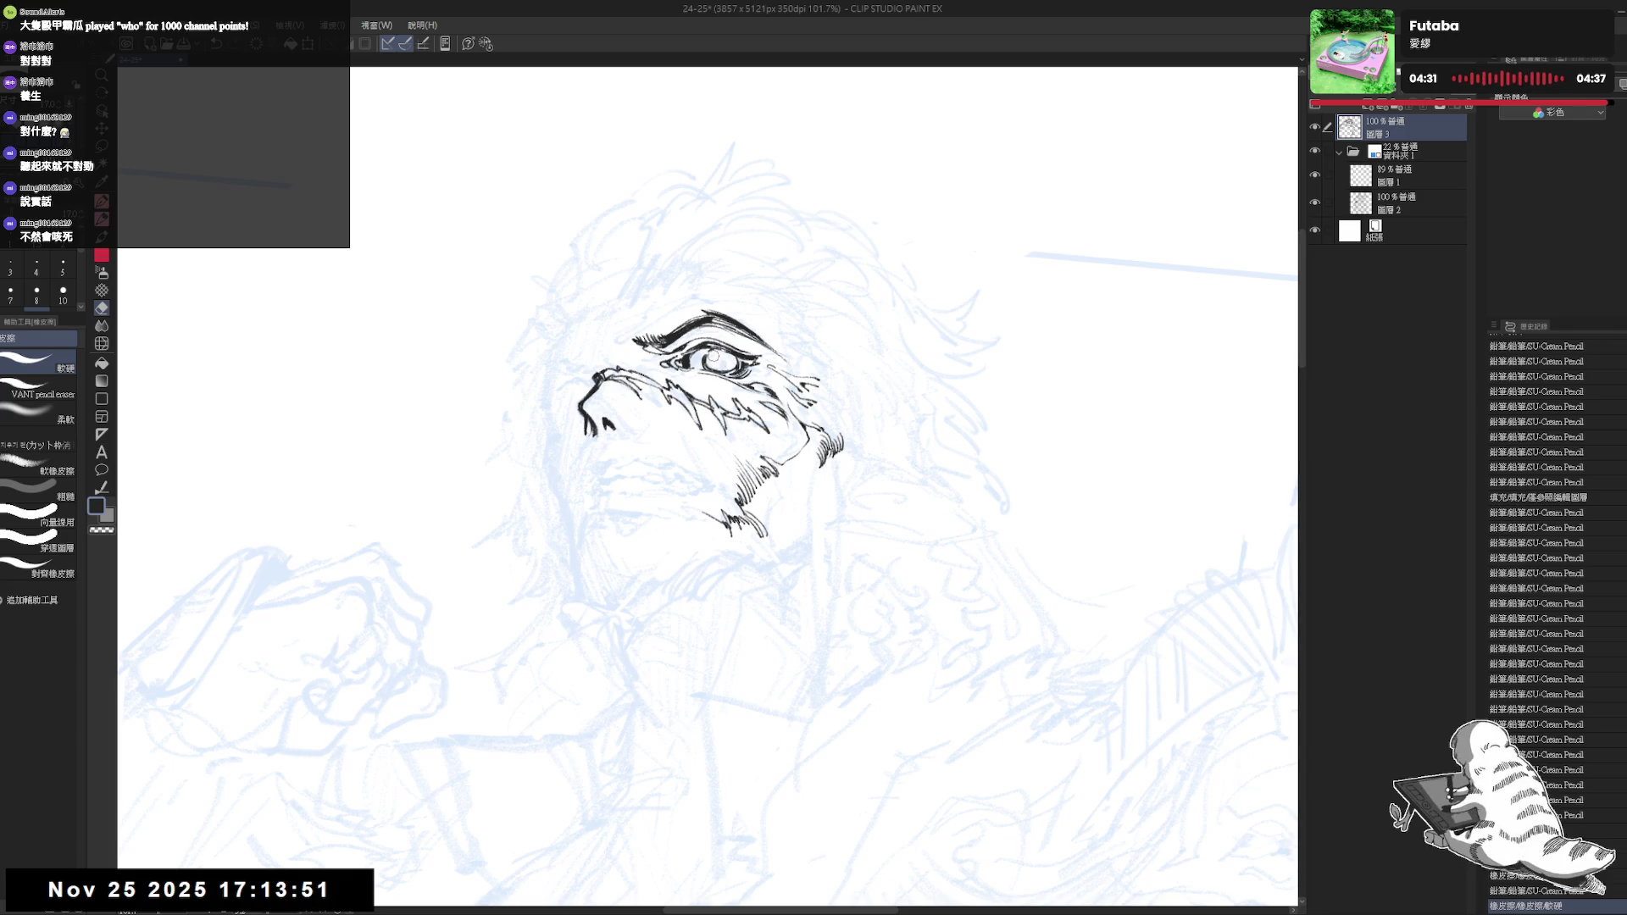
key(p)
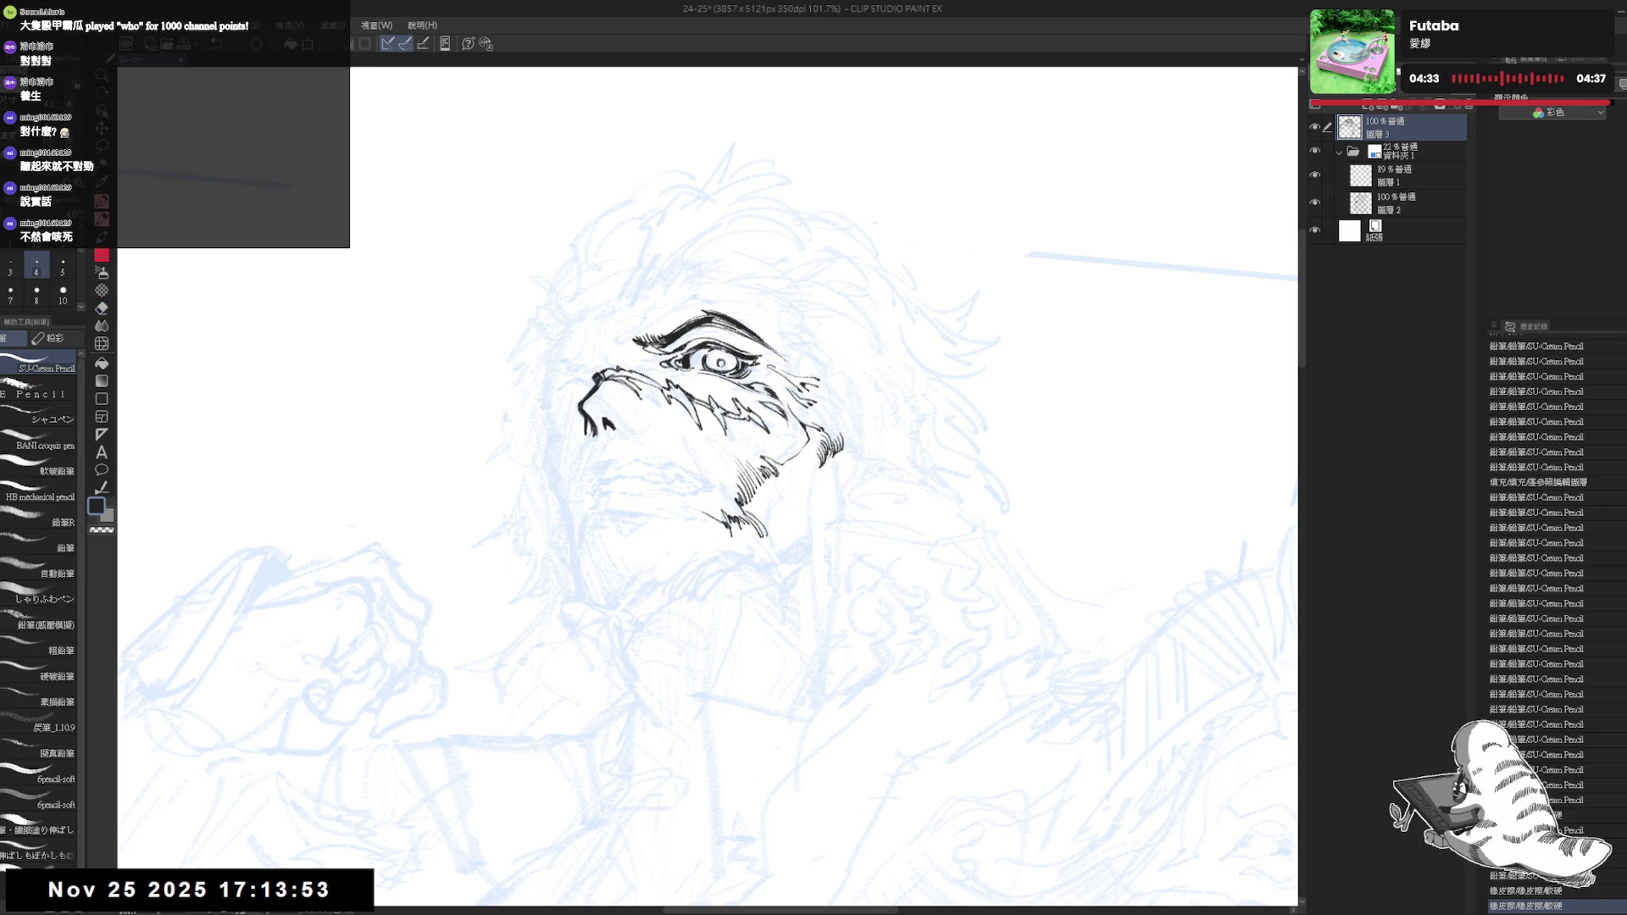
drag(711, 343, 721, 338)
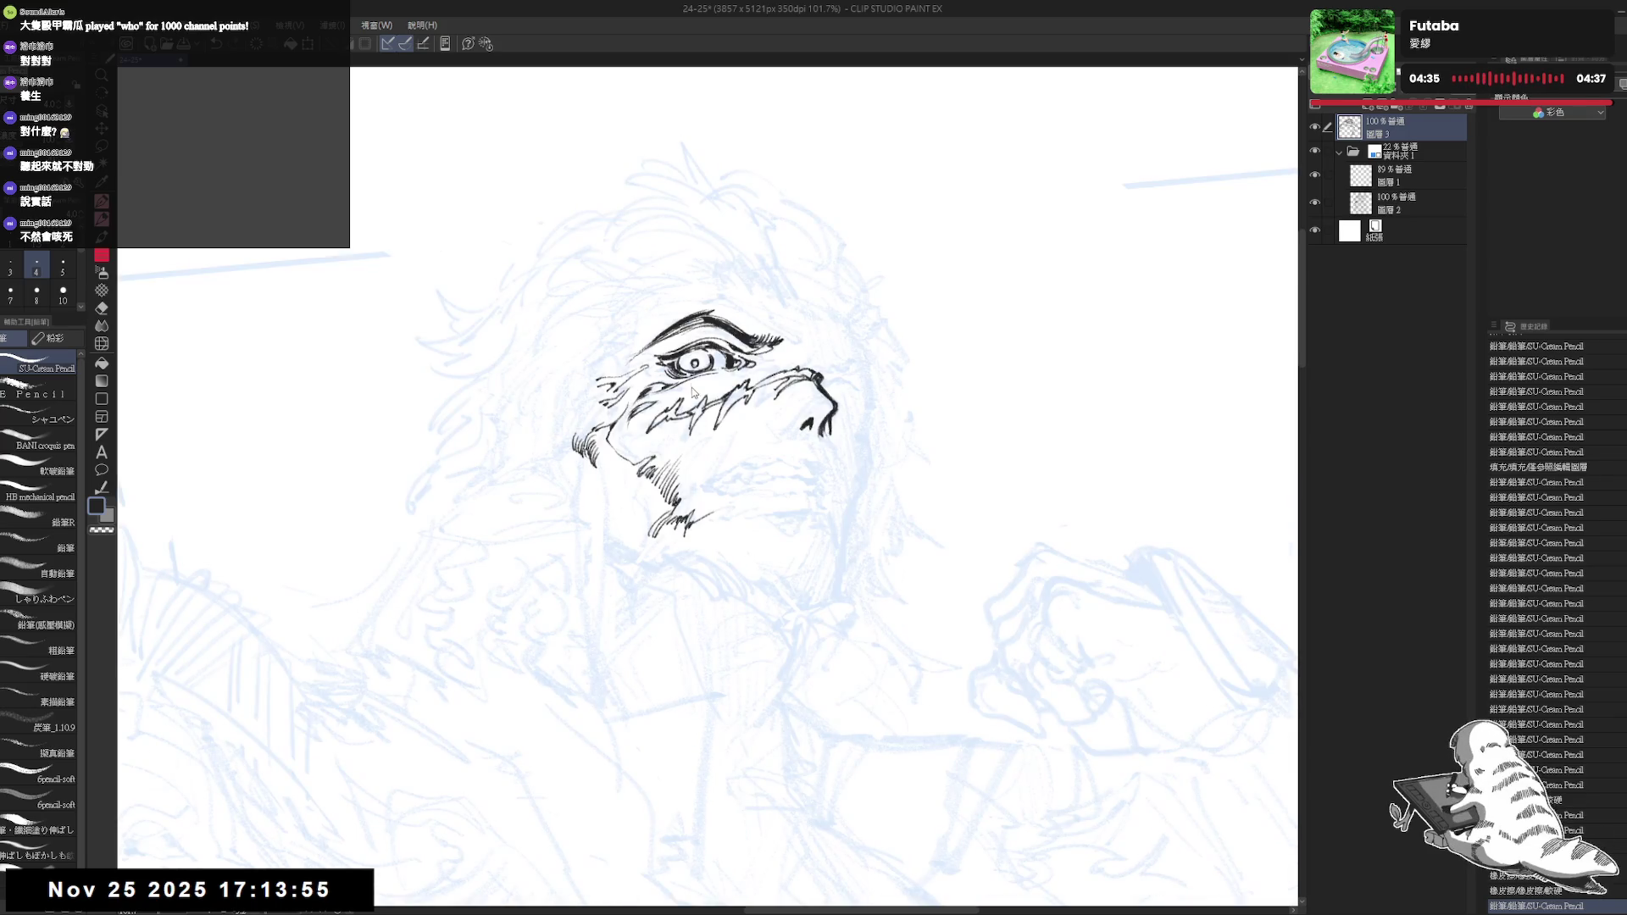
scroll(720, 362, up, 2)
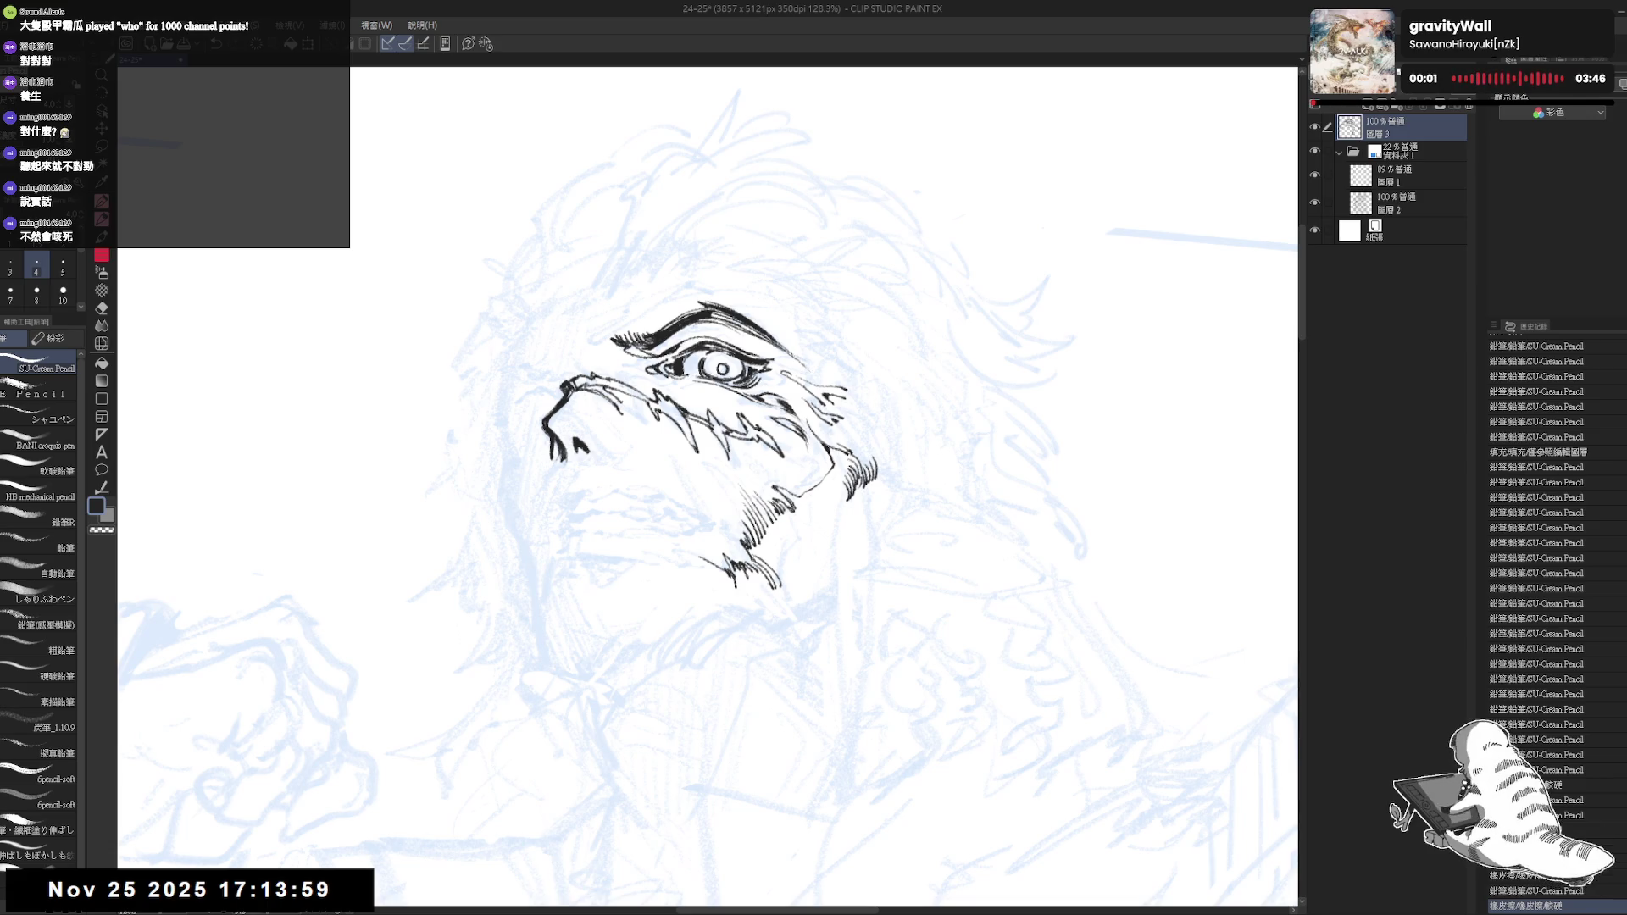
drag(709, 344, 712, 347)
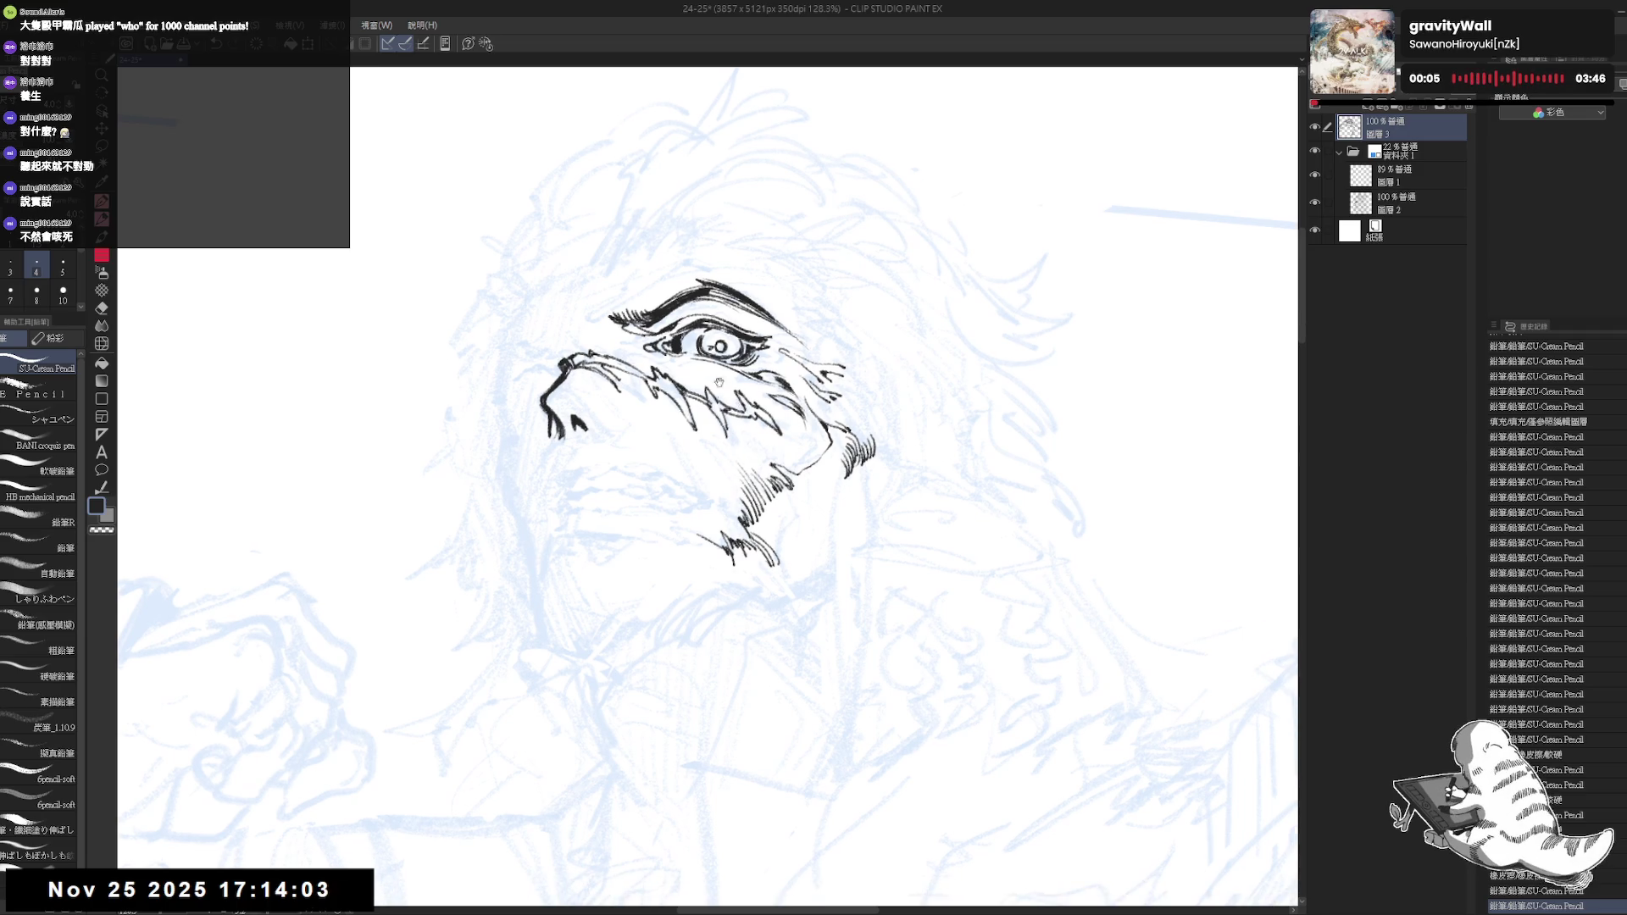
click(712, 346)
Undo the last stroke, draw new ink lines on the face and rotate the view
key(ctrl+z)
drag(713, 346, 715, 348)
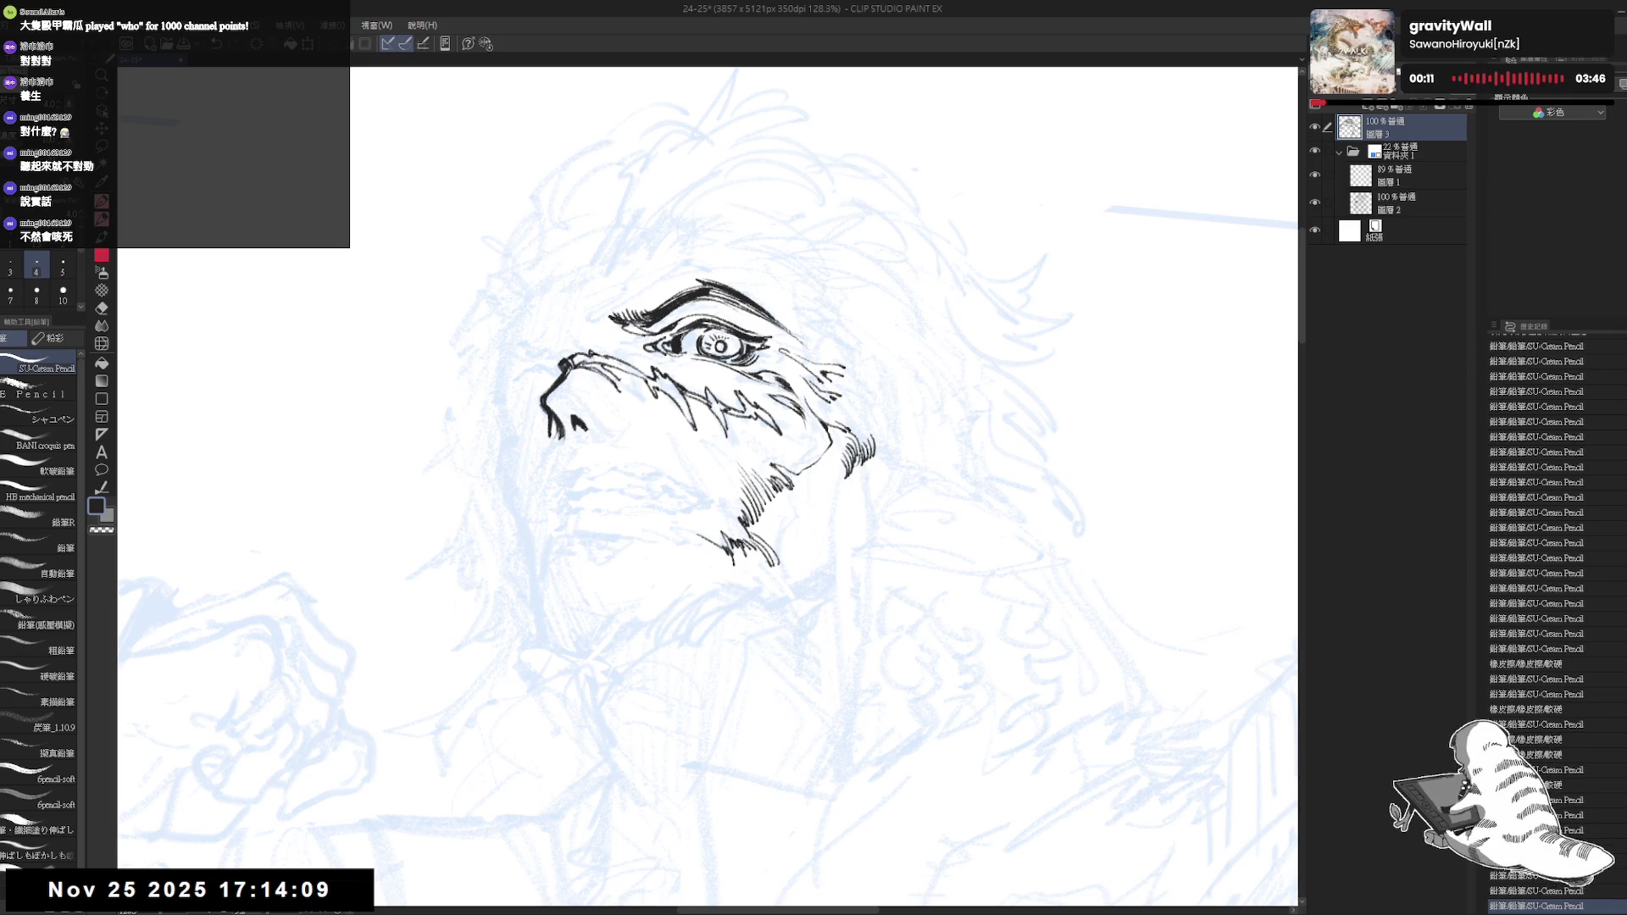
drag(711, 426, 723, 372)
scroll(759, 355, down, 2)
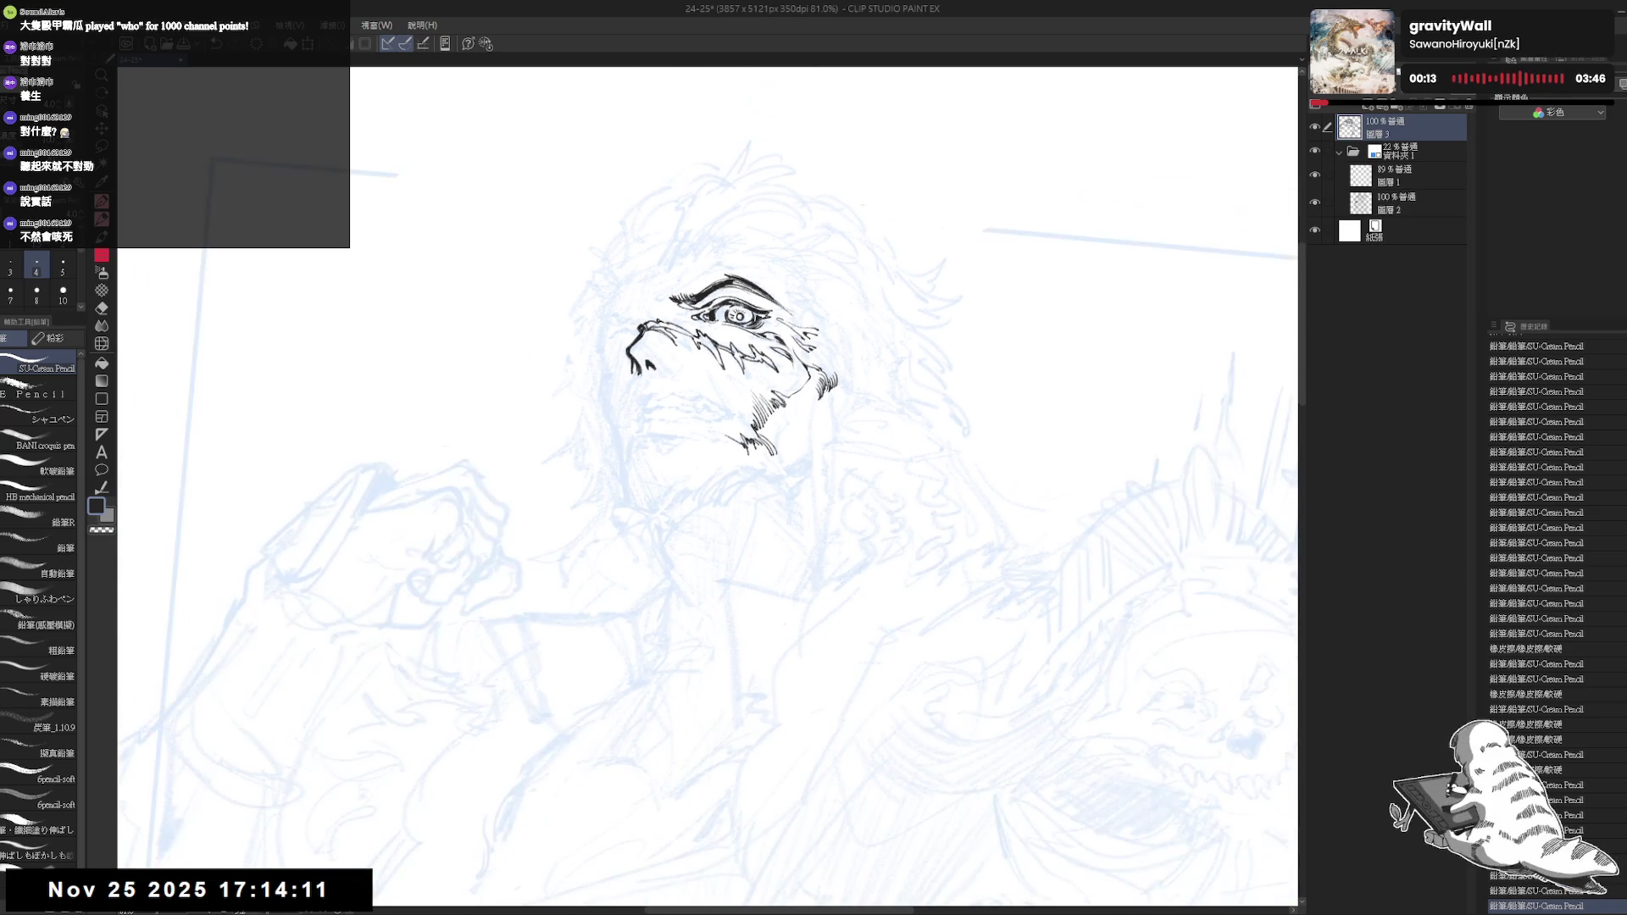
scroll(726, 286, up, 2)
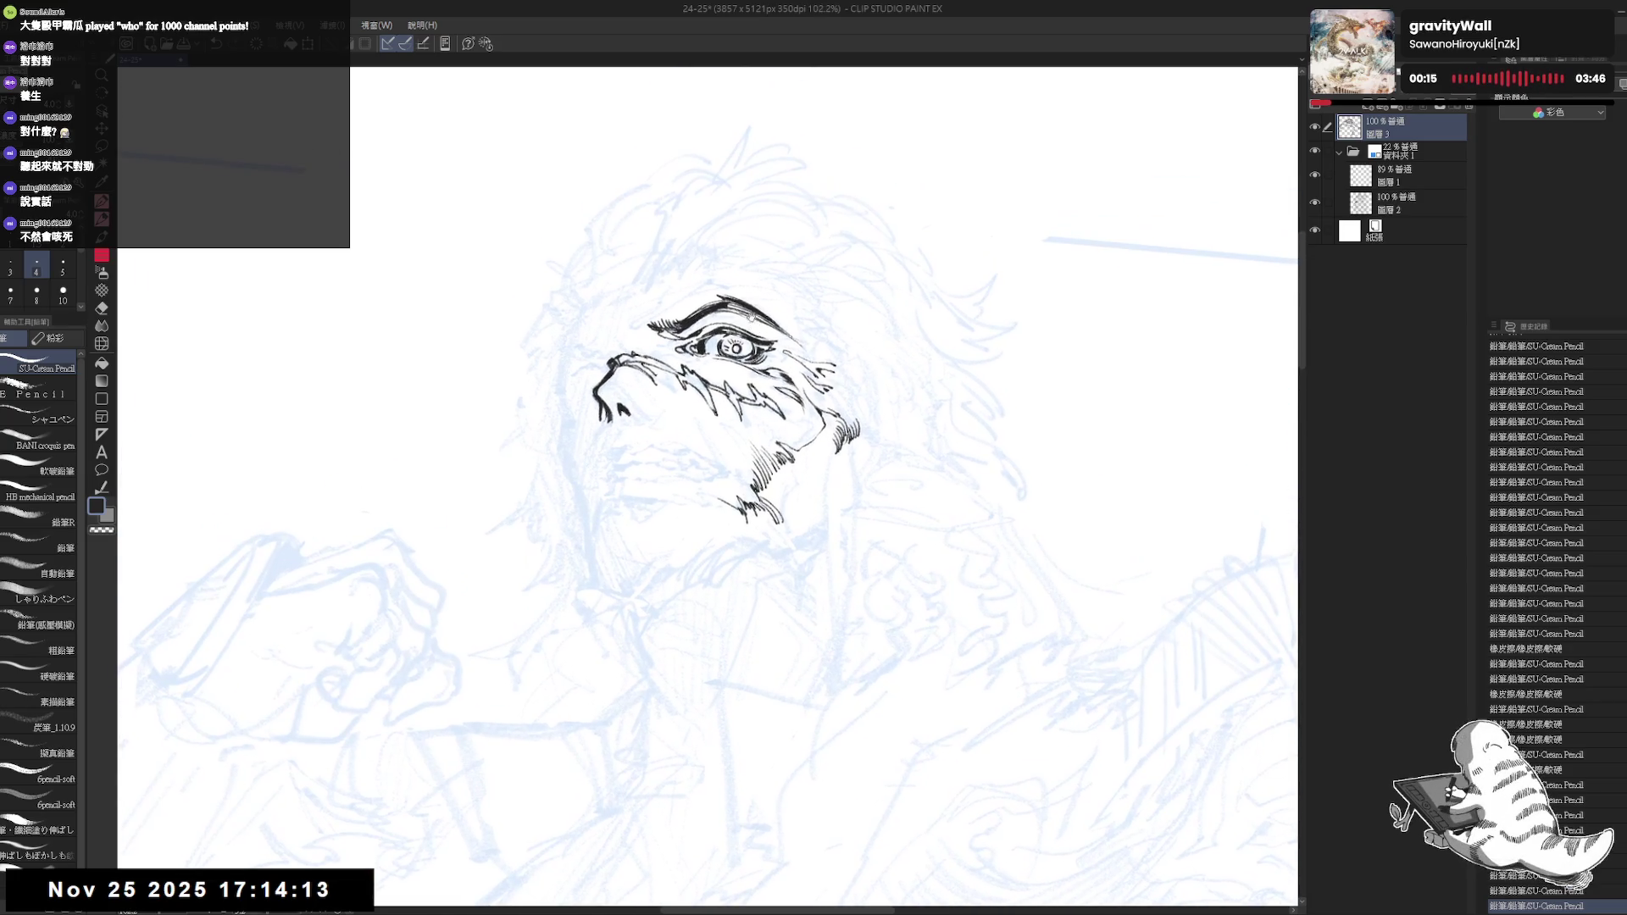
key(minus)
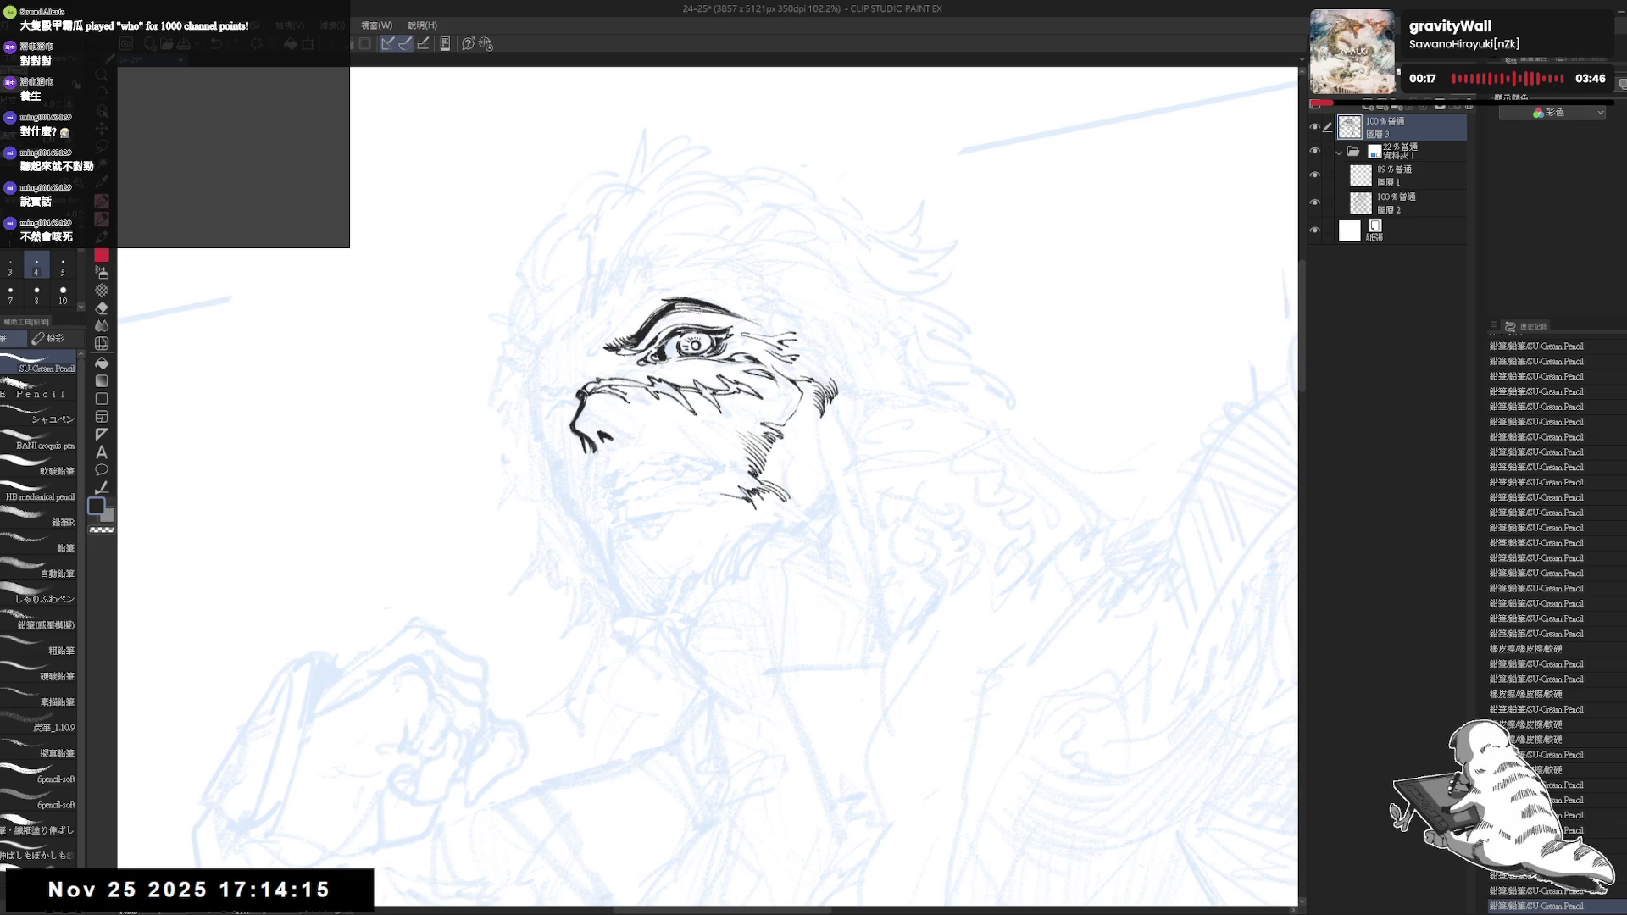
key(asciicircum)
key(asciicircum)
key(asciicircum)
key(r)
drag(799, 624, 919, 324)
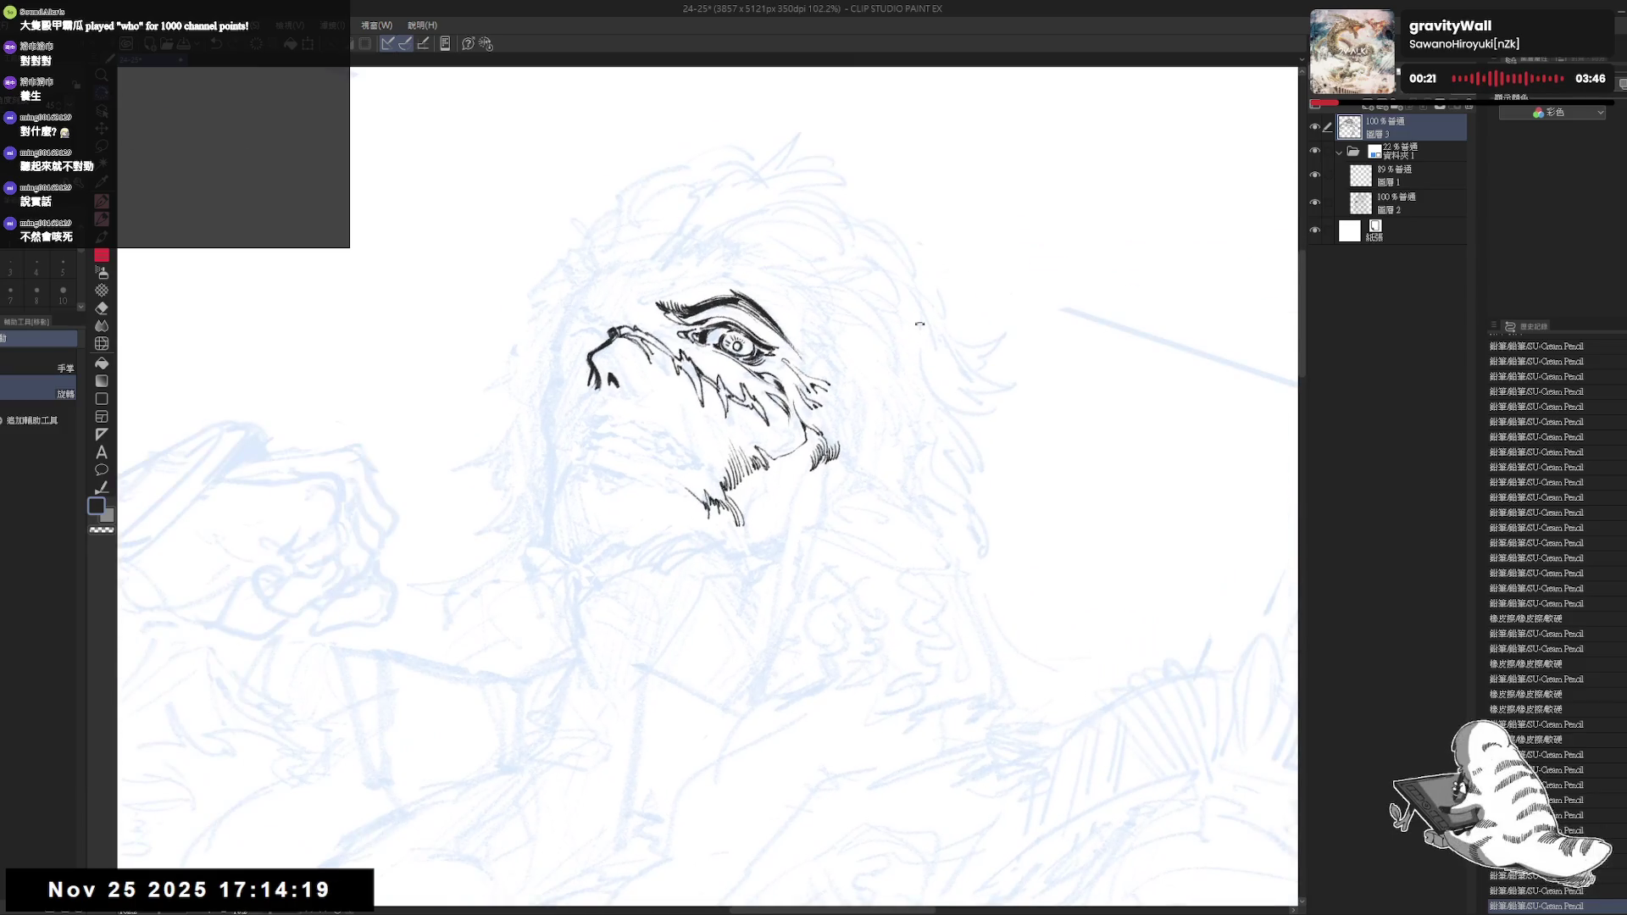
Hide the blue sketch layers to check the ink alone, level the view and show the sketch again
click(1314, 152)
key(asciicircum)
key(asciicircum)
scroll(762, 336, up, 2)
key(p)
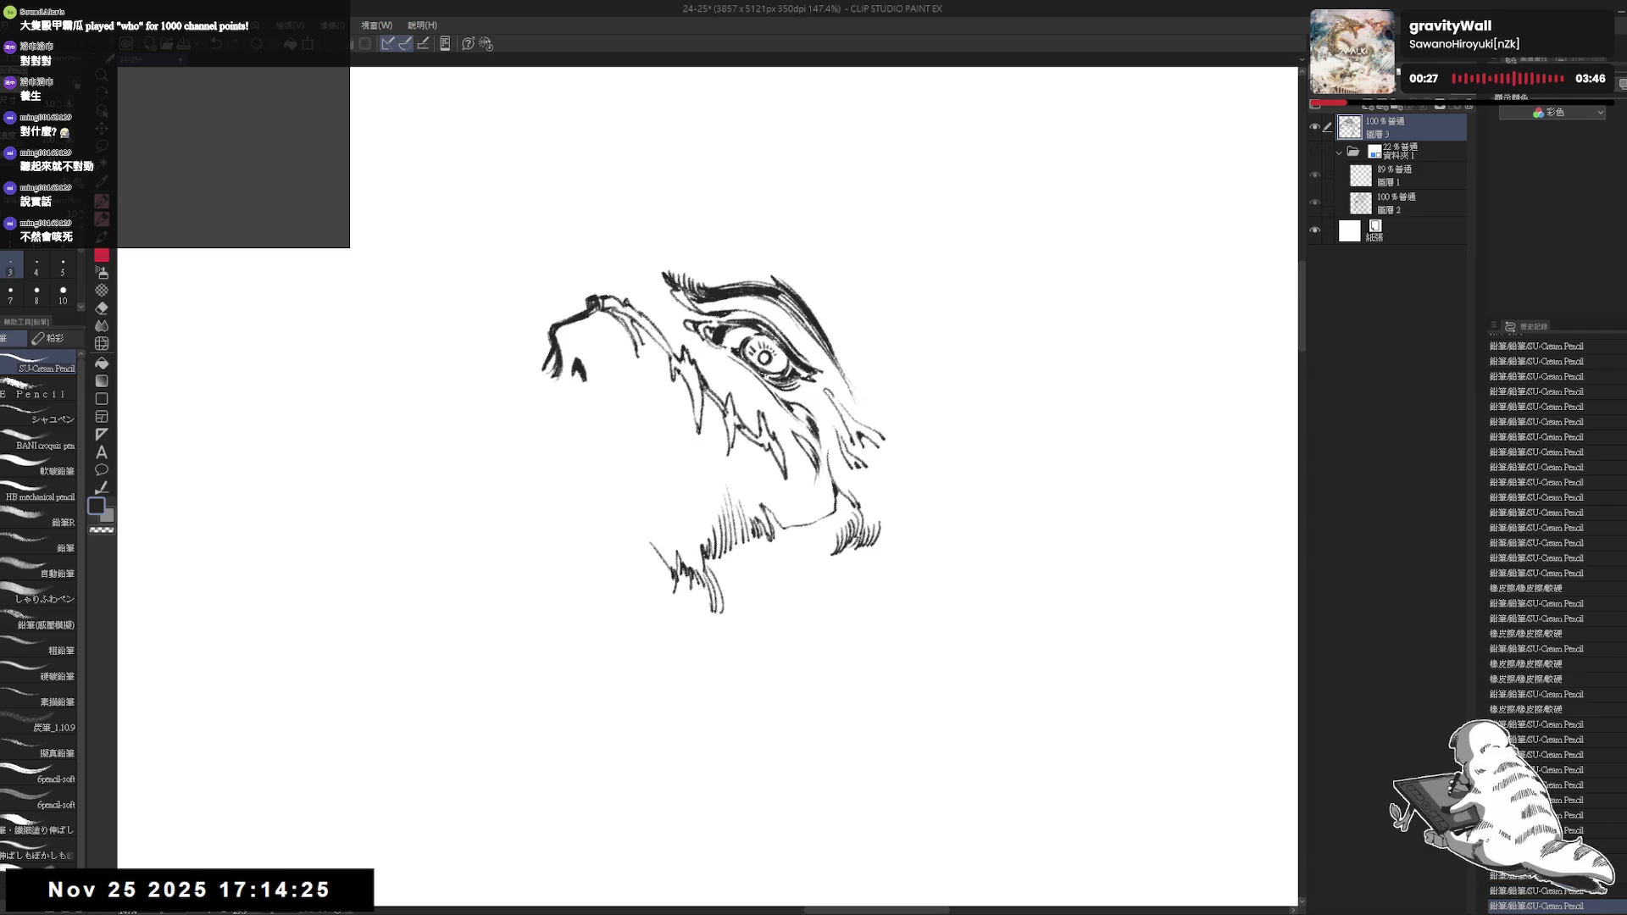
key(minus)
key(minus)
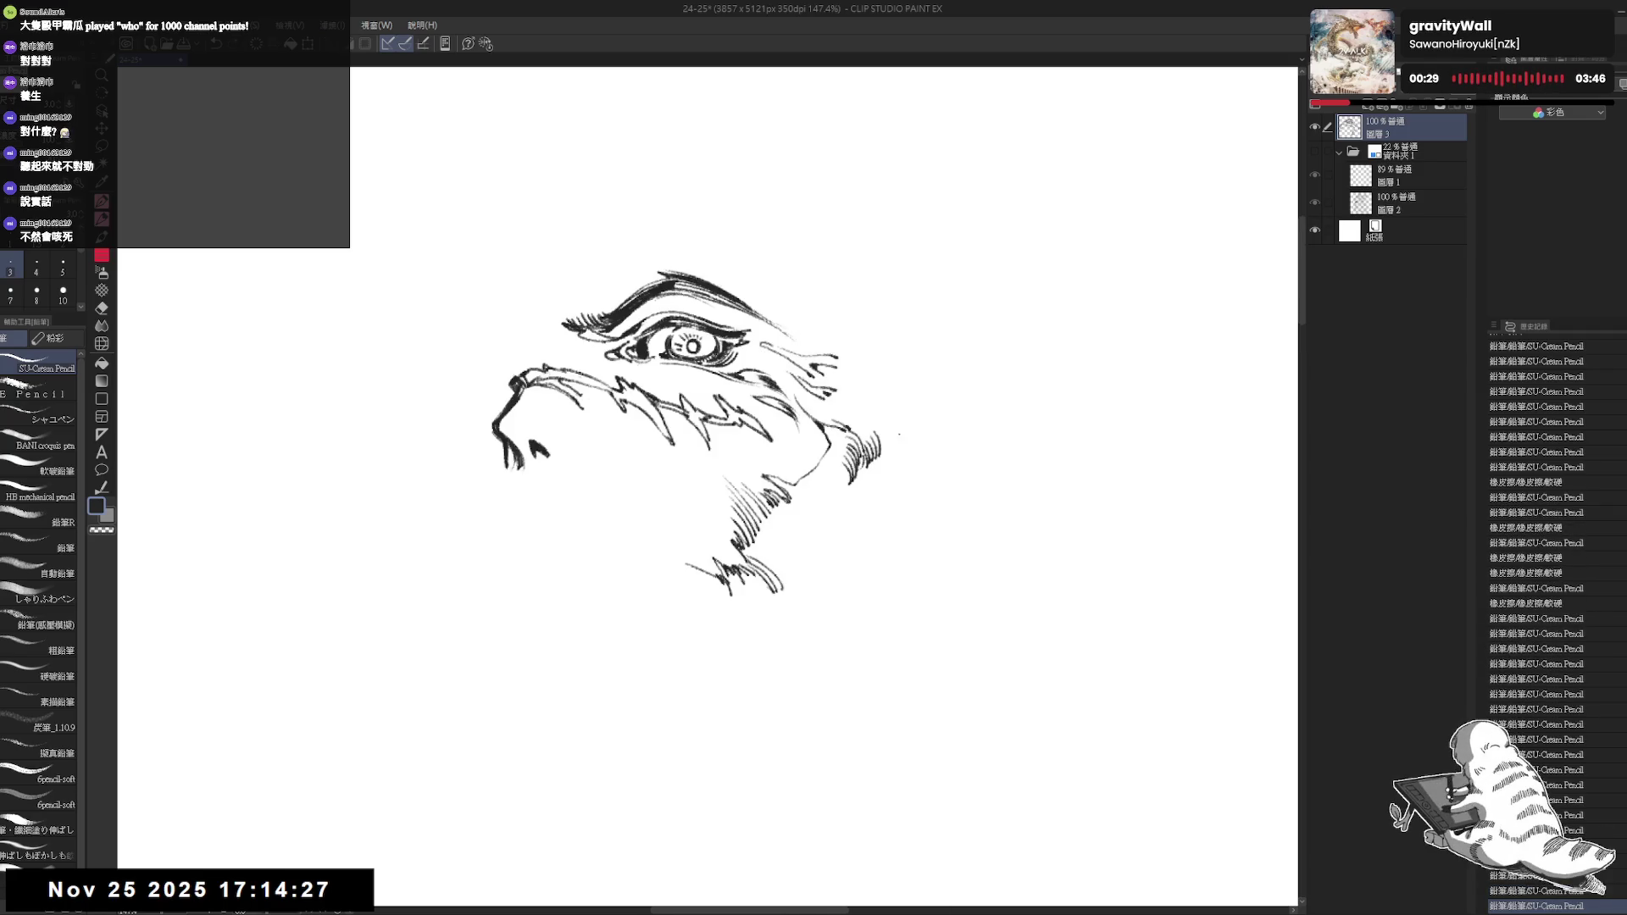
click(1314, 152)
key(minus)
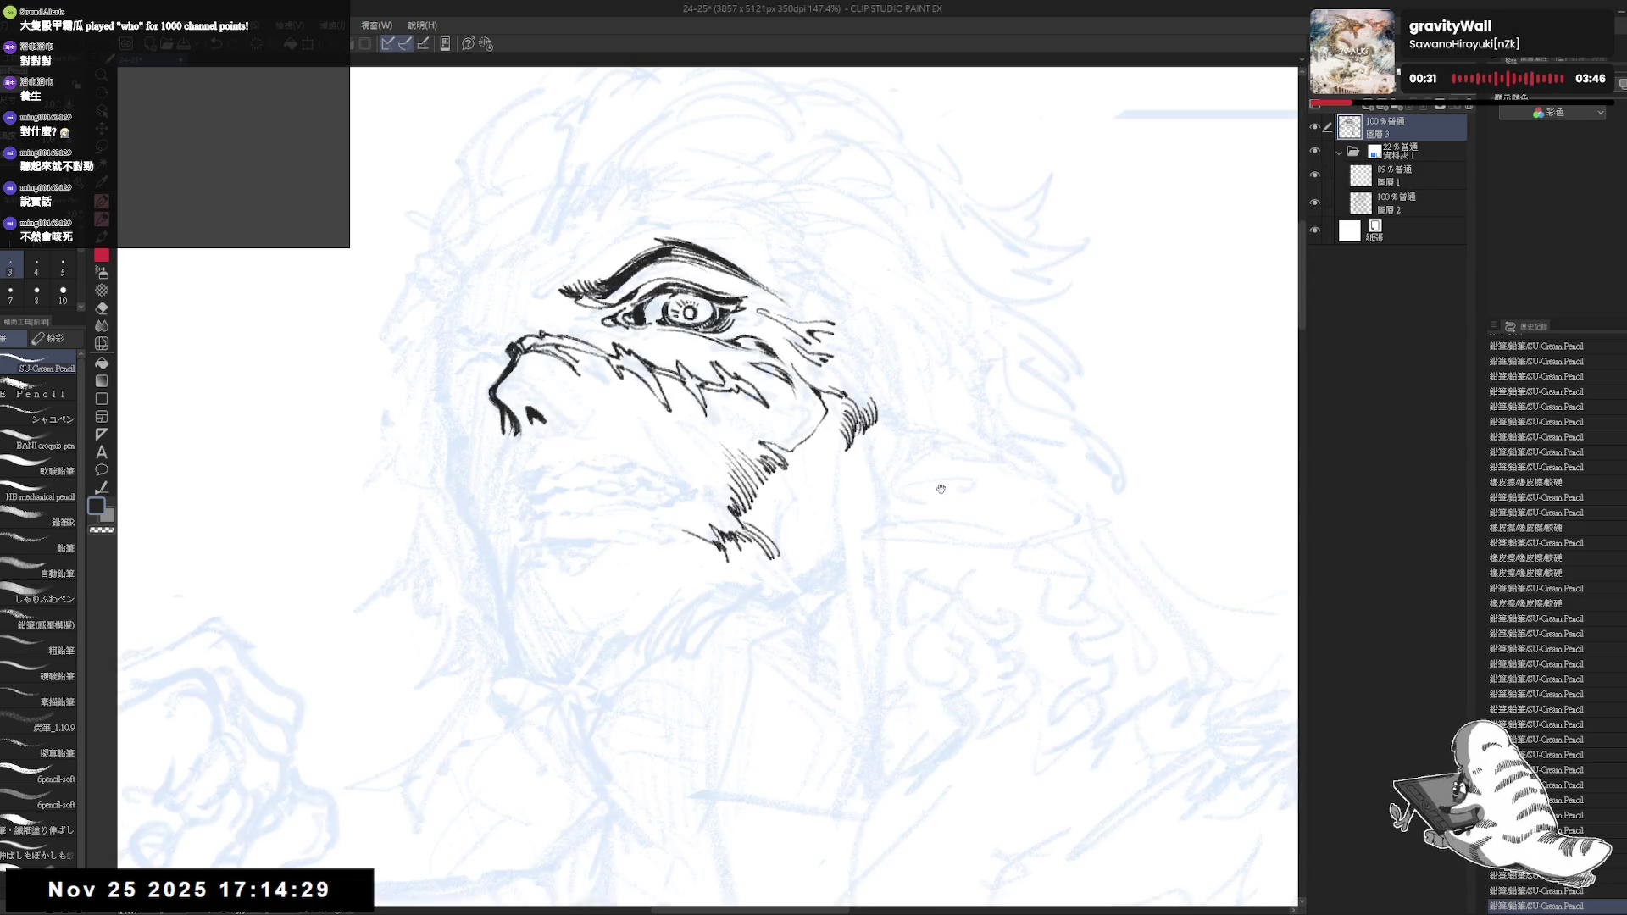
Zoom out and level the view, stepping one action back and forward in history to compare
key(minus)
scroll(801, 390, up, 1)
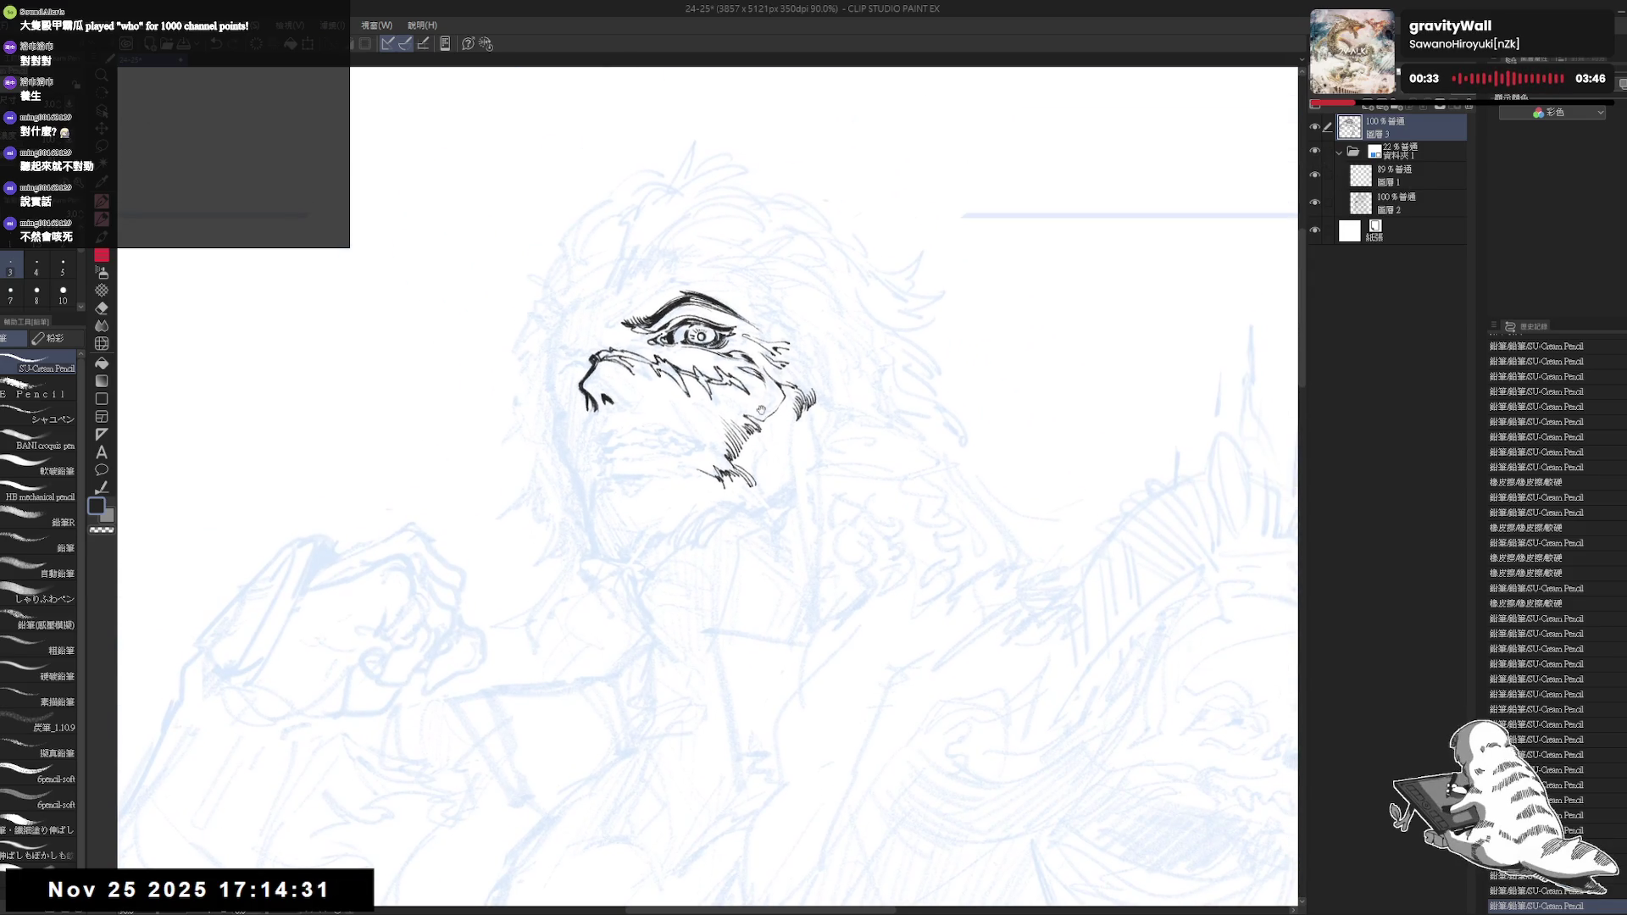
scroll(699, 372, up, 1)
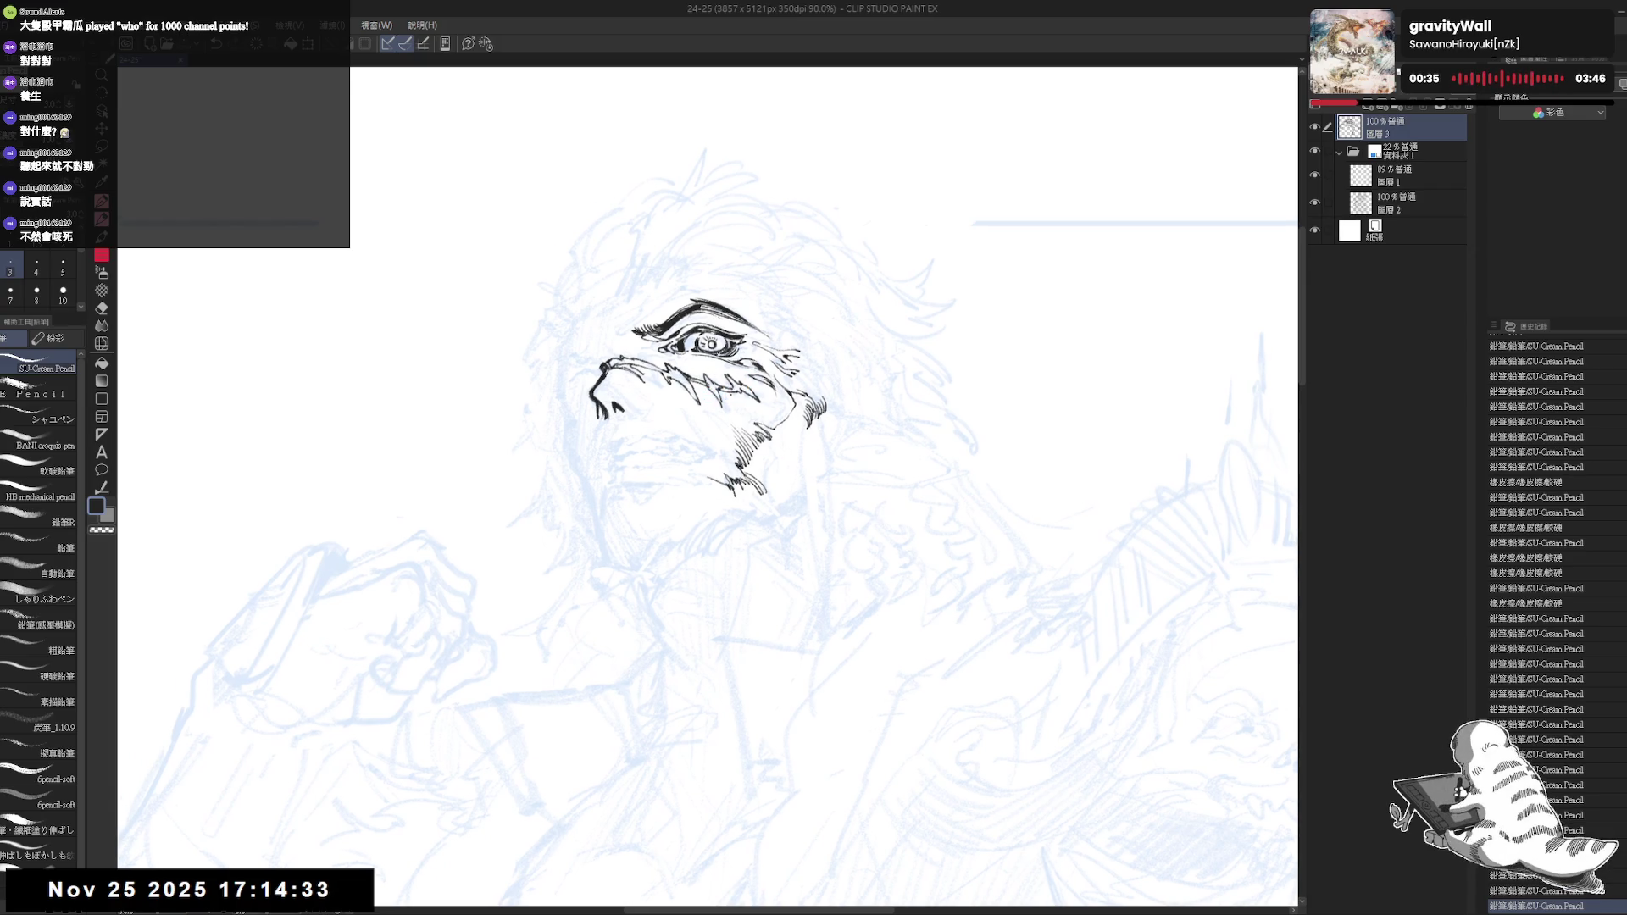
drag(712, 508, 763, 483)
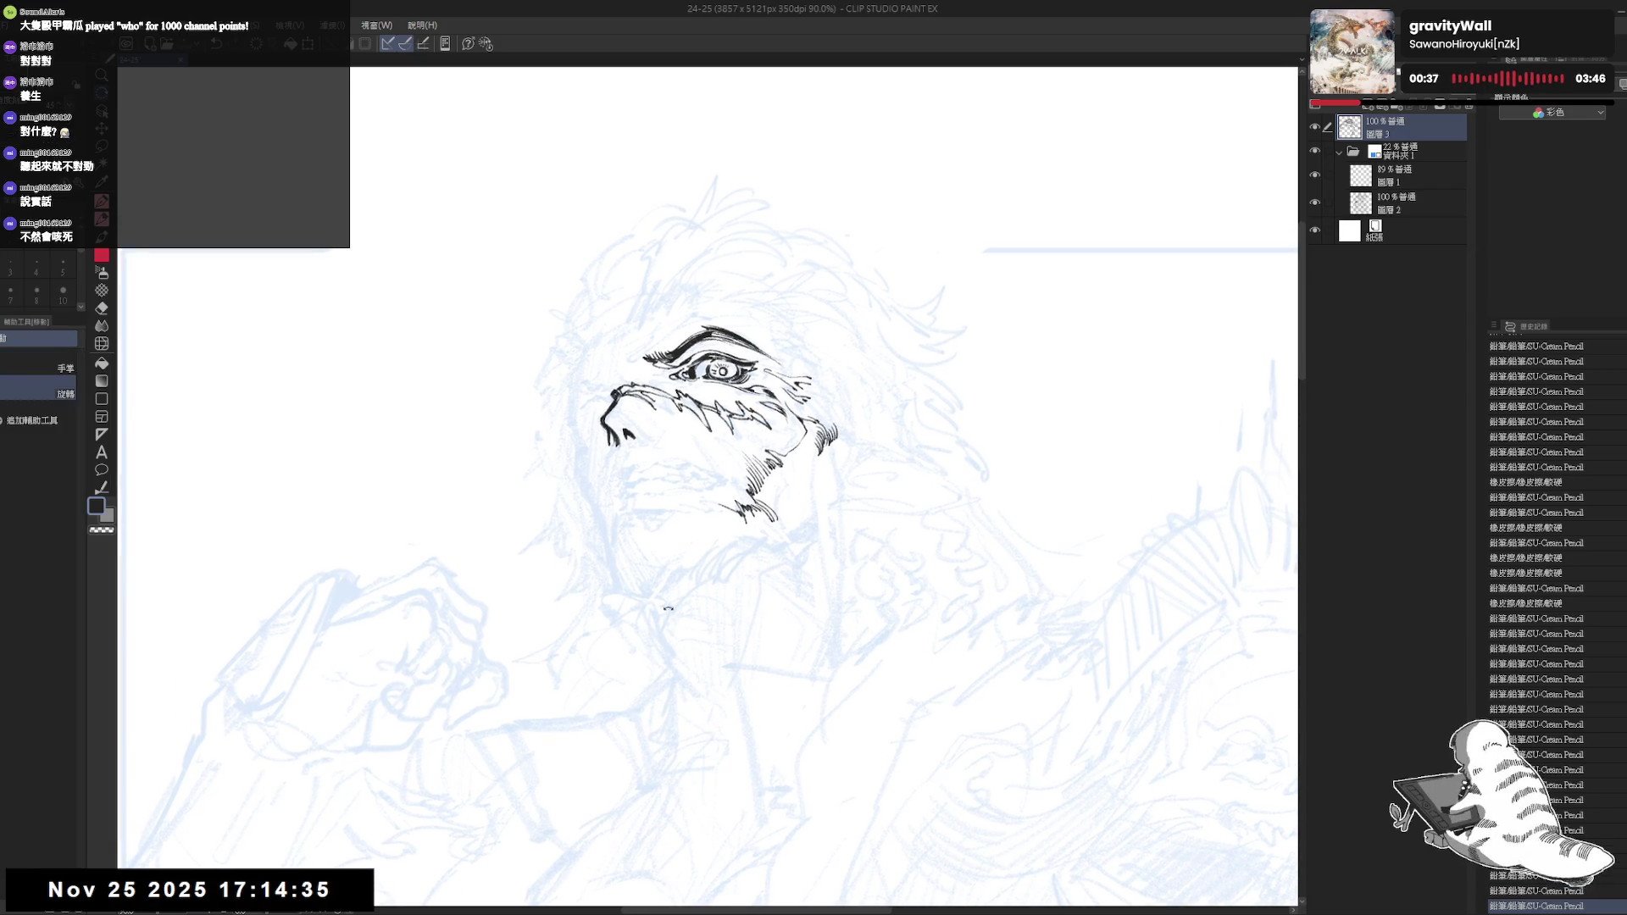
key(p)
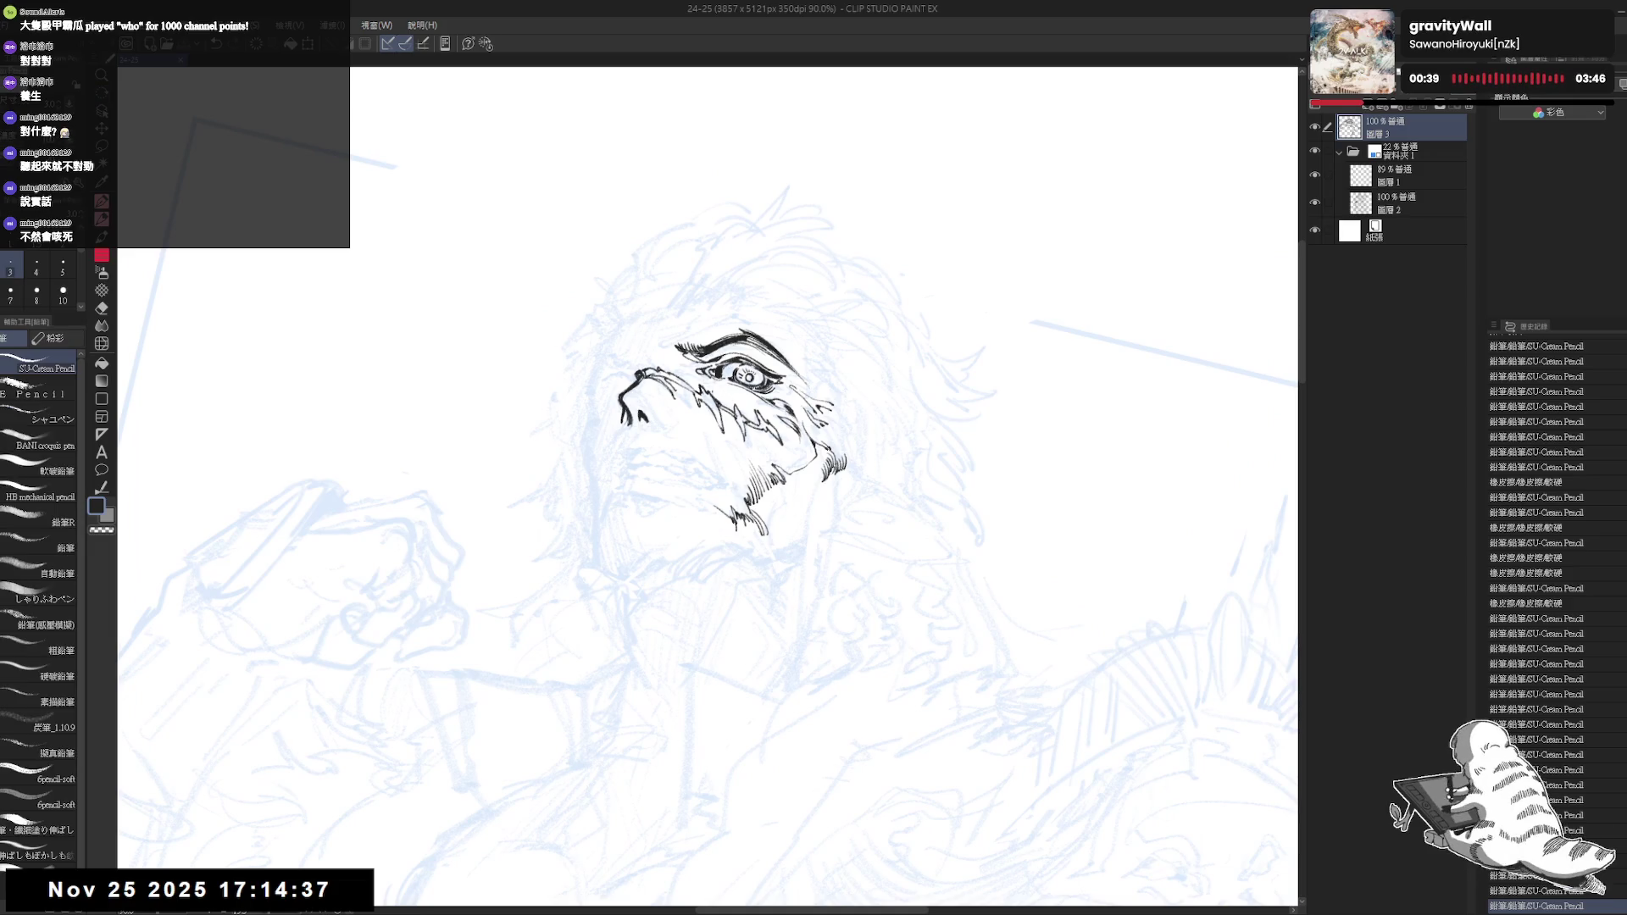
drag(724, 384, 744, 397)
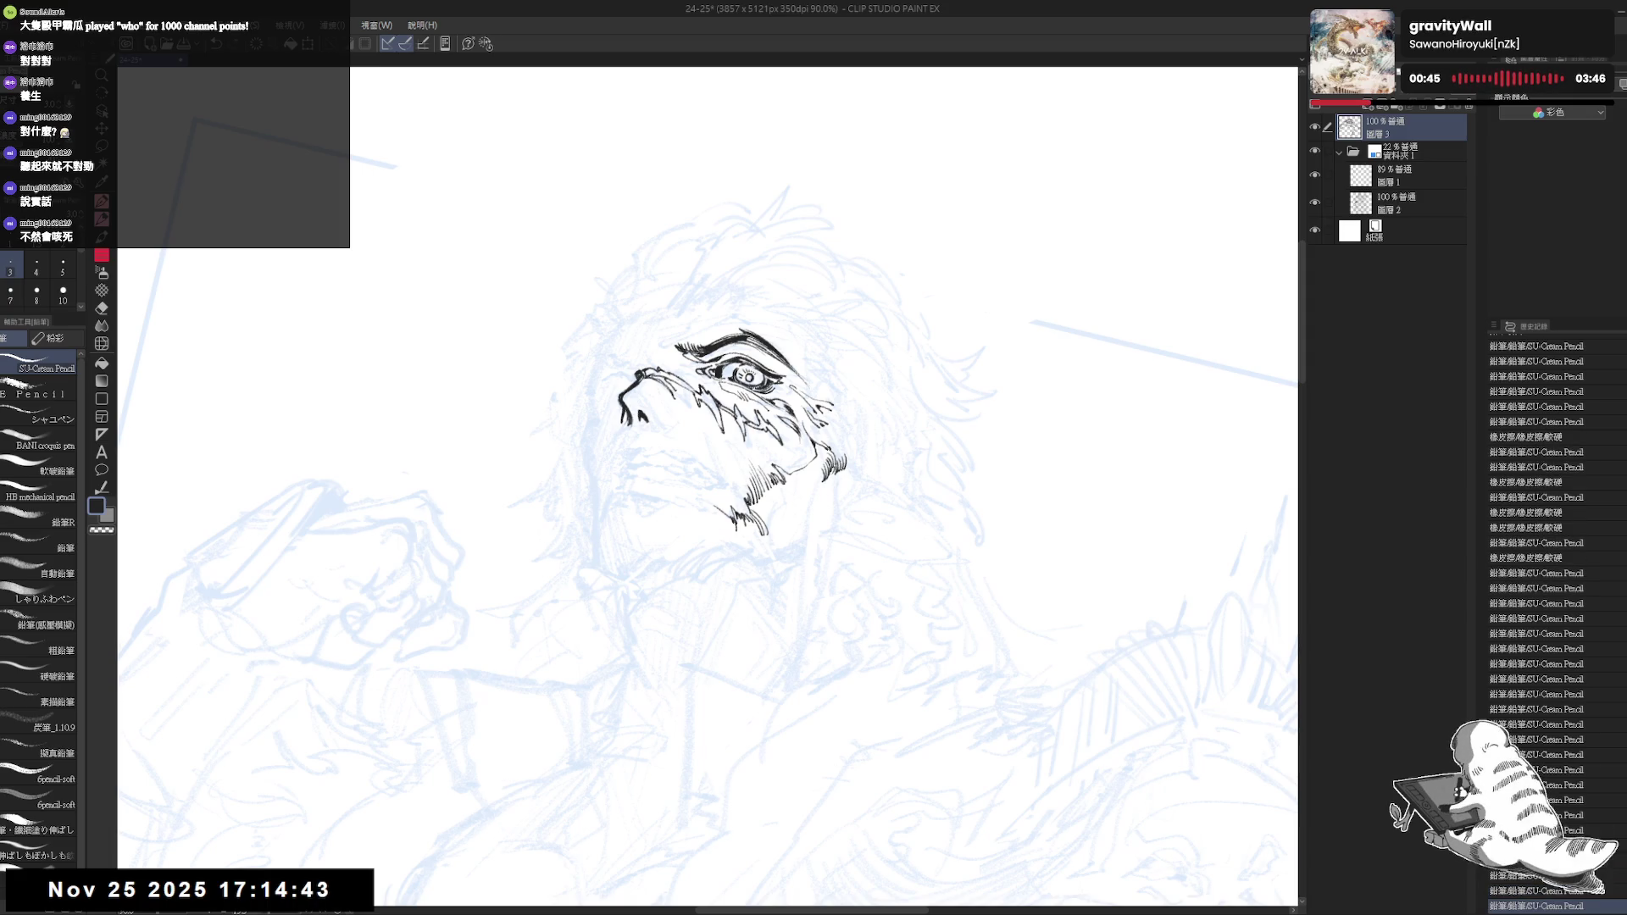
key(minus)
key(minus)
key(minus)
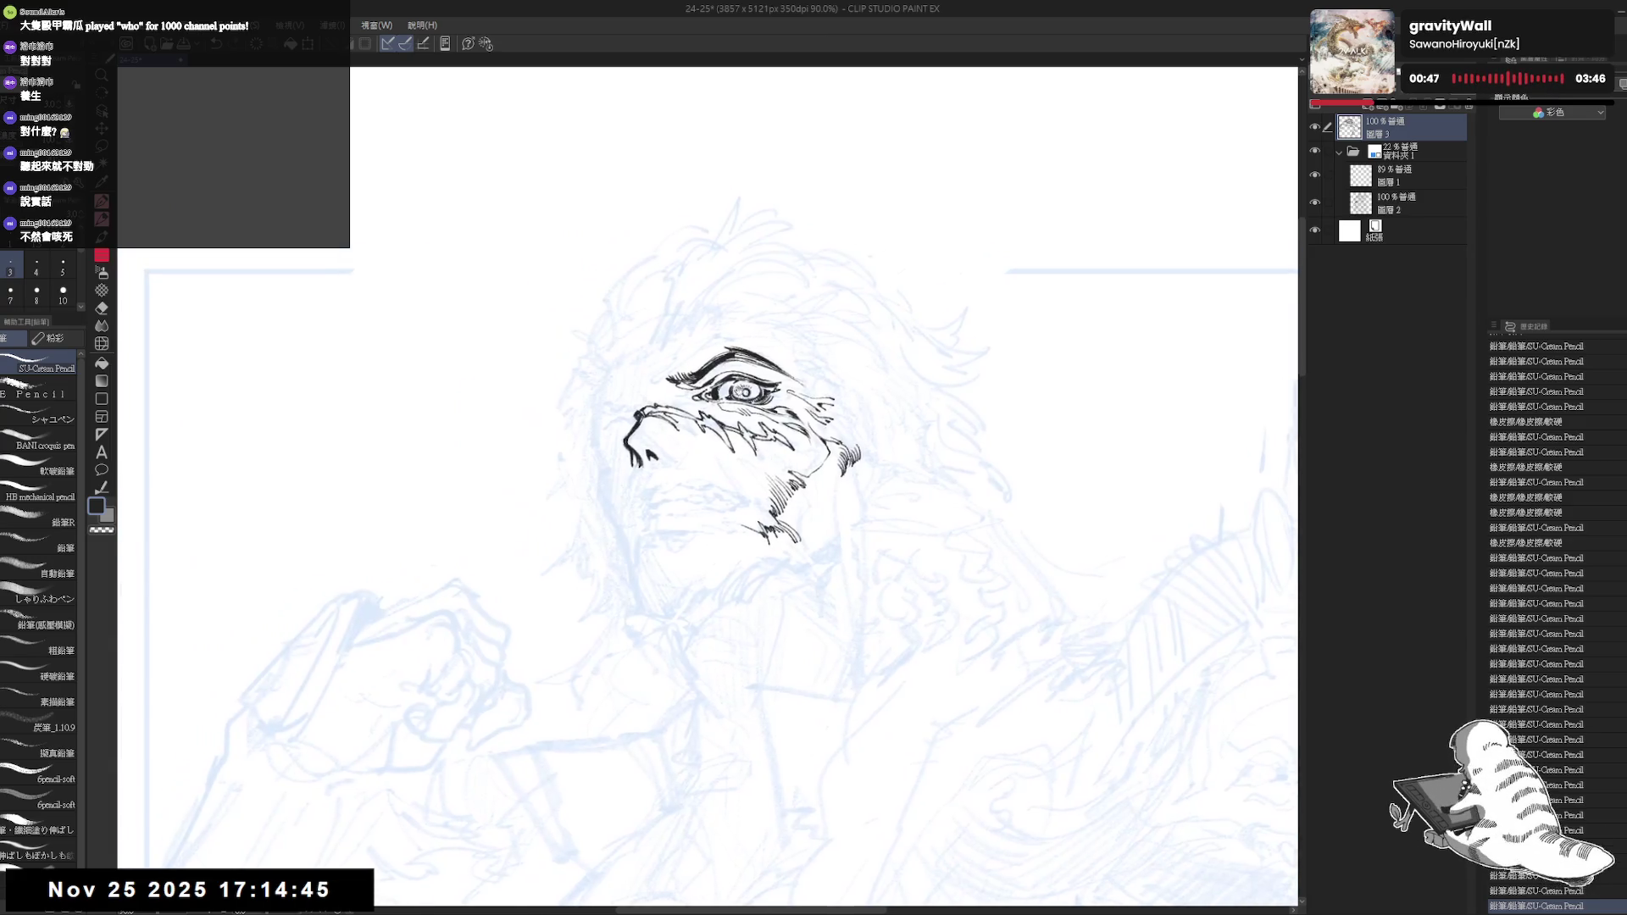
scroll(706, 401, up, 3)
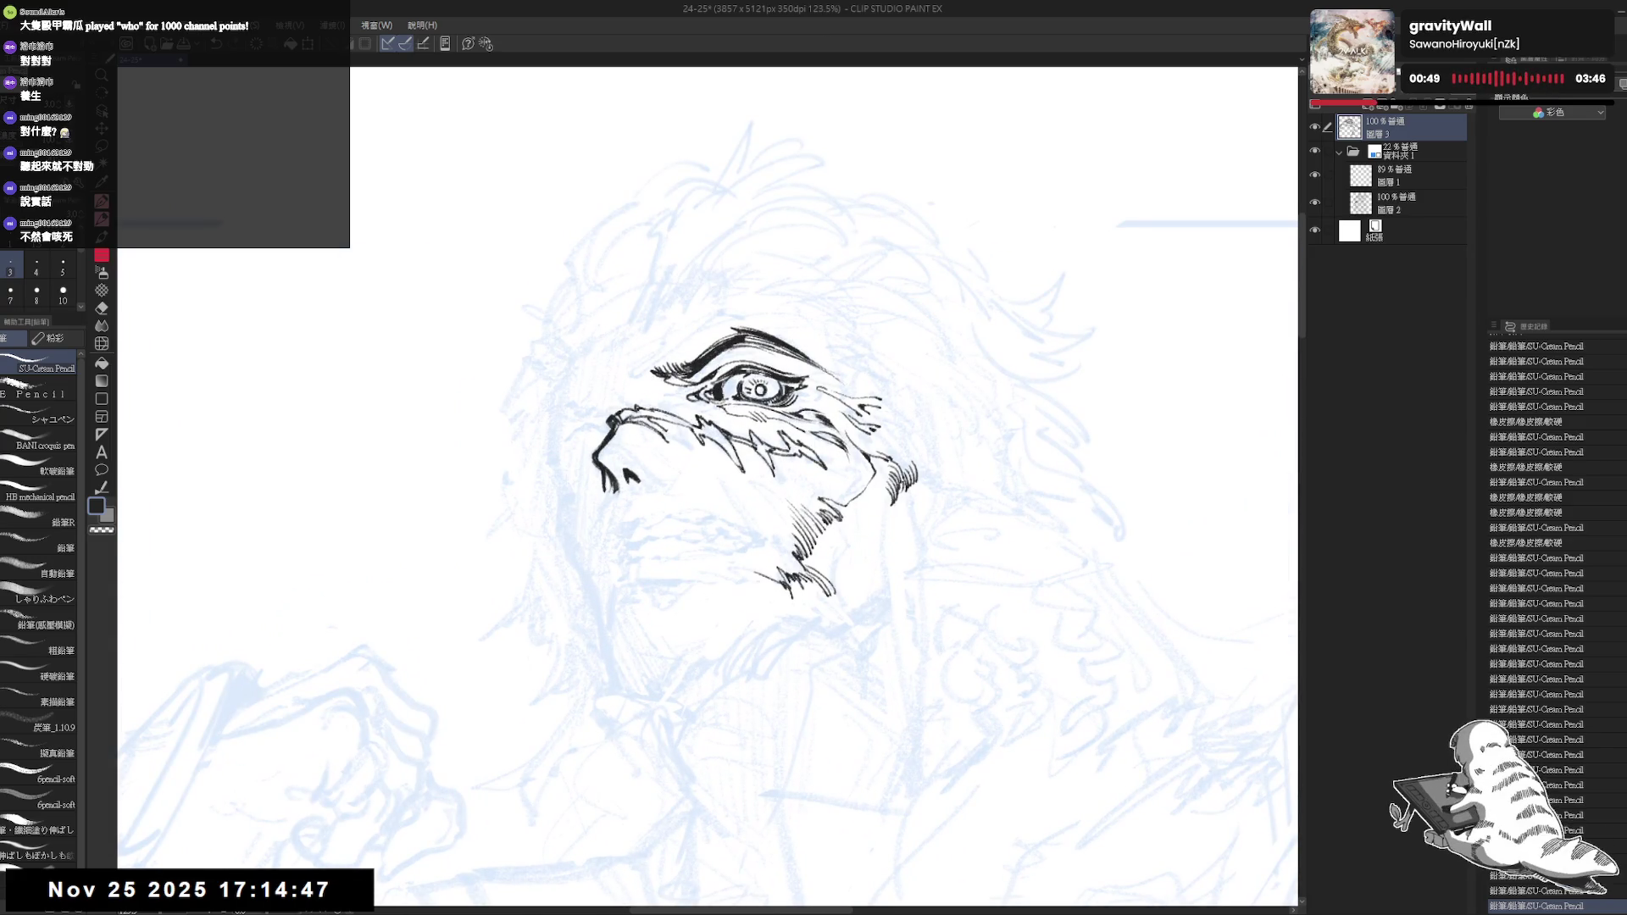
drag(706, 399, 742, 396)
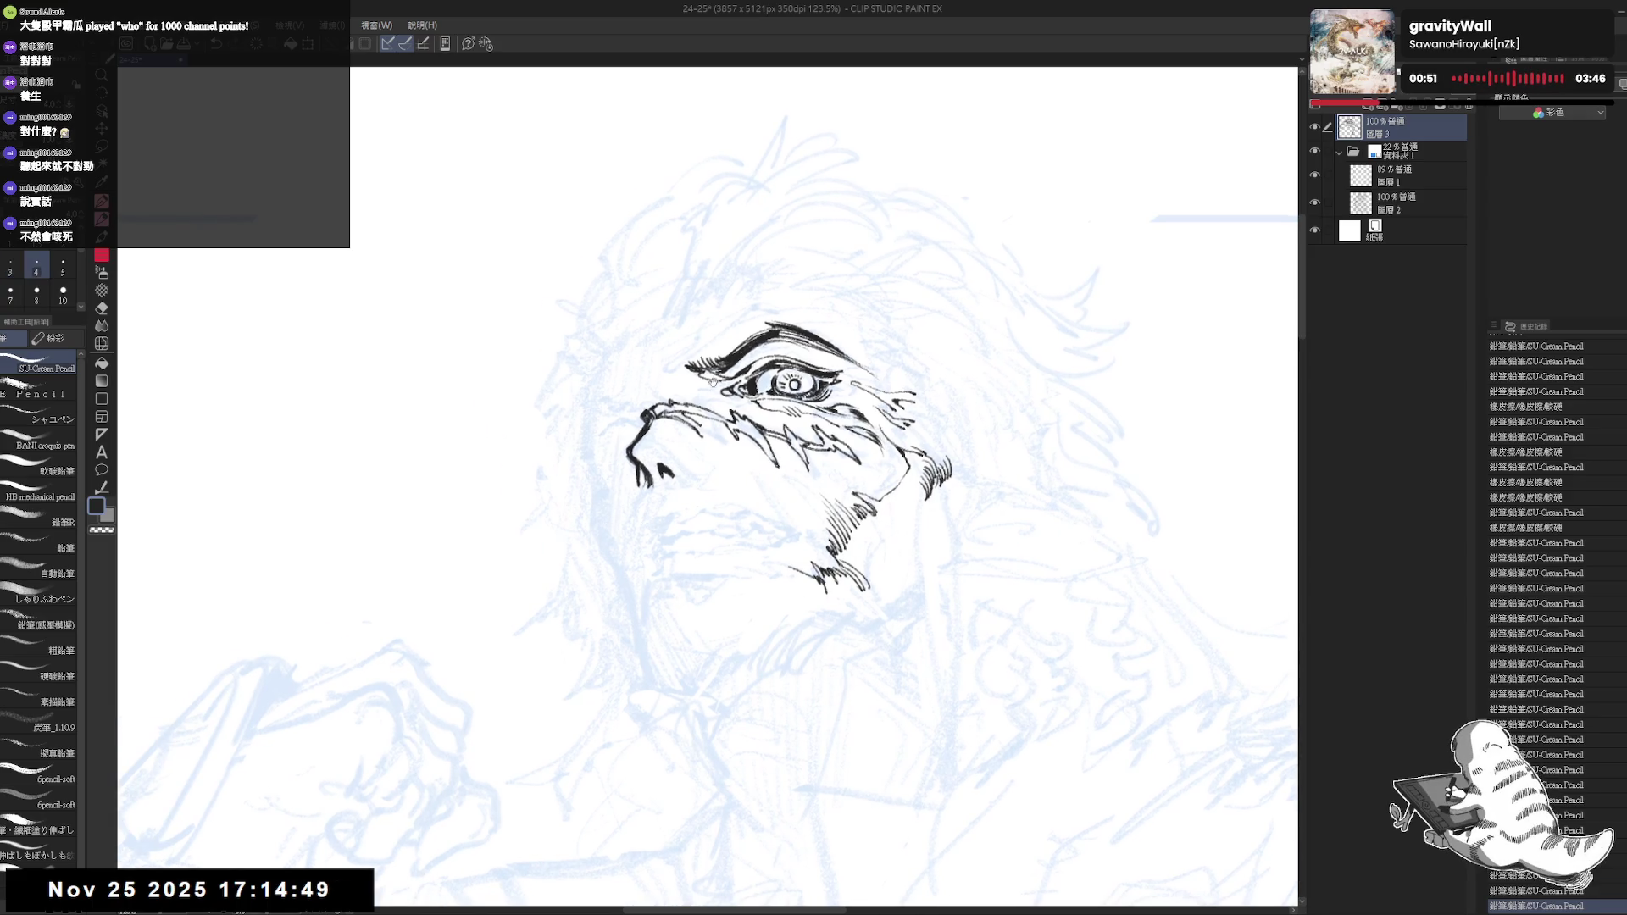
scroll(738, 396, up, 1)
scroll(736, 398, up, 1)
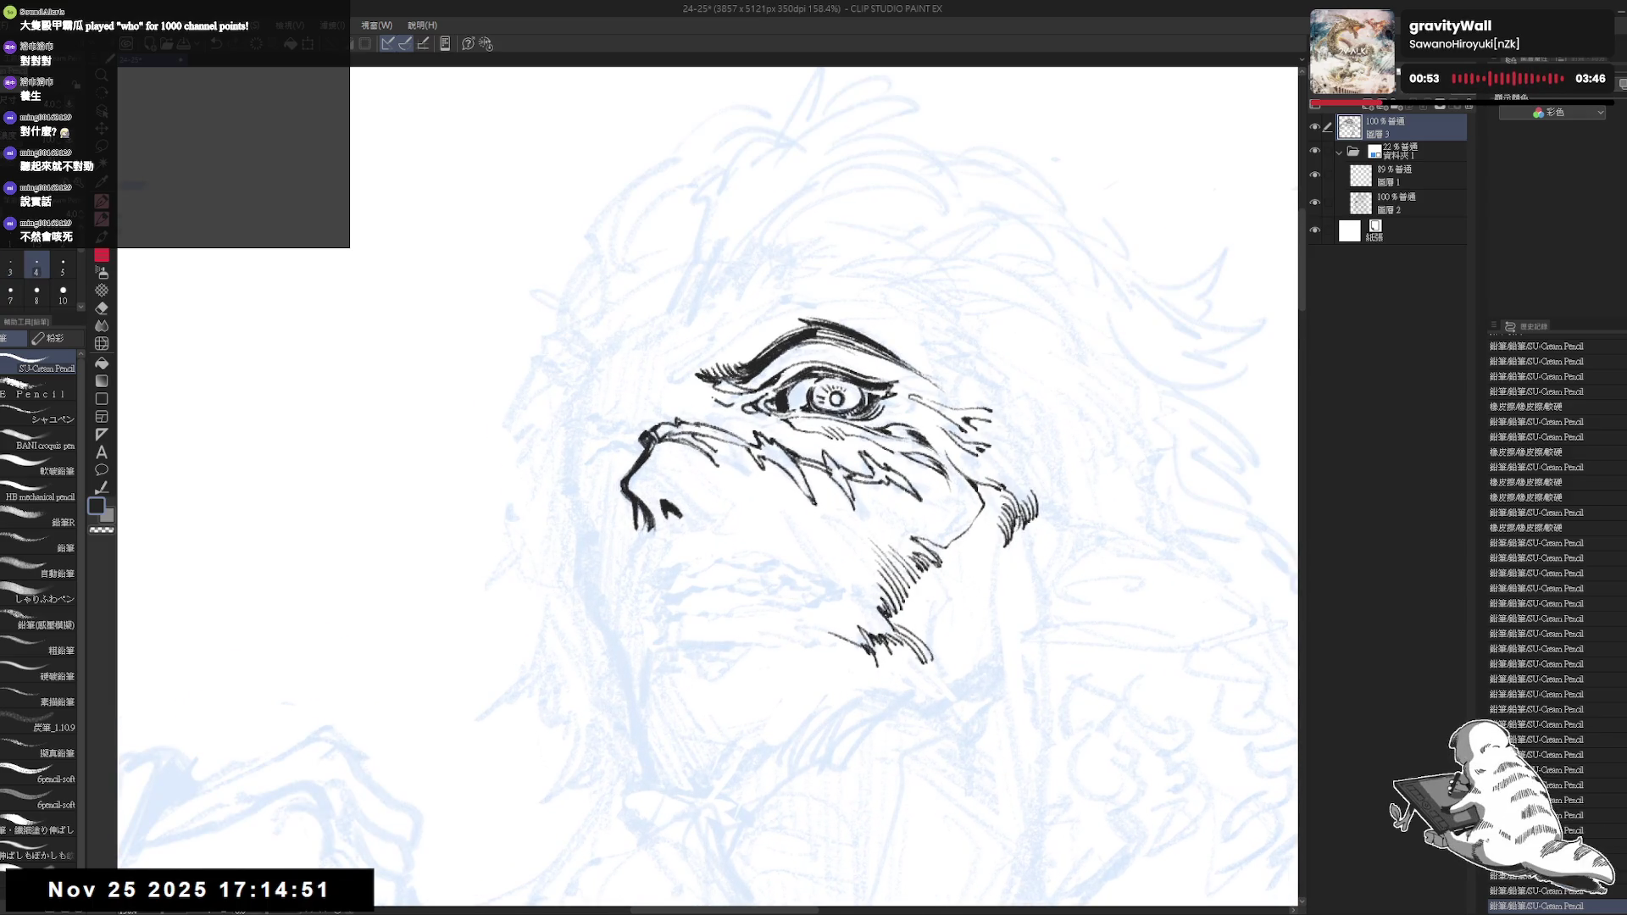
click(701, 414)
key(ctrl+z)
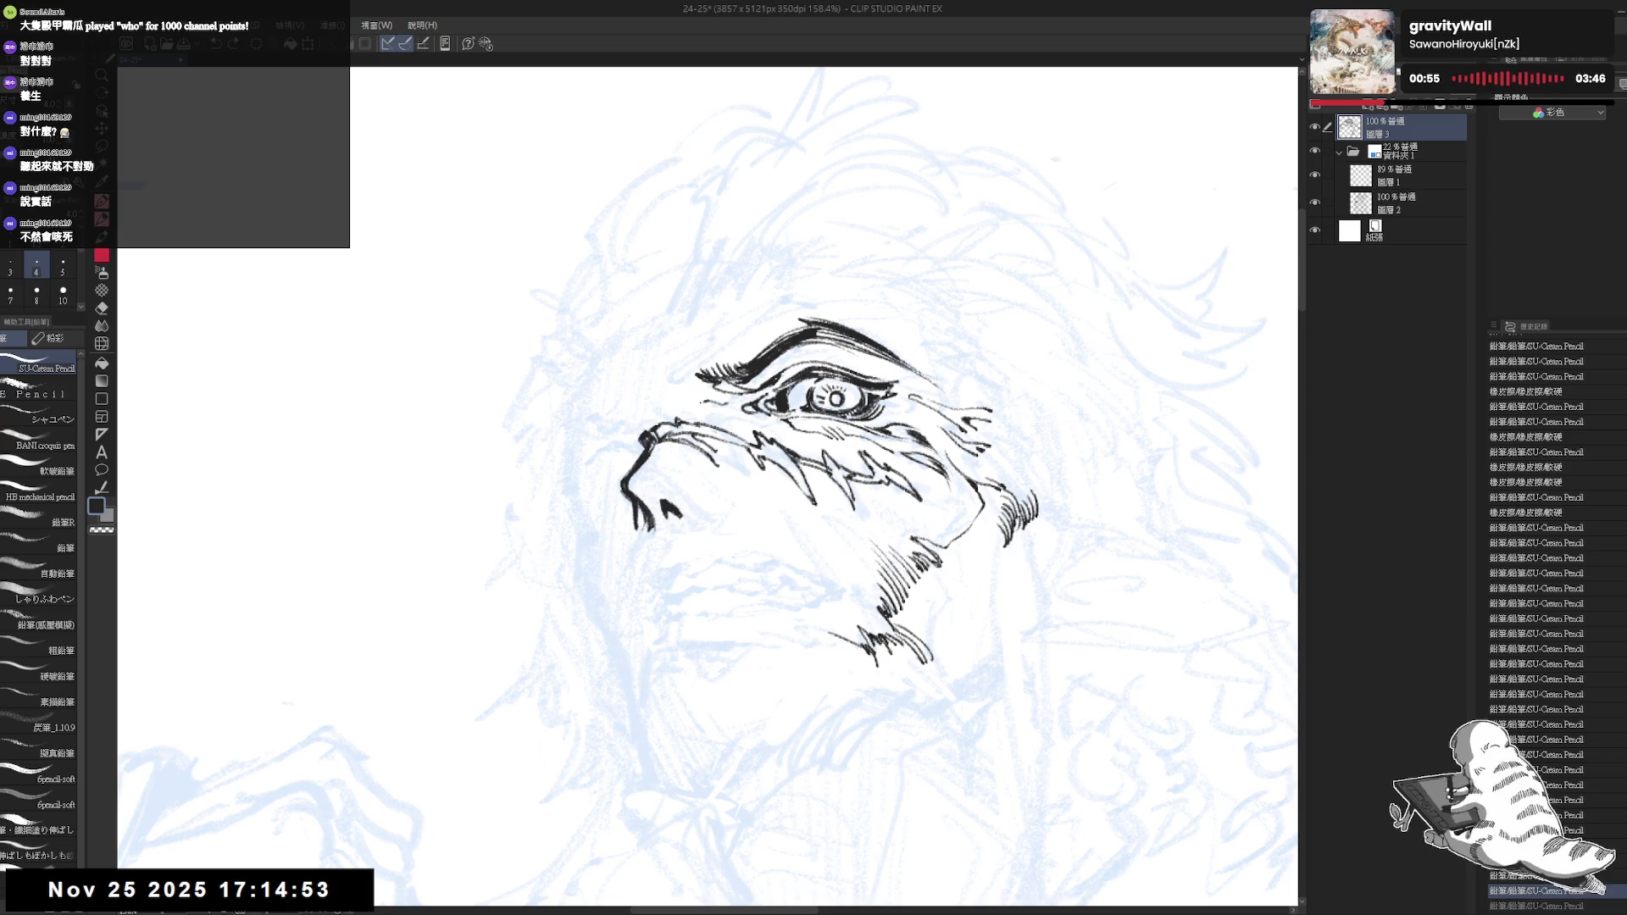
key(ctrl+y)
drag(691, 352, 700, 375)
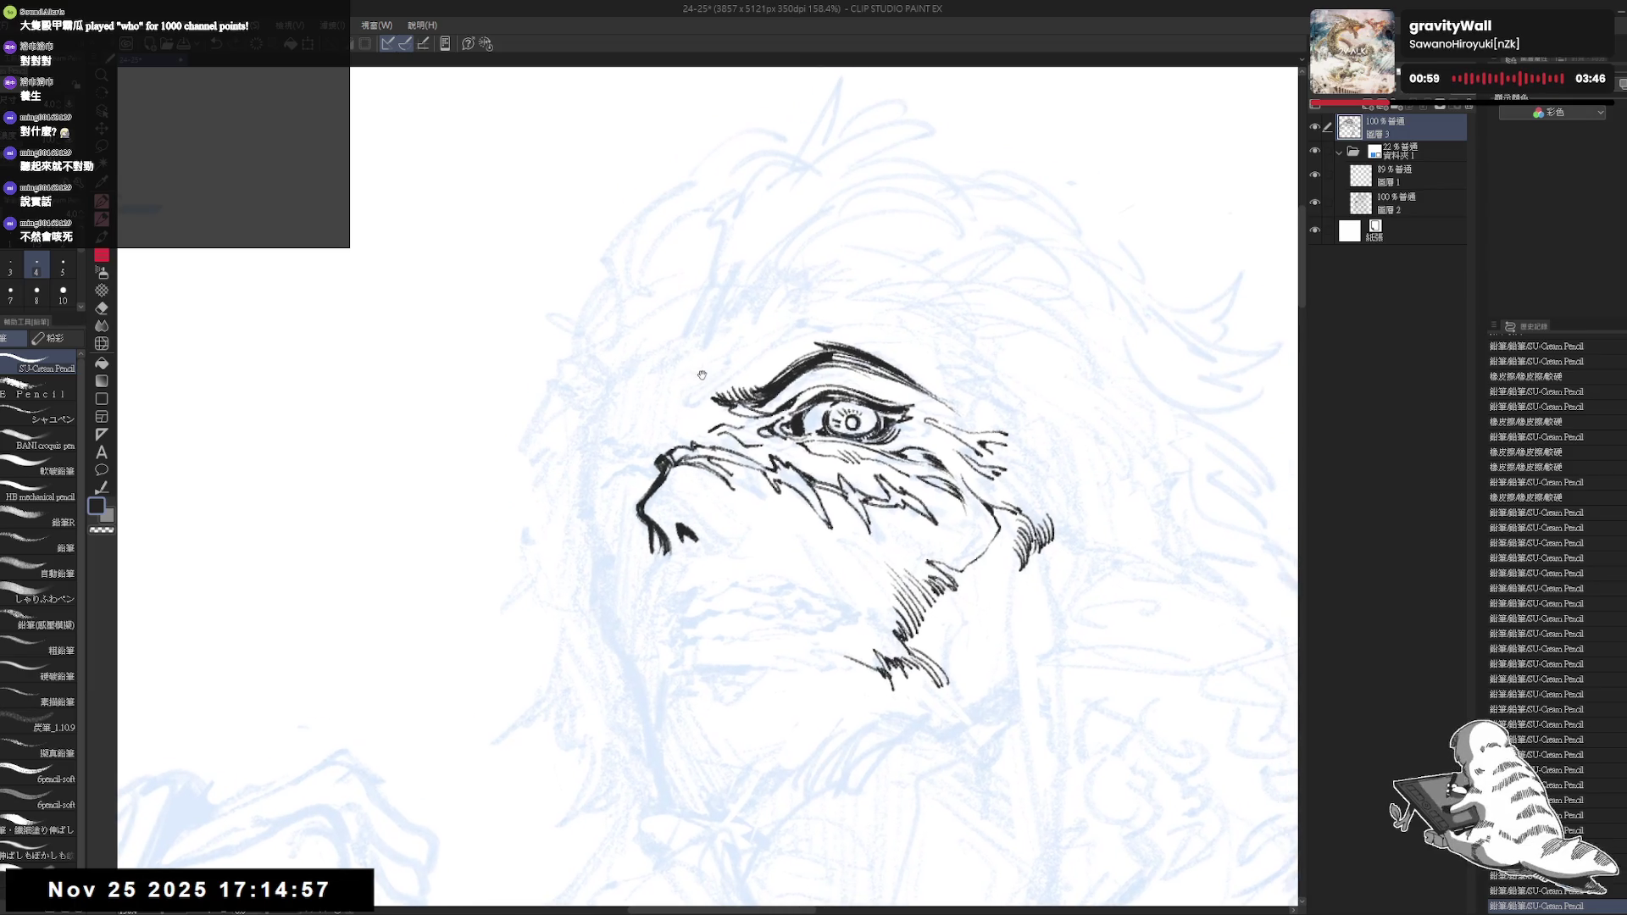
Draw short fur strokes above and left of the brow and tiny marks on the cheek, then mirror the view
drag(732, 367, 697, 388)
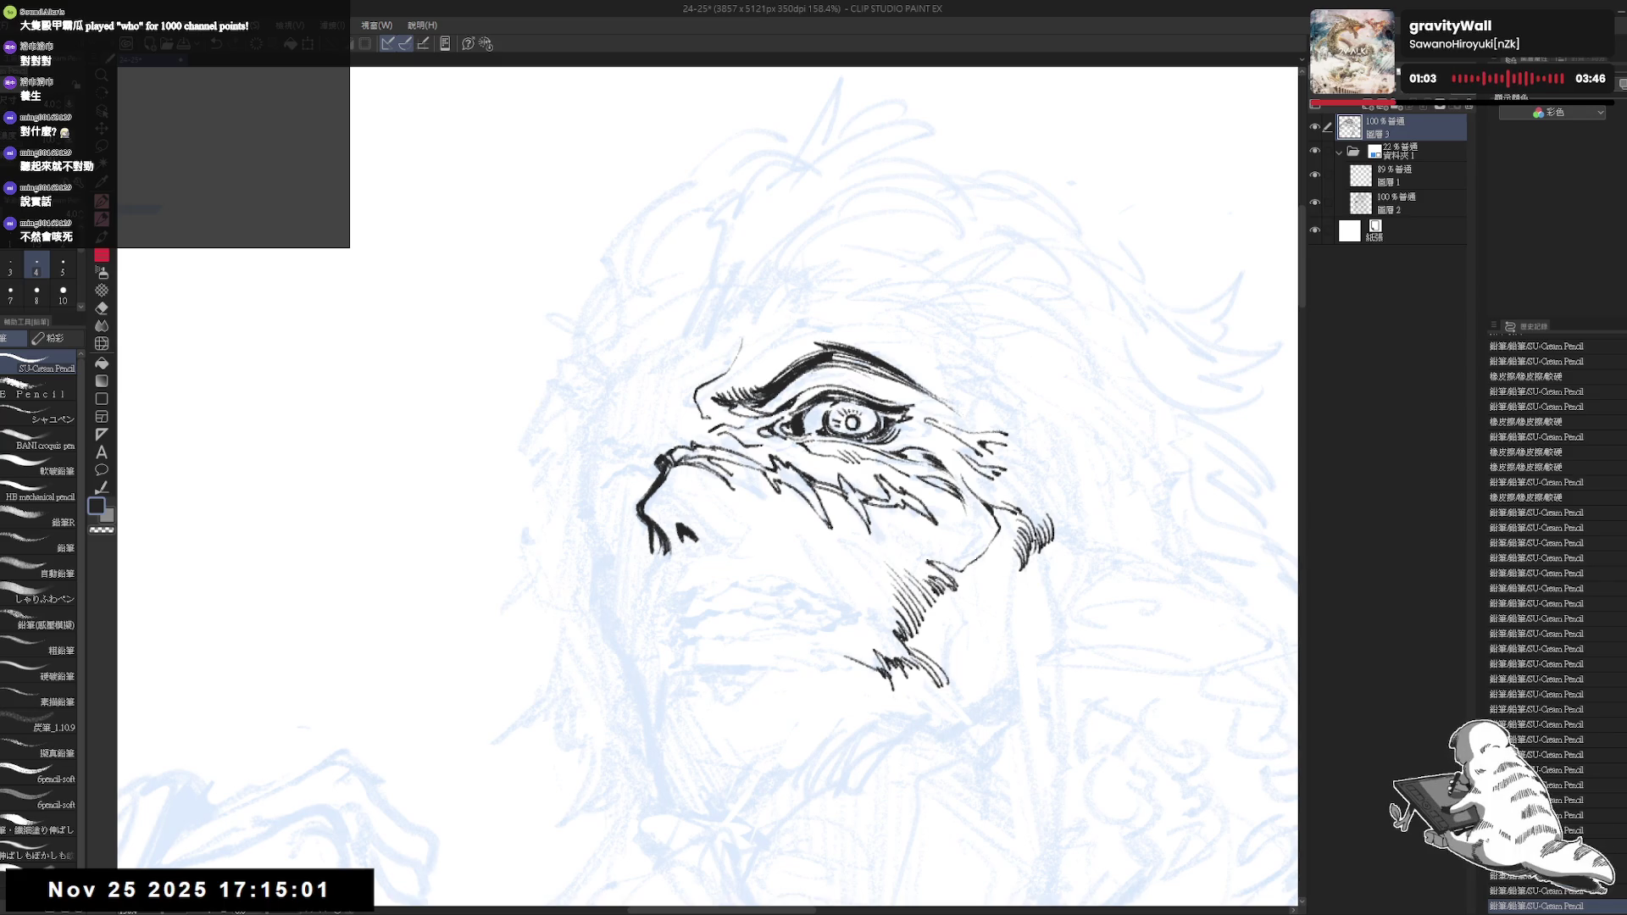
click(676, 397)
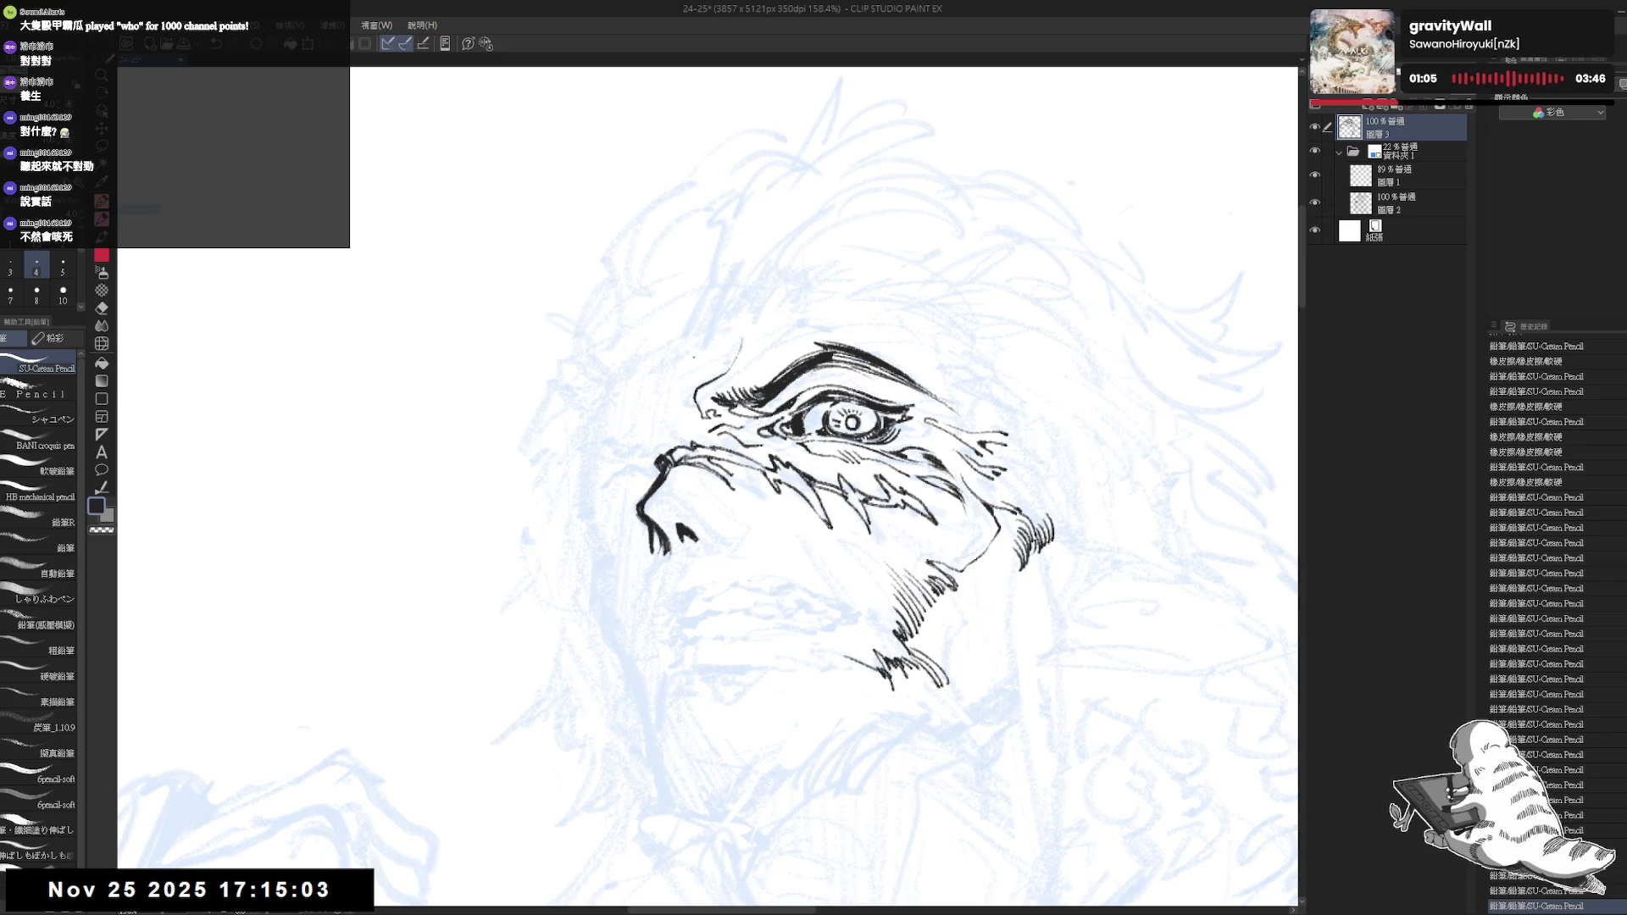
drag(687, 387, 671, 414)
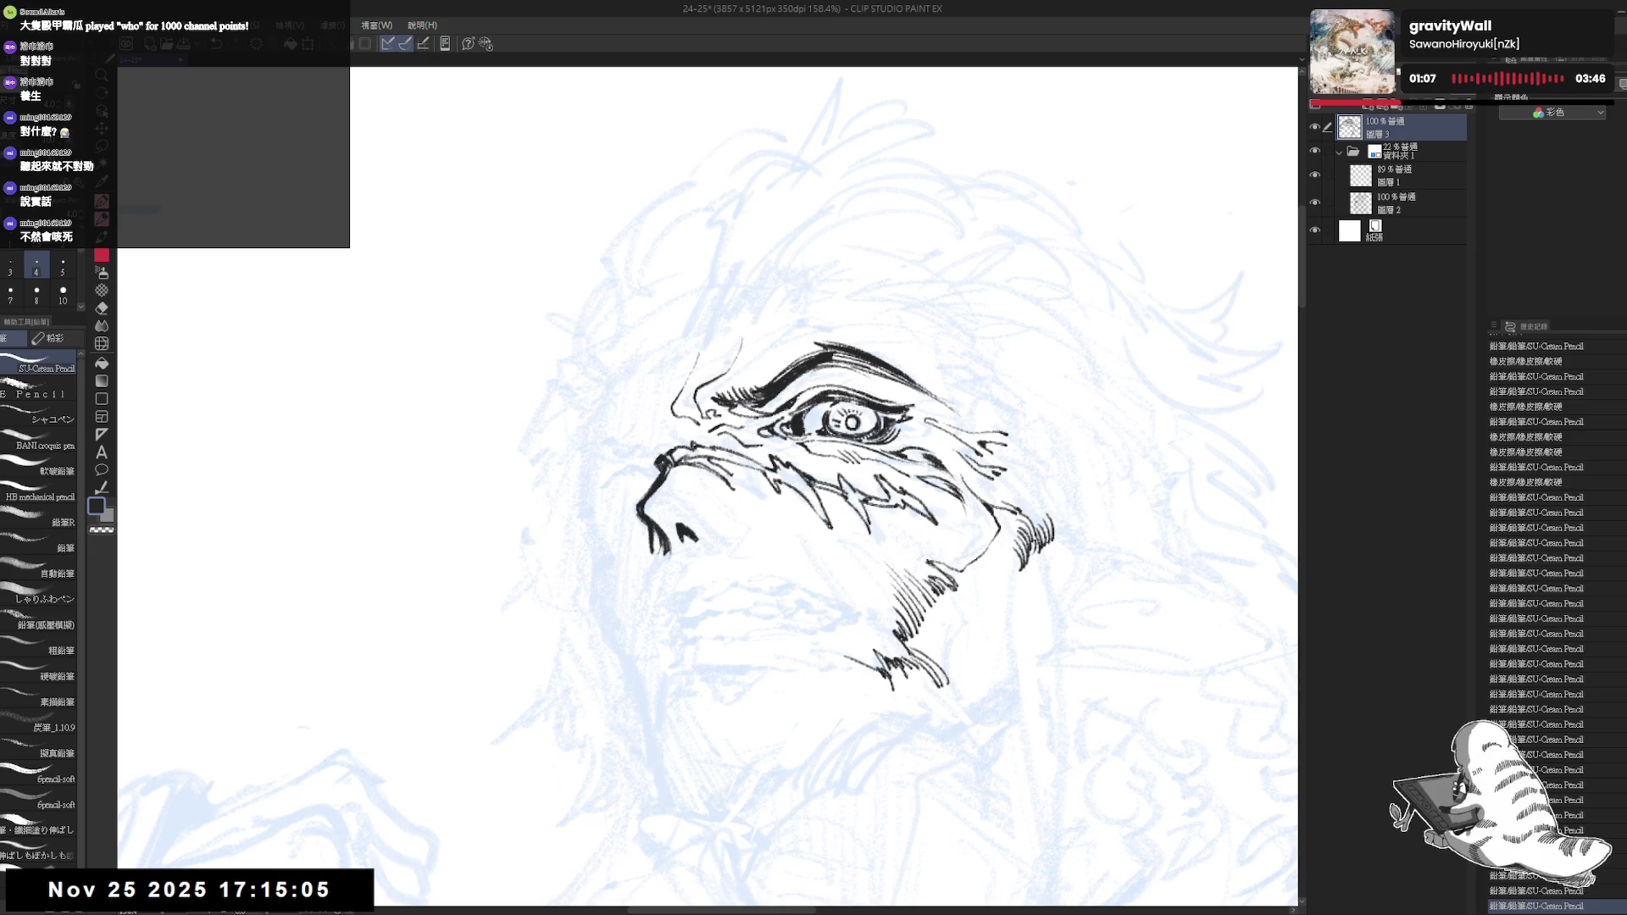
drag(690, 348, 733, 323)
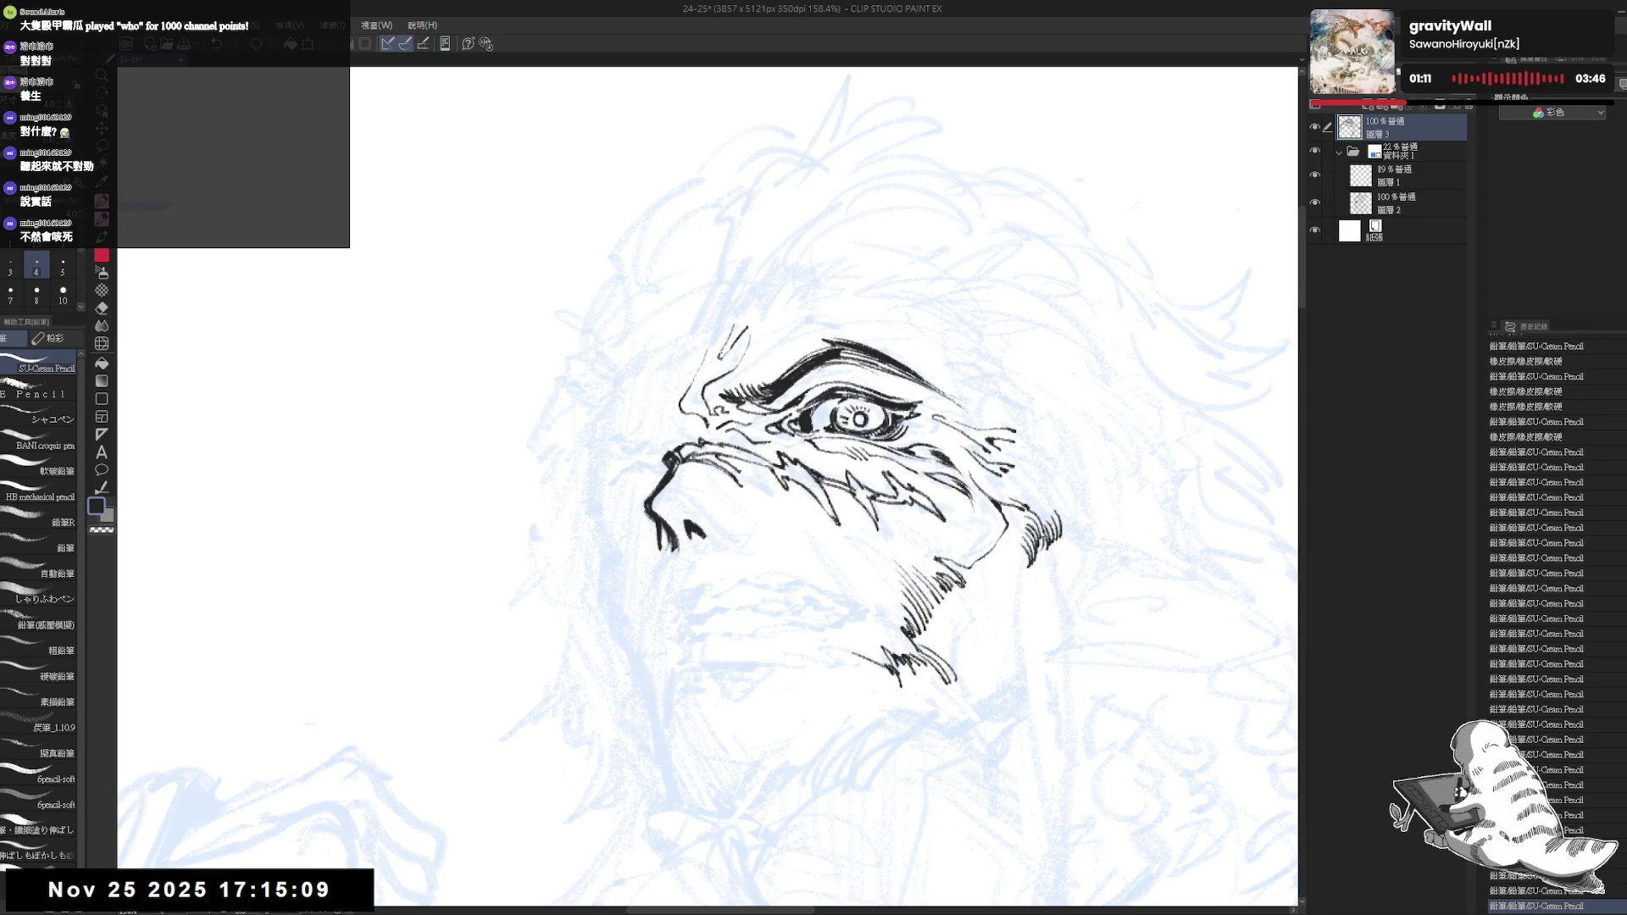
scroll(707, 487, down, 5)
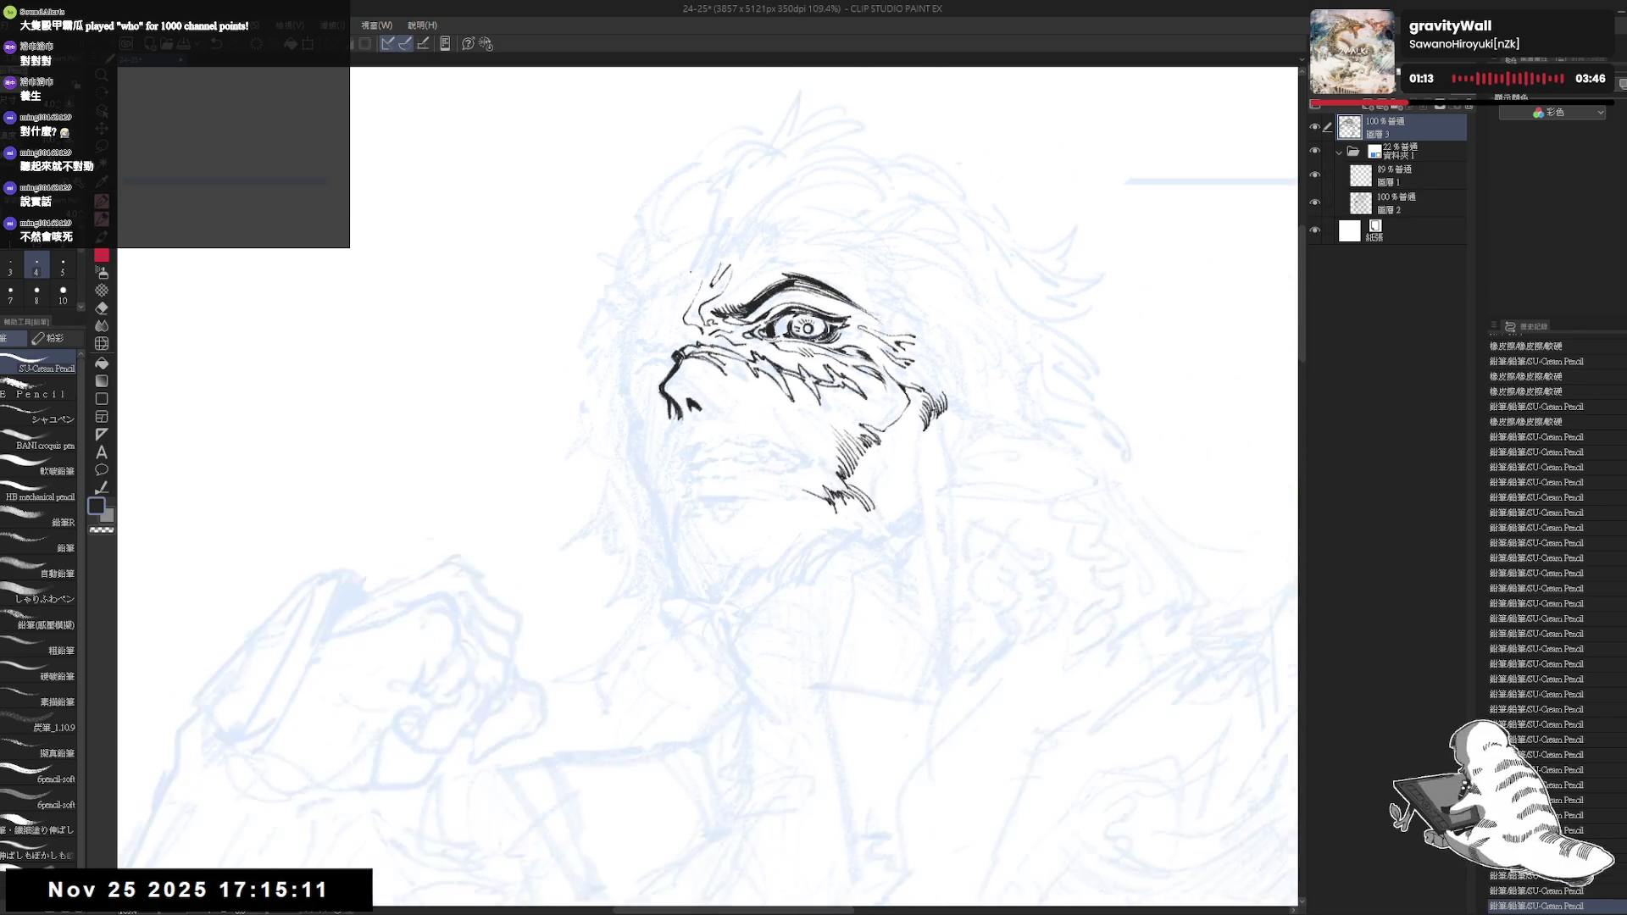
scroll(685, 270, up, 1)
scroll(686, 271, up, 1)
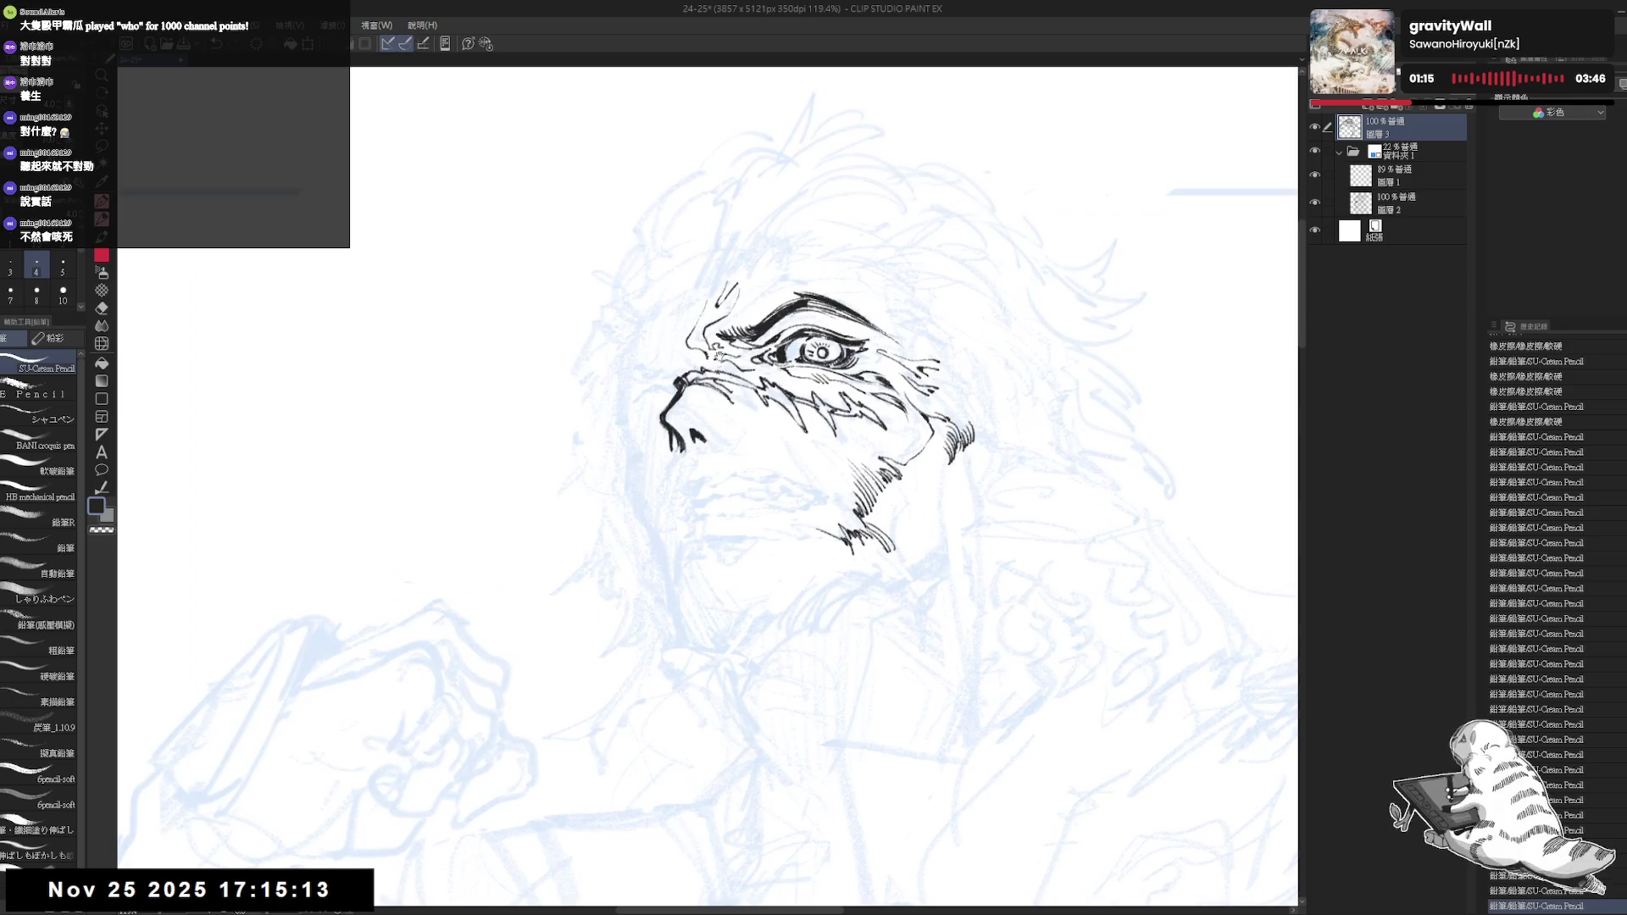
scroll(648, 330, up, 1)
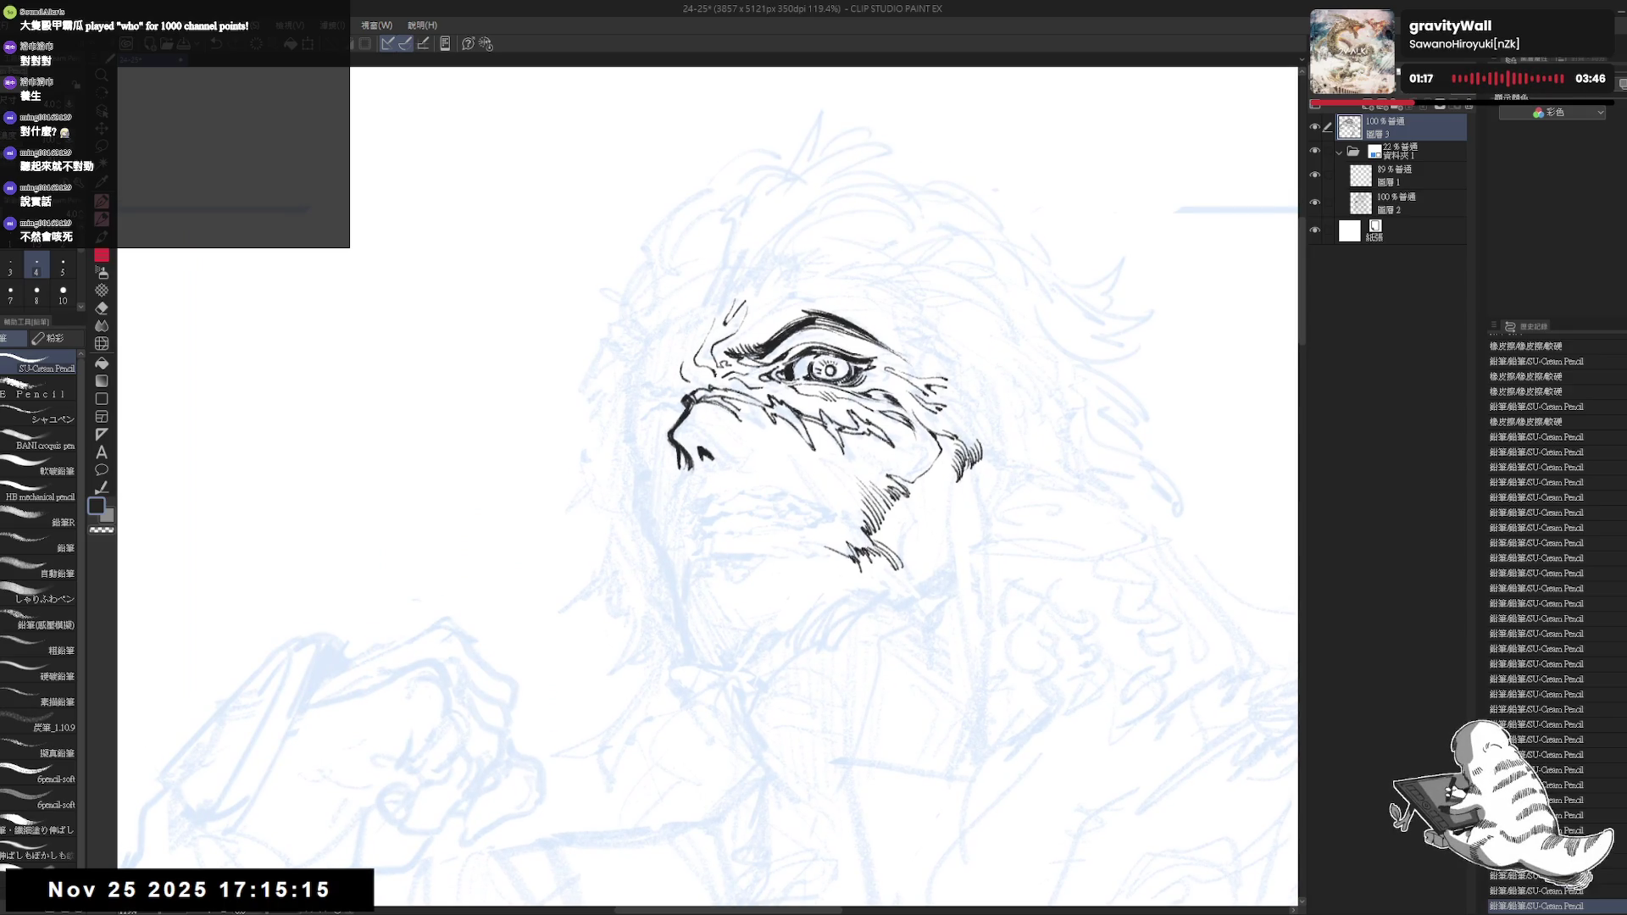
click(673, 351)
click(662, 369)
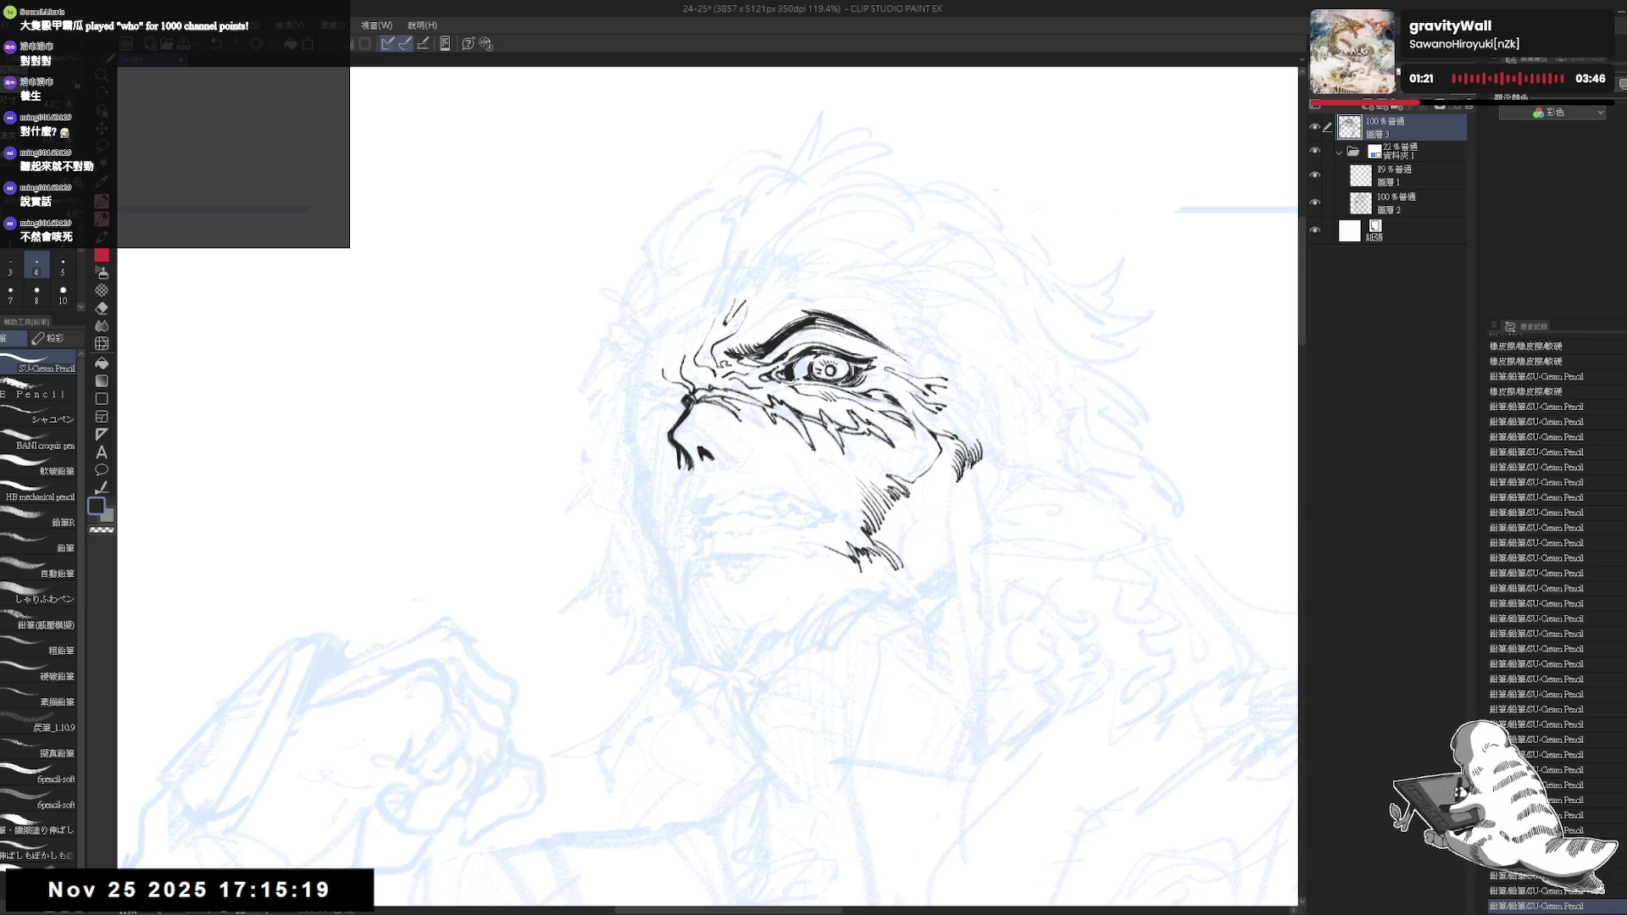
key(h)
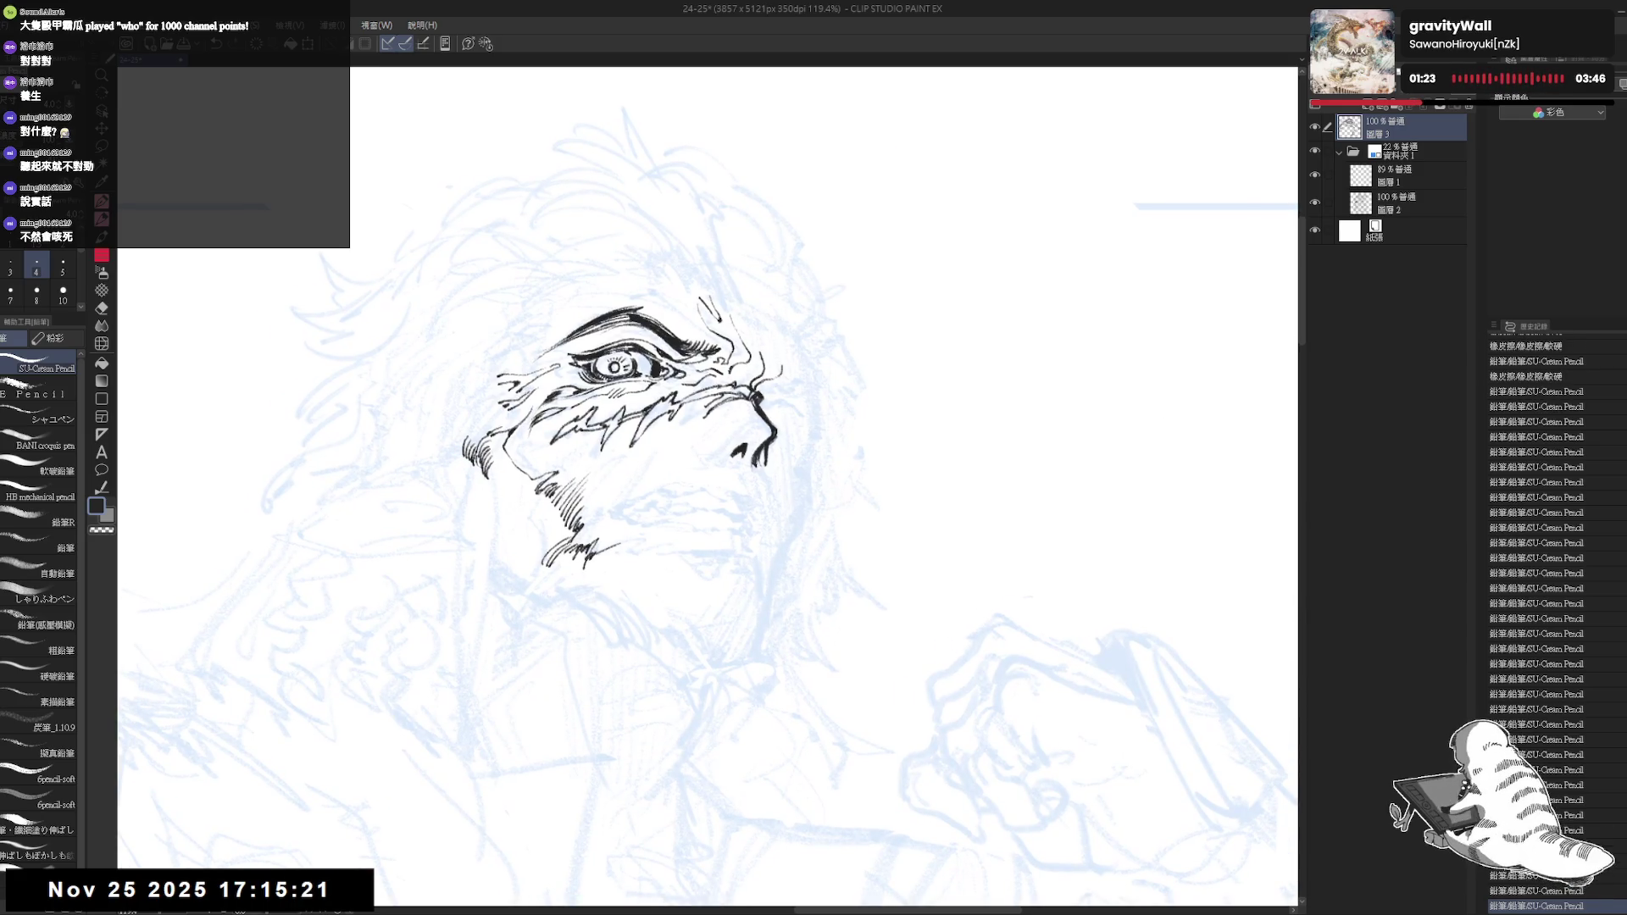
Add small whisker marks beside the face and near the nose
click(796, 379)
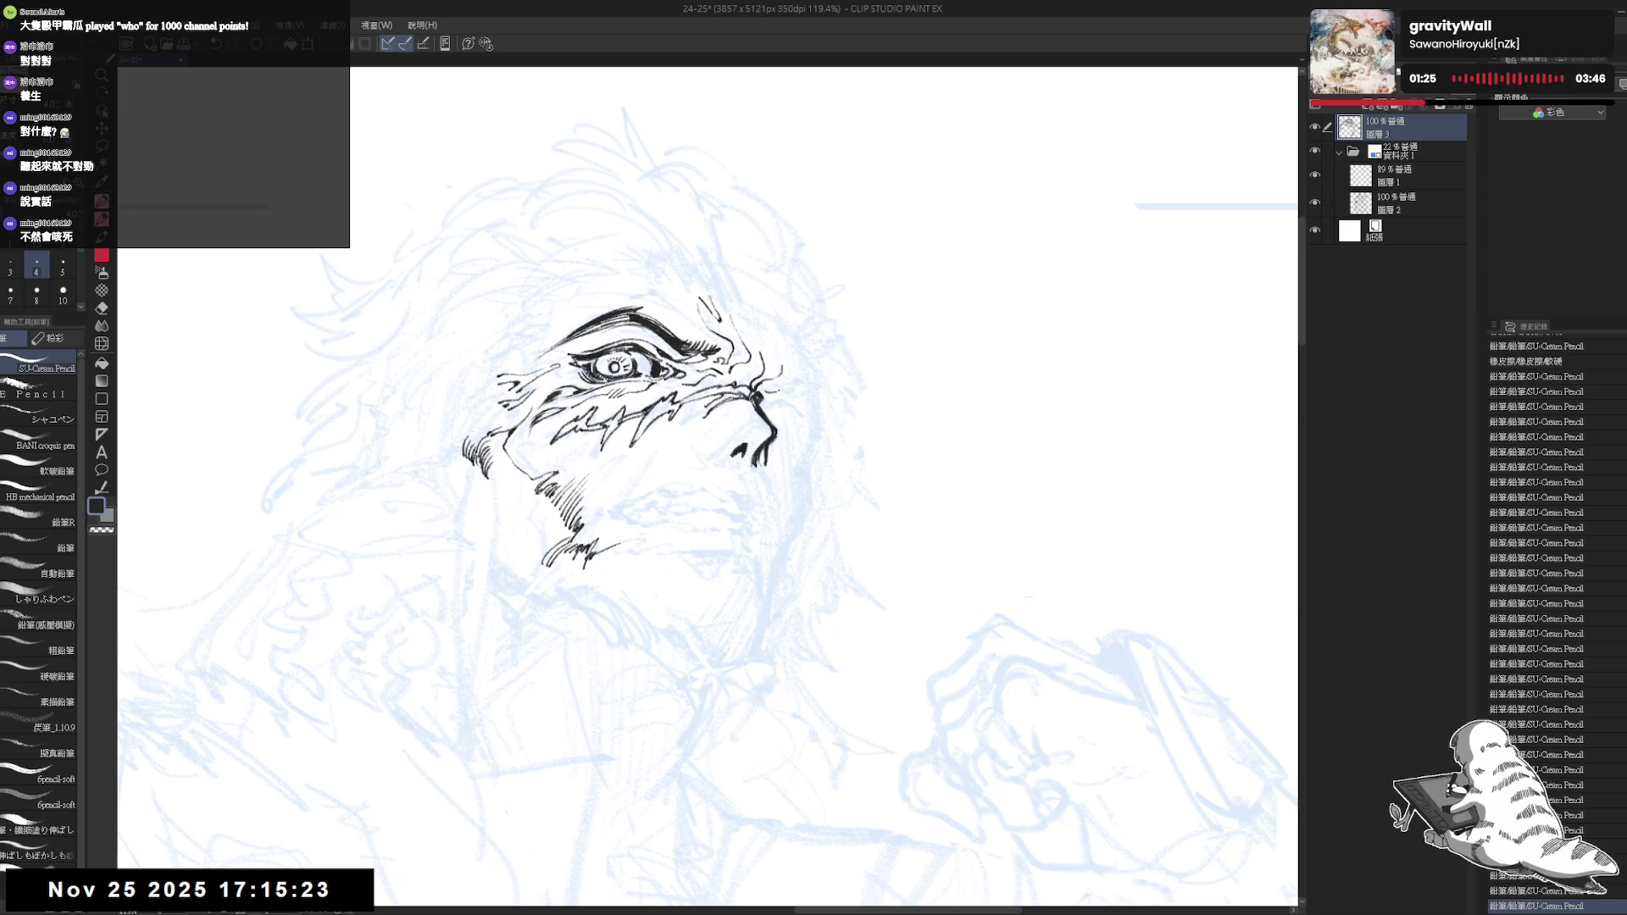
click(792, 387)
scroll(799, 382, up, 2)
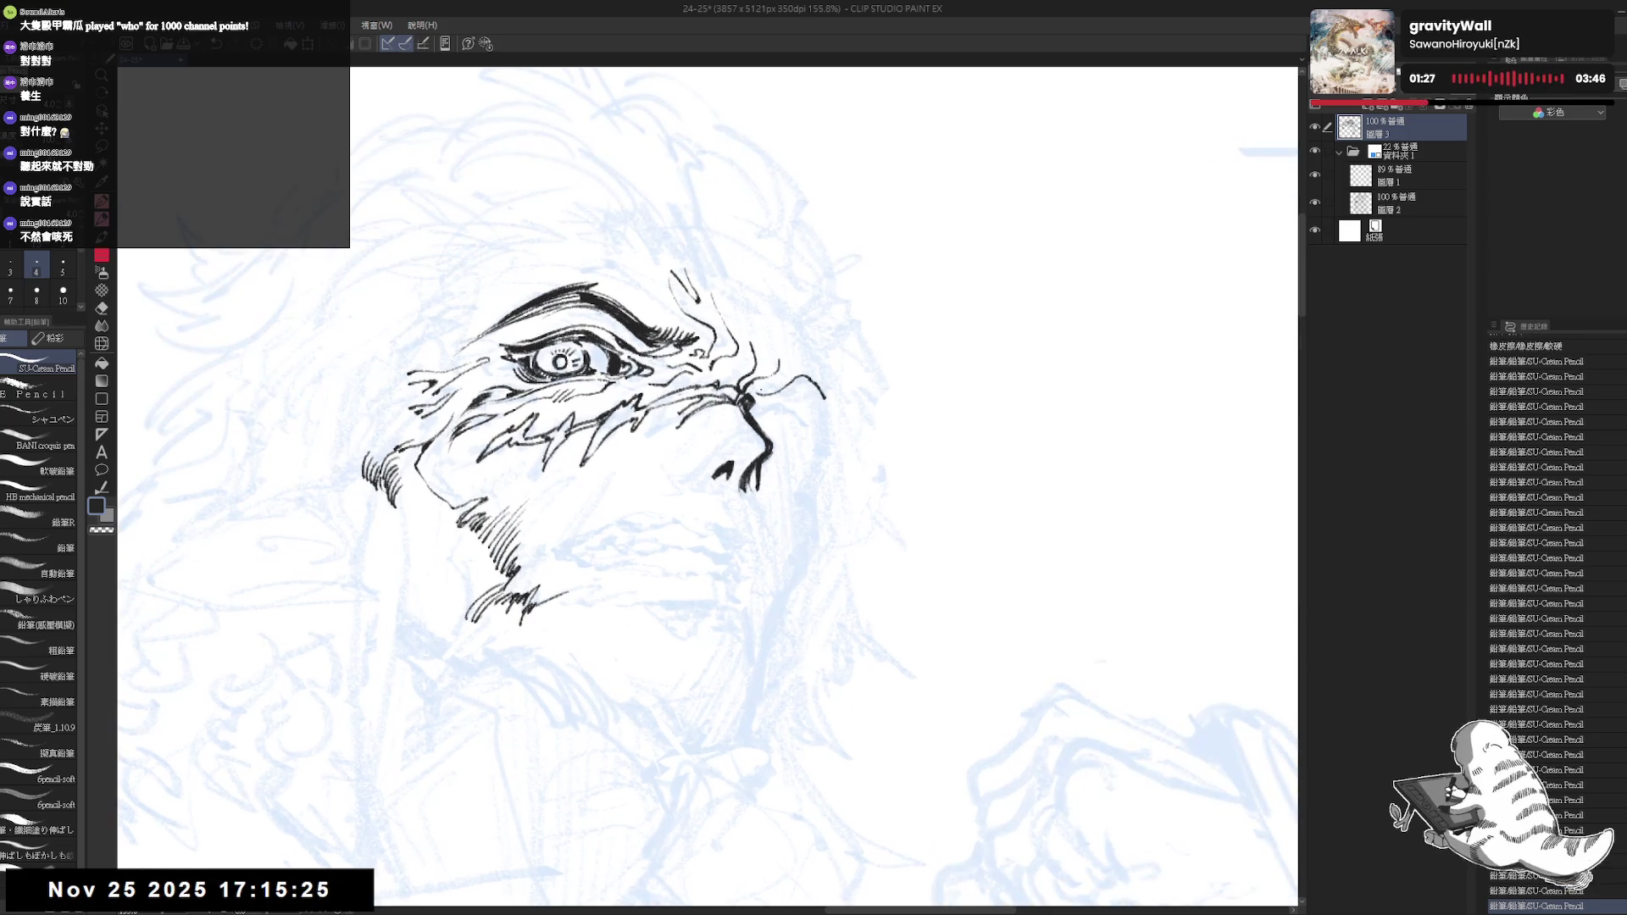
mouse_move(954, 483)
mouse_down()
mouse_move(890, 318)
mouse_move(940, 369)
mouse_up()
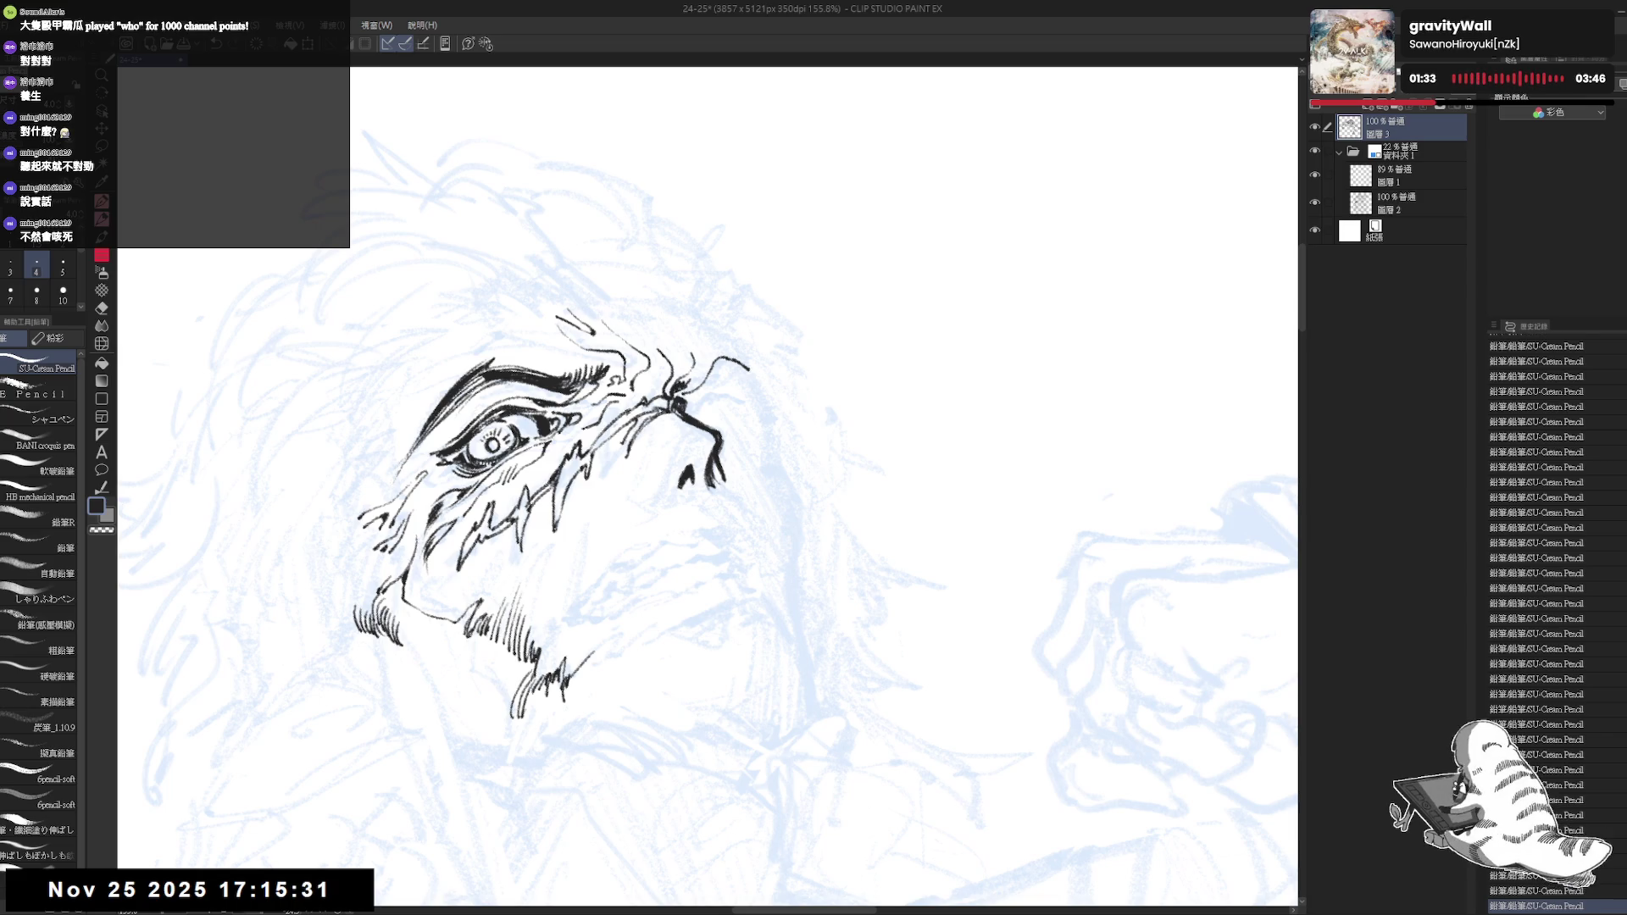
Toggle undo/redo repeatedly to compare the last stroke, keep it, and mirror the view back
key(ctrl+z)
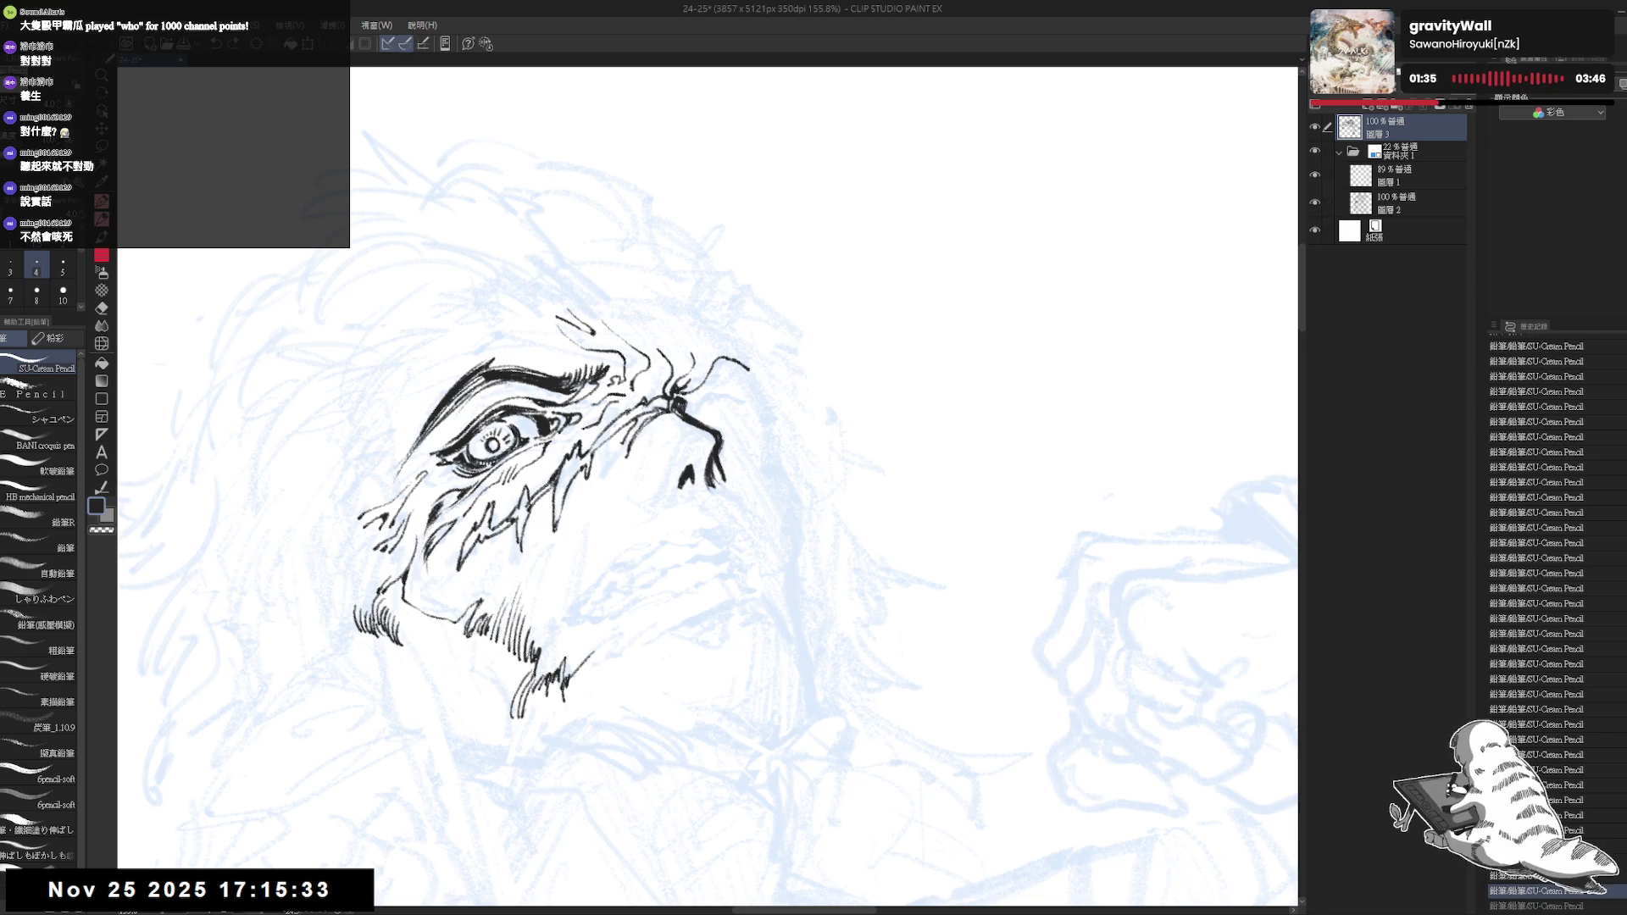
key(ctrl+y)
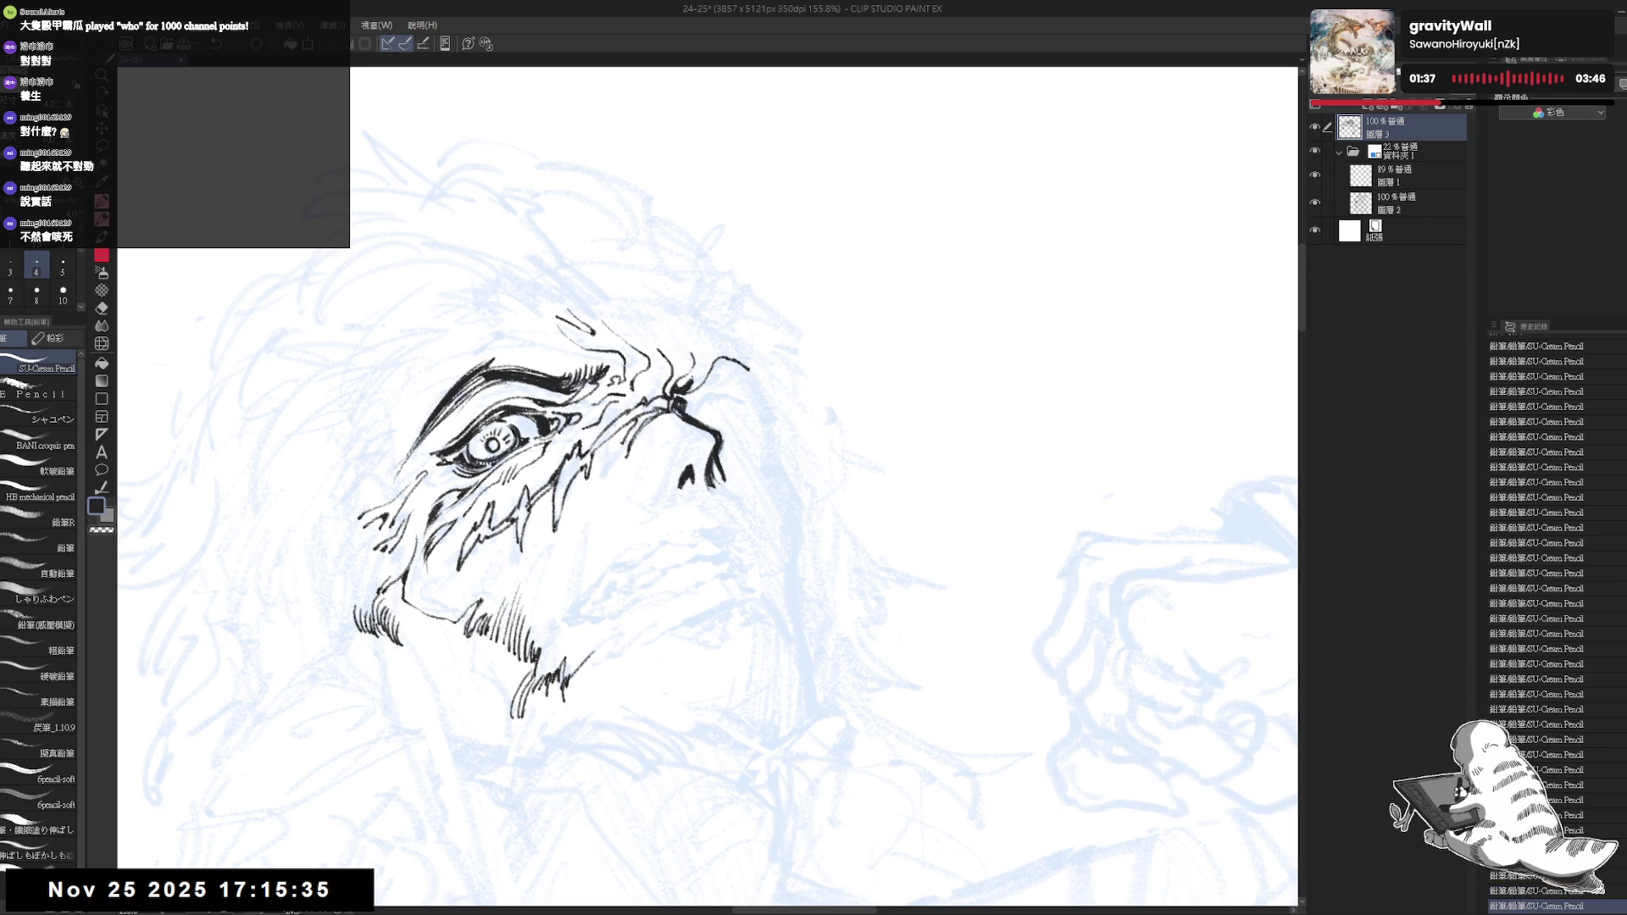
key(ctrl+z)
key(ctrl+y)
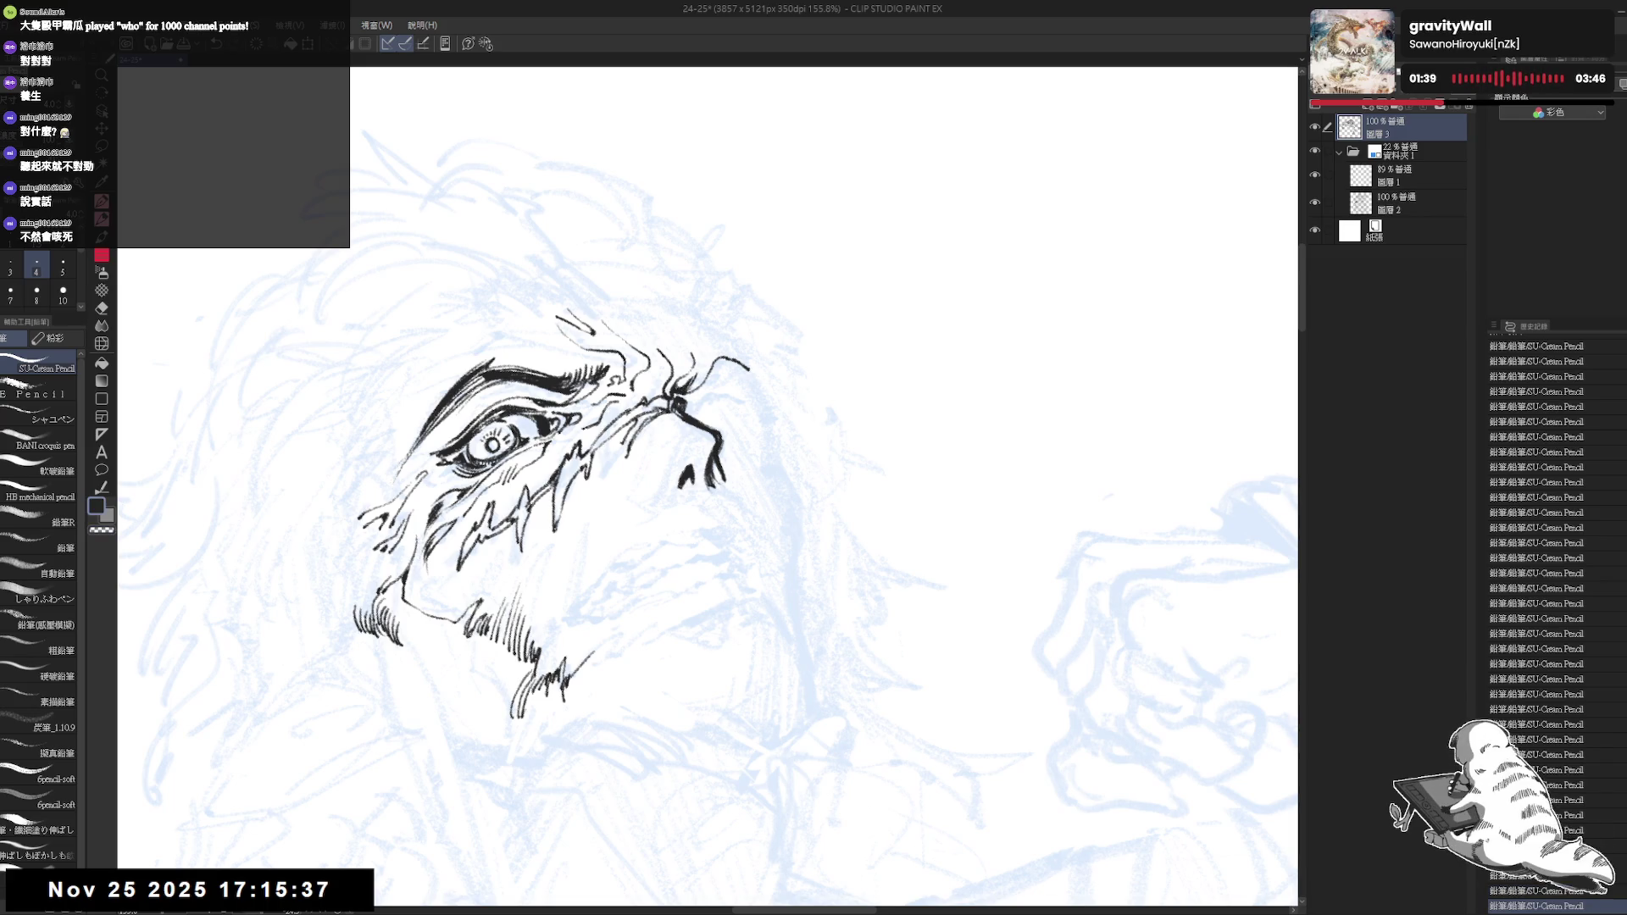
key(ctrl+z)
key(ctrl+y)
key(ctrl+z)
key(ctrl+y)
key(ctrl+z)
key(ctrl+y)
key(ctrl+z)
key(ctrl+y)
key(ctrl+z)
key(ctrl+y)
key(ctrl+z)
key(ctrl+y)
key(ctrl+z)
key(ctrl+y)
key(ctrl+y)
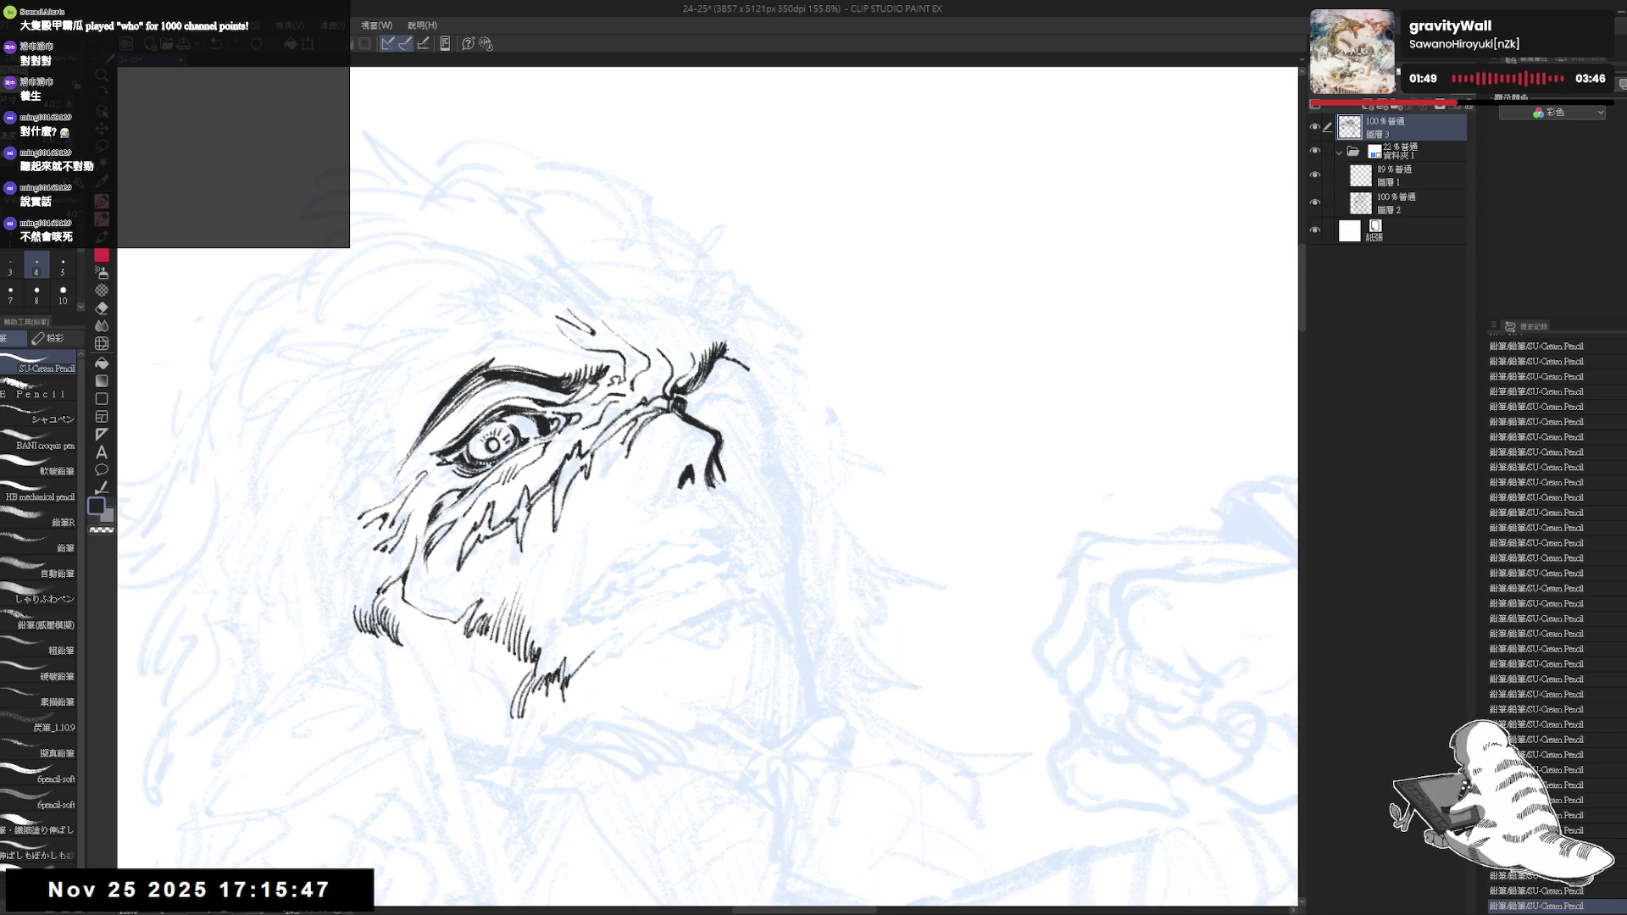
key(h)
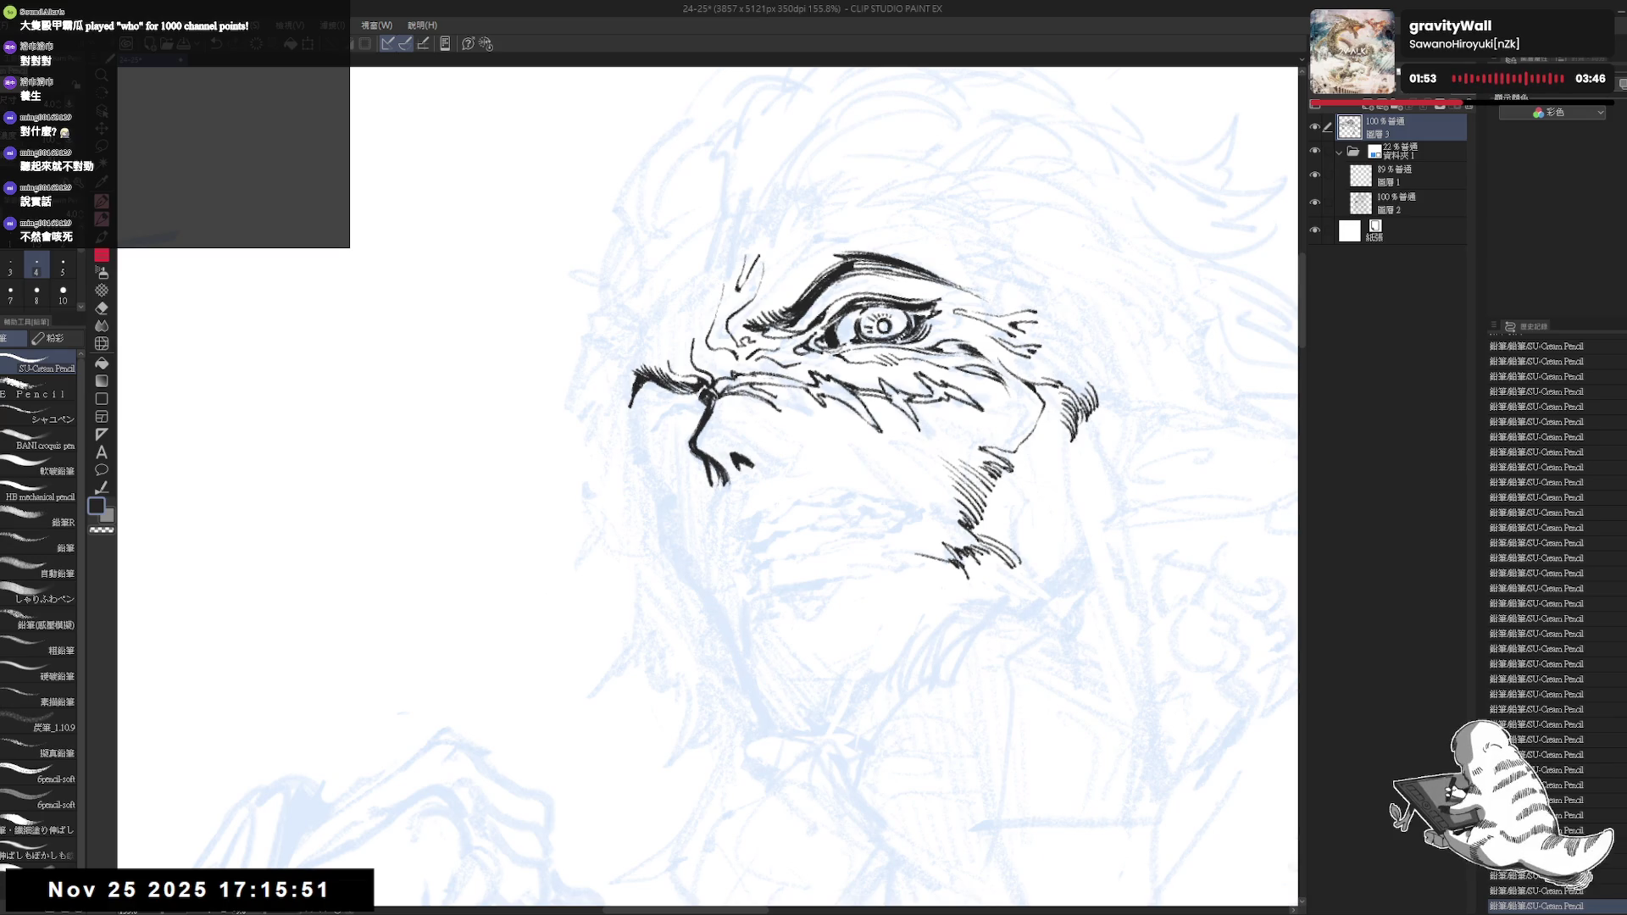
Ink a short stroke along the jaw outline and switch to the lasso selection for the nose lines
drag(644, 382, 628, 421)
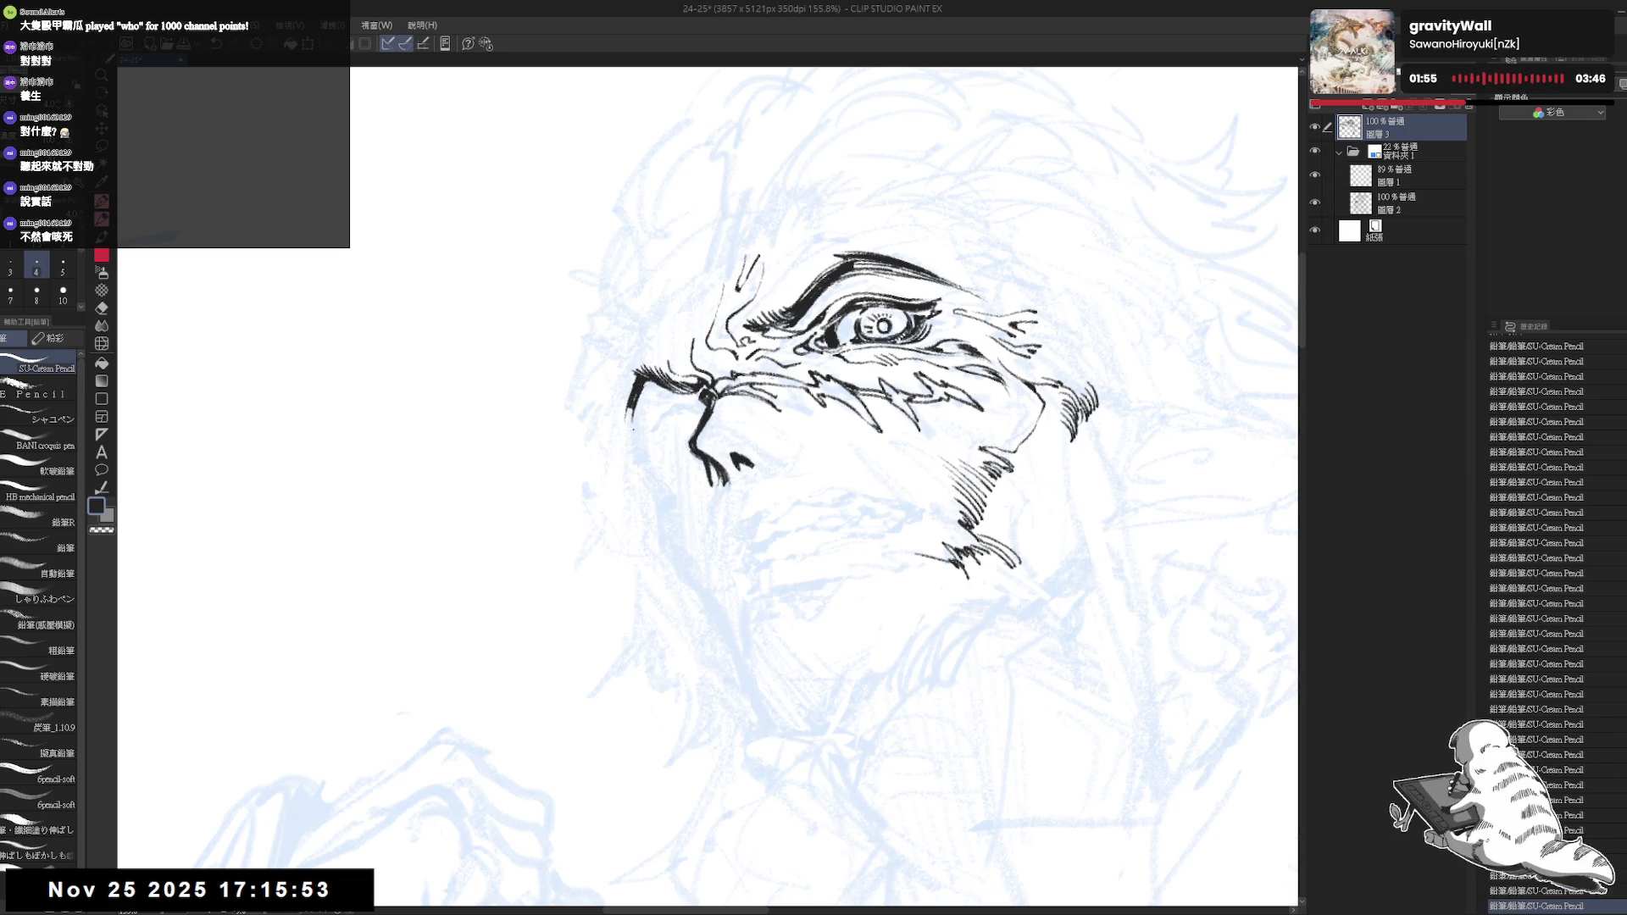
scroll(622, 432, down, 2)
scroll(623, 432, down, 2)
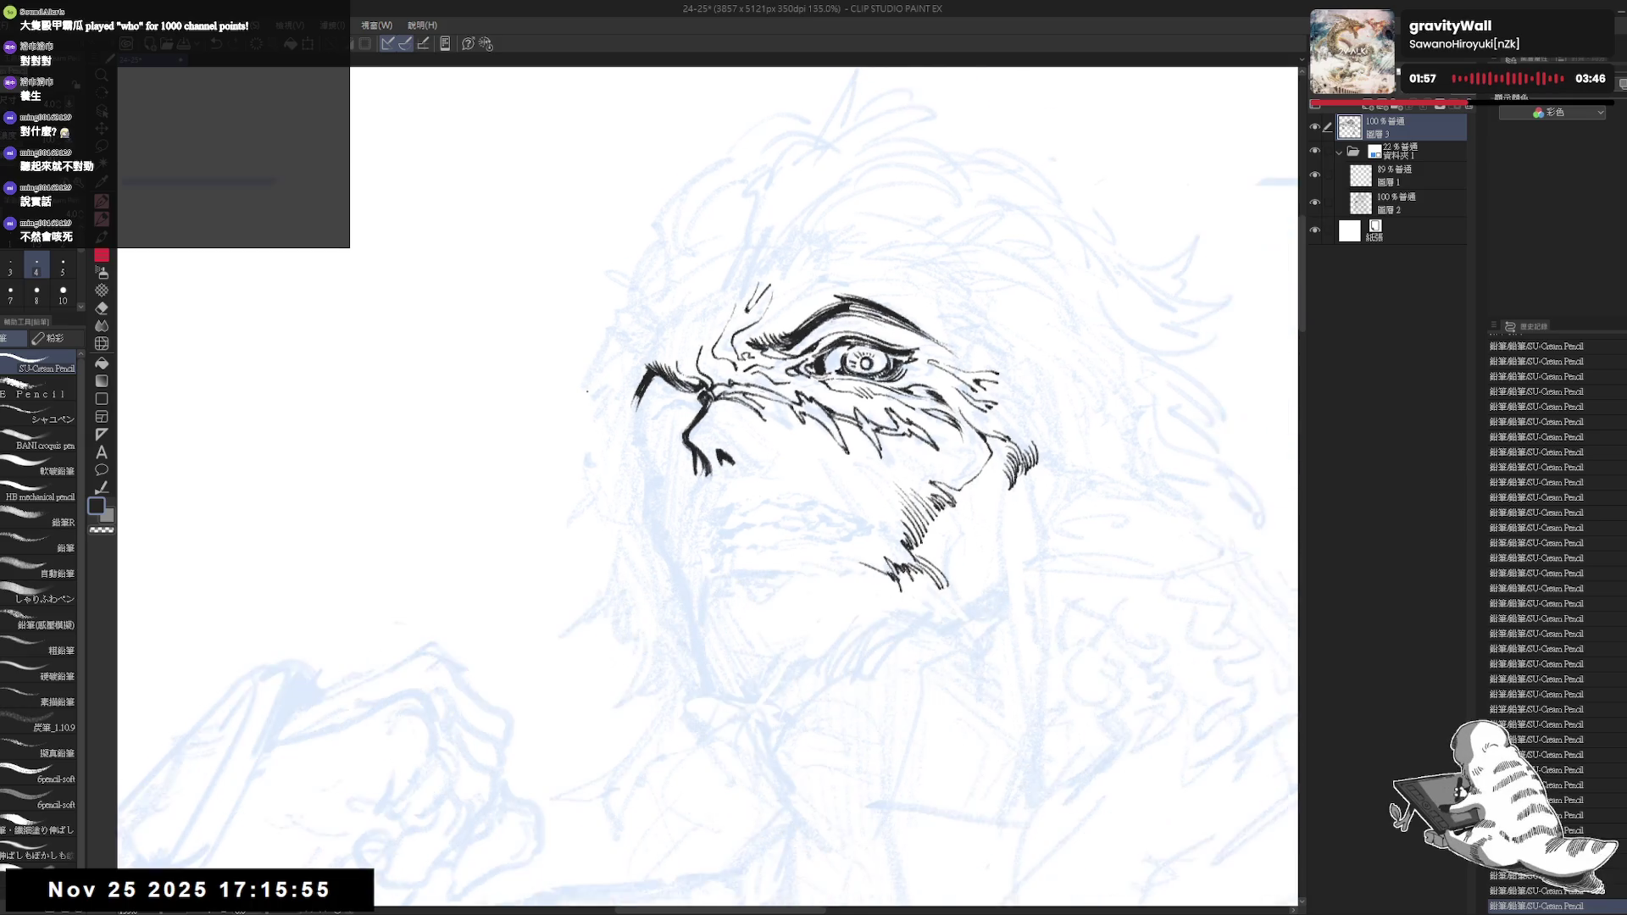
scroll(623, 433, down, 2)
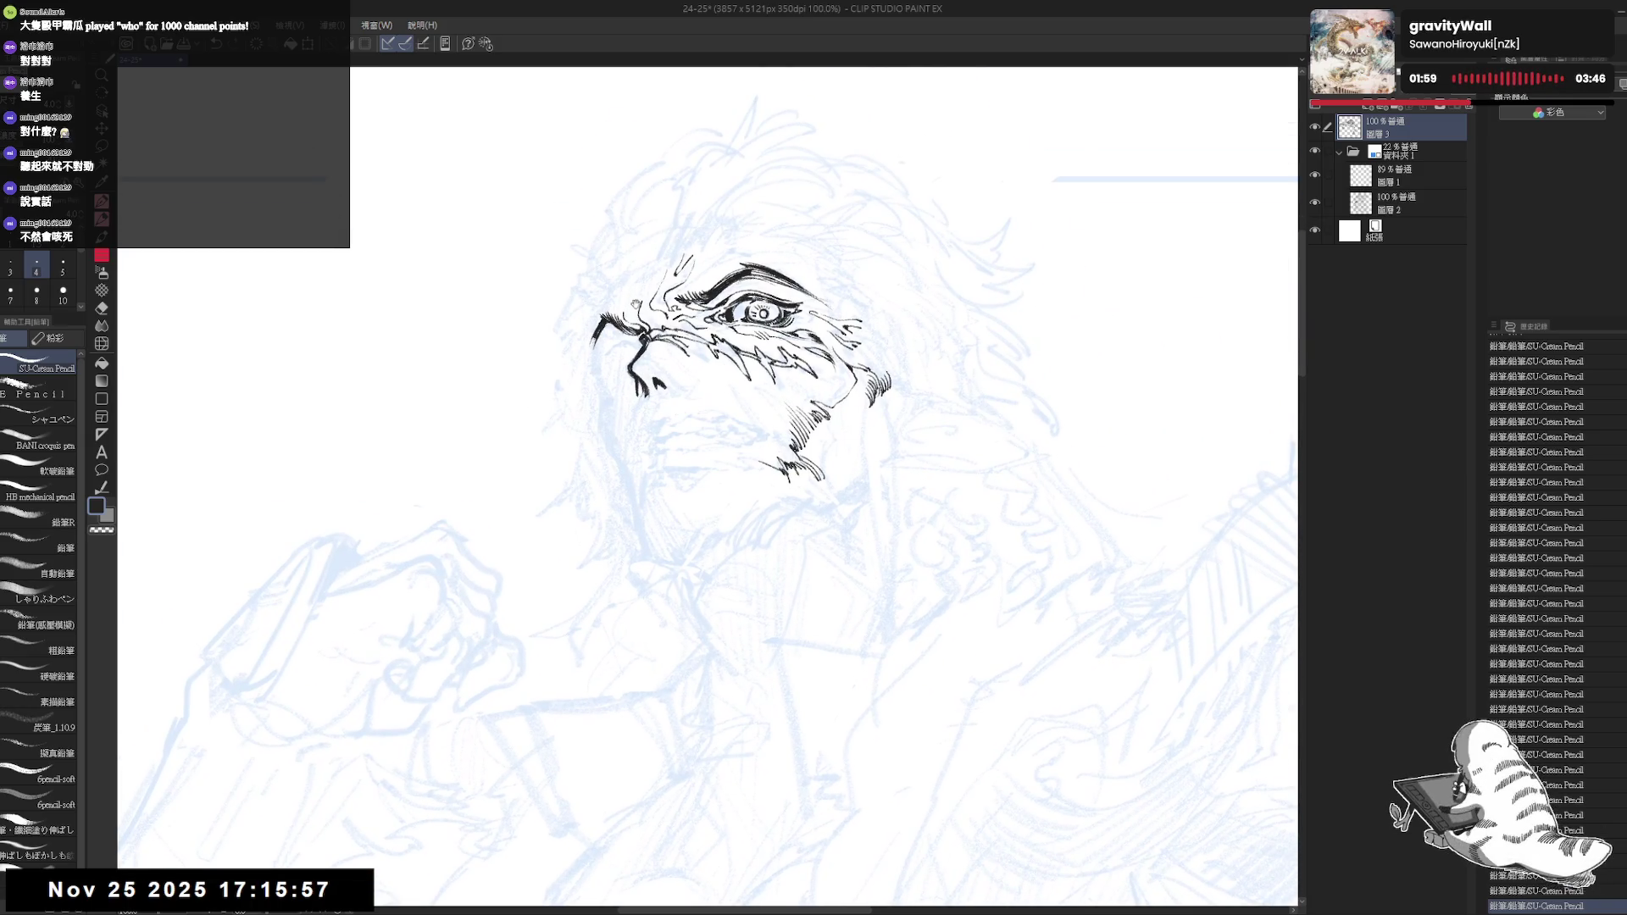
drag(789, 381, 770, 340)
scroll(598, 370, up, 1)
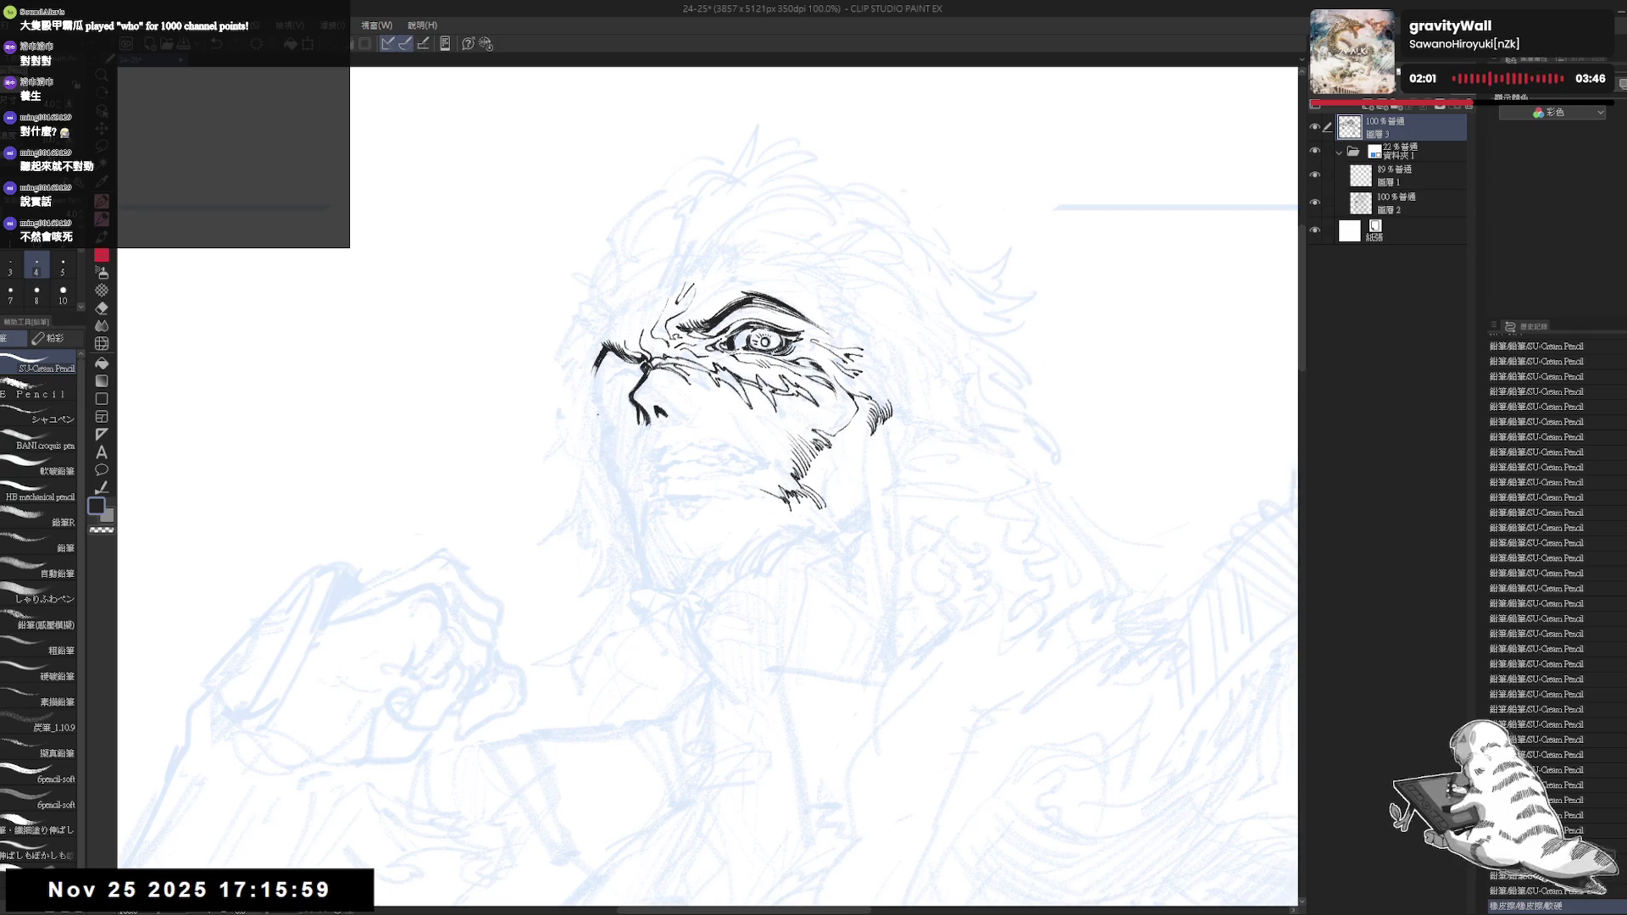
scroll(623, 386, up, 1)
mouse_move(650, 406)
mouse_down()
mouse_move(675, 448)
mouse_move(665, 489)
mouse_move(686, 423)
mouse_up()
key(m)
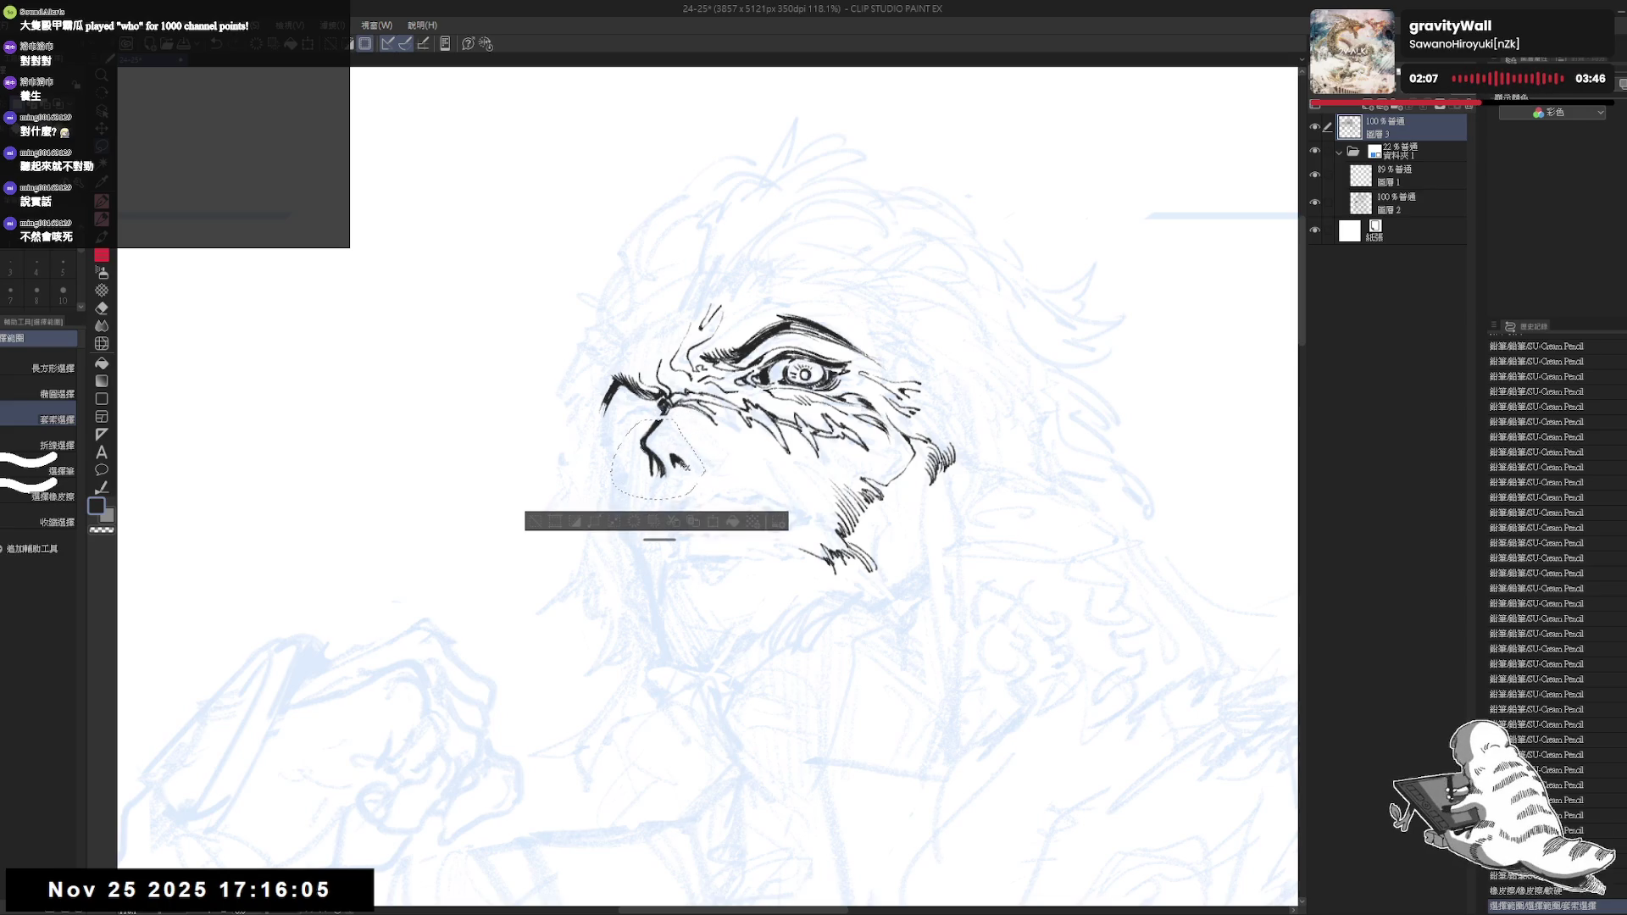
Delete the selected nose lines, clear the selection and hatch beside the eye's corner with the pencil
key(Delete)
key(ctrl+d)
key(e)
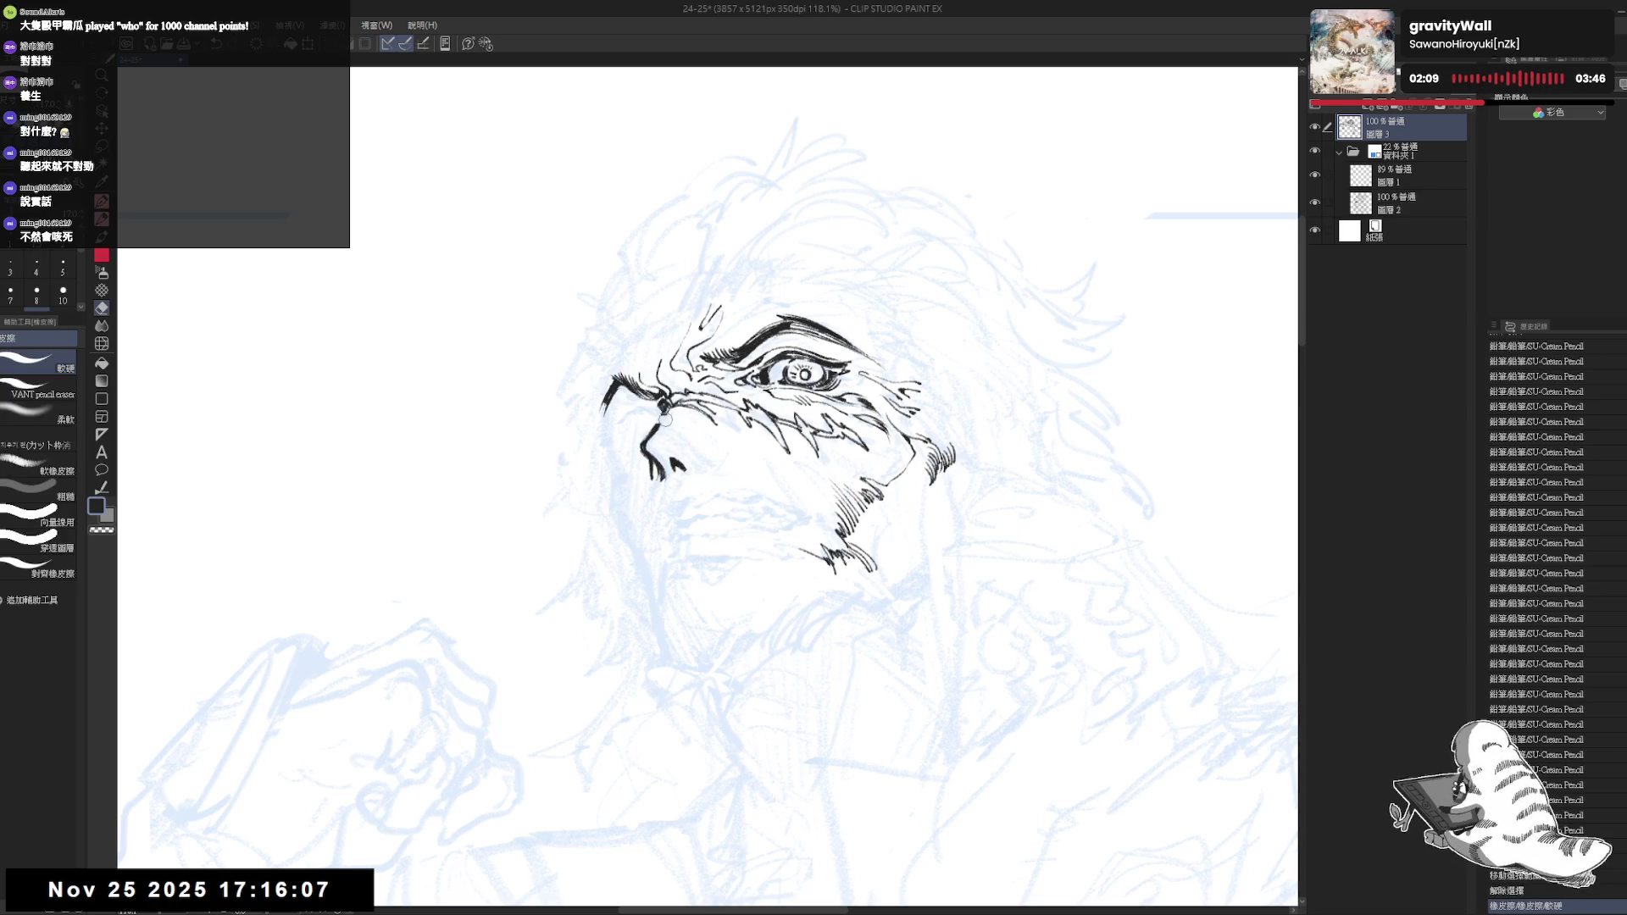
key(p)
drag(900, 397, 921, 396)
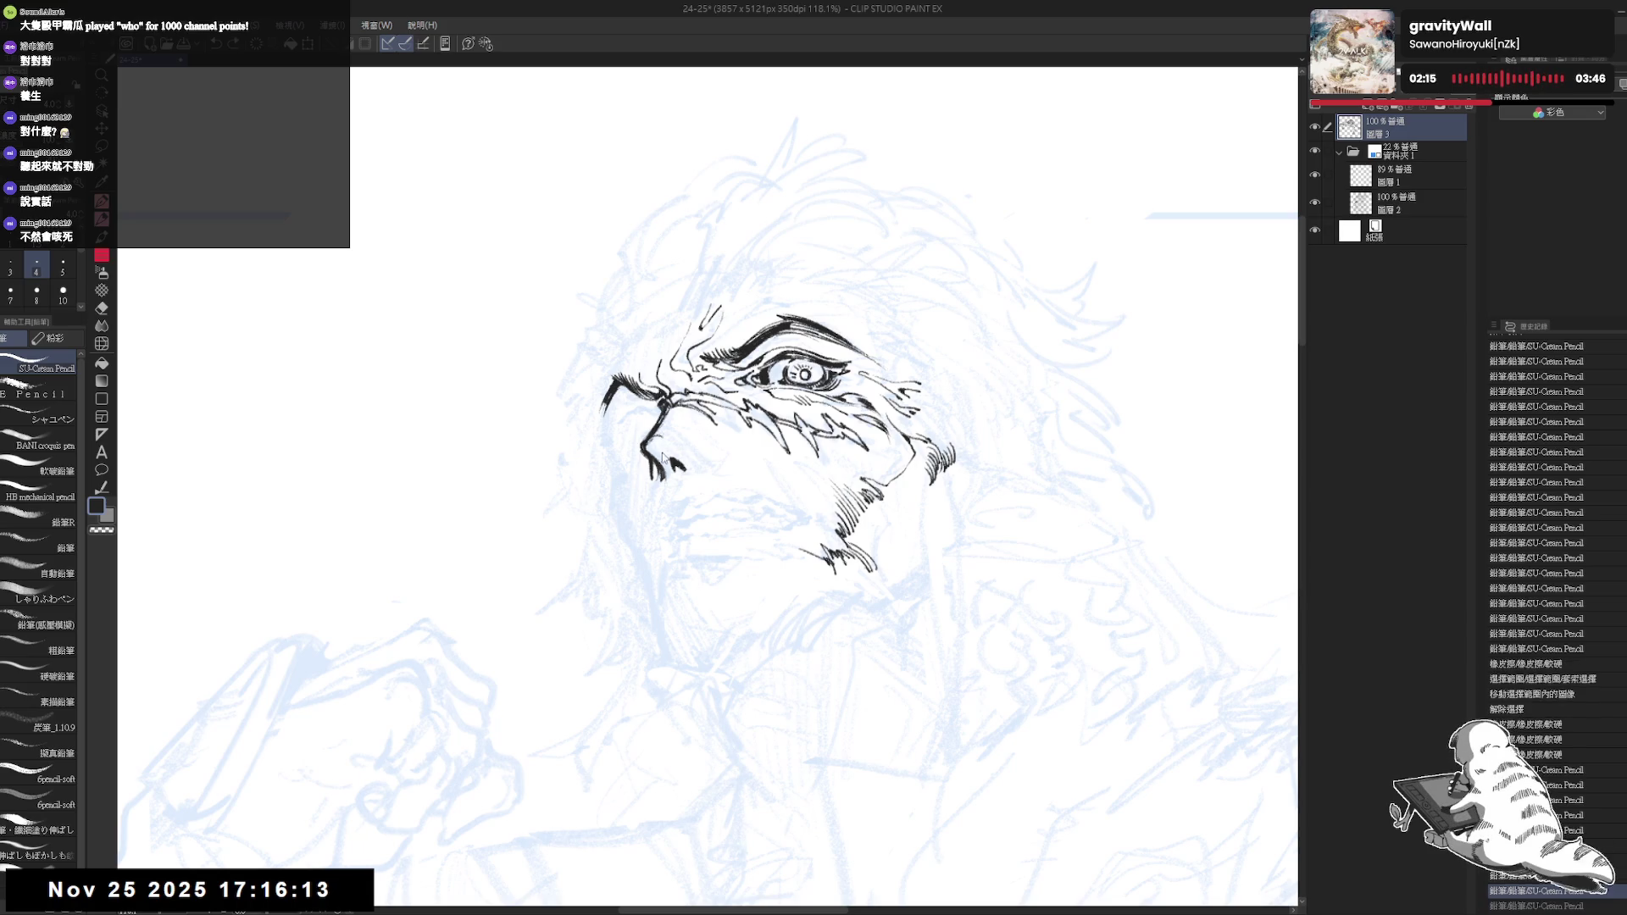
key(e)
key(p)
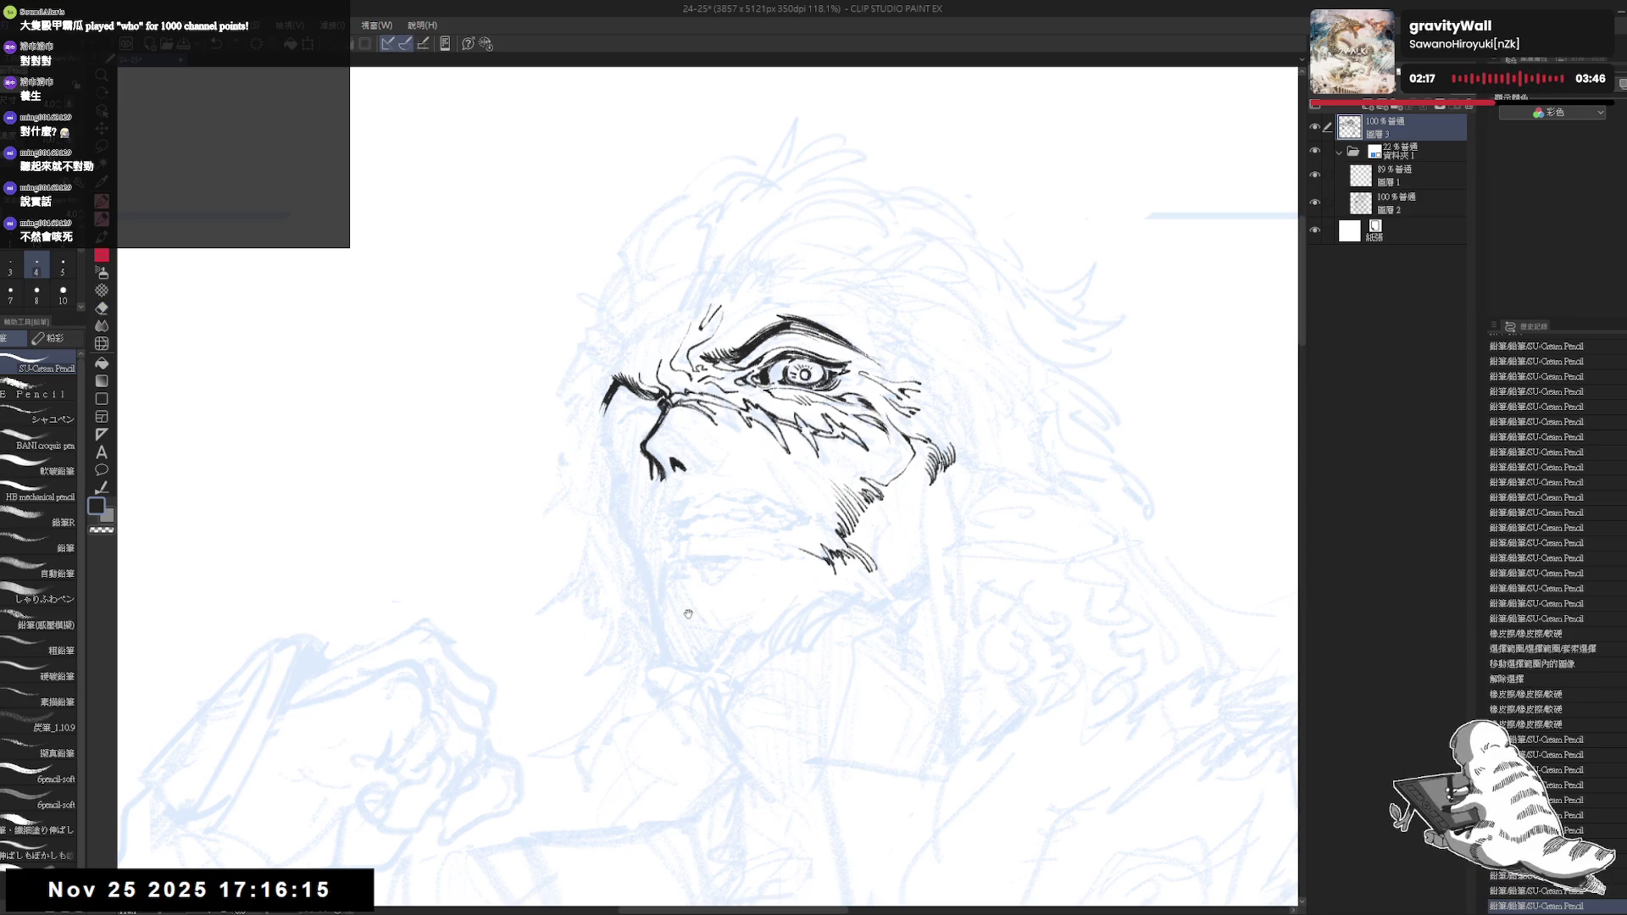
scroll(593, 252, down, 2)
scroll(594, 251, down, 2)
scroll(632, 305, down, 1)
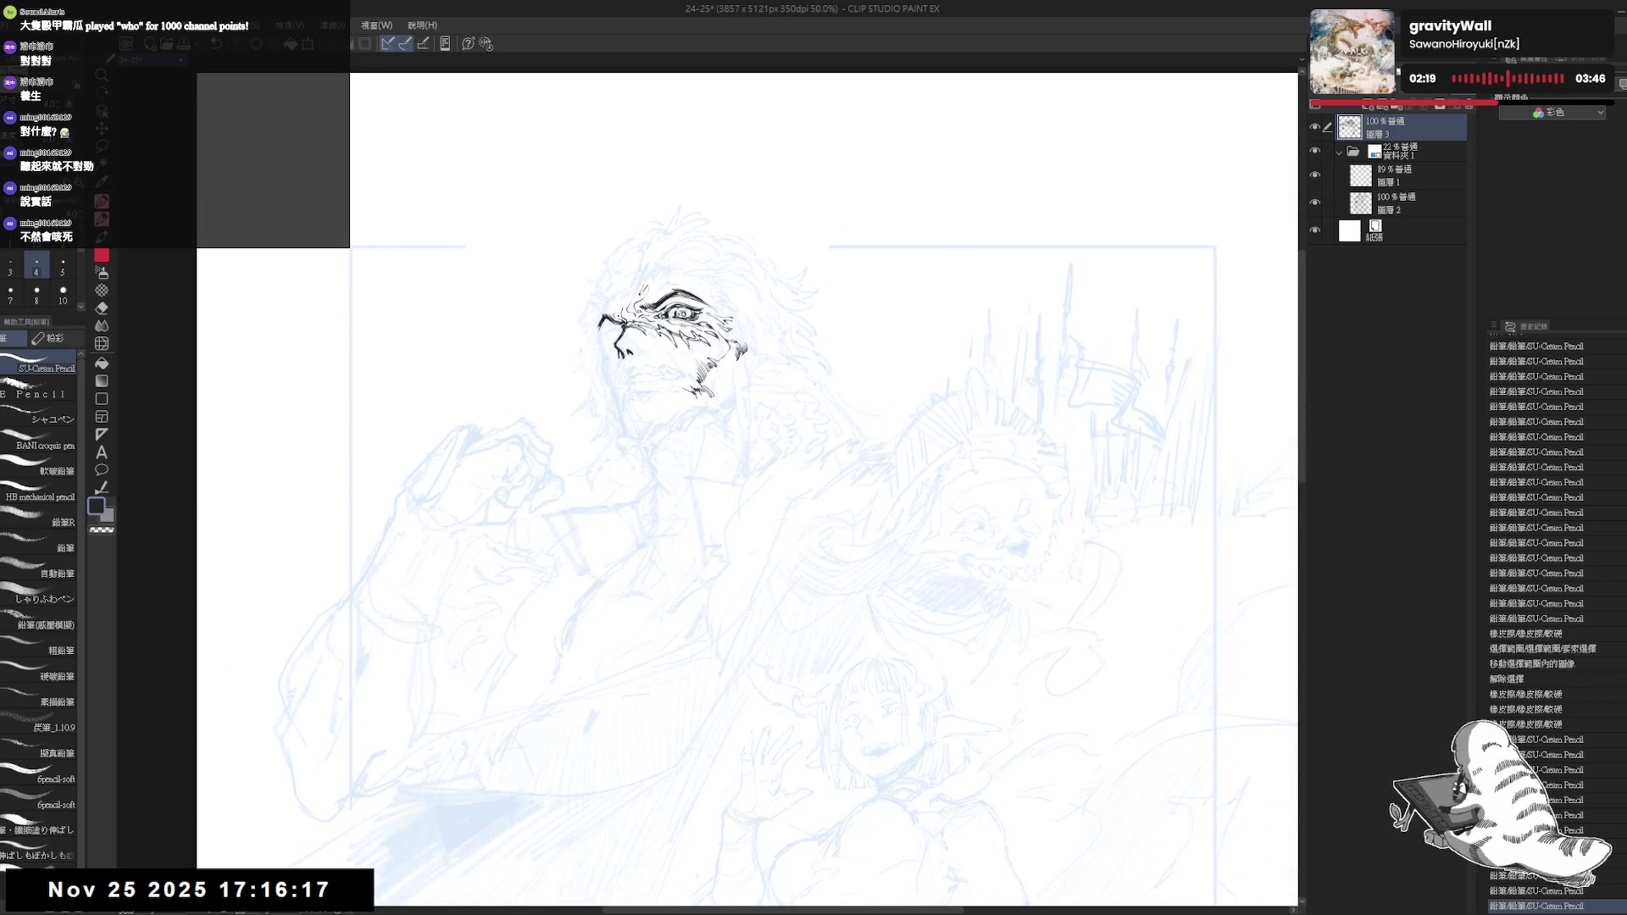
scroll(616, 313, up, 2)
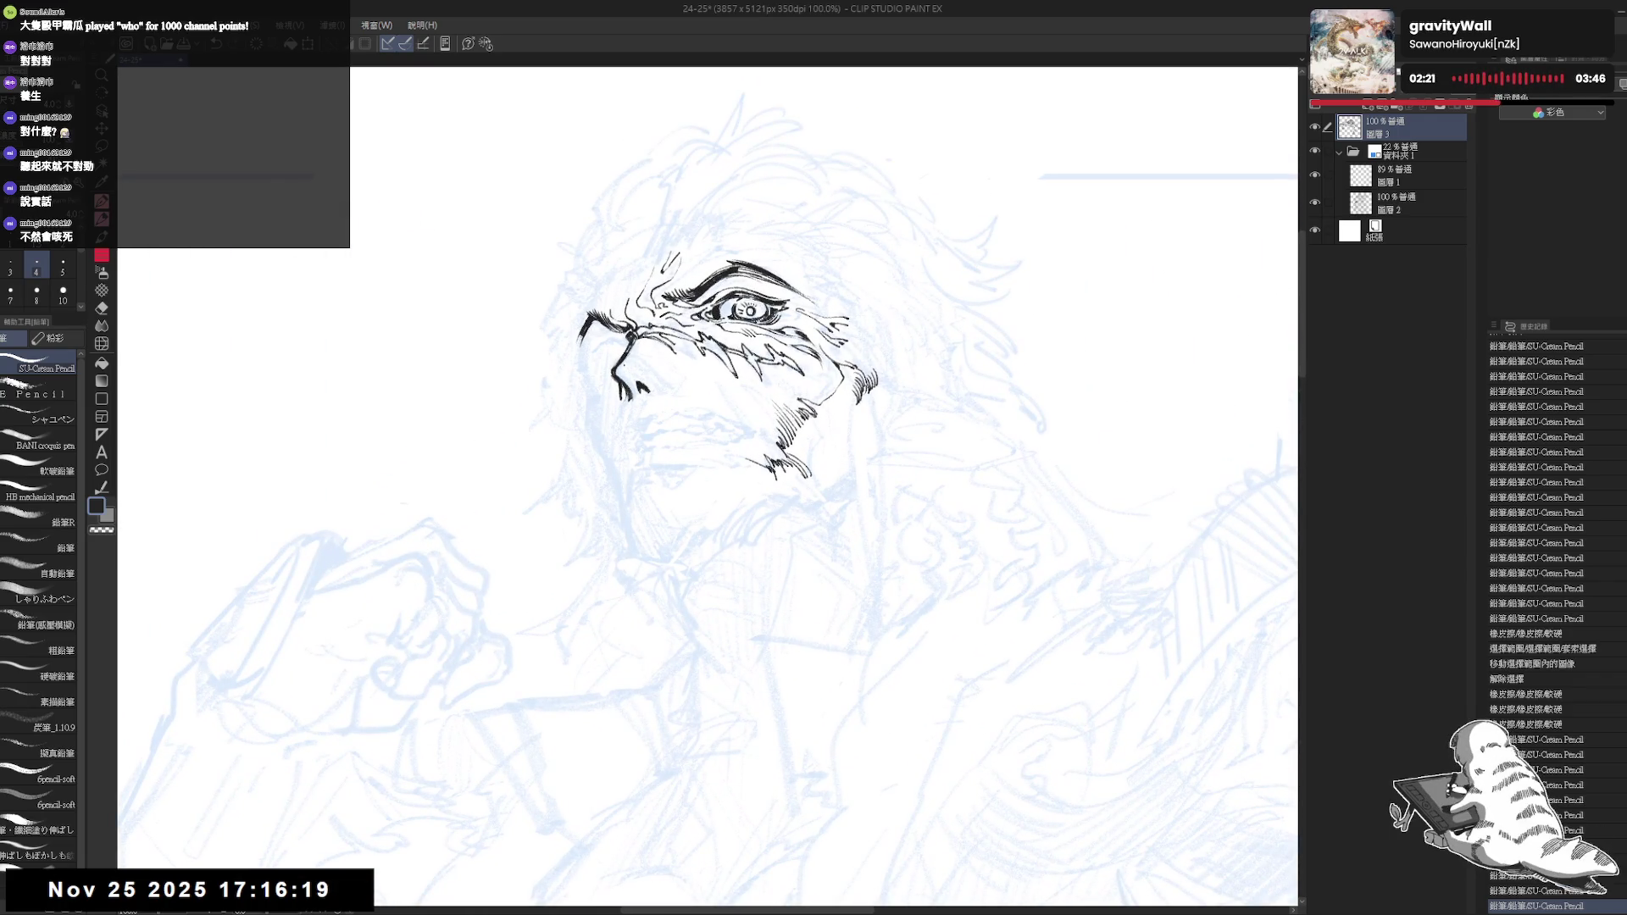
Undo the recent nose strokes, drop the selection and adjust a small pencil mark near the nose
key(ctrl+z)
key(ctrl+z)
key(ctrl+z)
key(ctrl+z)
key(ctrl+z)
key(ctrl+z)
key(ctrl+z)
key(ctrl+z)
key(ctrl+z)
key(ctrl+z)
key(ctrl+z)
key(ctrl+z)
key(ctrl+z)
key(ctrl+z)
key(ctrl+z)
key(ctrl+d)
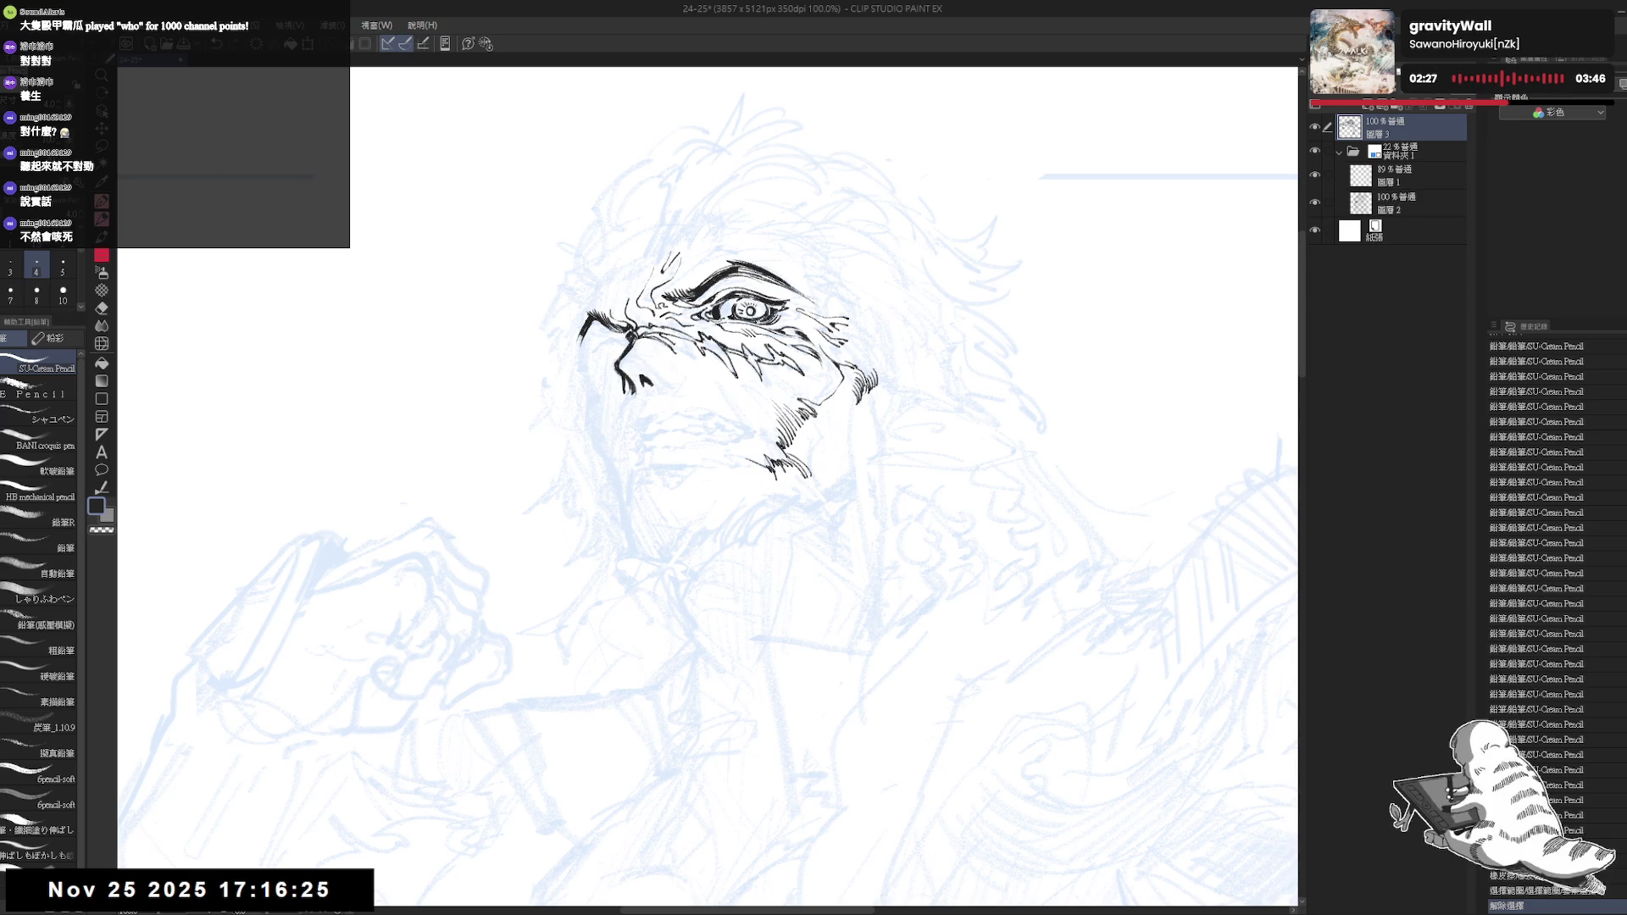
key(e)
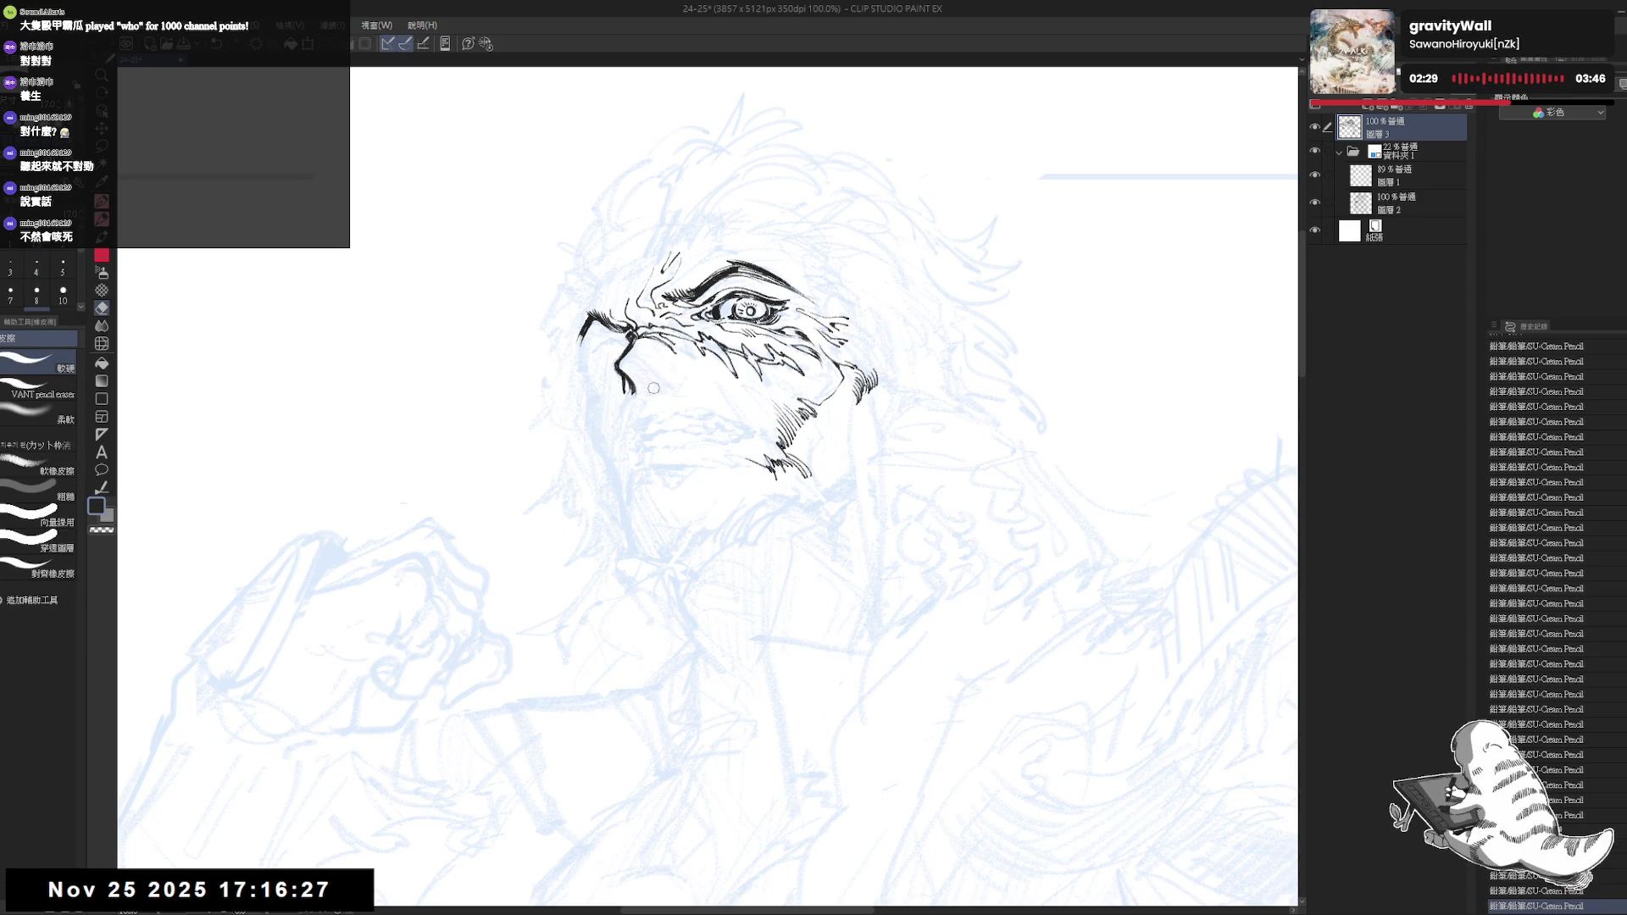
key(p)
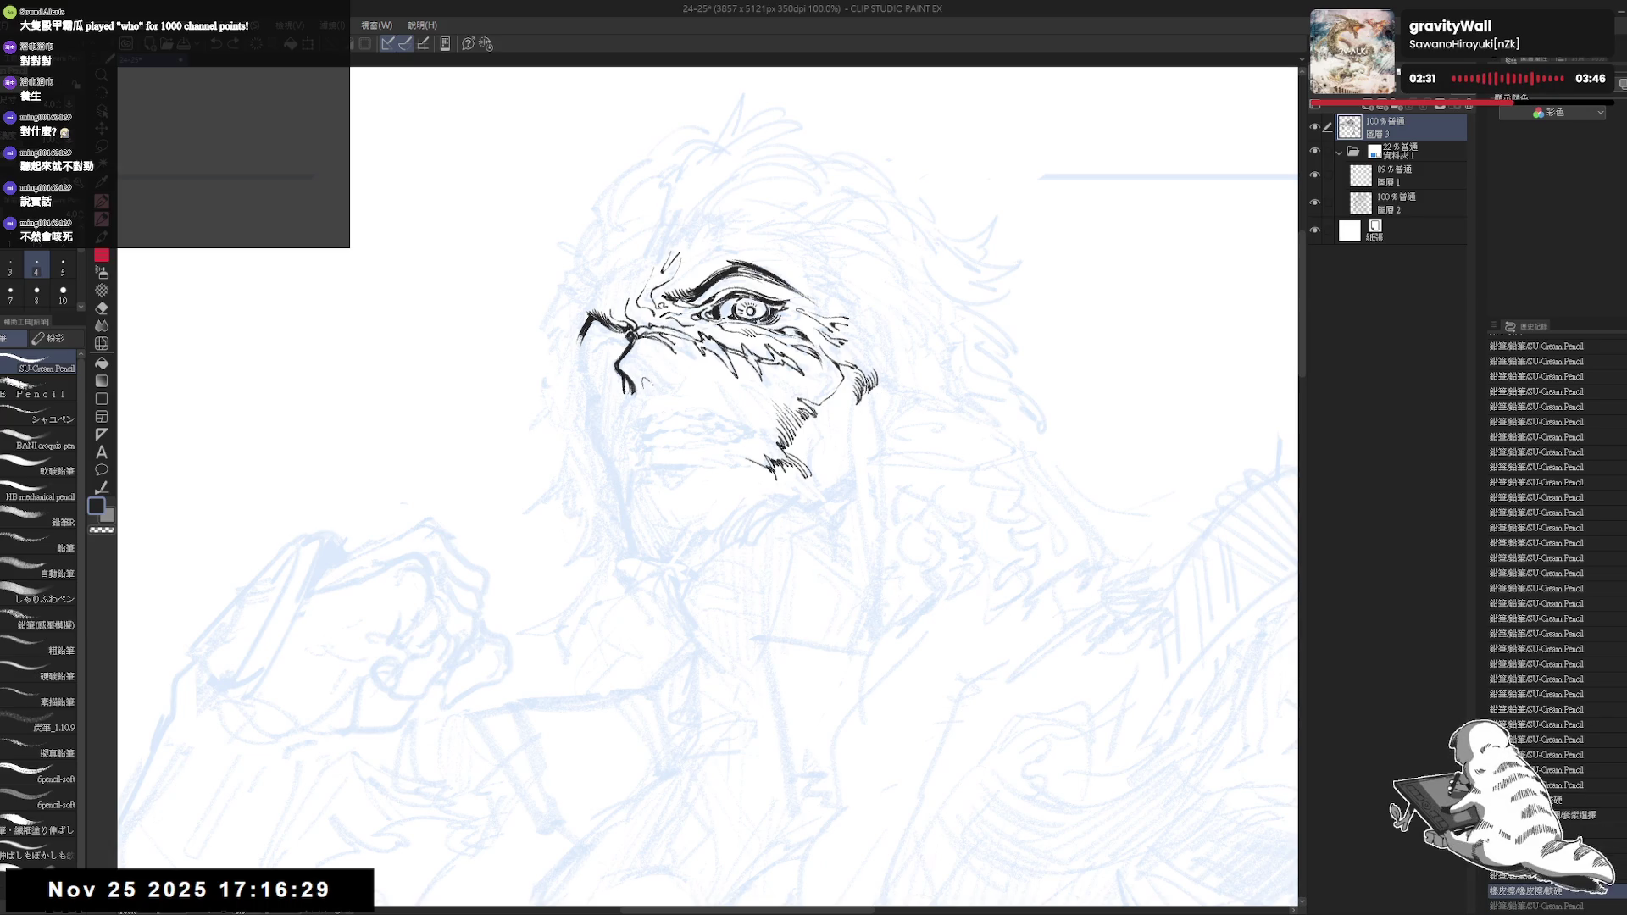
drag(642, 378, 649, 385)
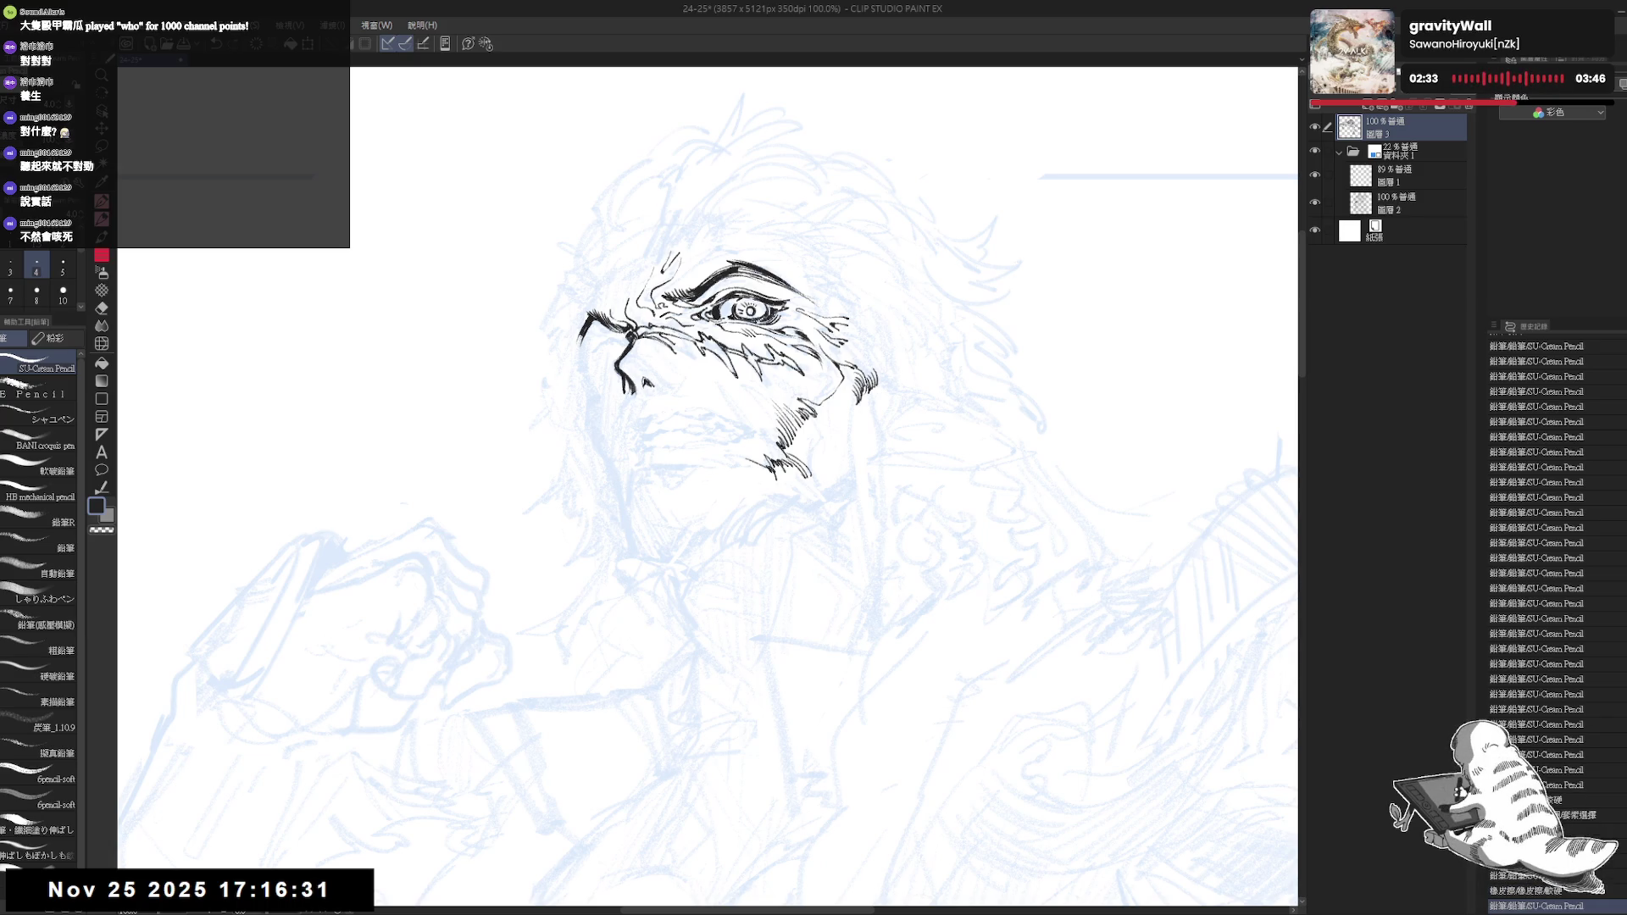
mouse_move(630, 360)
mouse_down()
mouse_move(643, 369)
mouse_move(624, 346)
mouse_move(618, 363)
mouse_move(621, 344)
mouse_up()
Undo the stray curve left of the face, ink new nose lines and mirror the view
key(ctrl+z)
key(ctrl+z)
key(ctrl+z)
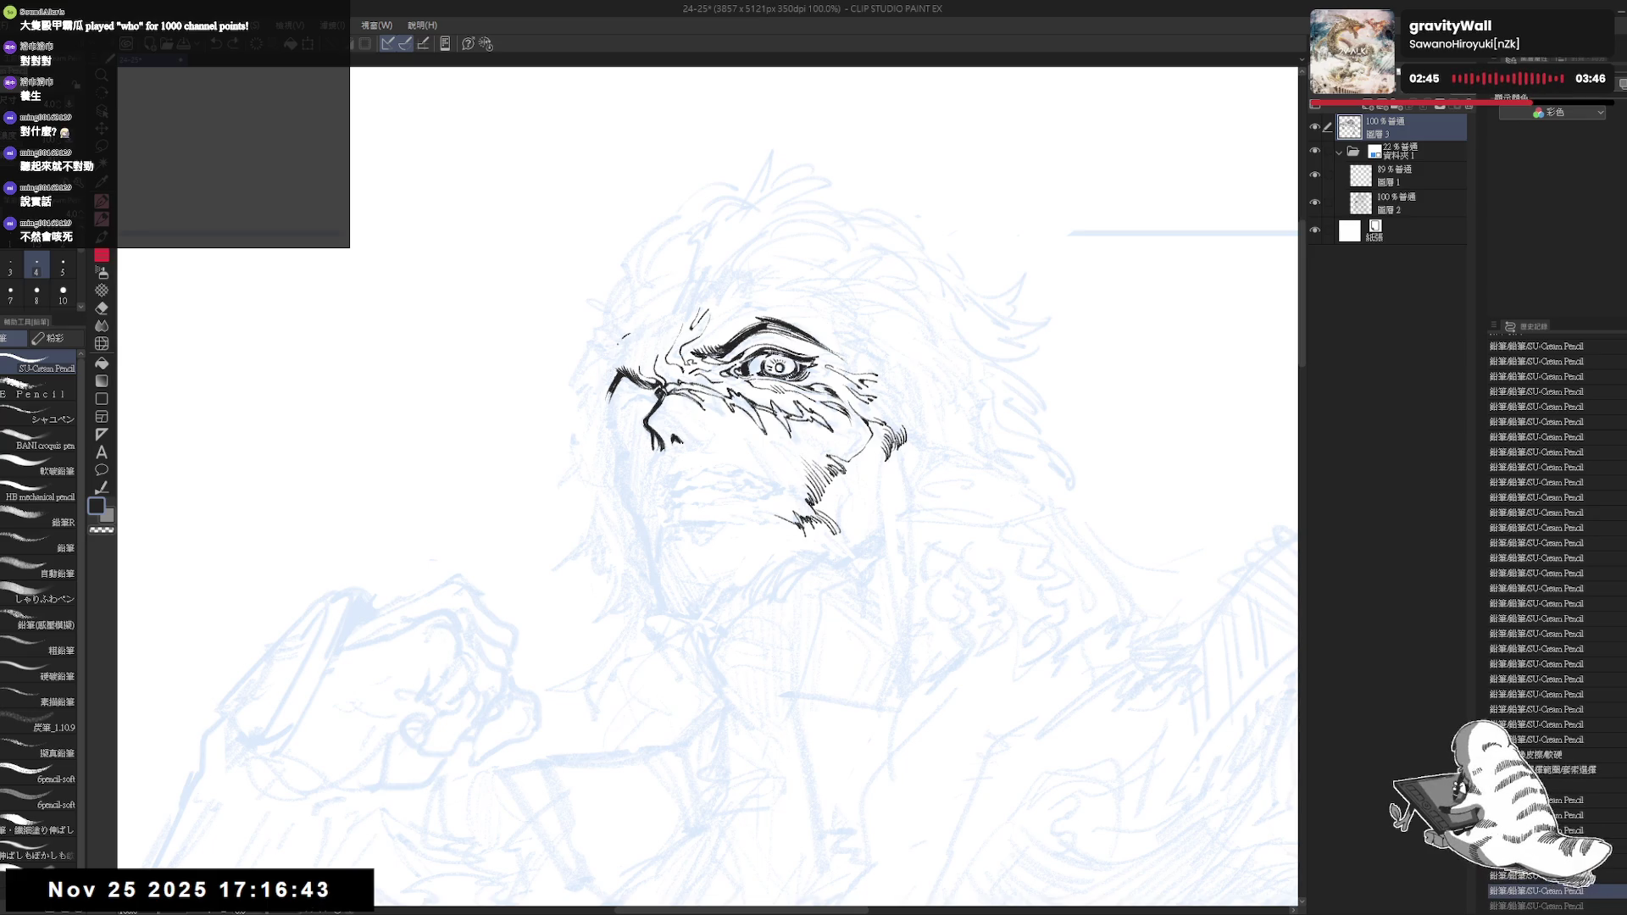
drag(626, 335, 610, 379)
key(h)
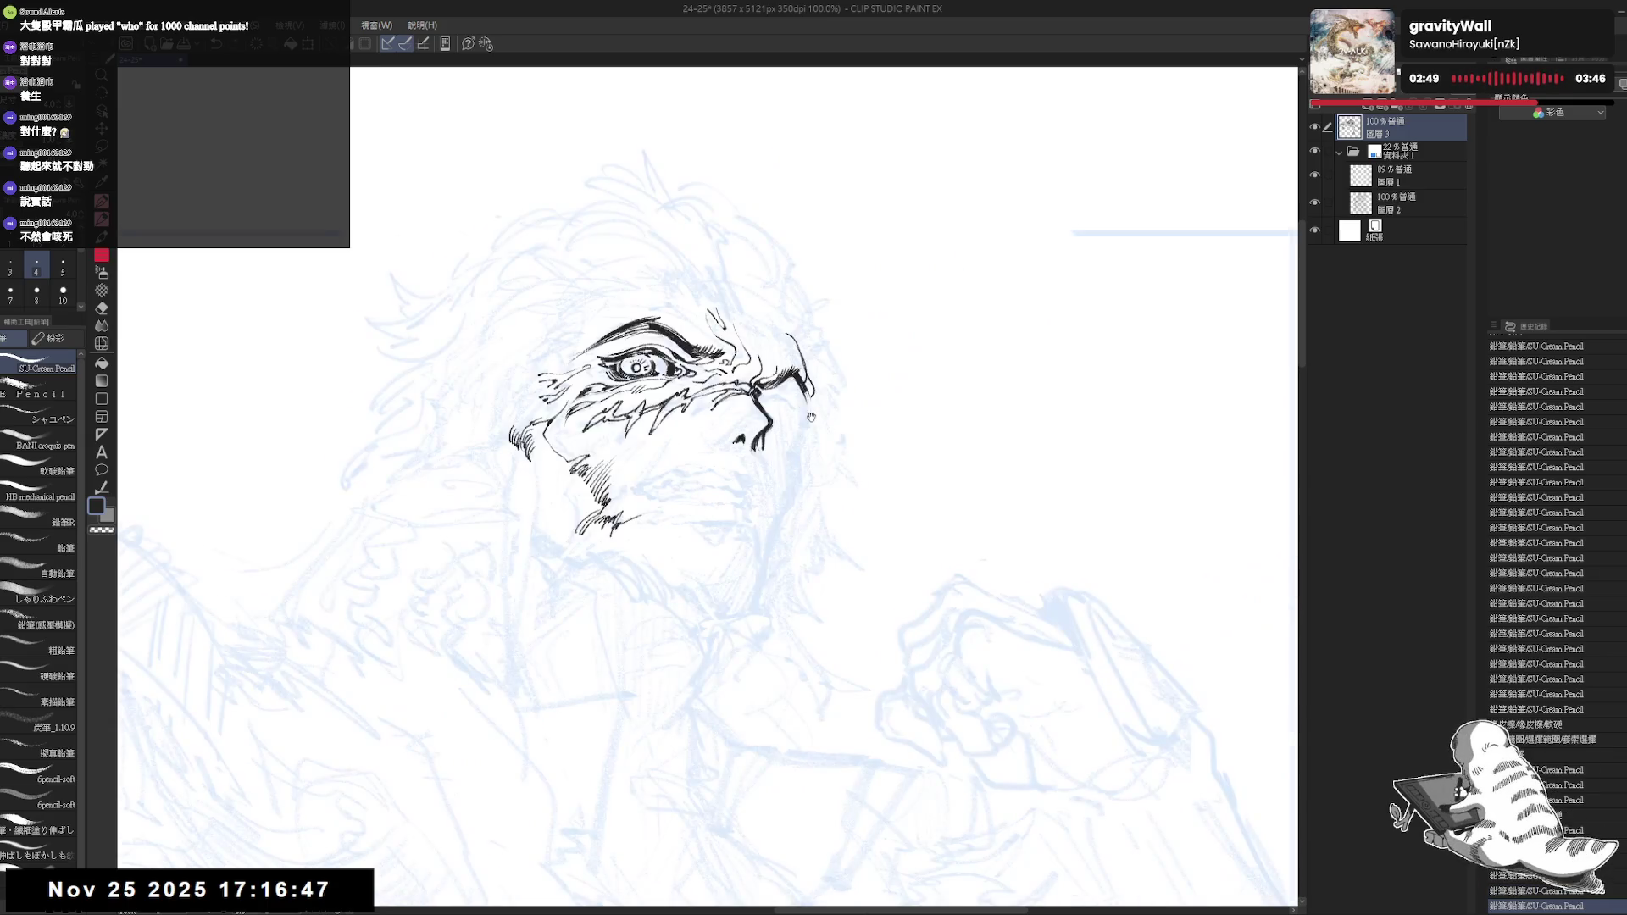
Try short ink strokes by the nose, checking them mirrored and undoing the ones that don't work
drag(783, 357, 785, 380)
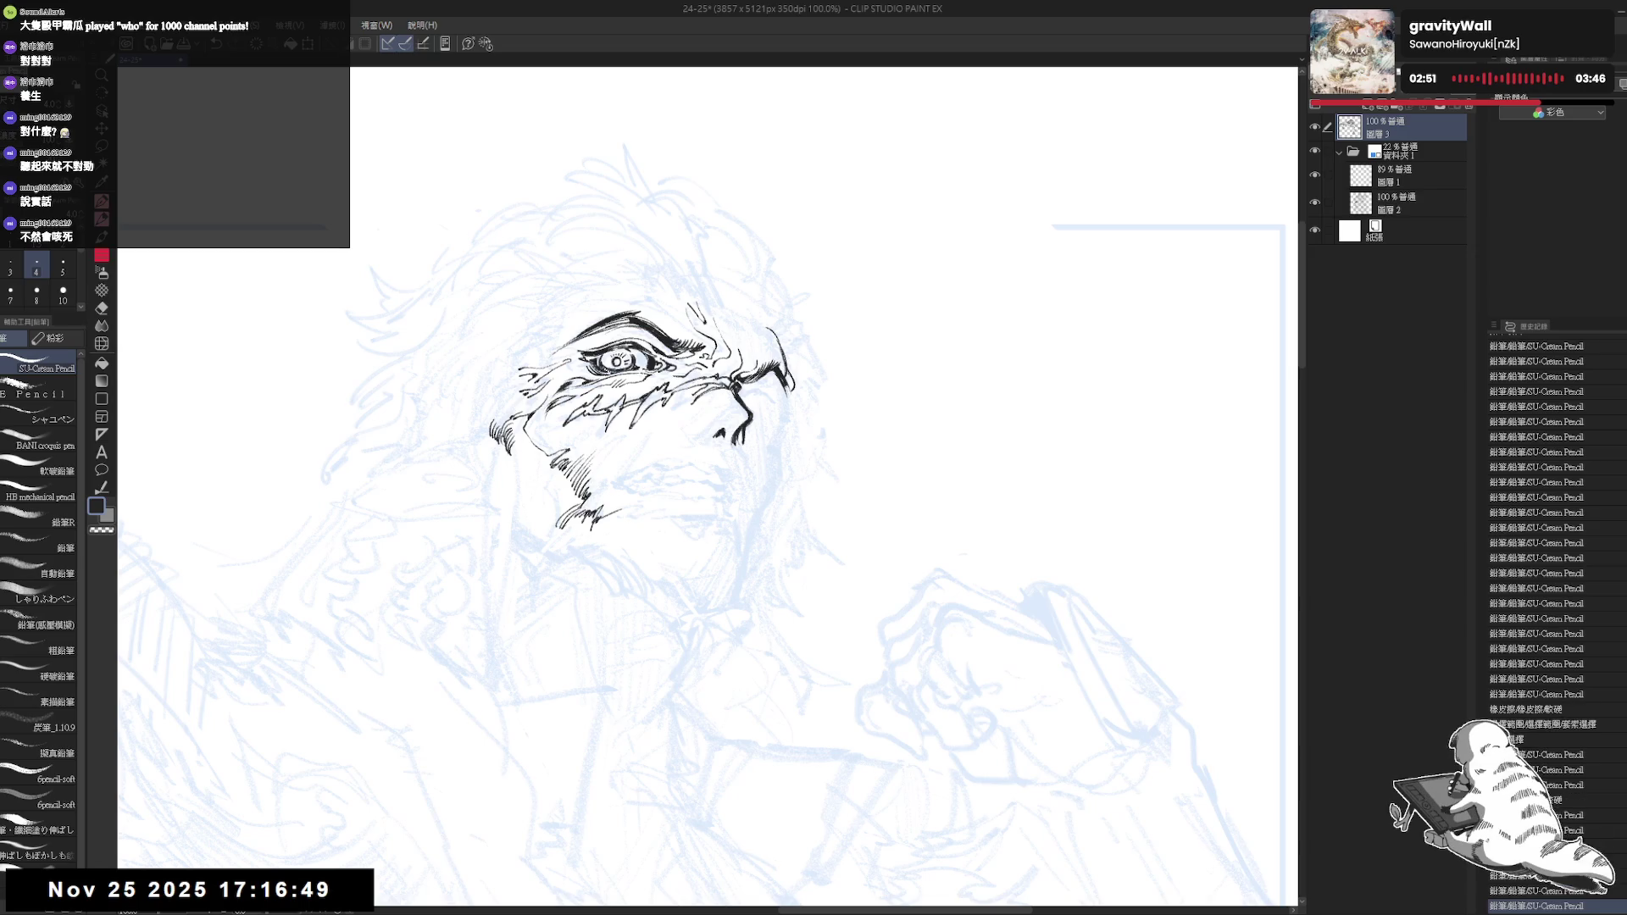
key(h)
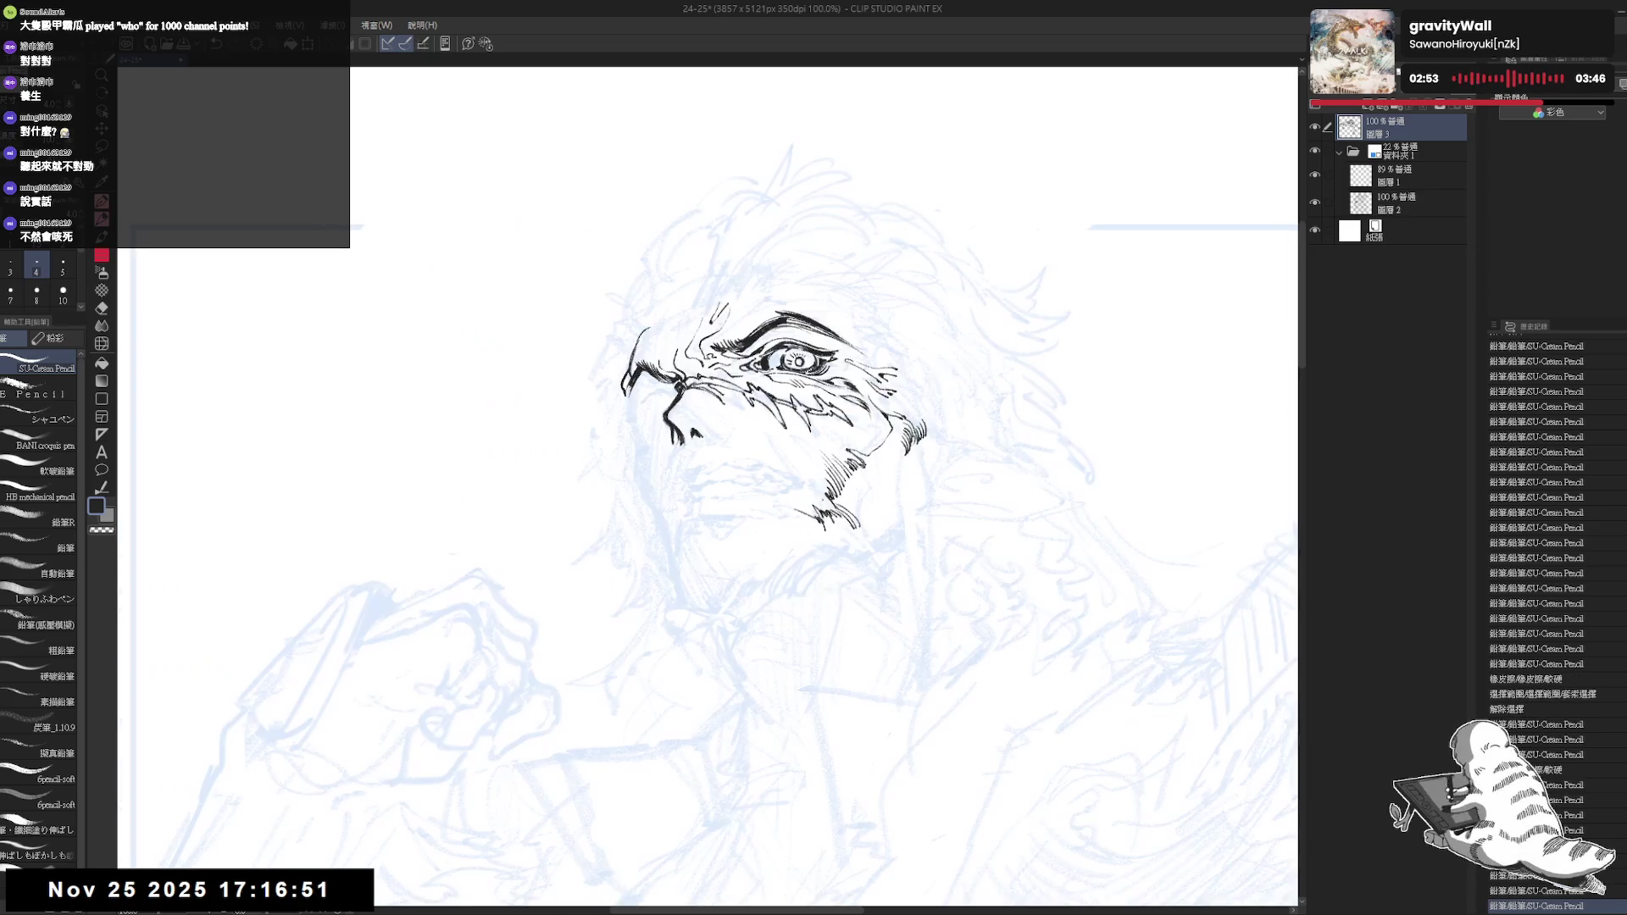
scroll(644, 423, up, 1)
key(asciicircum)
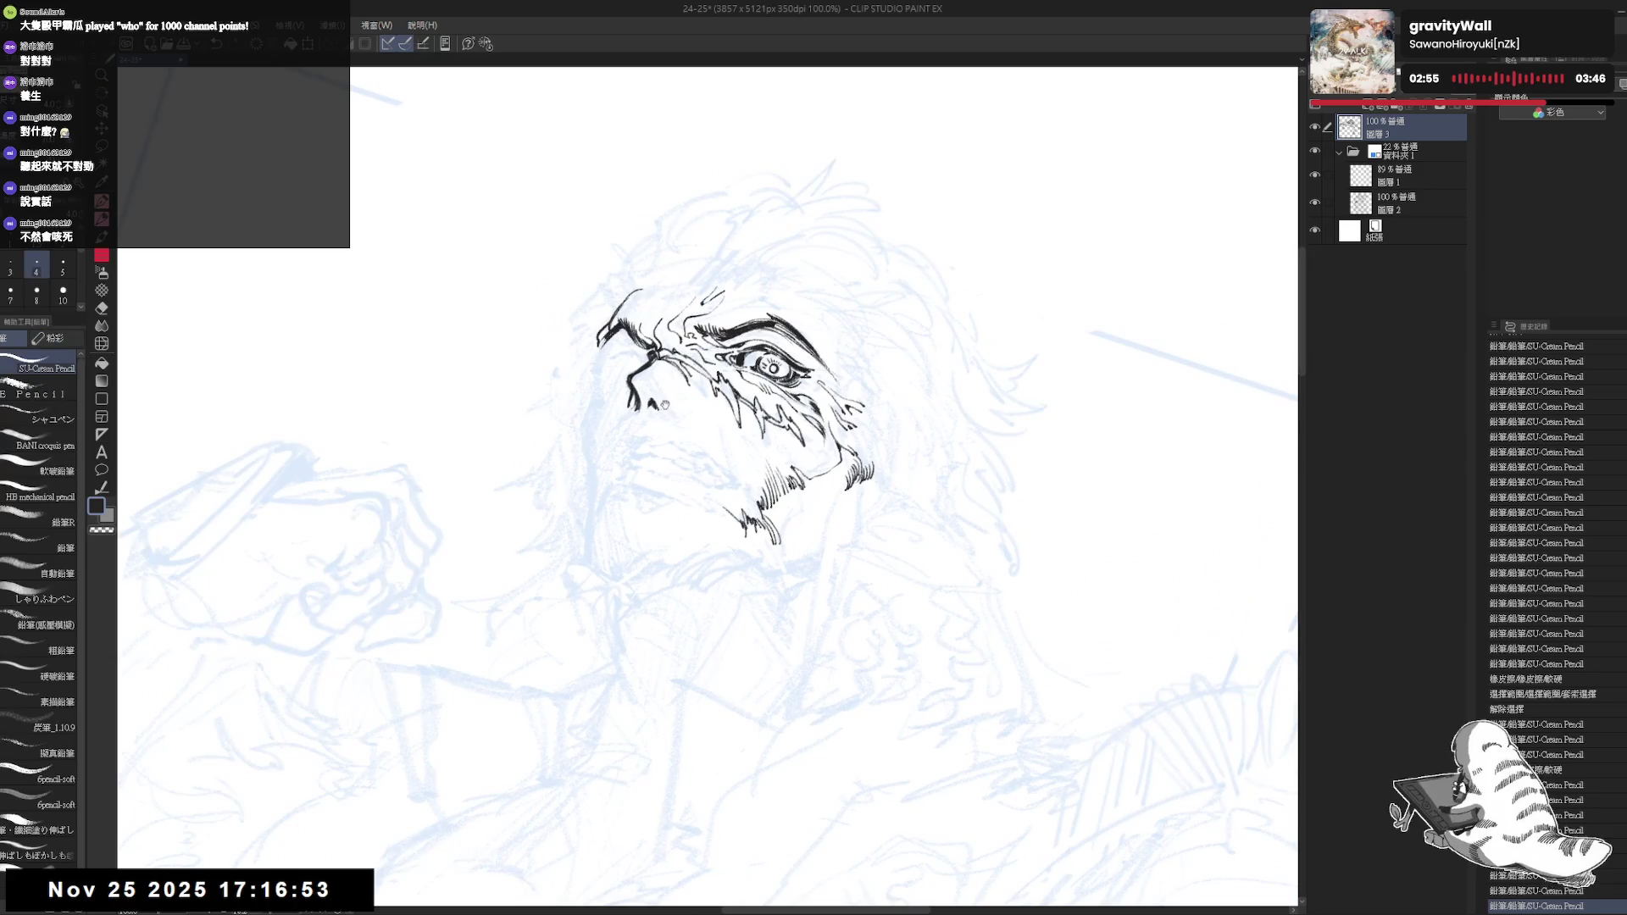
scroll(677, 380, up, 1)
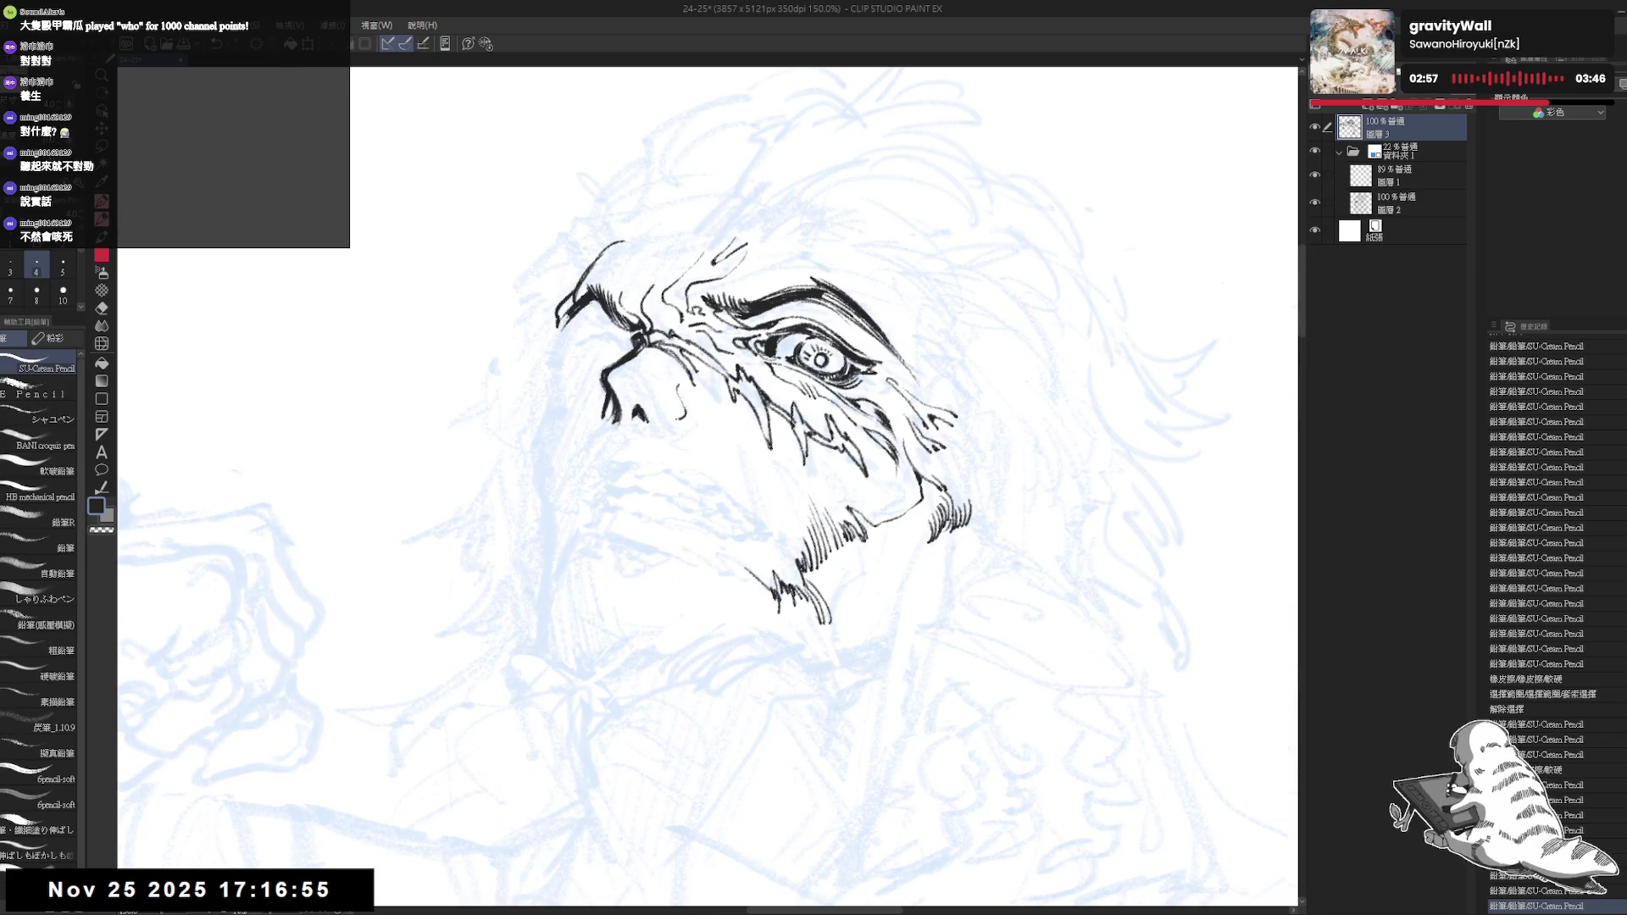
key(ctrl+z)
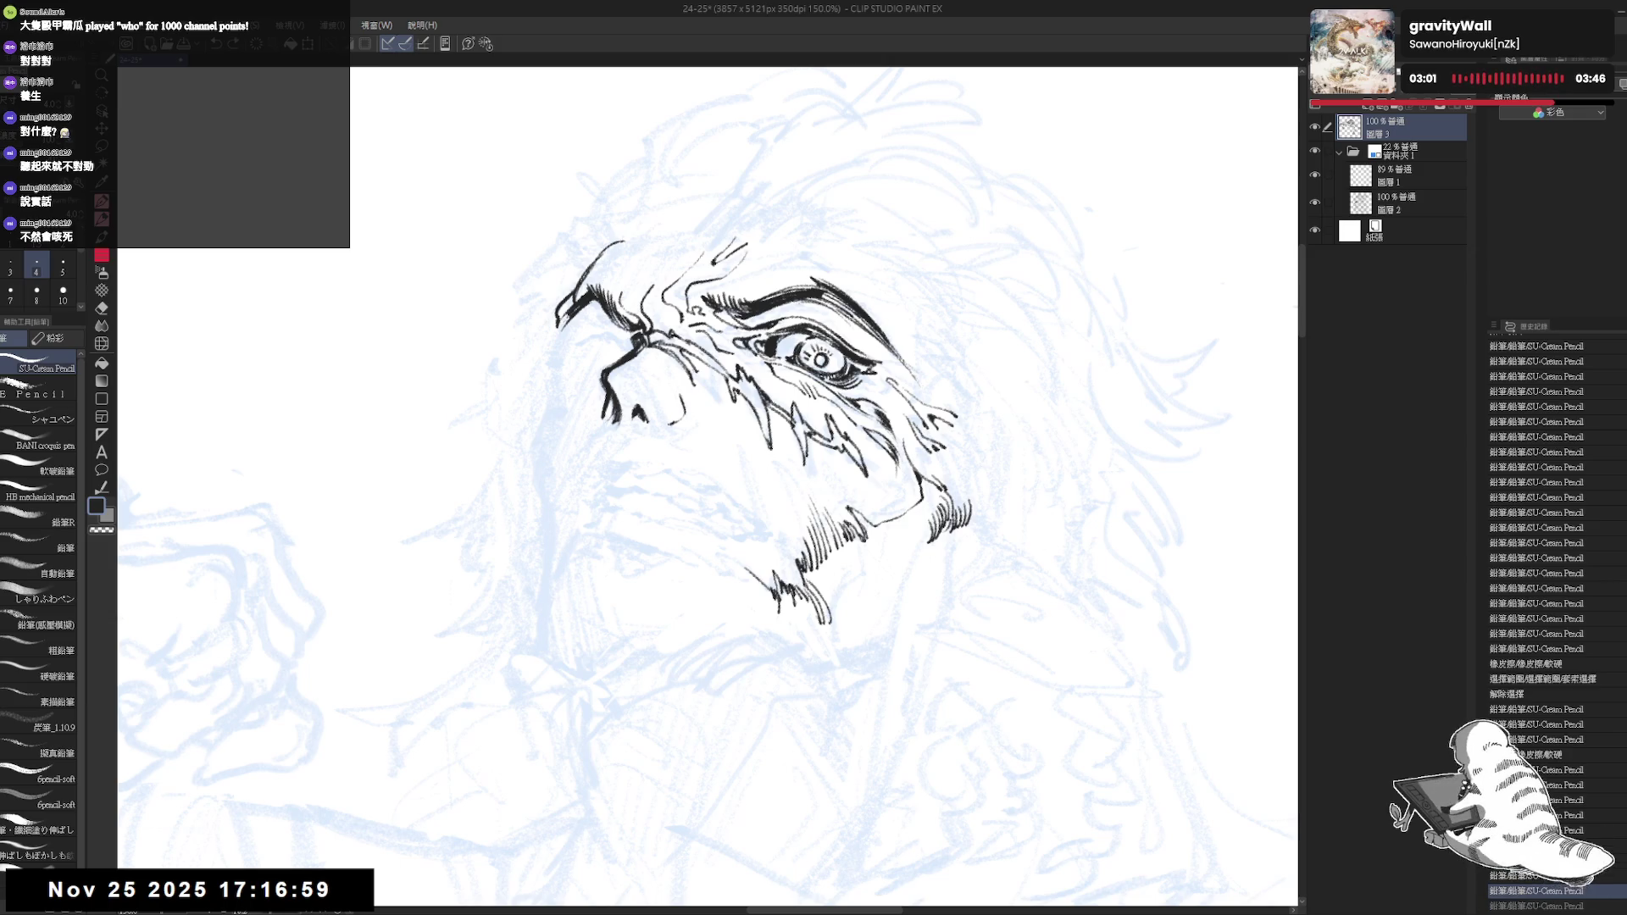
drag(621, 372, 629, 380)
key(ctrl+z)
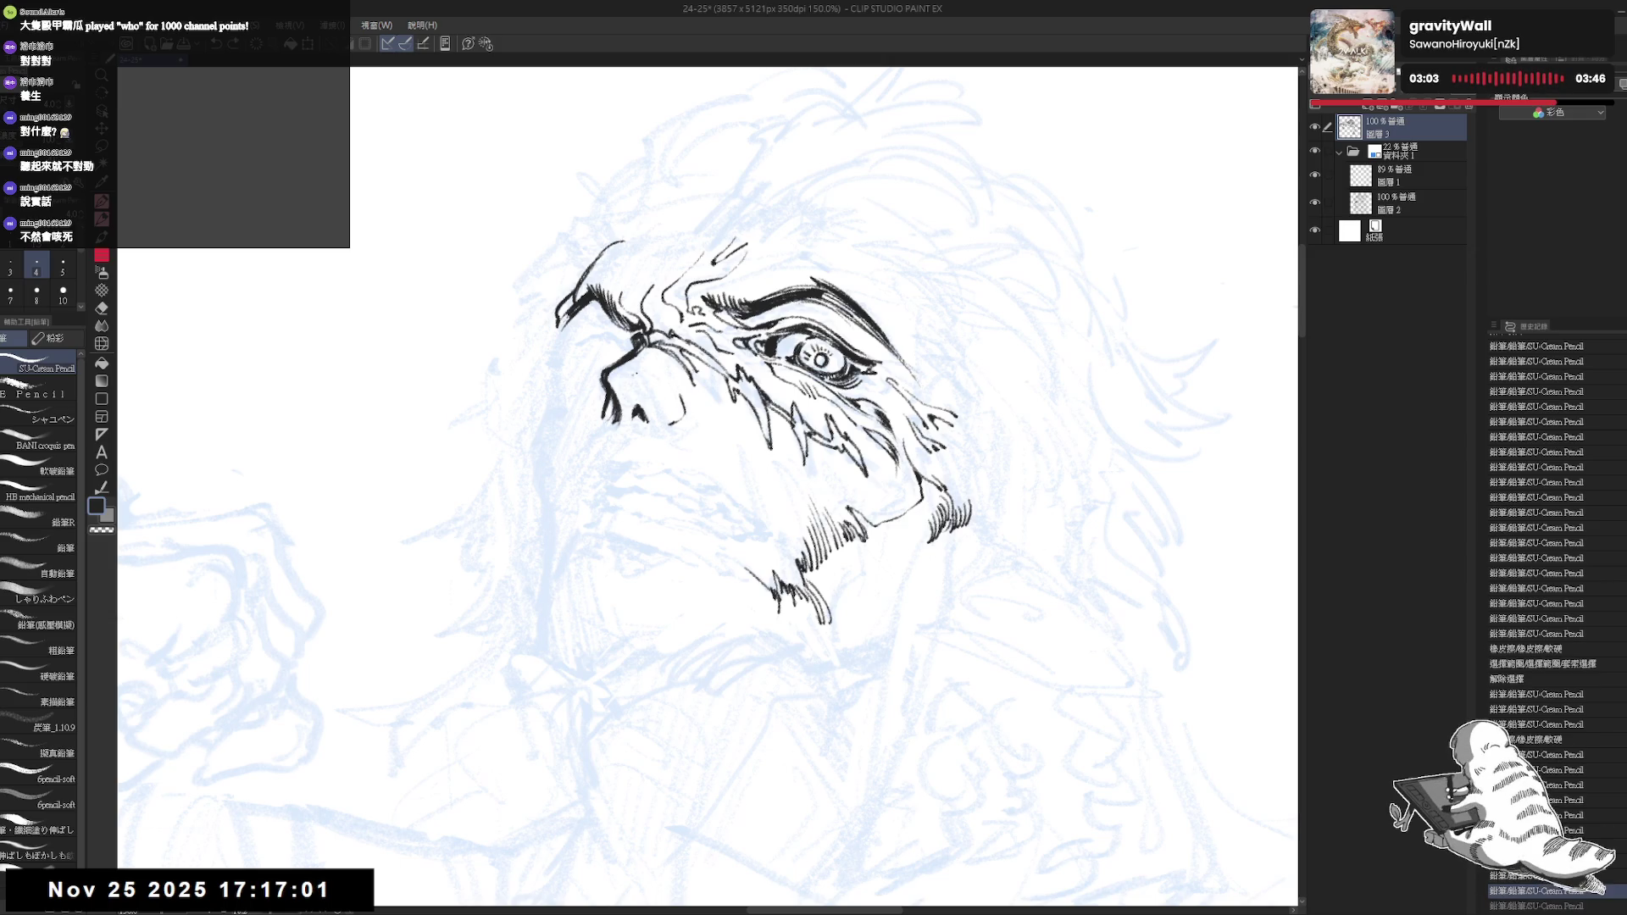
key(ctrl+z)
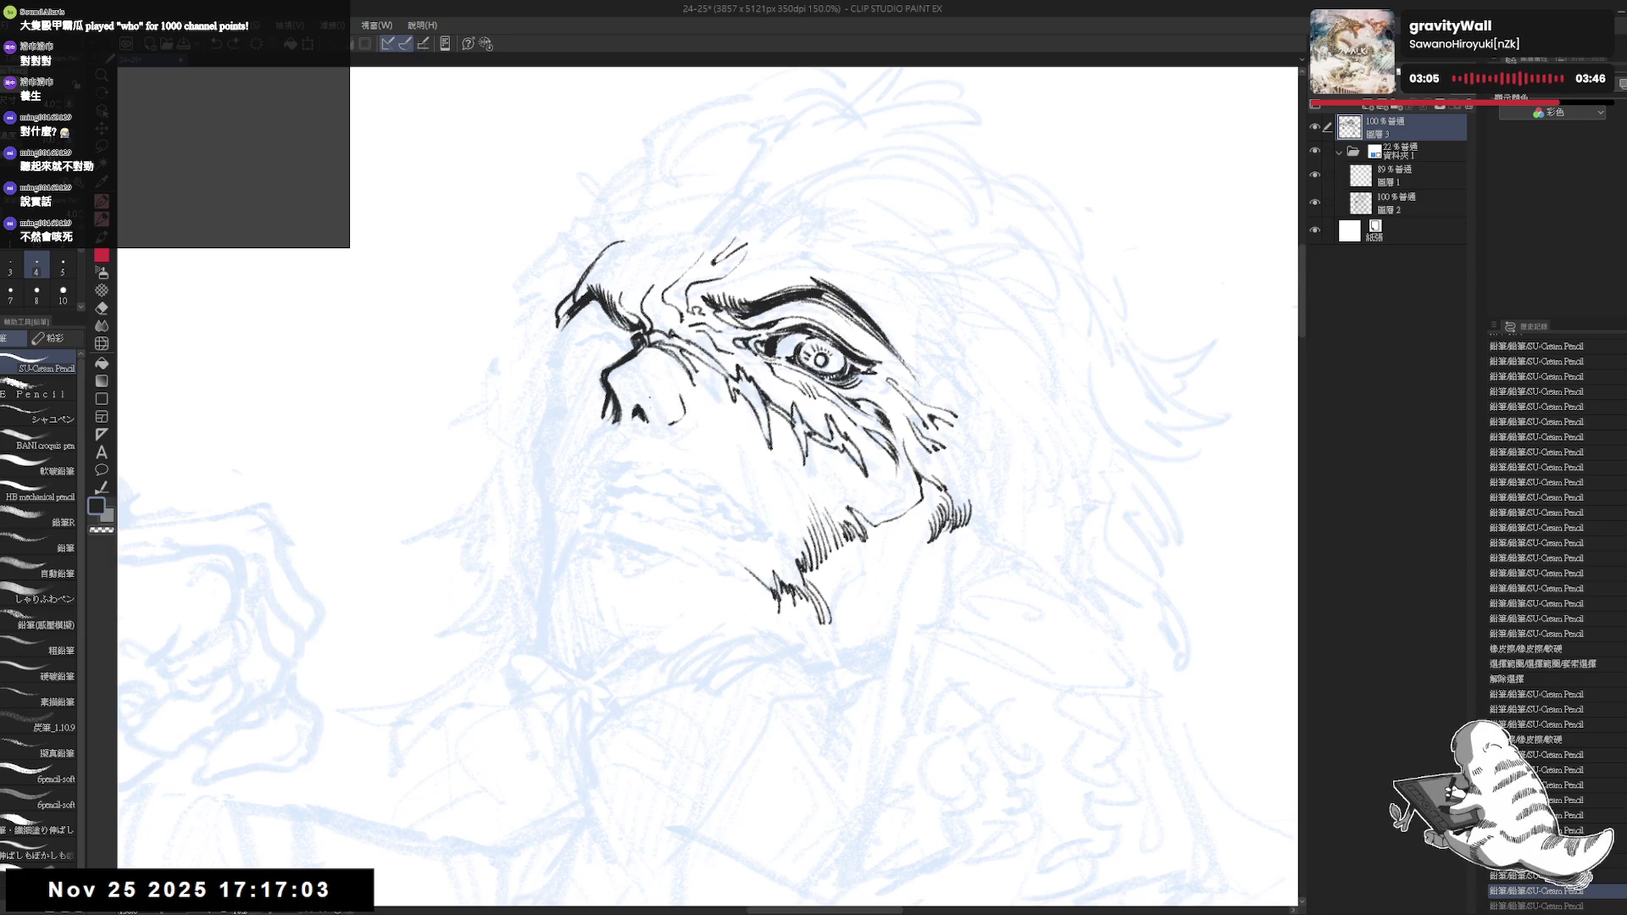
Rotate the view, add a small ink mark by the nose and a short line on the snout, then mirror to check
mouse_move(712, 655)
mouse_down()
mouse_move(747, 671)
mouse_move(661, 408)
mouse_up()
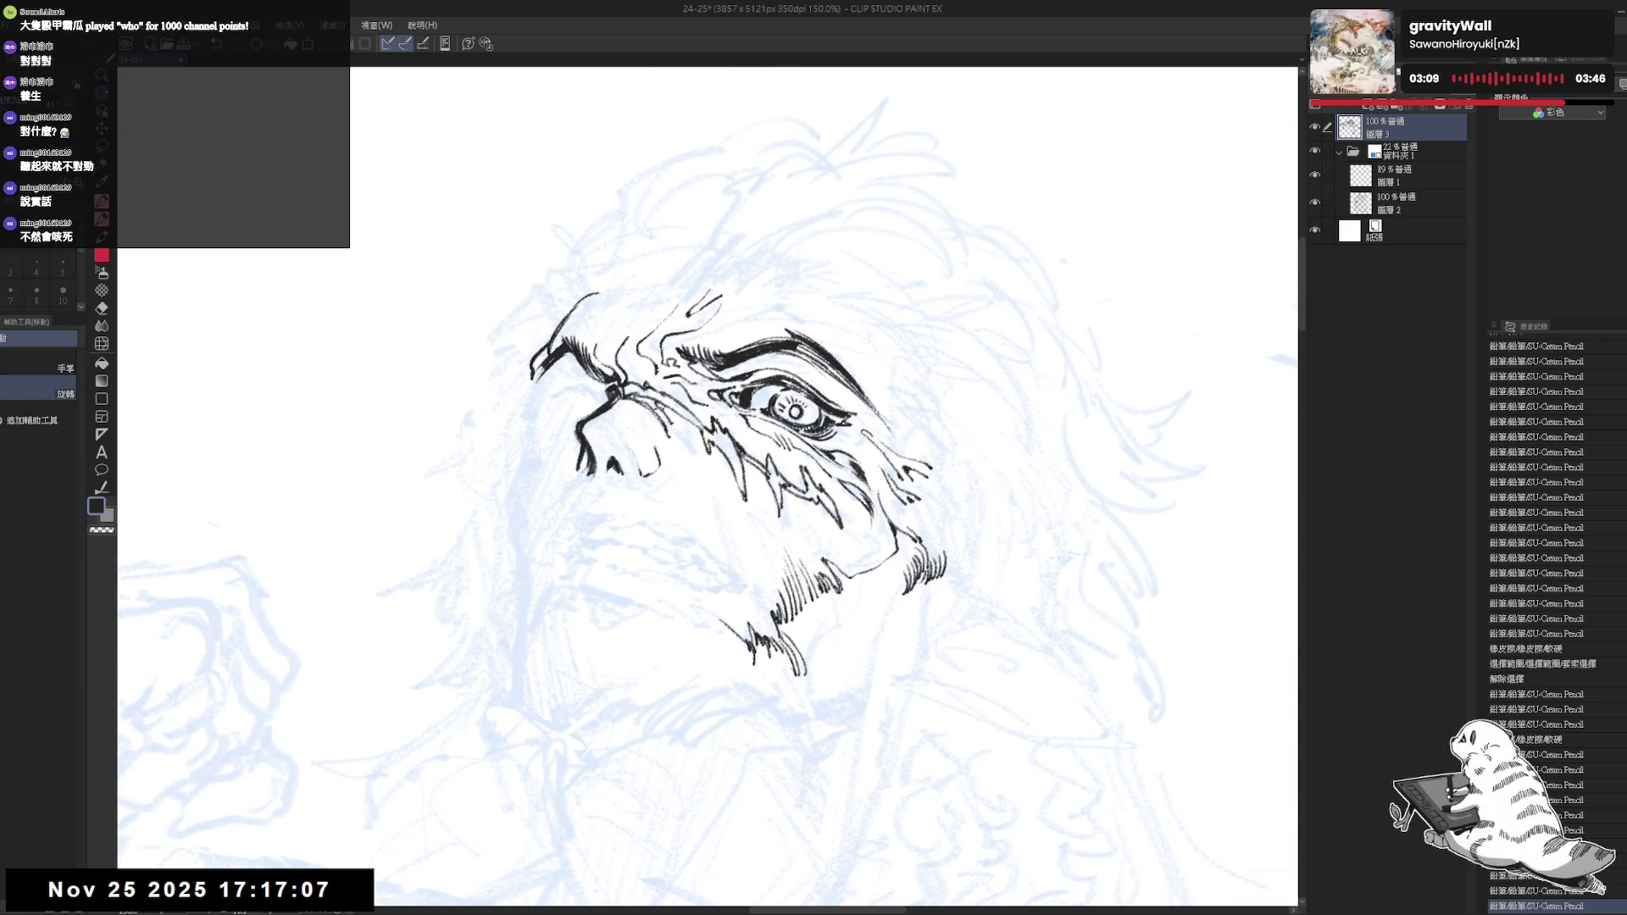
key(p)
drag(650, 429, 738, 535)
scroll(738, 535, down, 2)
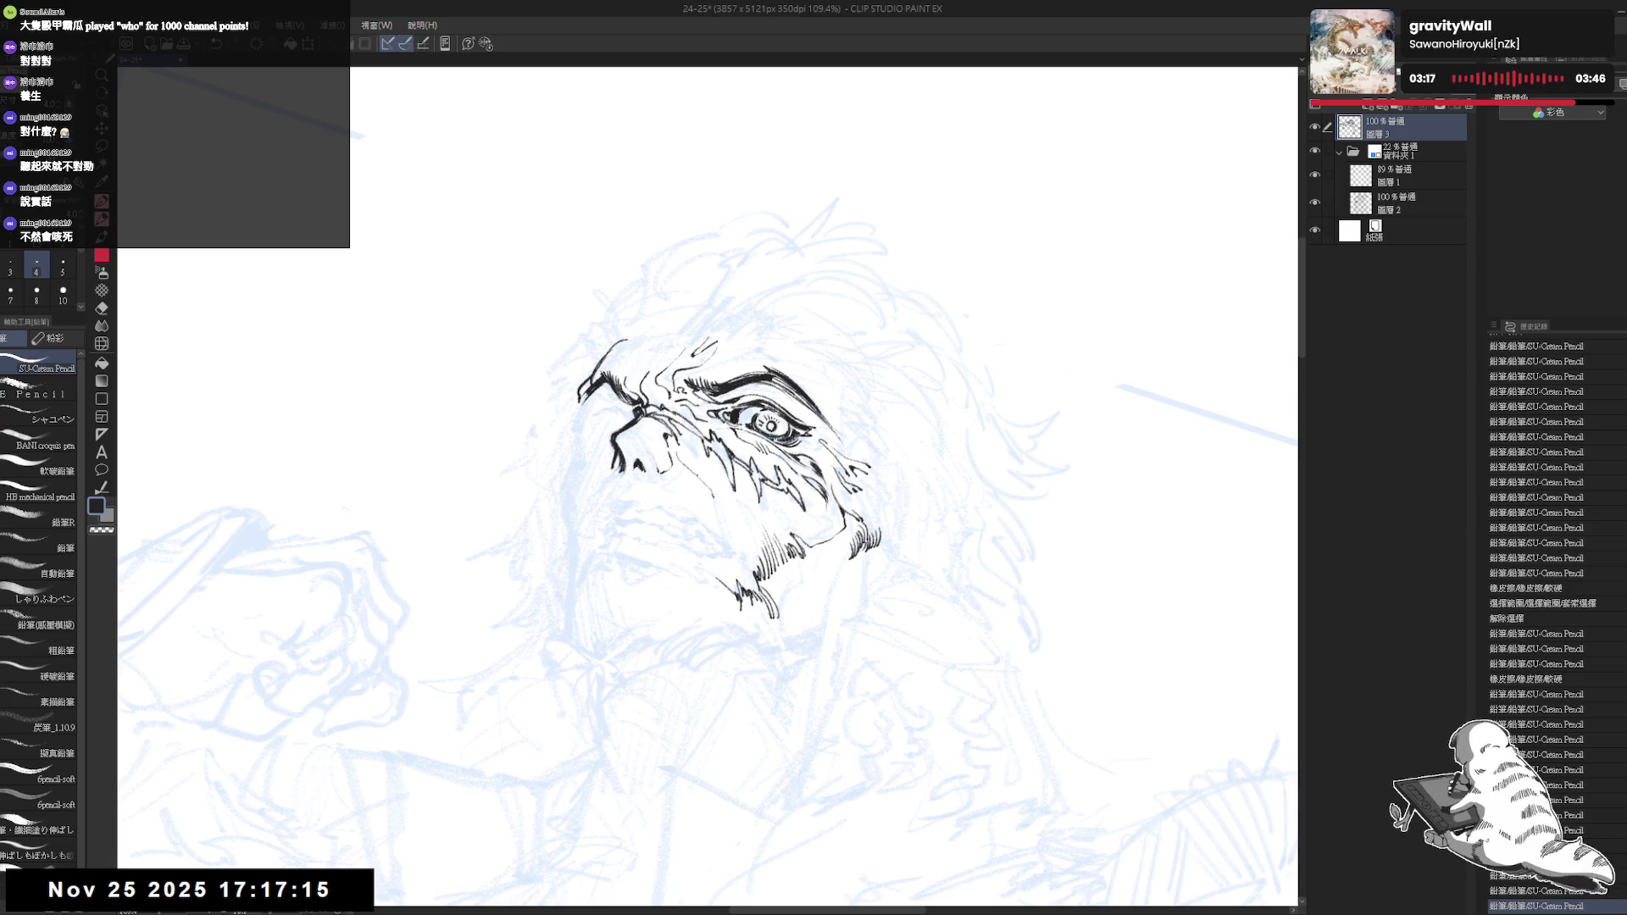
drag(733, 518, 728, 546)
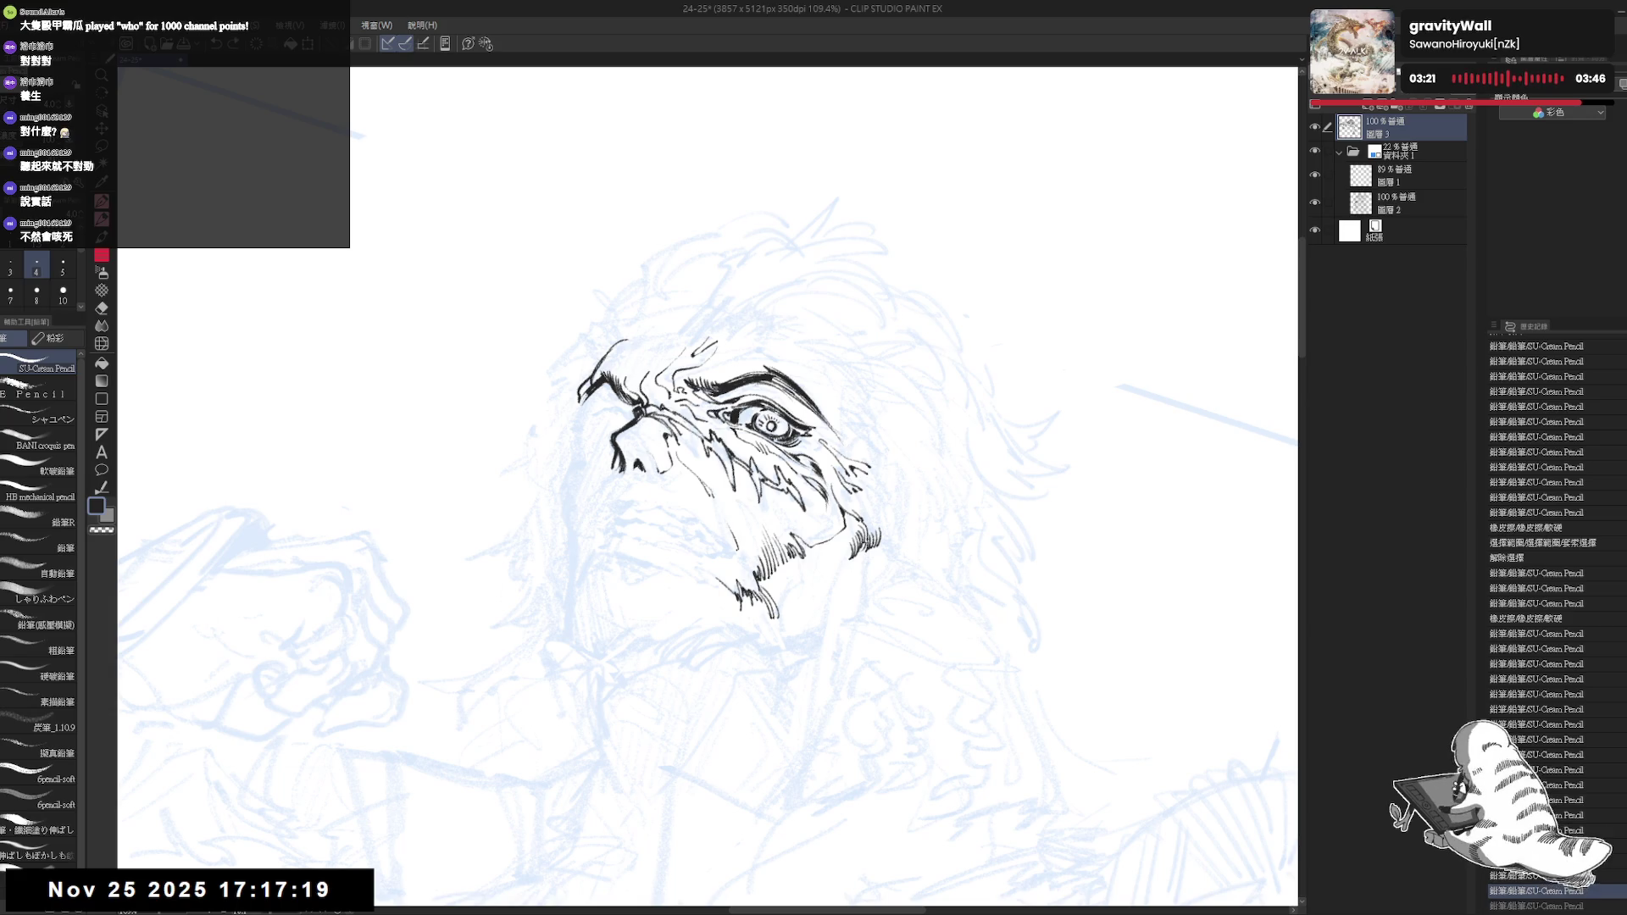
key(h)
key(h)
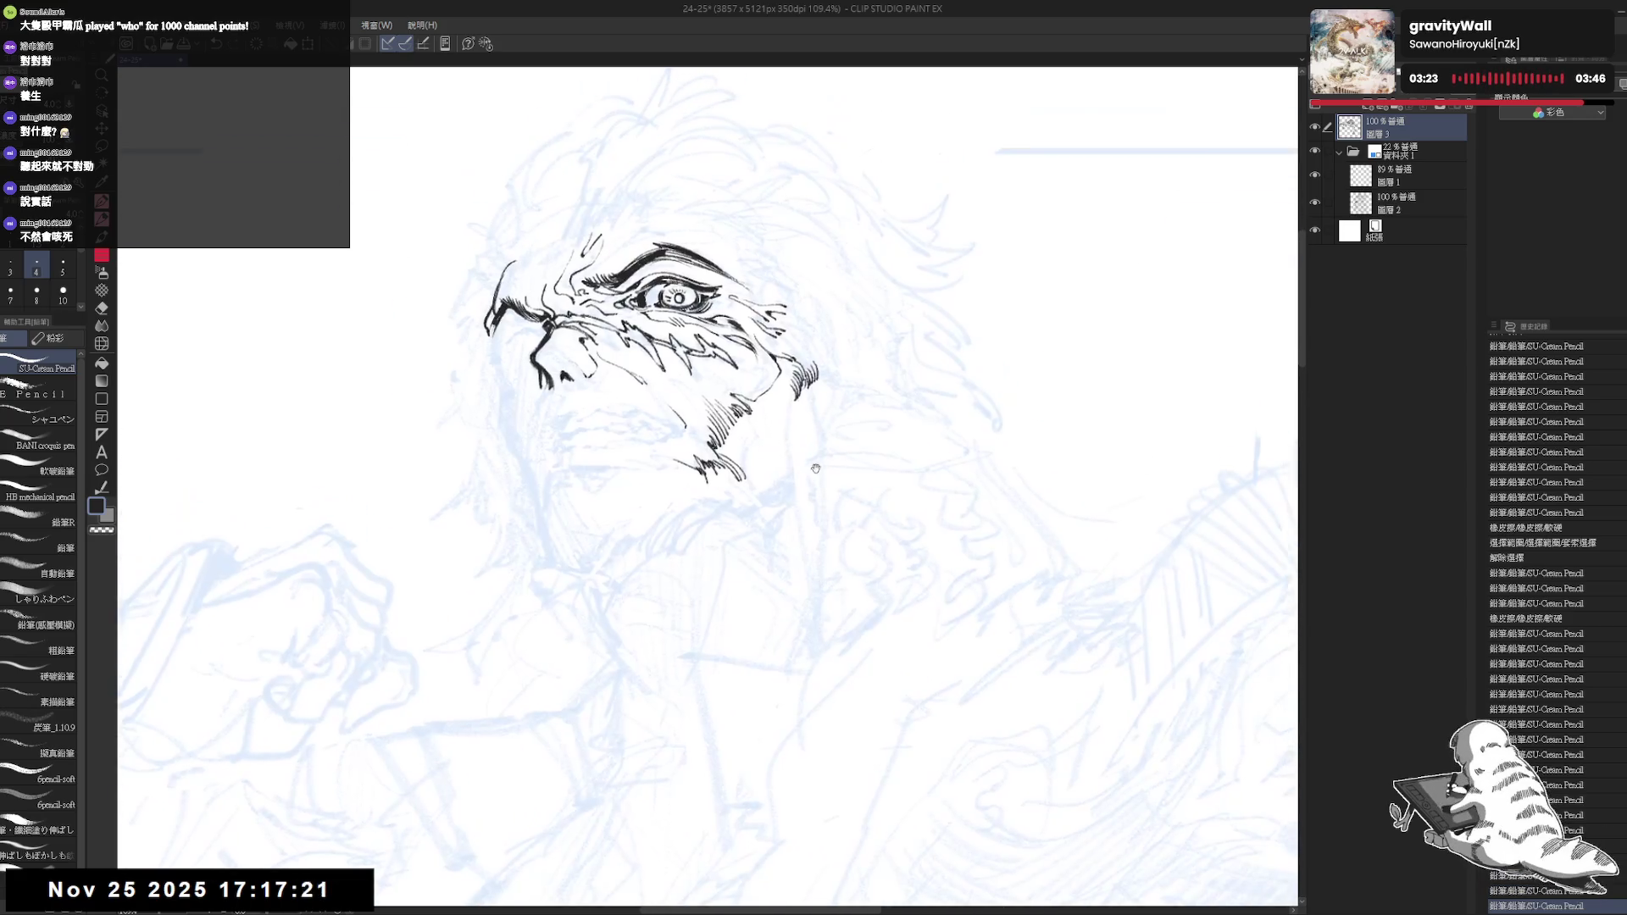
Turn the view back, pan to see the whole figure and erase the dark pupil from the eye
mouse_move(815, 480)
mouse_down()
mouse_move(637, 493)
mouse_move(685, 538)
mouse_move(658, 491)
mouse_move(697, 321)
mouse_up()
scroll(645, 475, down, 2)
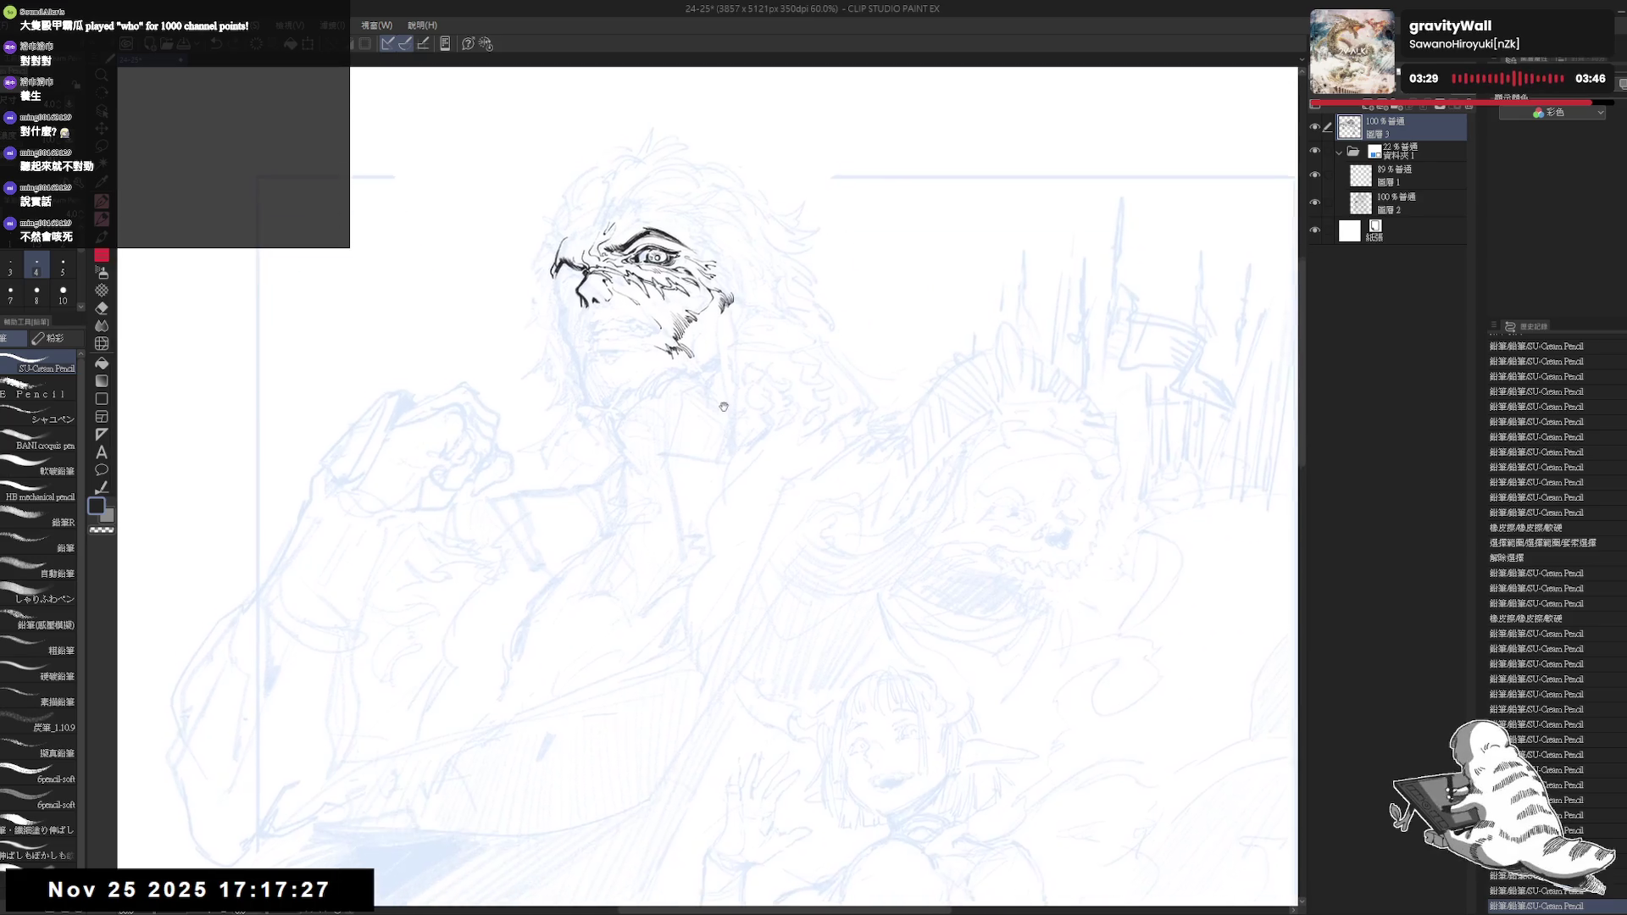
mouse_move(721, 470)
mouse_down()
mouse_move(738, 402)
mouse_move(777, 572)
mouse_up()
scroll(808, 487, down, 1)
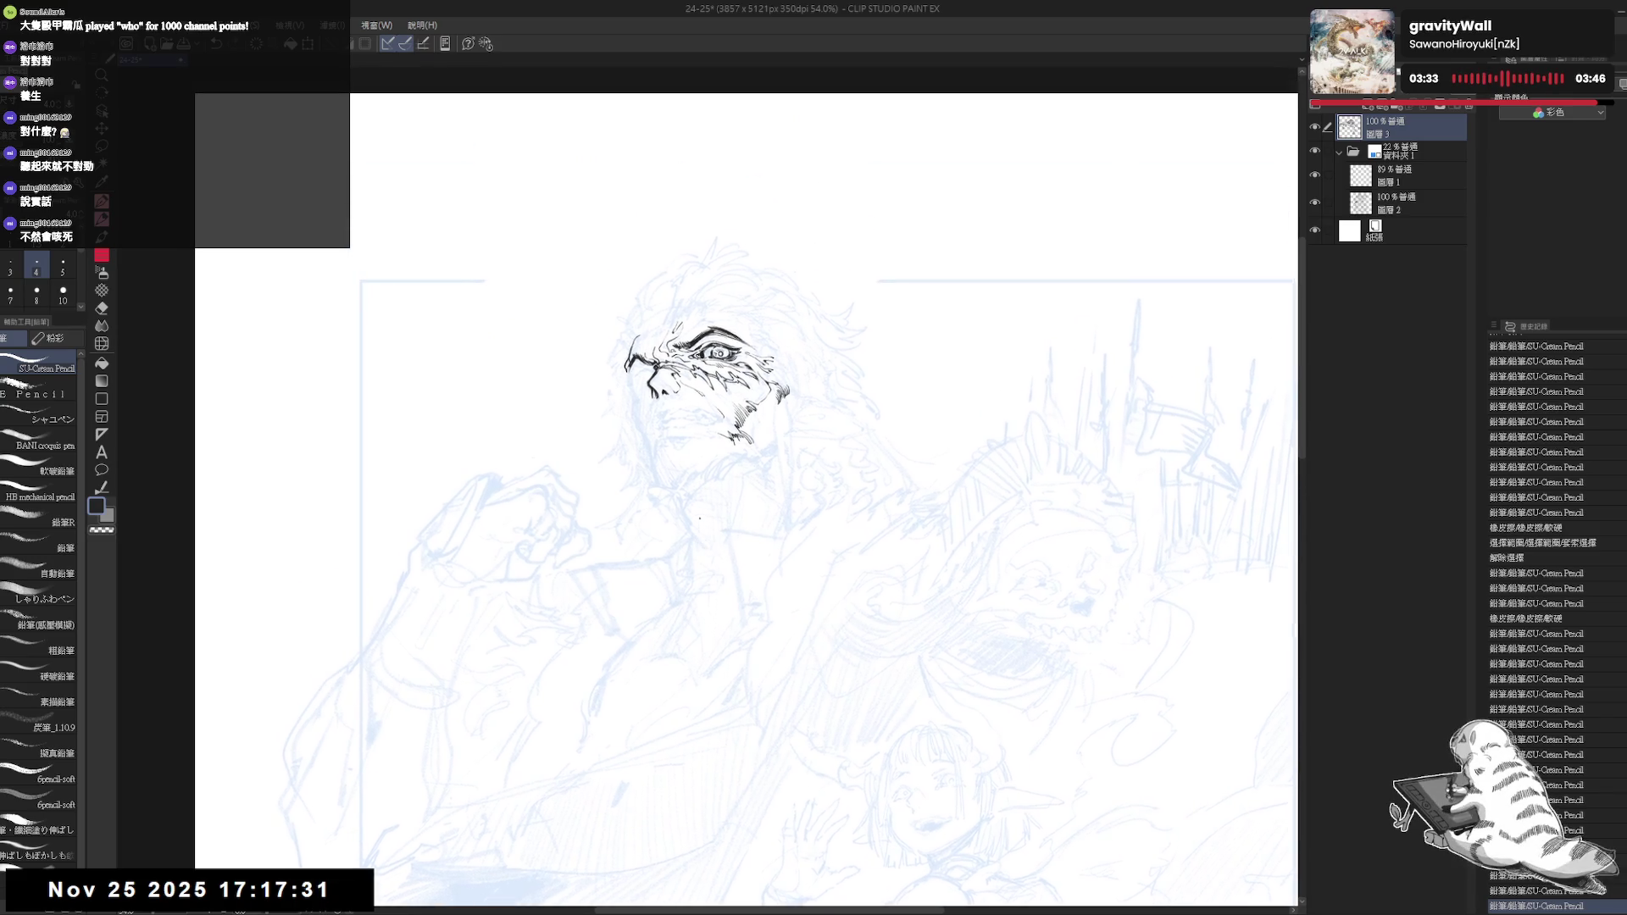
scroll(779, 572, up, 2)
scroll(693, 334, up, 2)
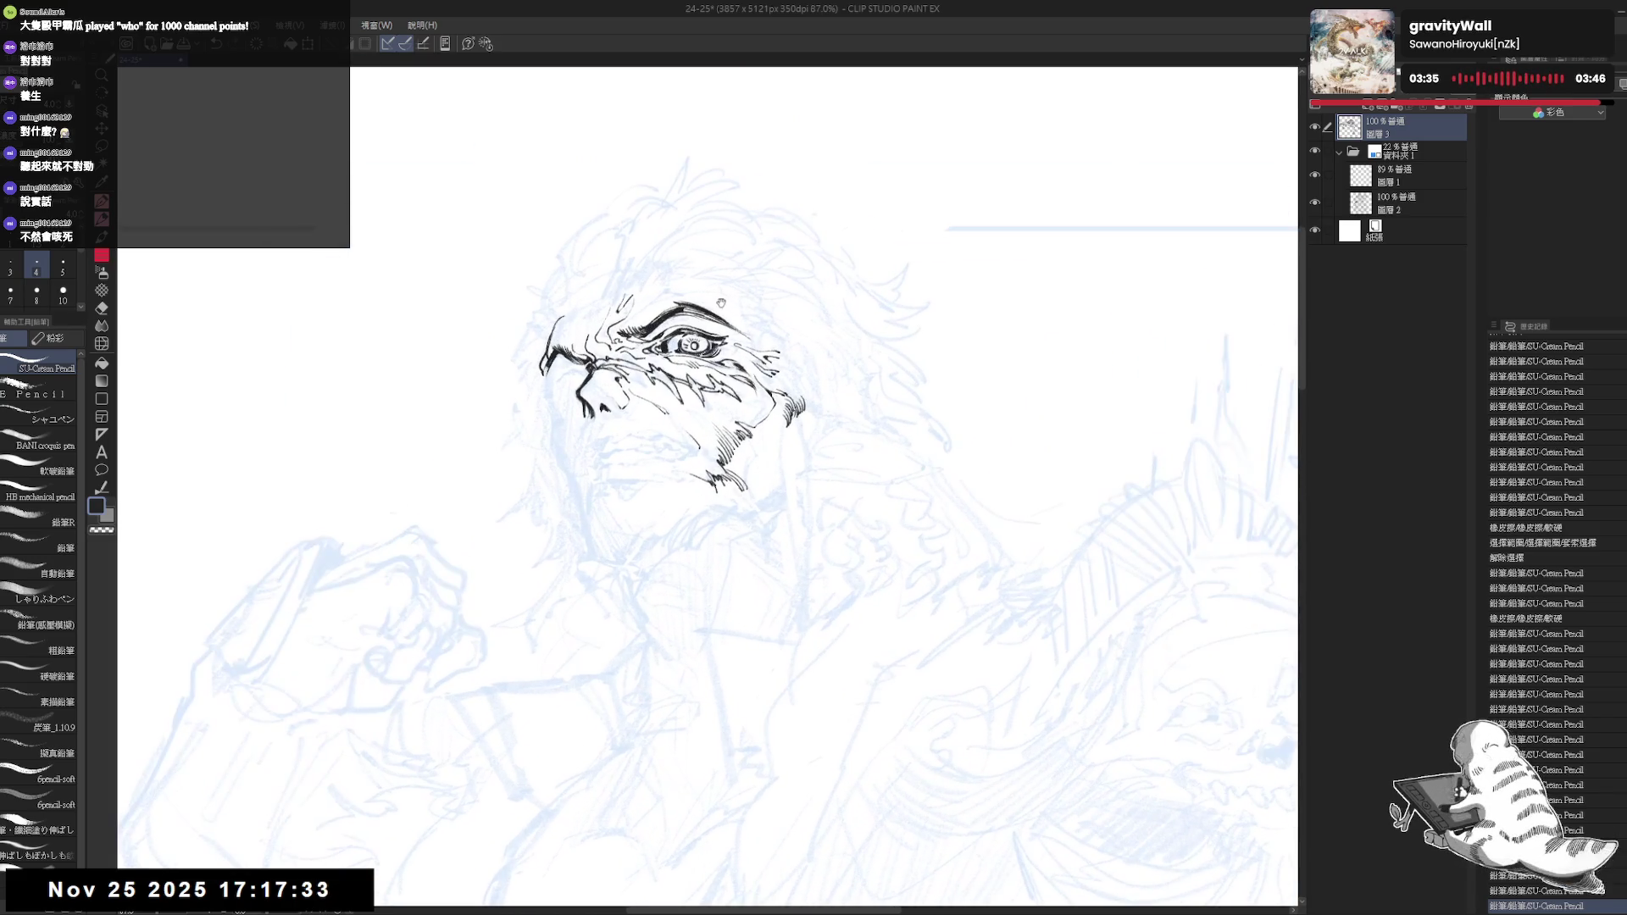
key(e)
drag(694, 343, 699, 346)
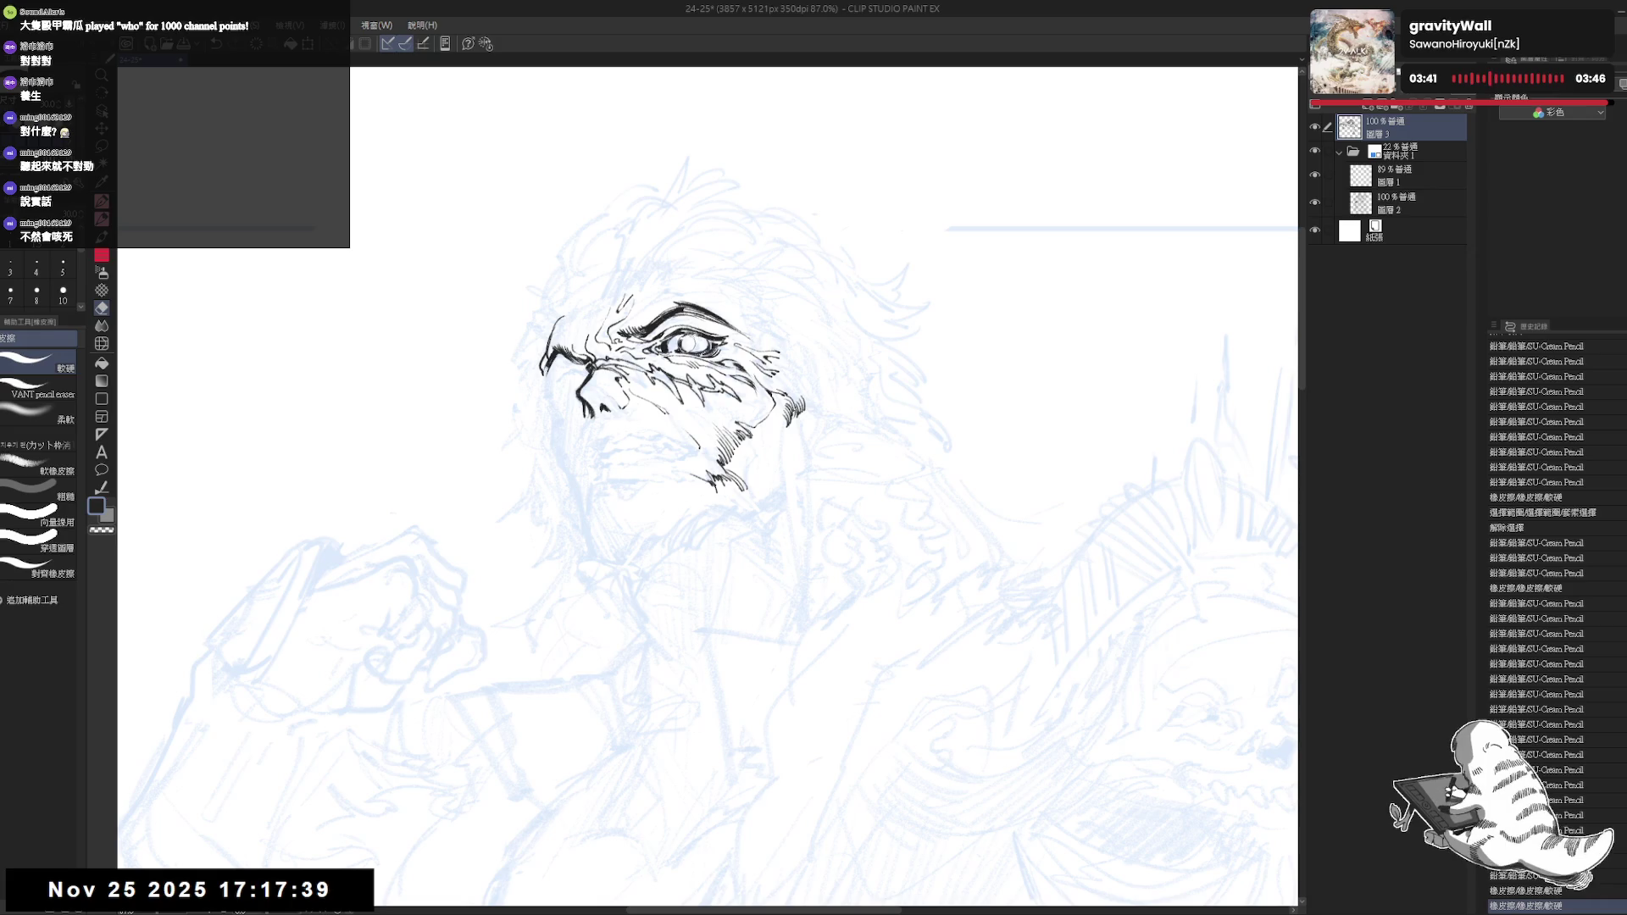
Return to the pencil, undo the last eraser stroke and flip the view to check the face
key(p)
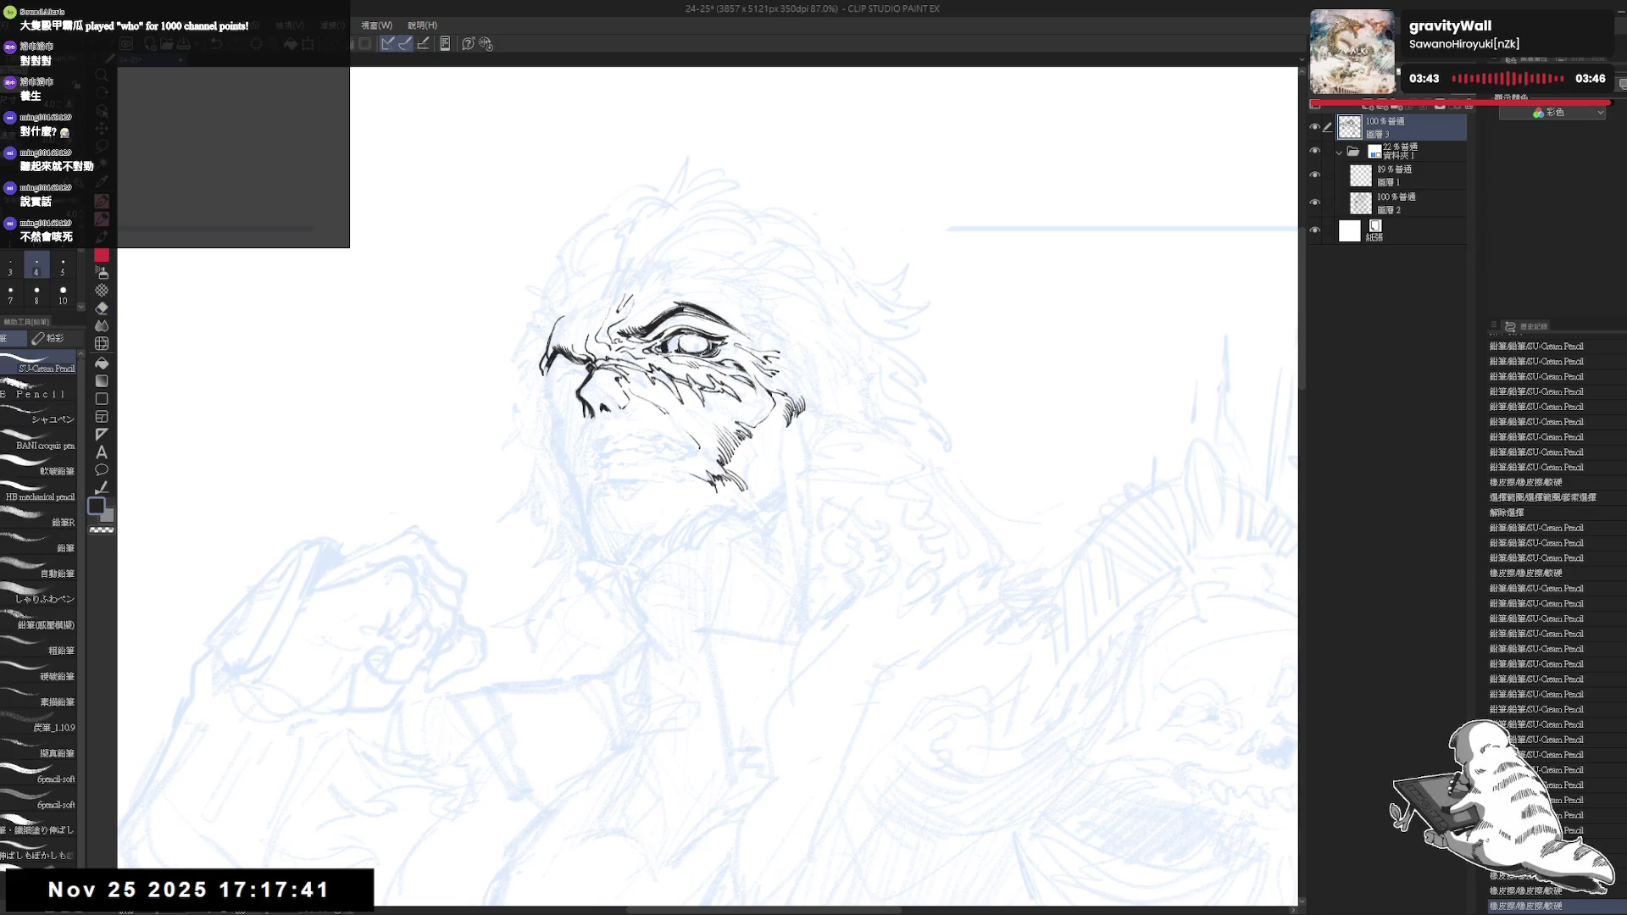
key(ctrl+z)
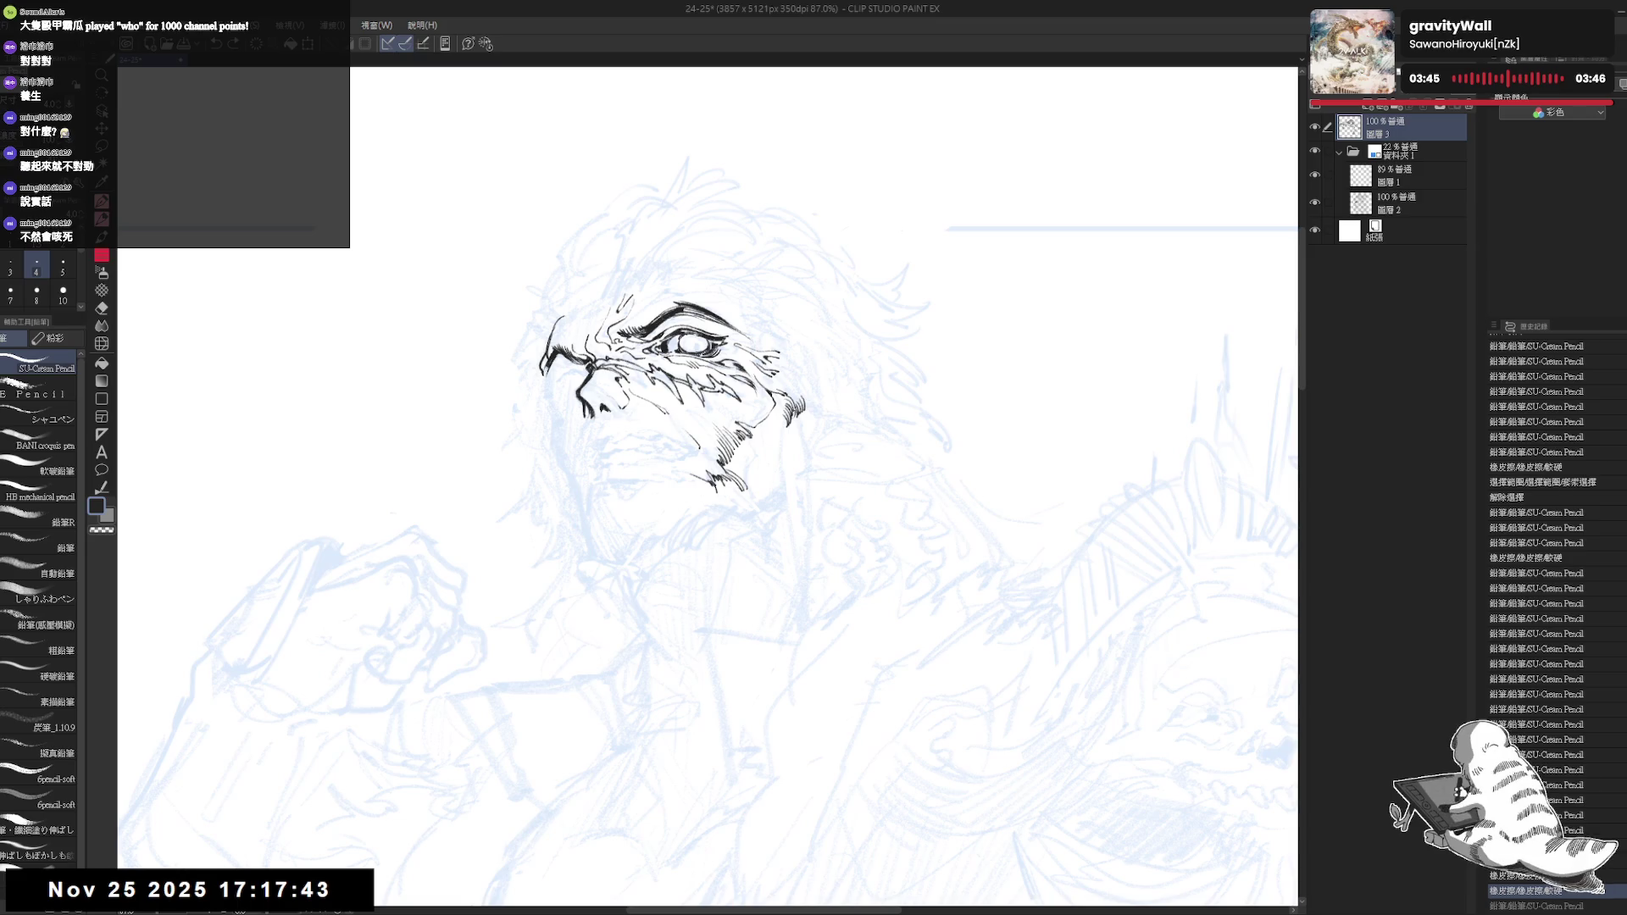
drag(672, 345, 673, 348)
drag(671, 346, 675, 348)
key(h)
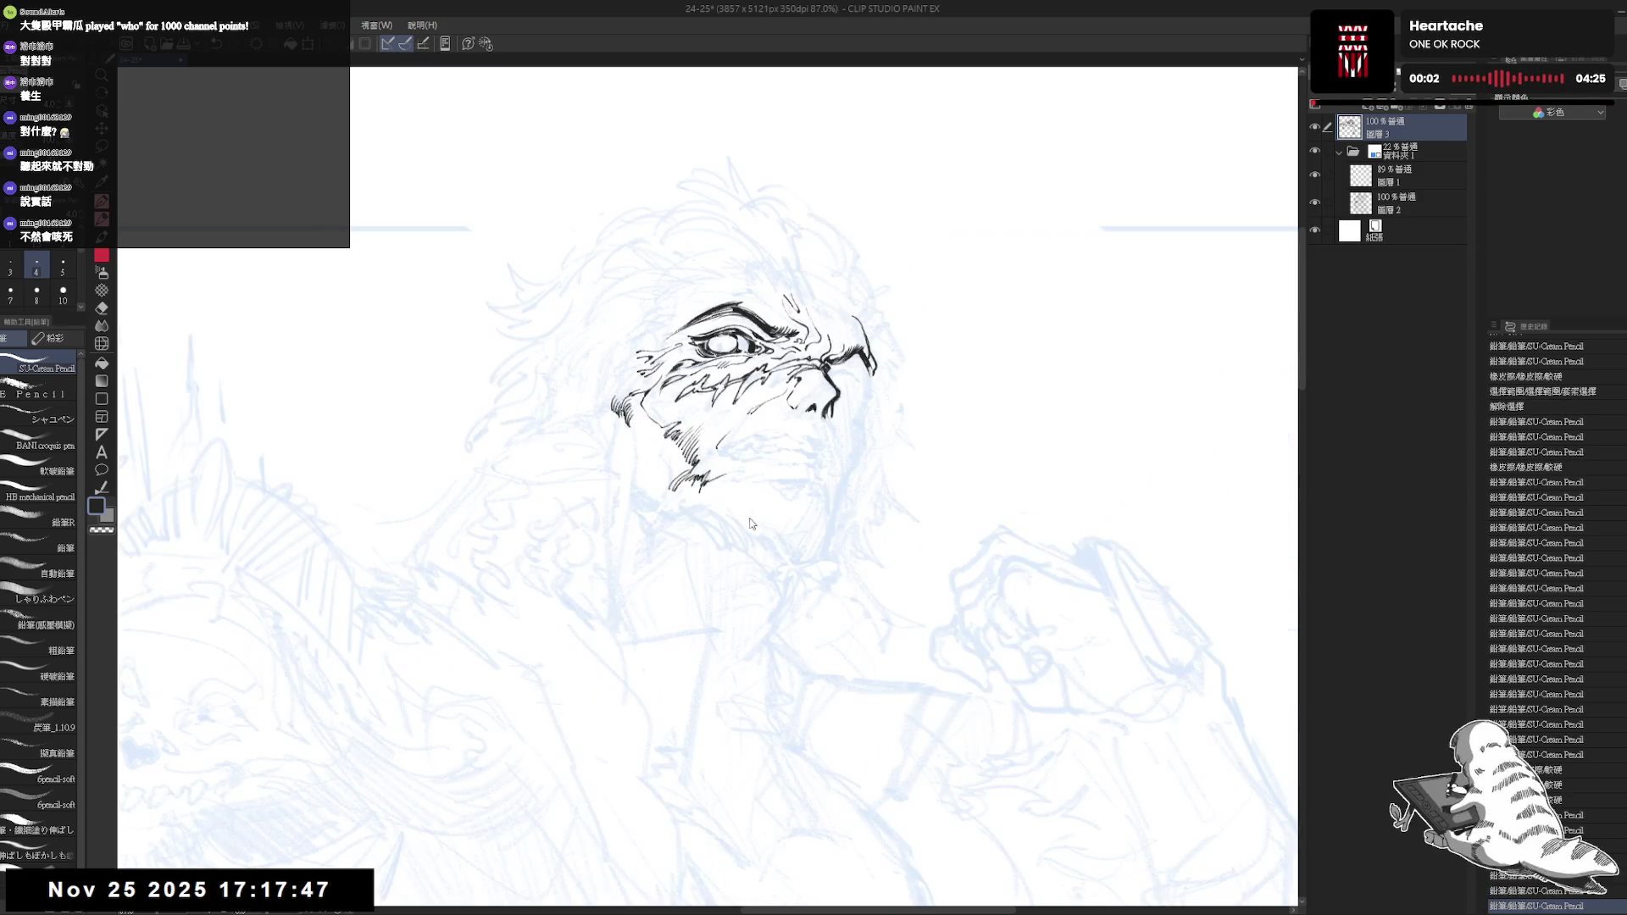
key(h)
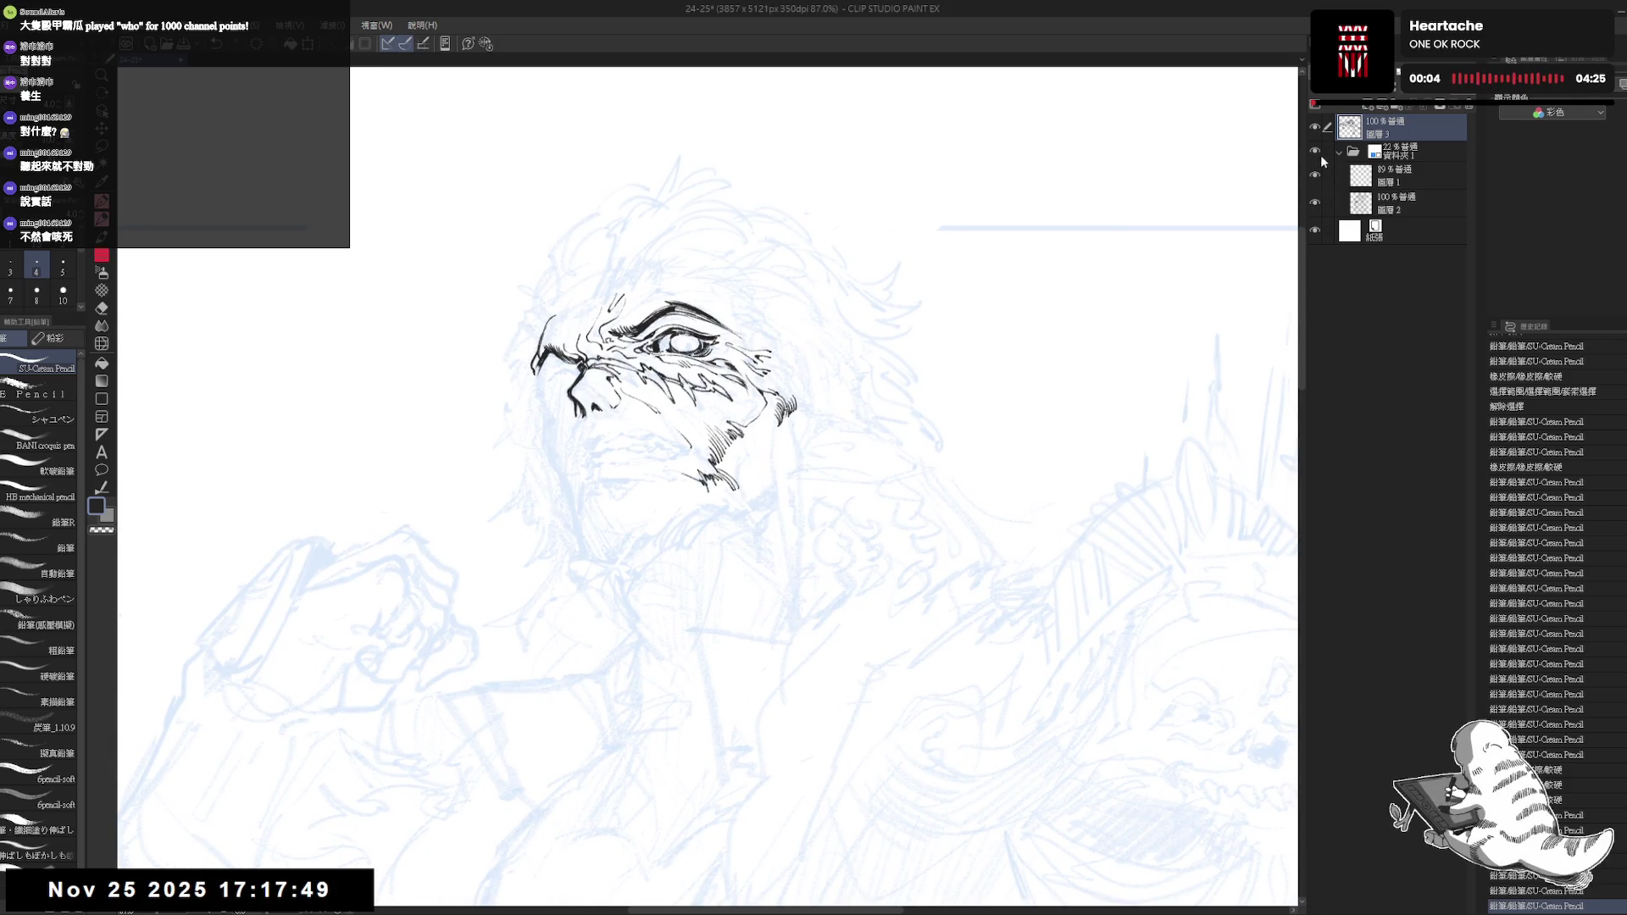
Hide the blue sketch, add a small ink mark inside the eye (undoing a stray dot) and erase small bits around it
click(1315, 151)
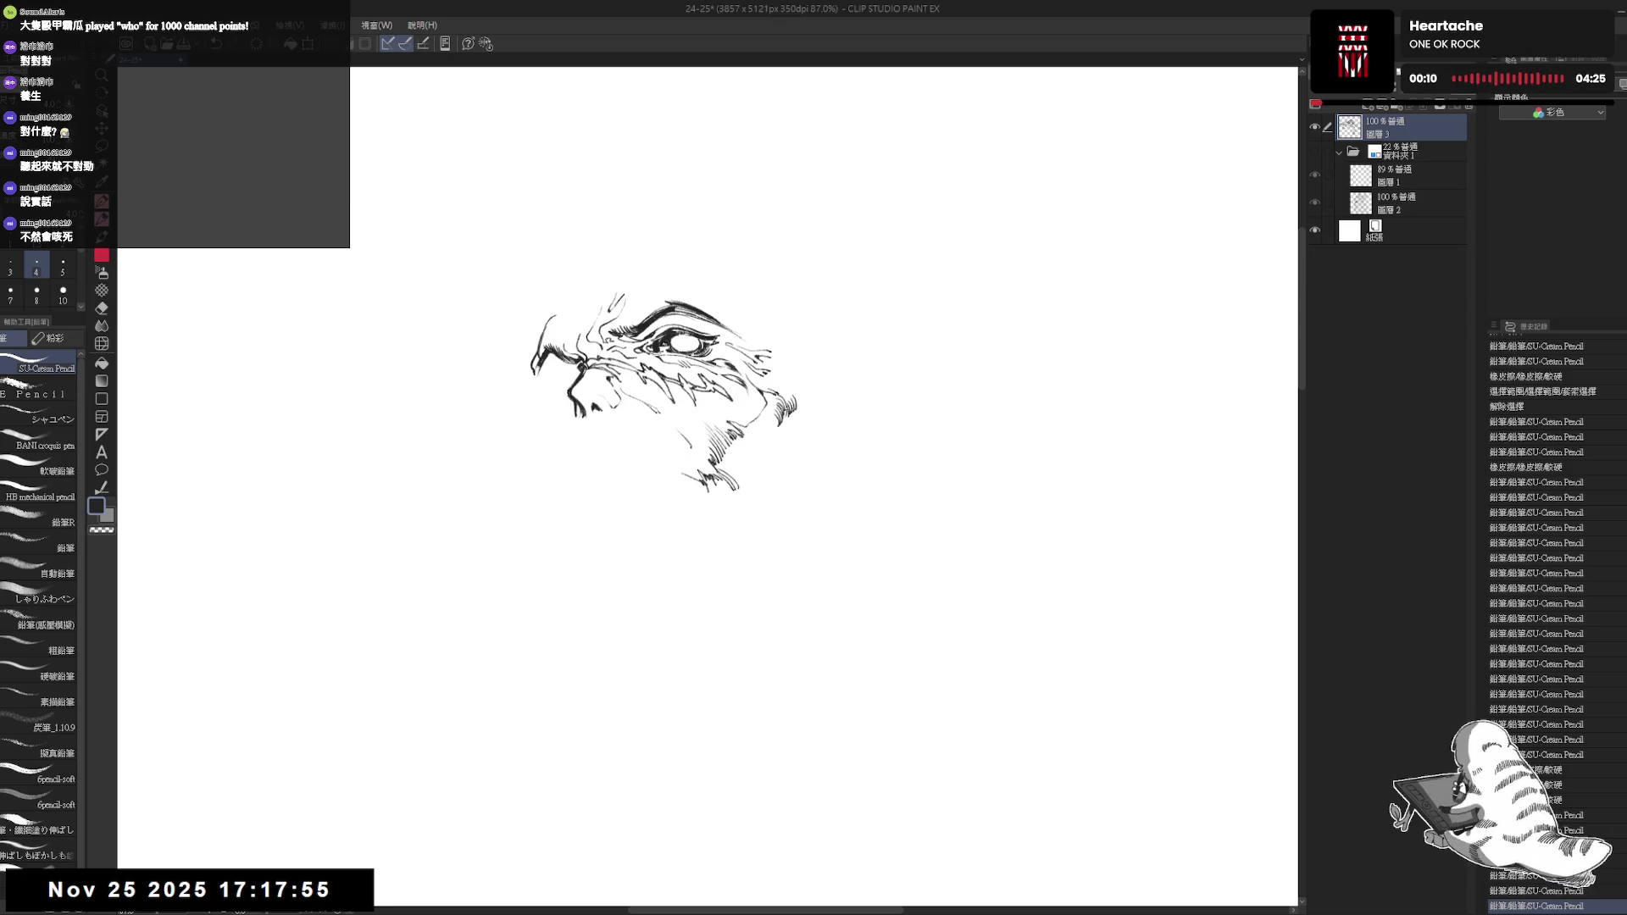
click(762, 490)
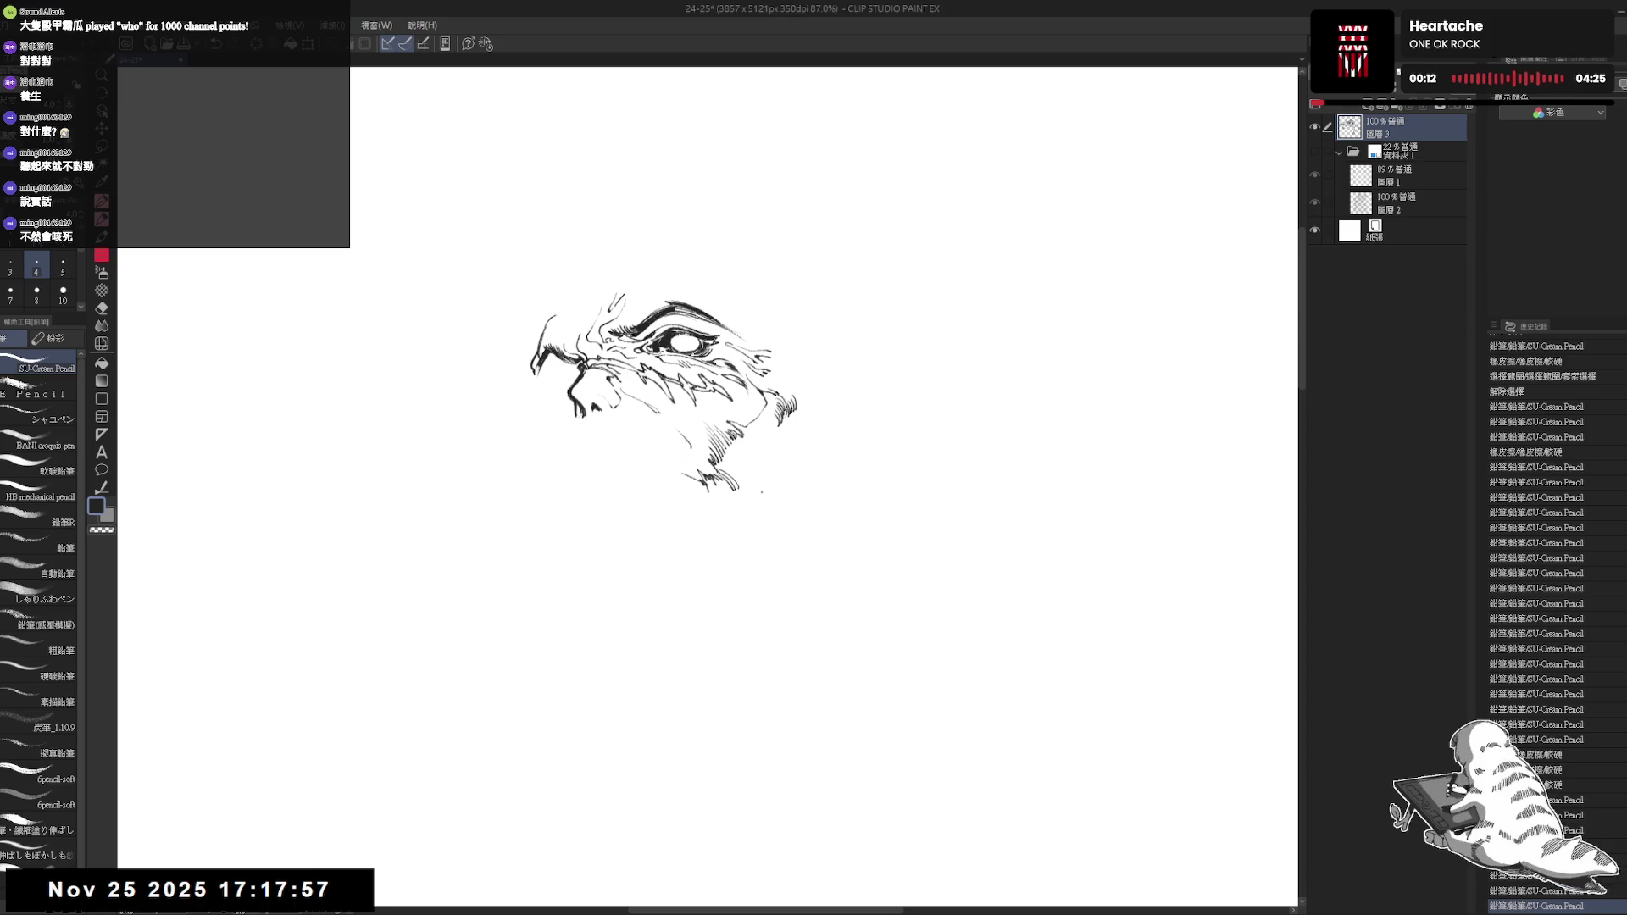
key(ctrl+z)
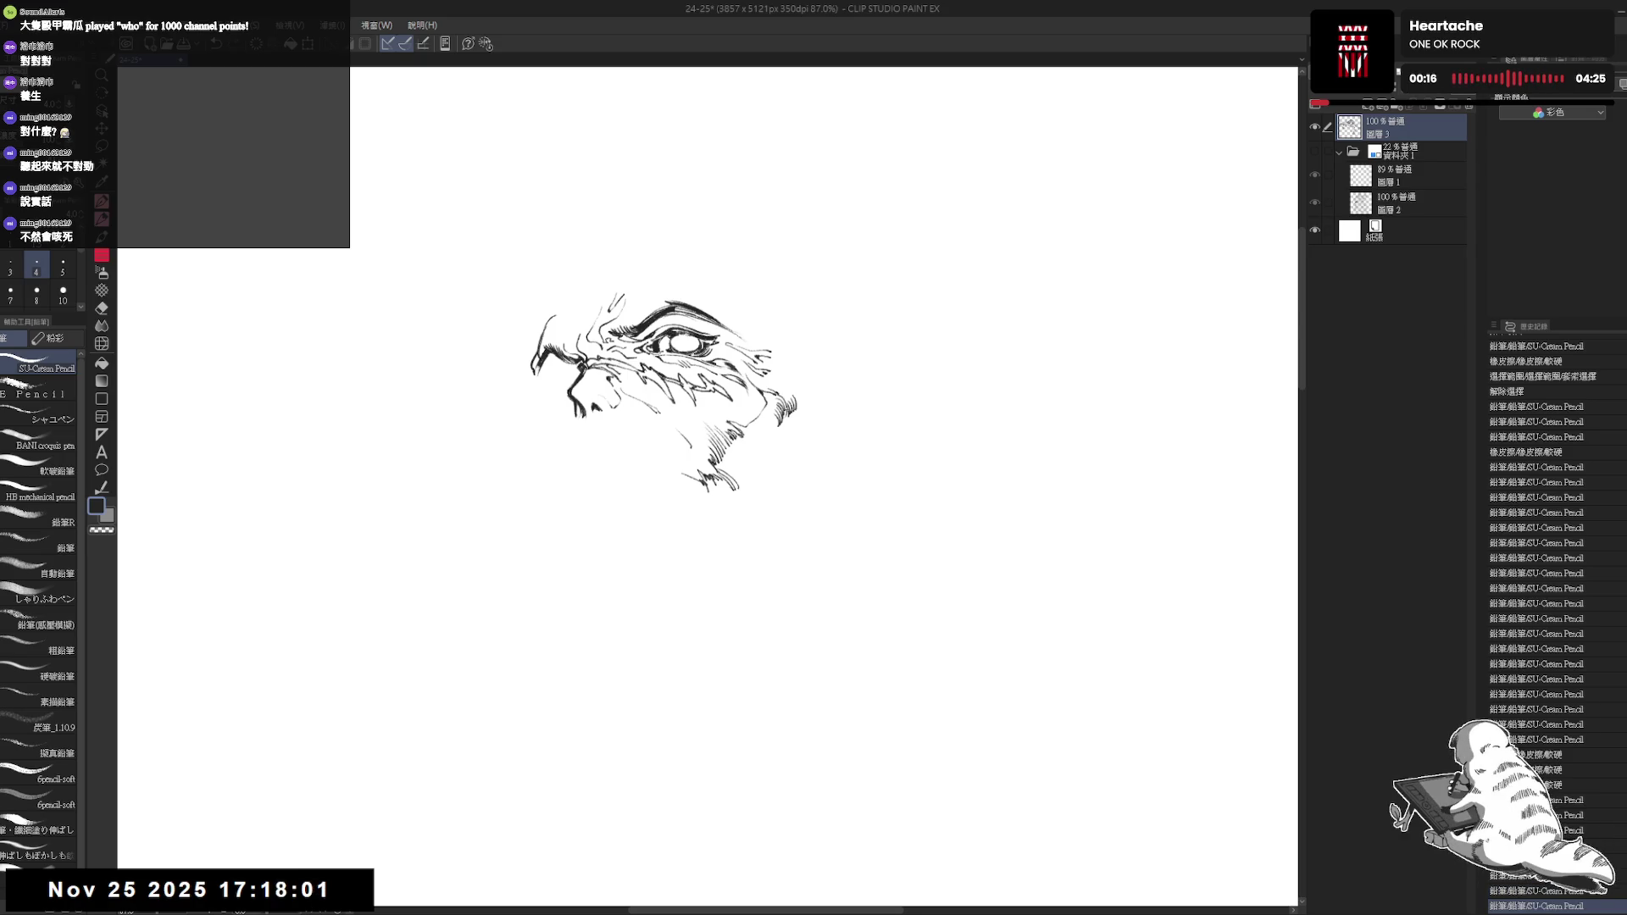
click(680, 344)
key(e)
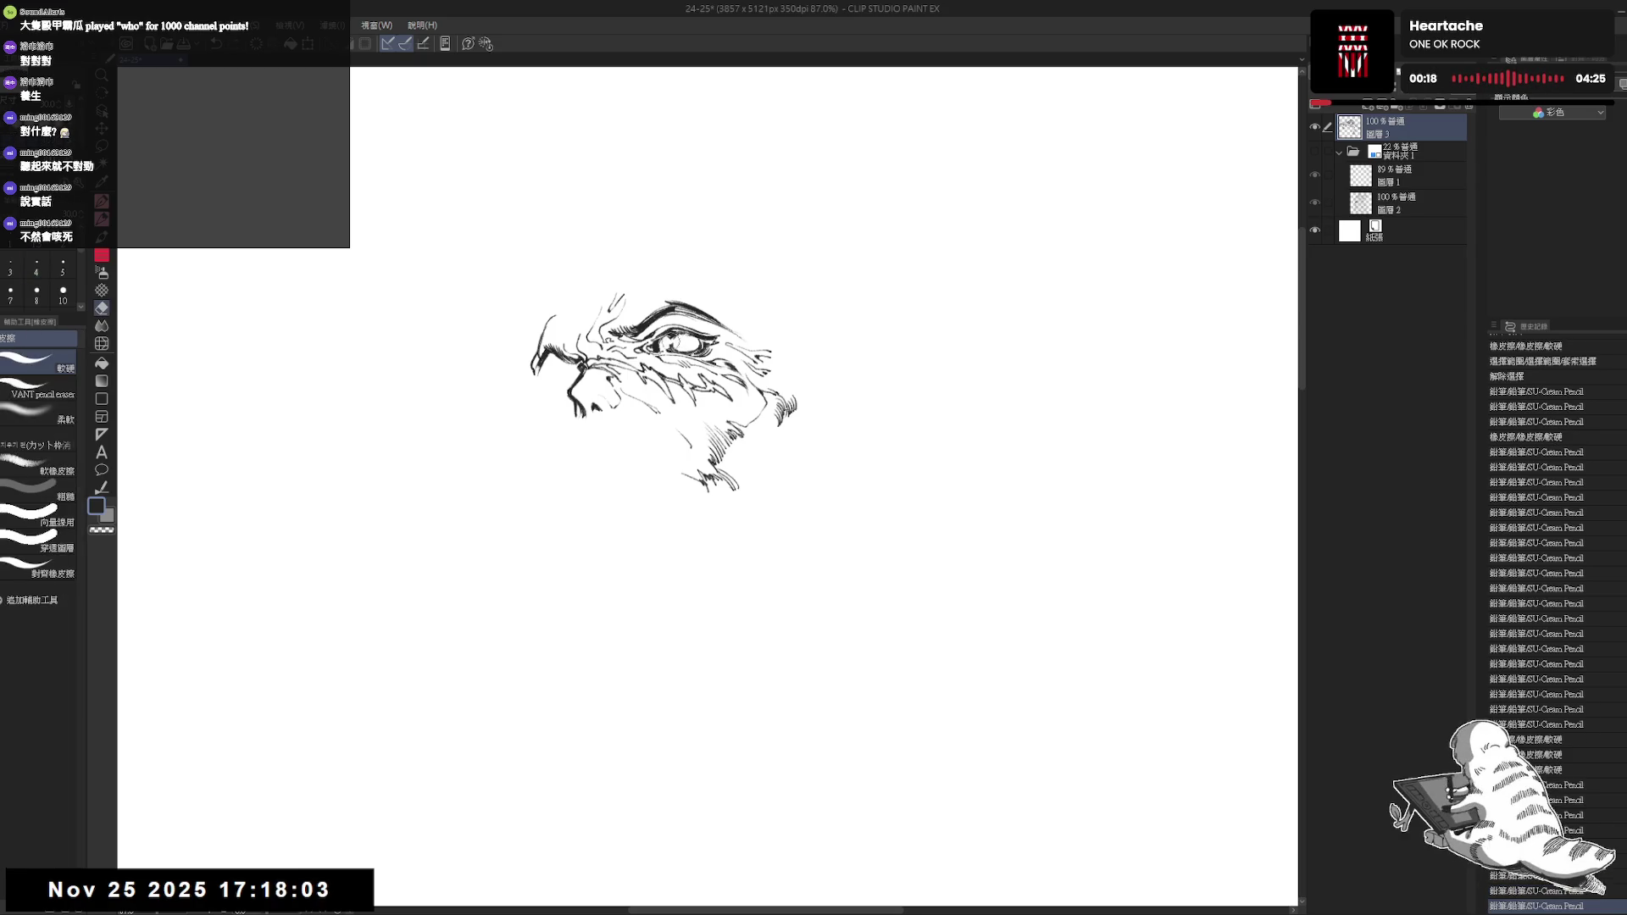
click(672, 343)
click(673, 344)
Dab several tiny pencil touches around the eye and show the blue sketch again
key(p)
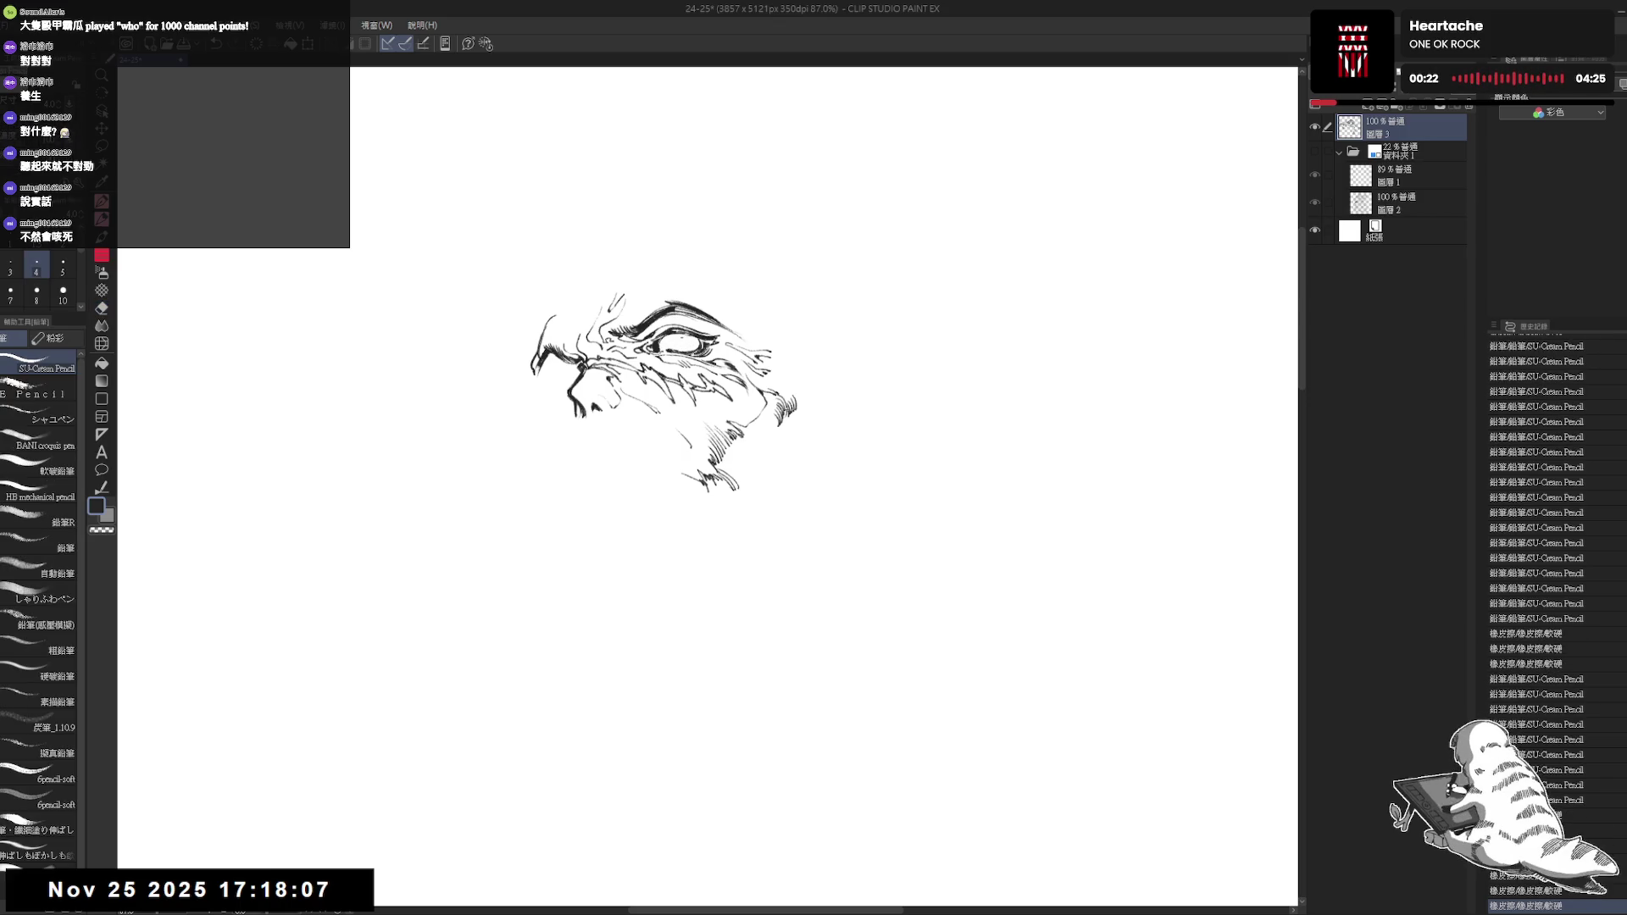
click(671, 347)
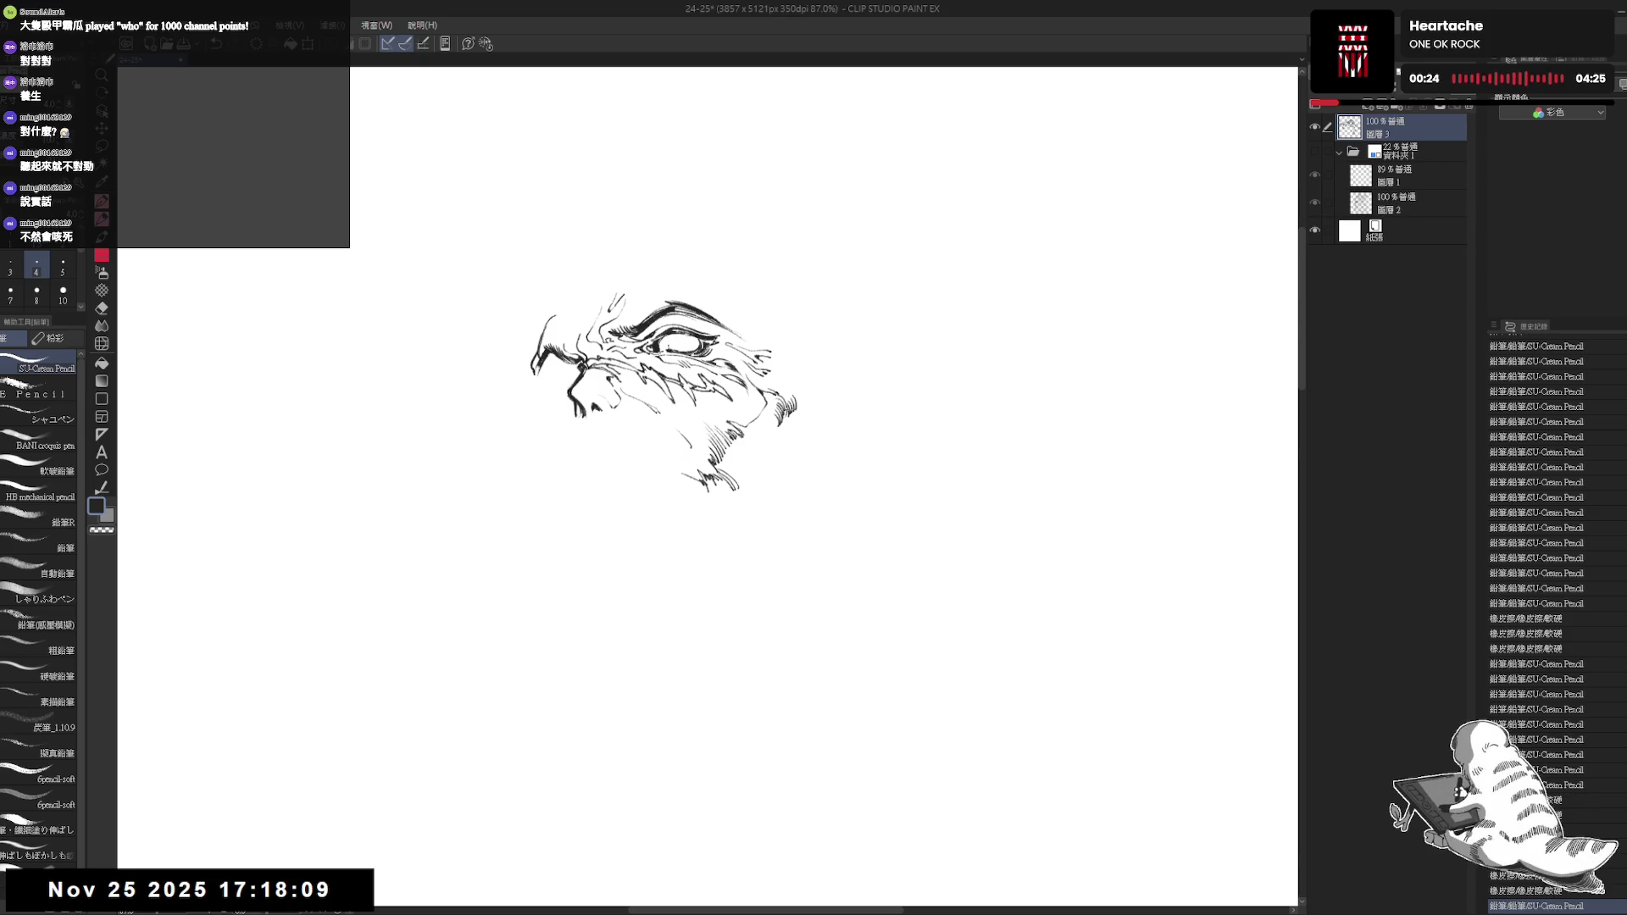
click(671, 346)
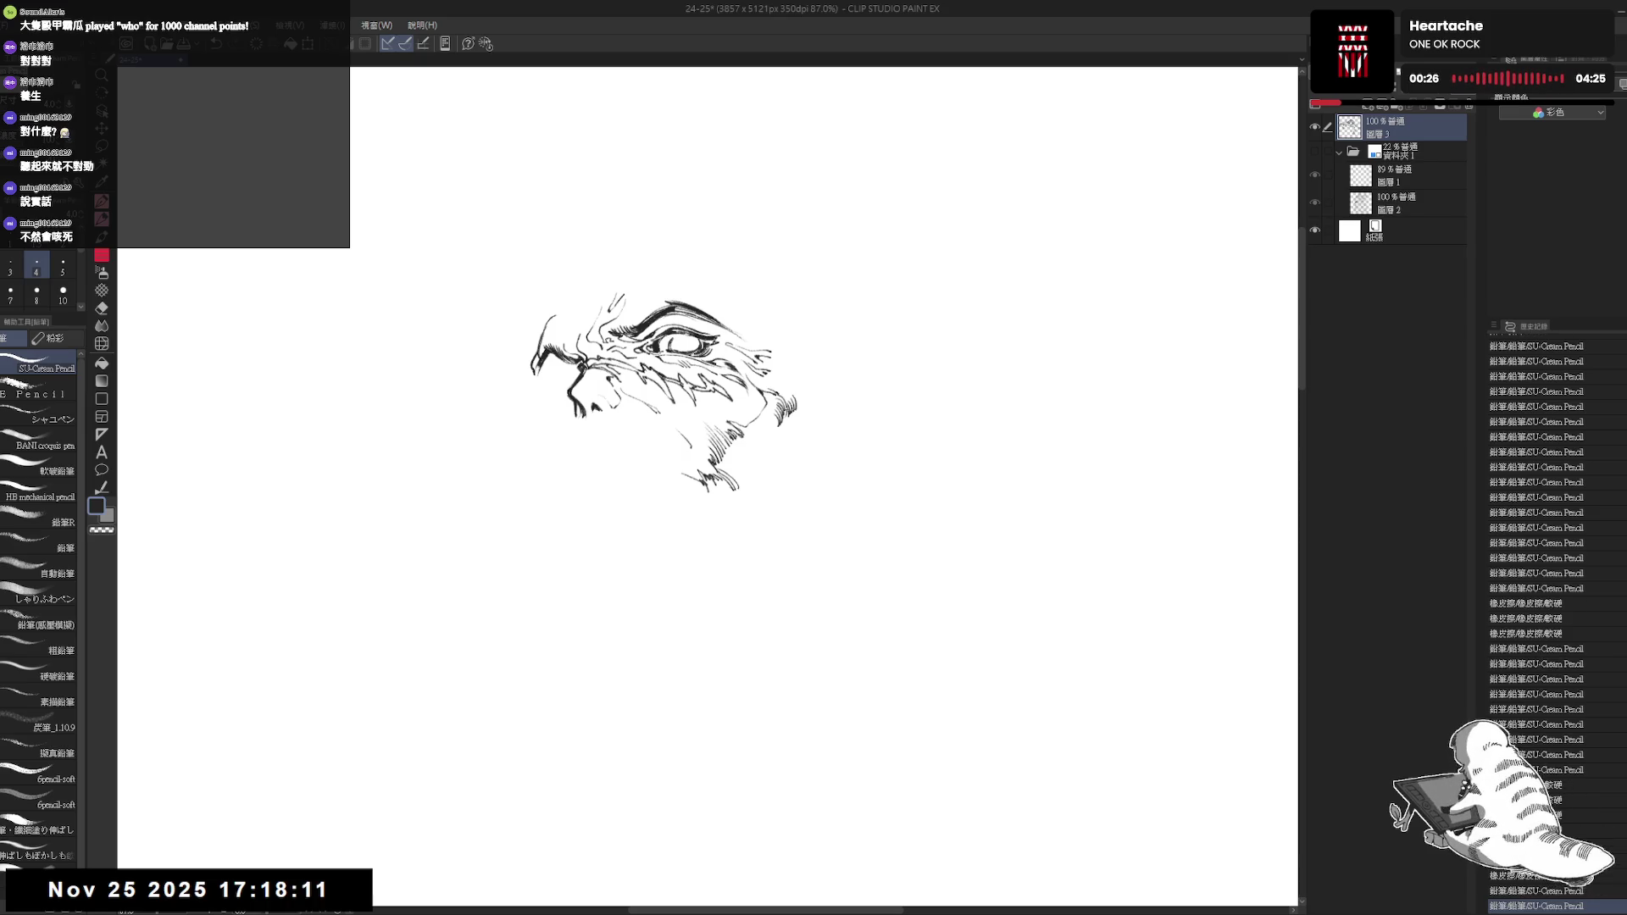
click(671, 346)
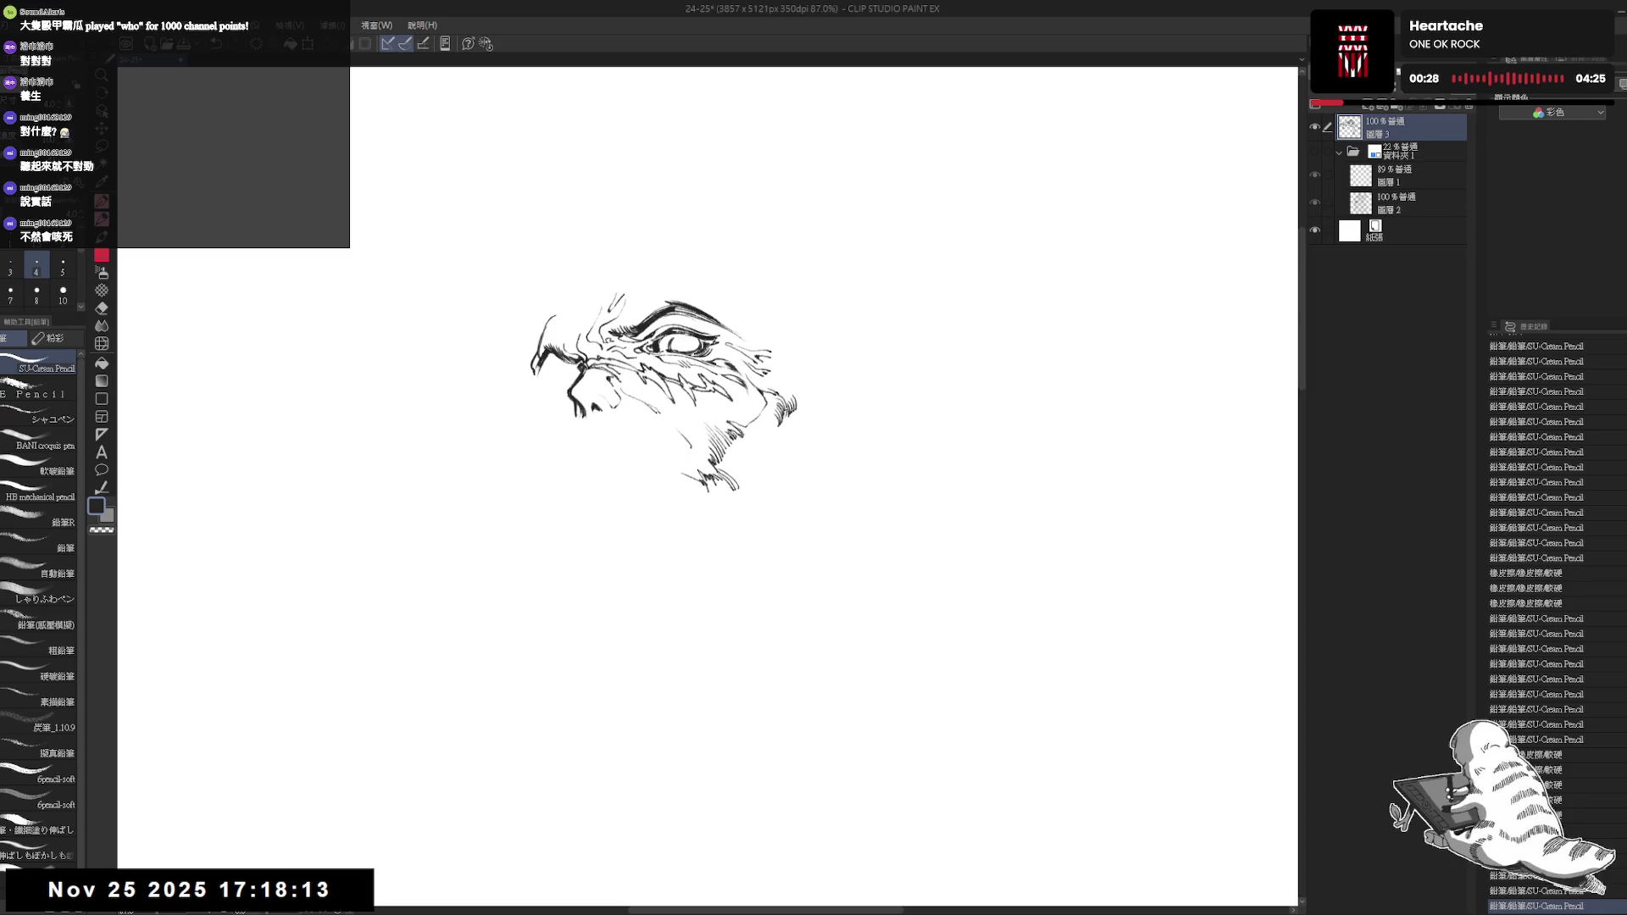
click(671, 346)
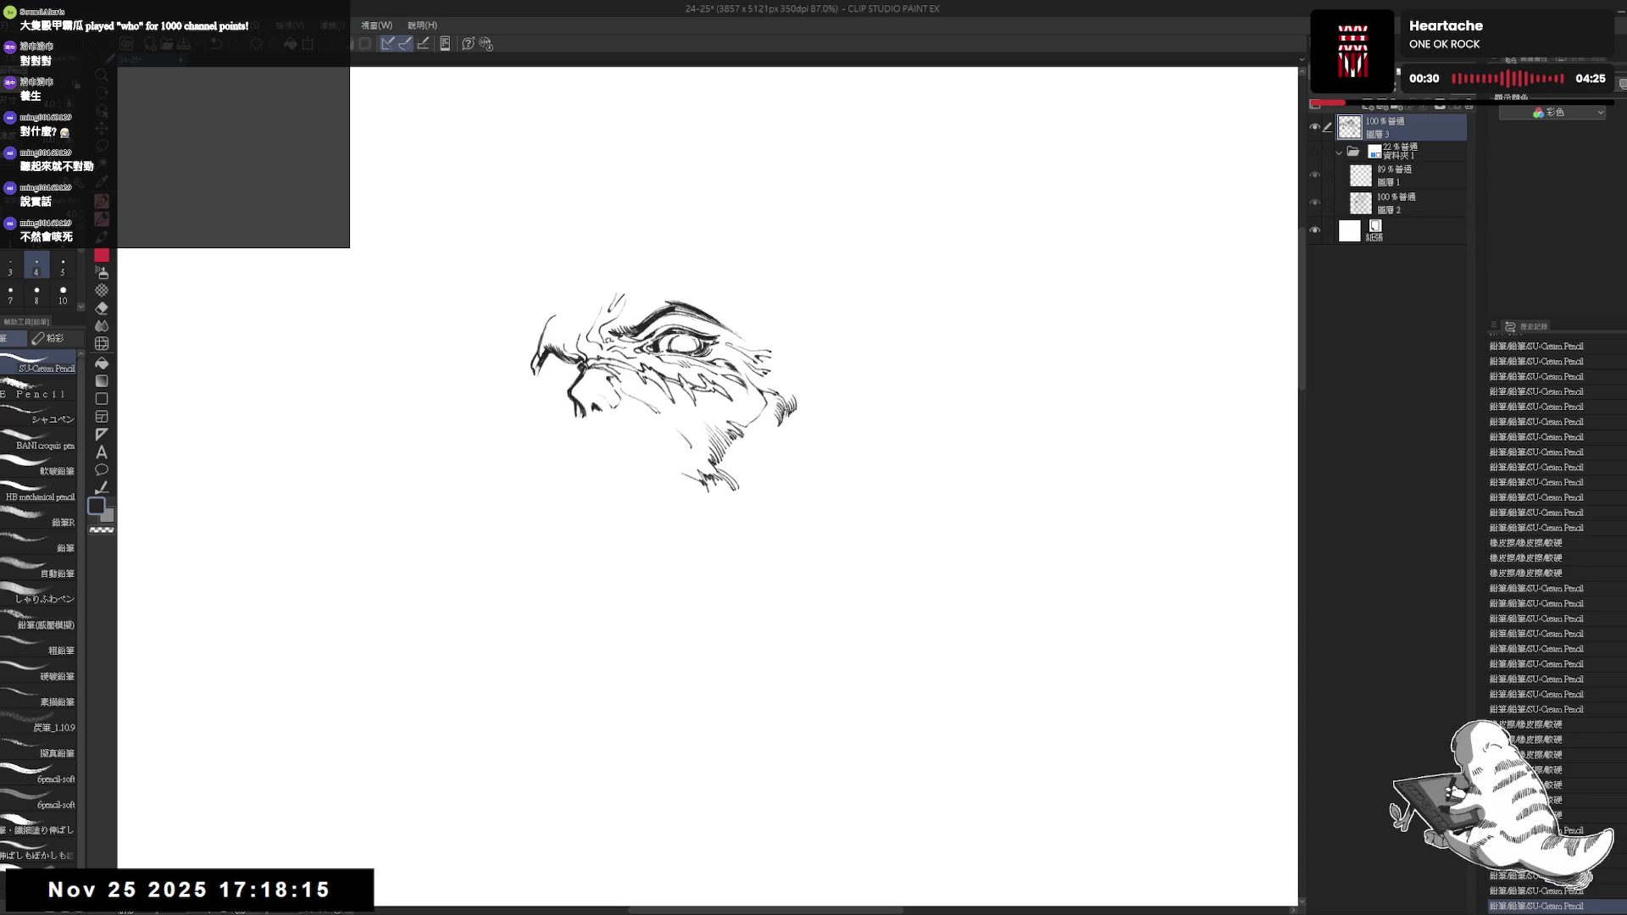
click(1046, 212)
click(1045, 212)
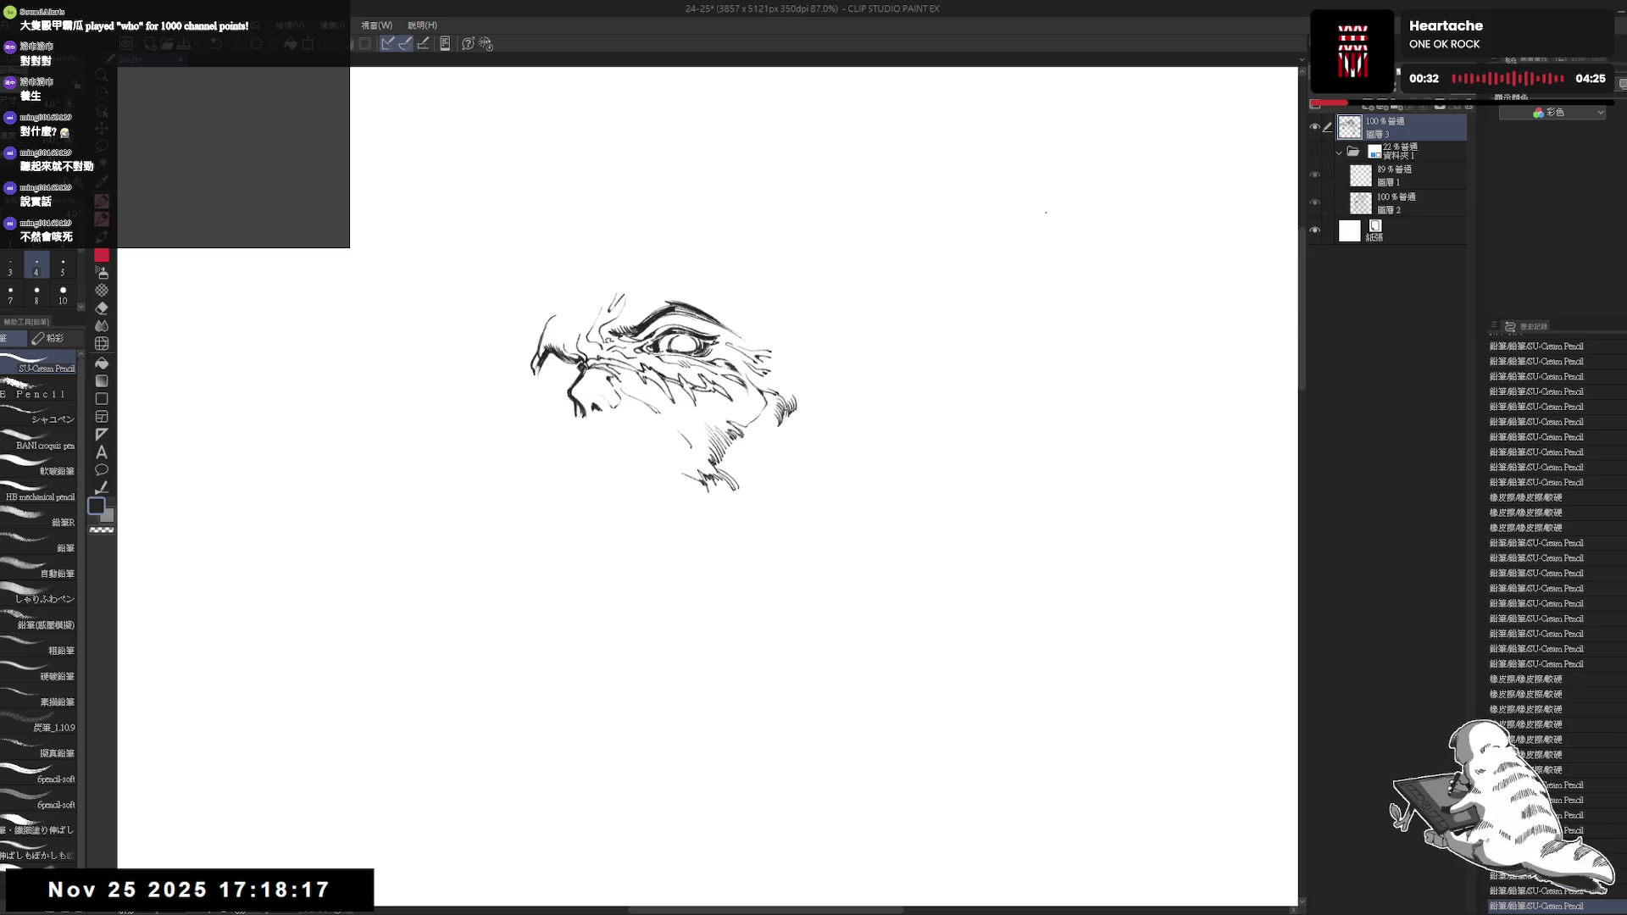
click(1316, 152)
mouse_move(642, 419)
mouse_down()
mouse_move(657, 403)
mouse_move(715, 430)
mouse_up()
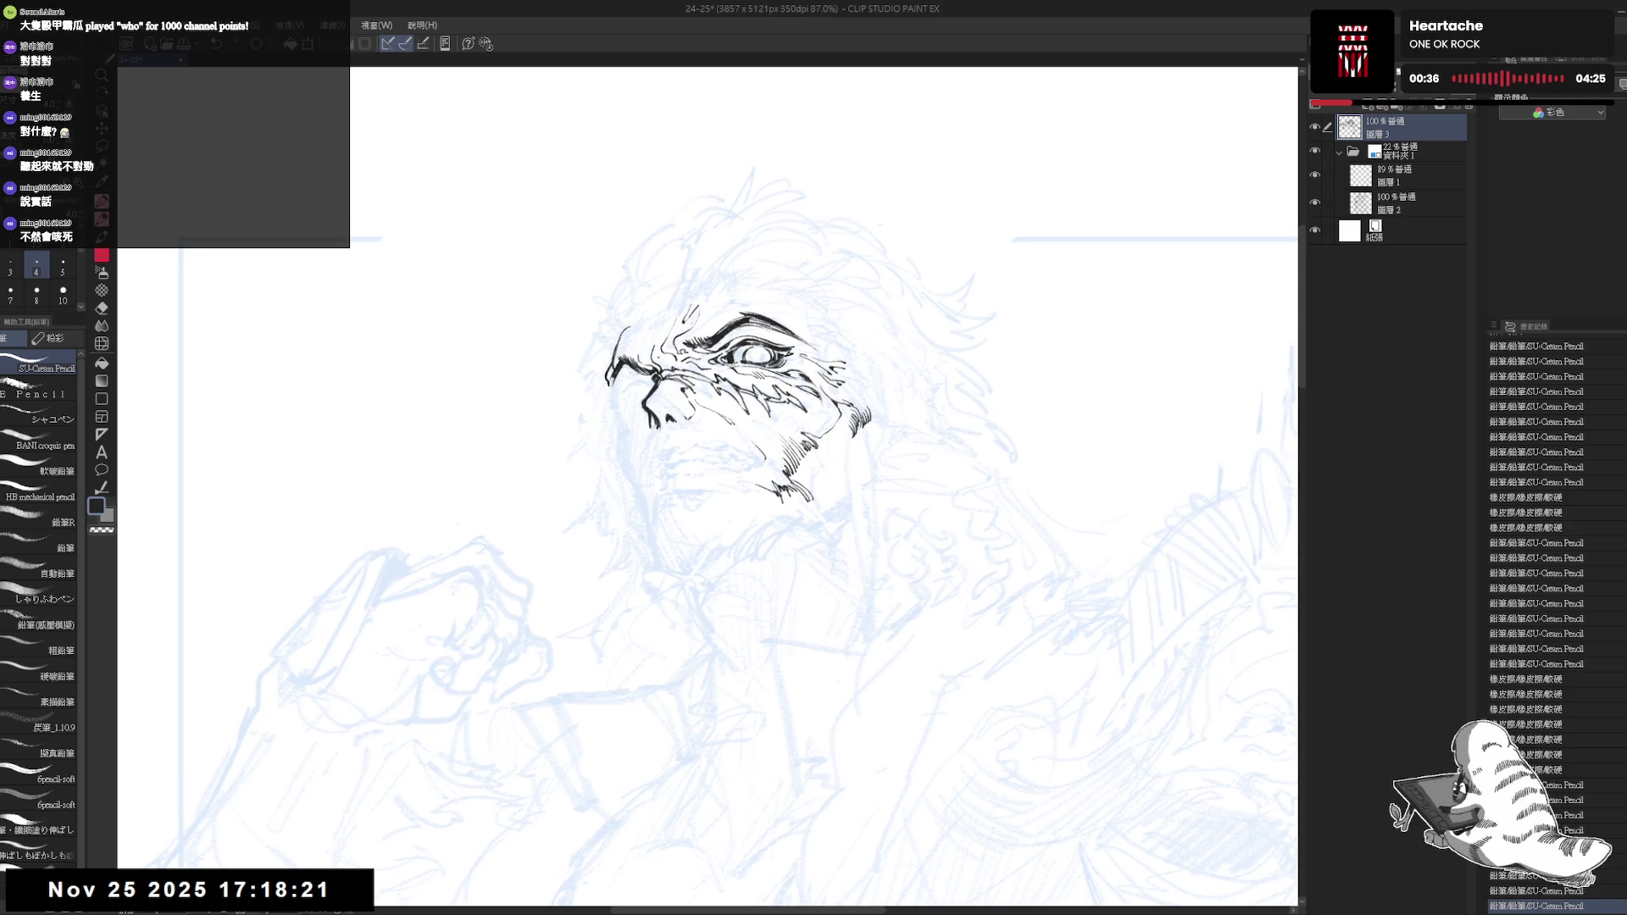
Rework the short ink strokes above the brow, undoing and redoing until they sit right
mouse_move(618, 384)
mouse_down()
mouse_move(669, 327)
mouse_move(660, 353)
mouse_up()
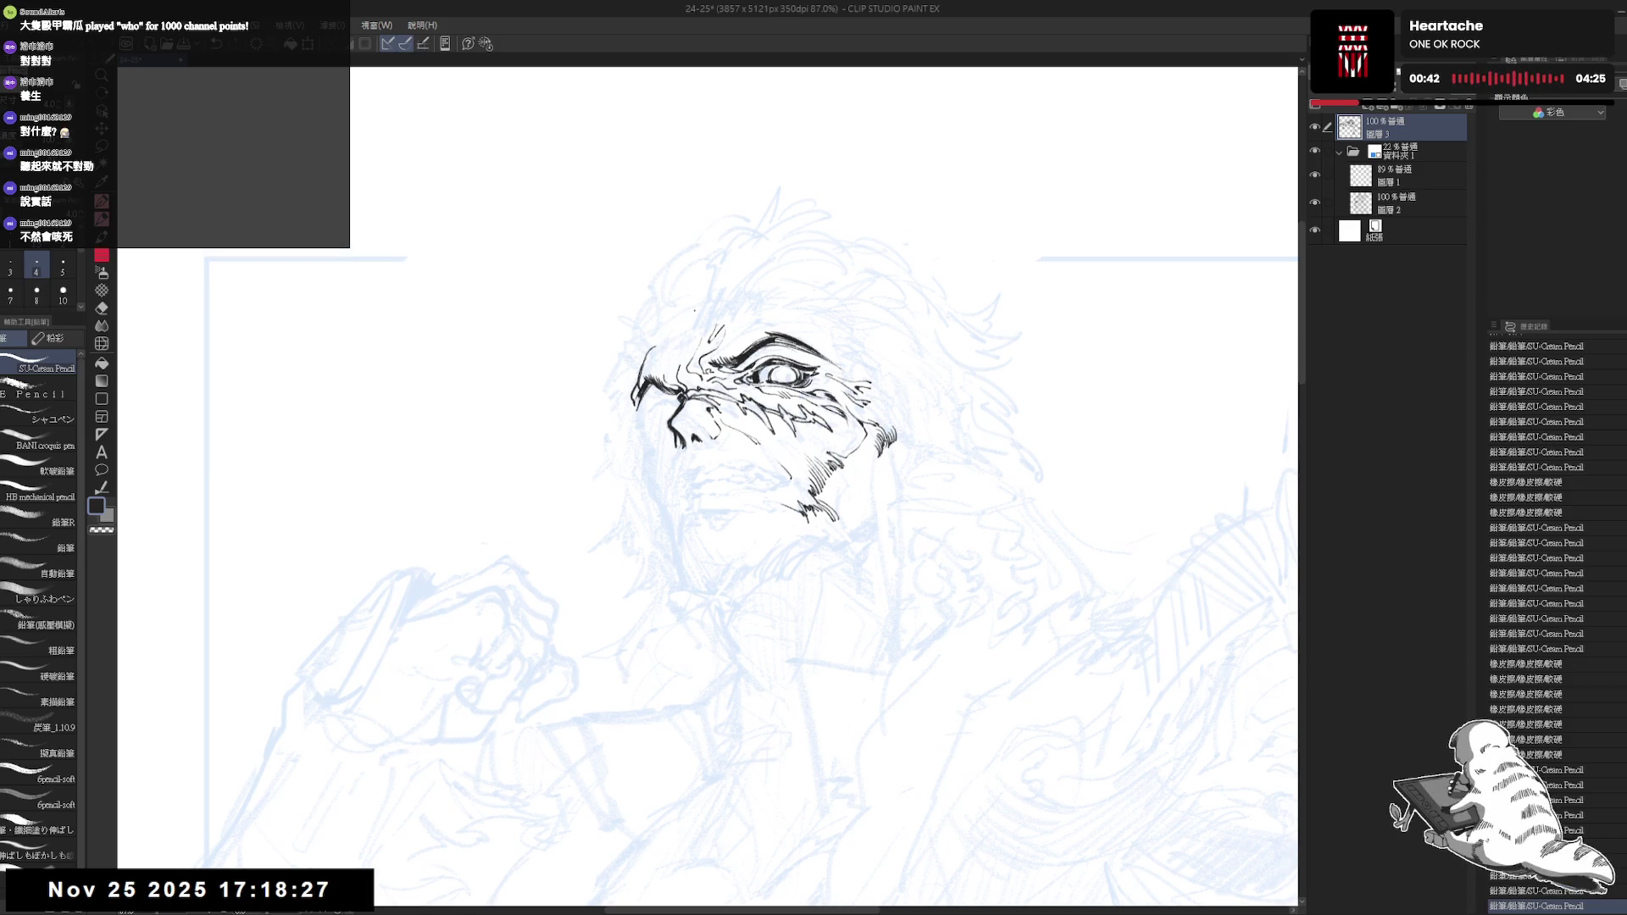
key(ctrl+z)
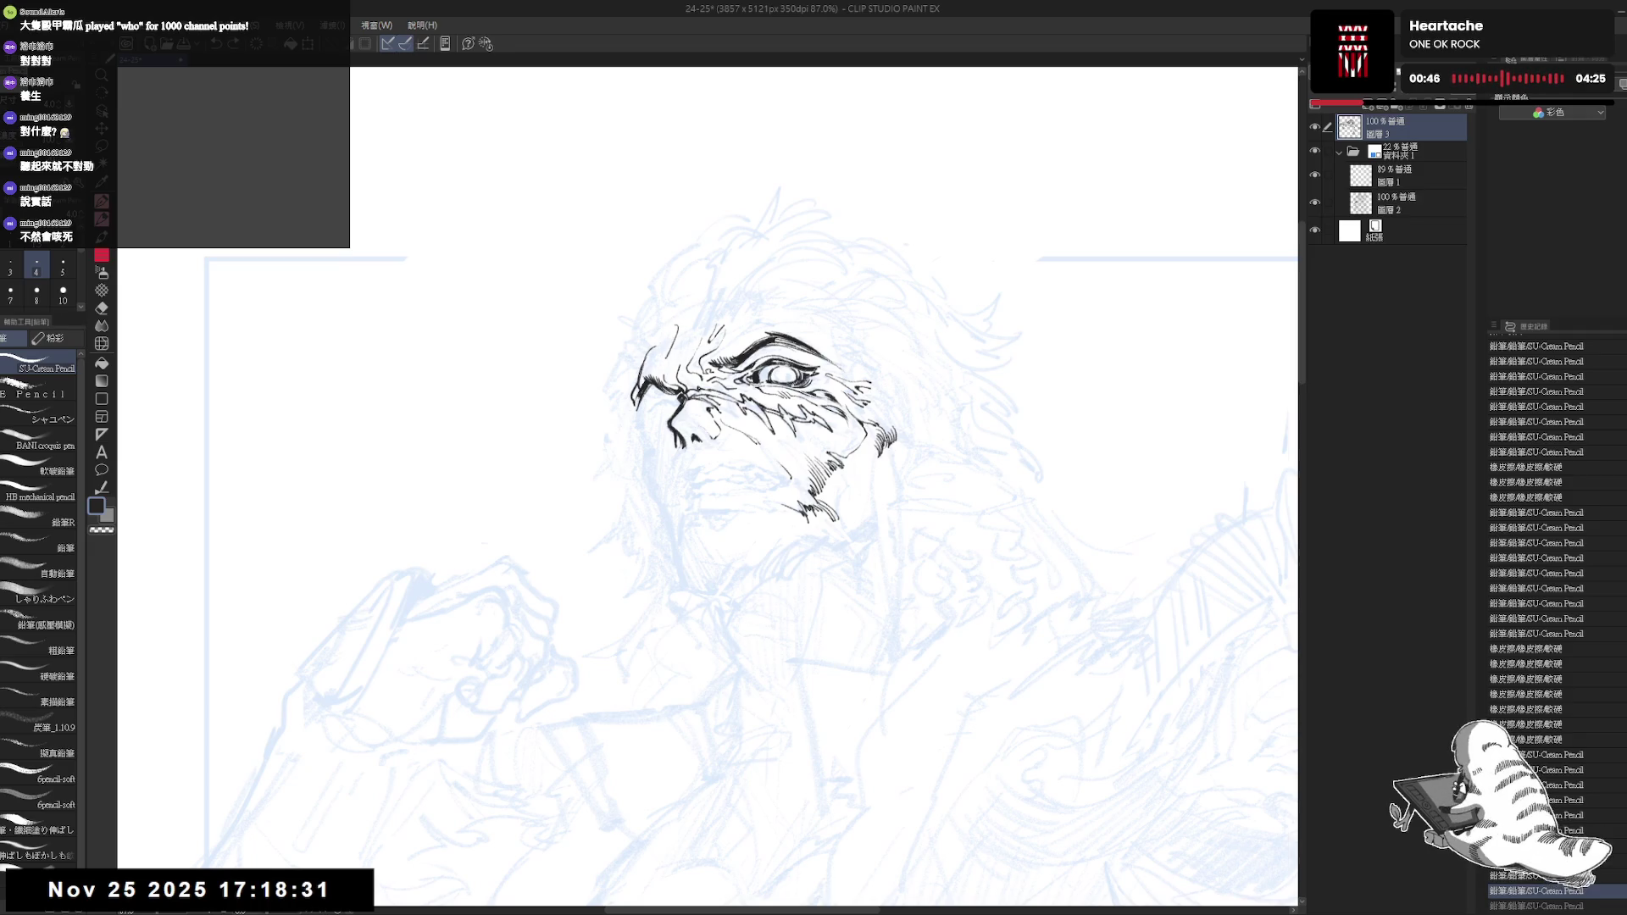
key(ctrl+z)
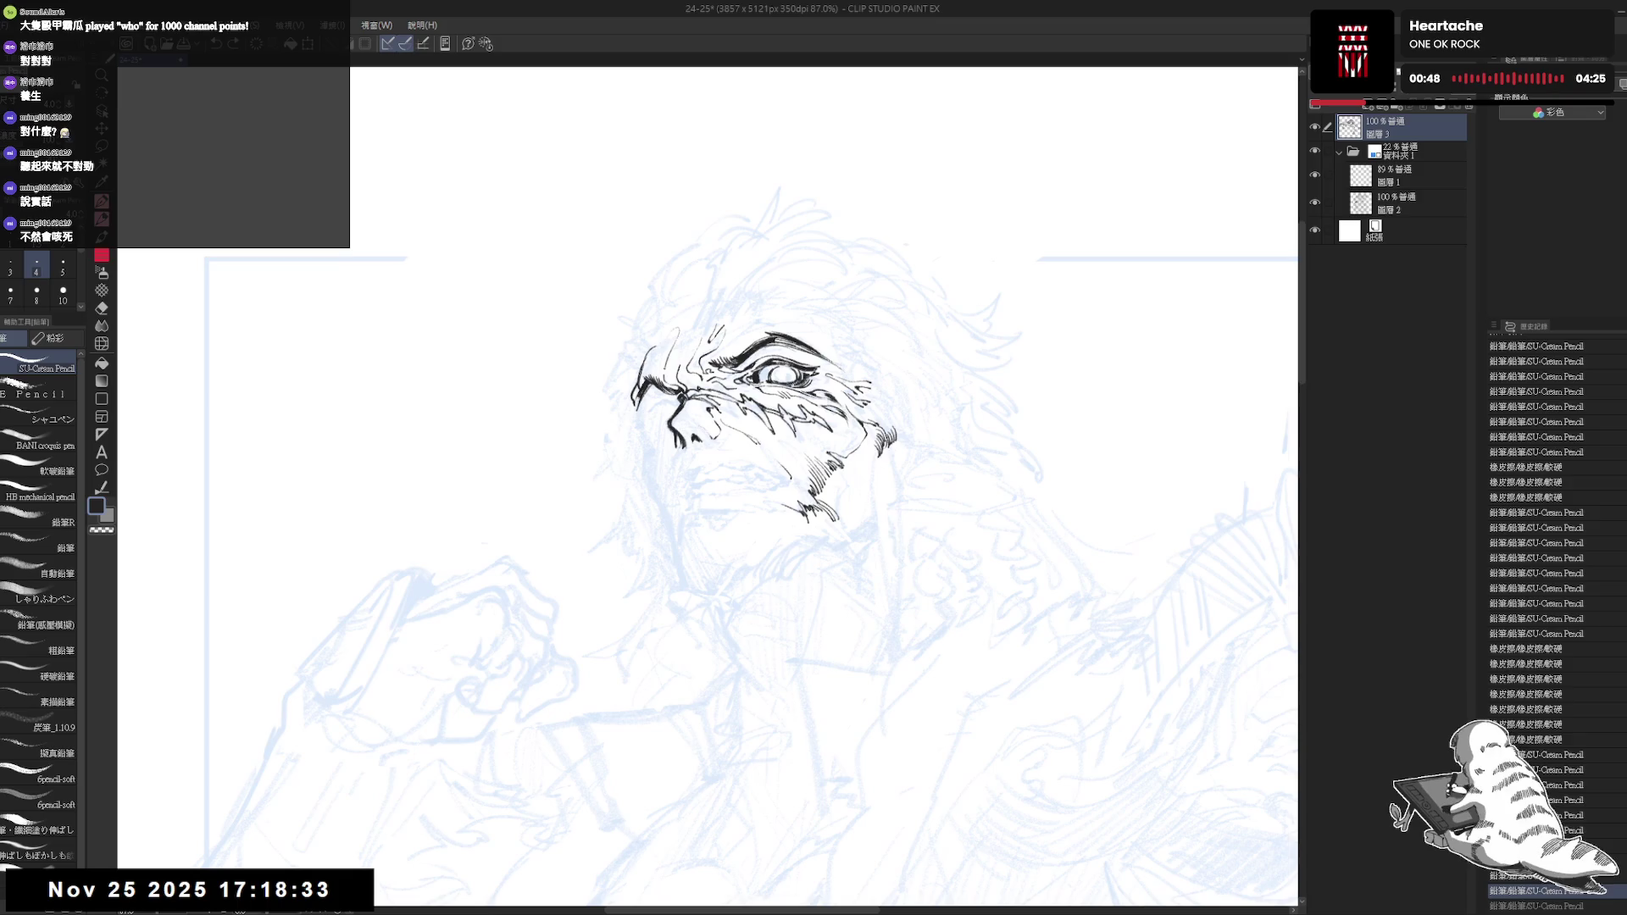
key(ctrl+y)
drag(651, 346, 677, 332)
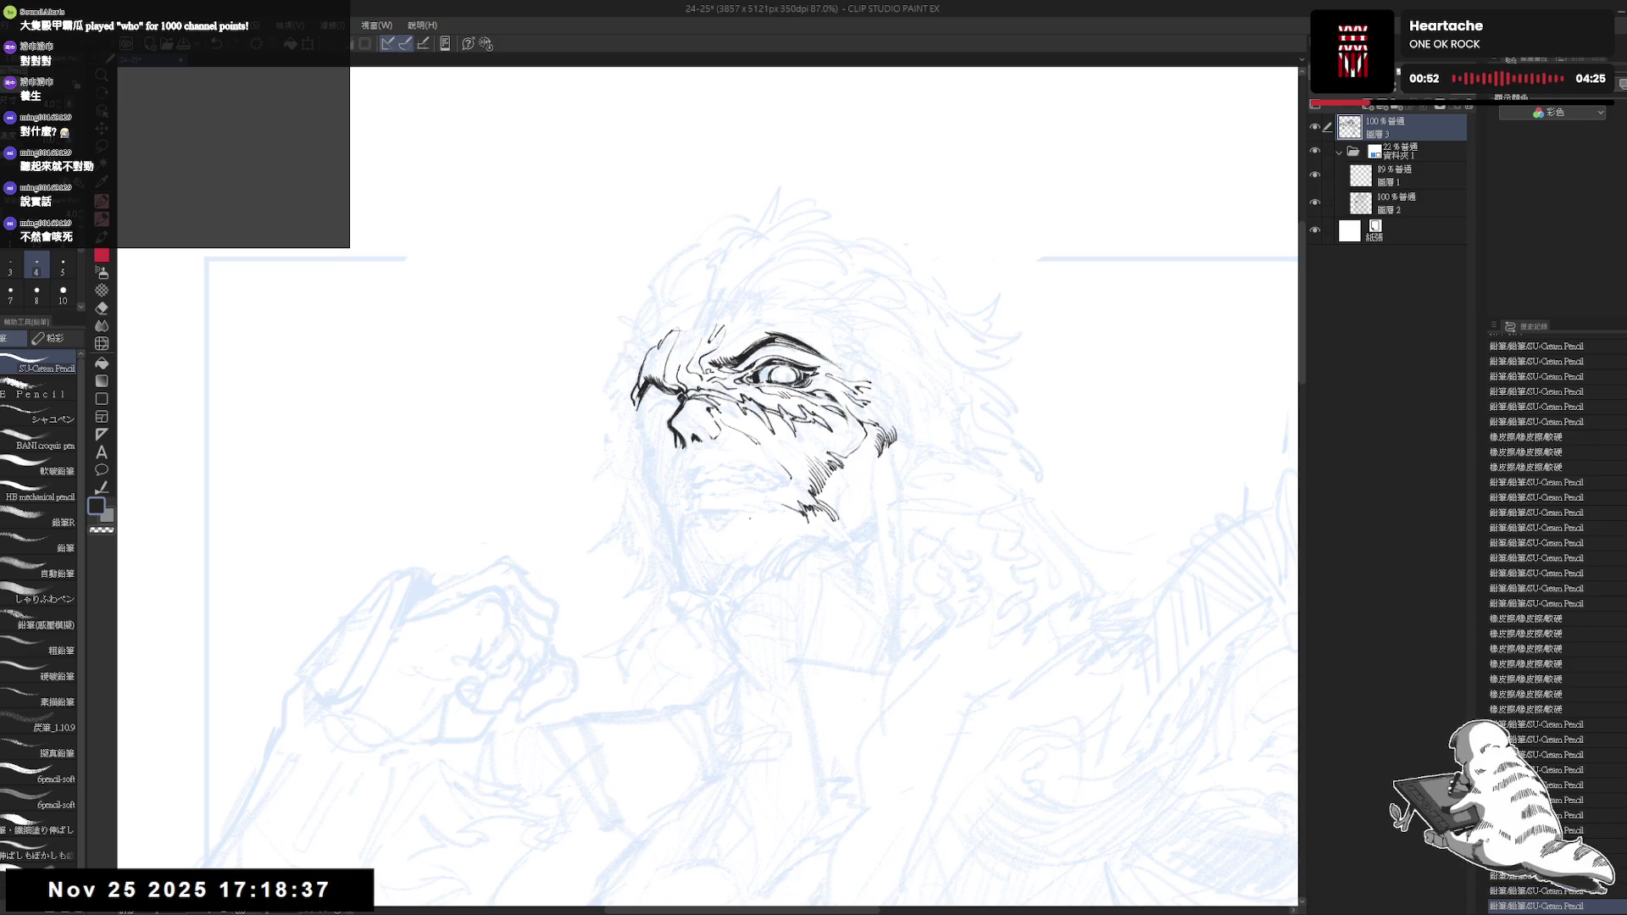
key(ctrl+z)
key(ctrl+y)
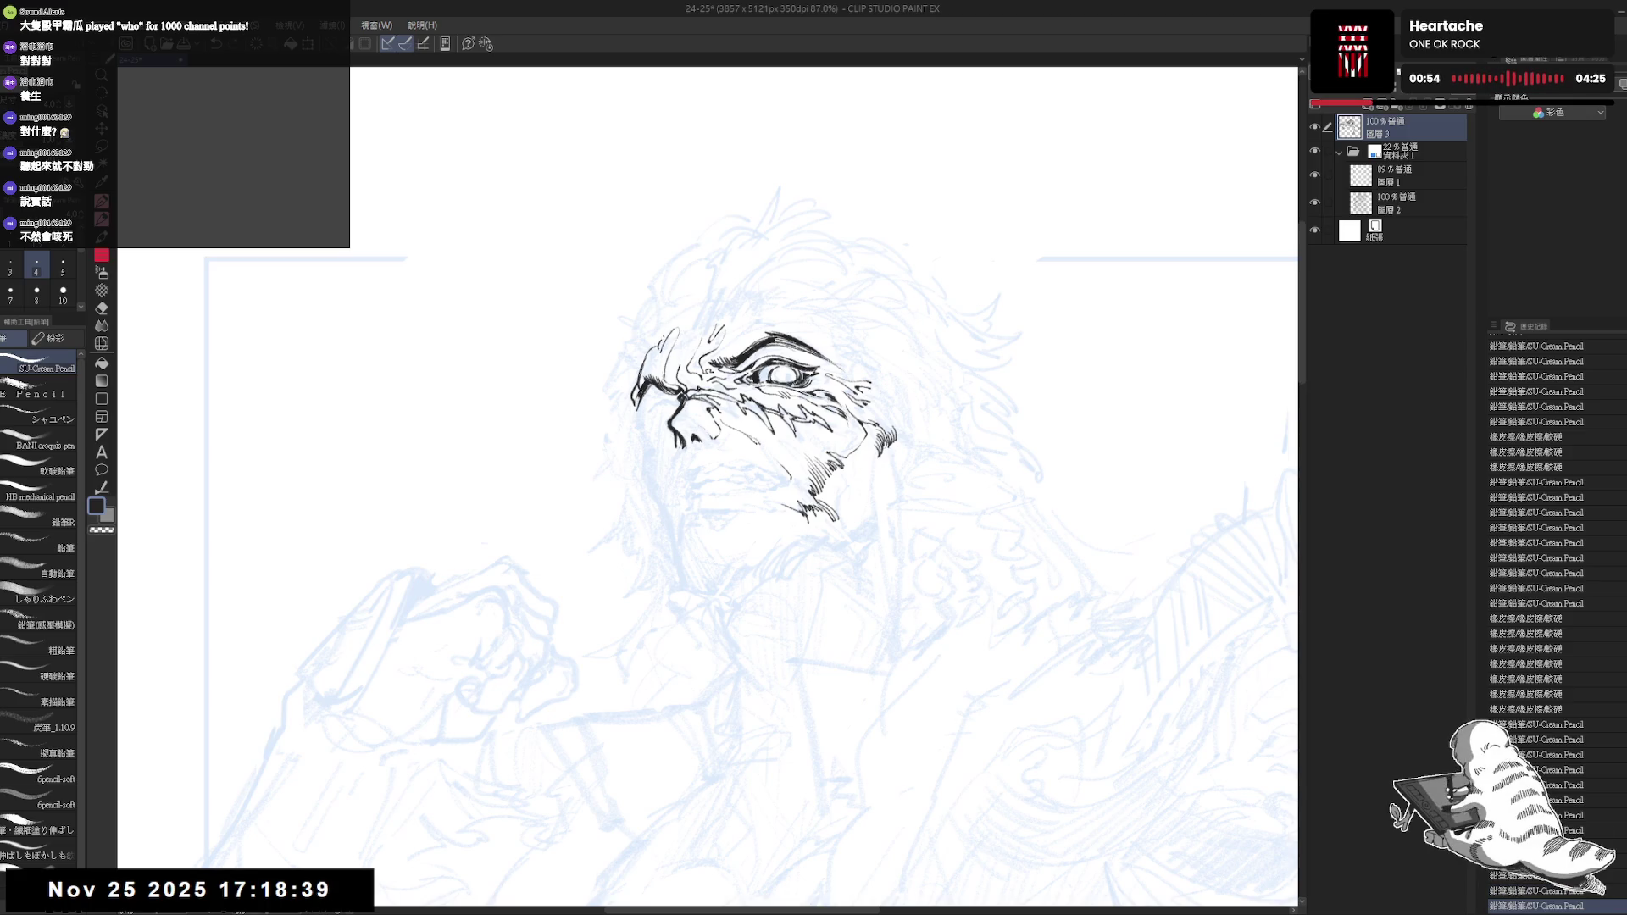
drag(713, 508, 694, 456)
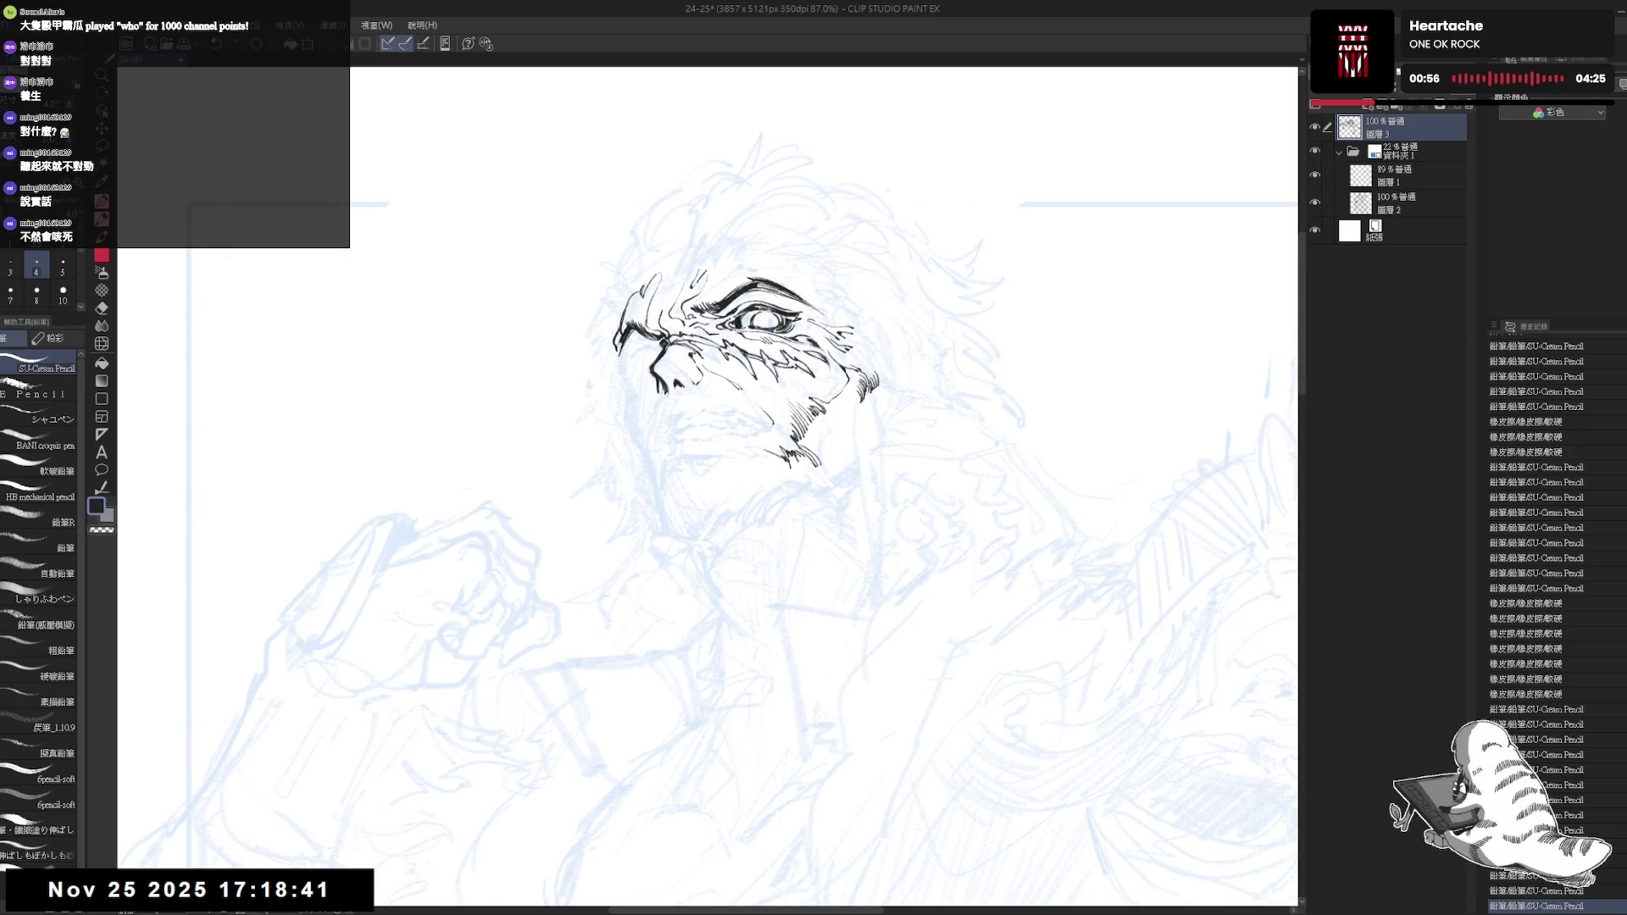
scroll(771, 228, down, 1)
drag(773, 214, 771, 228)
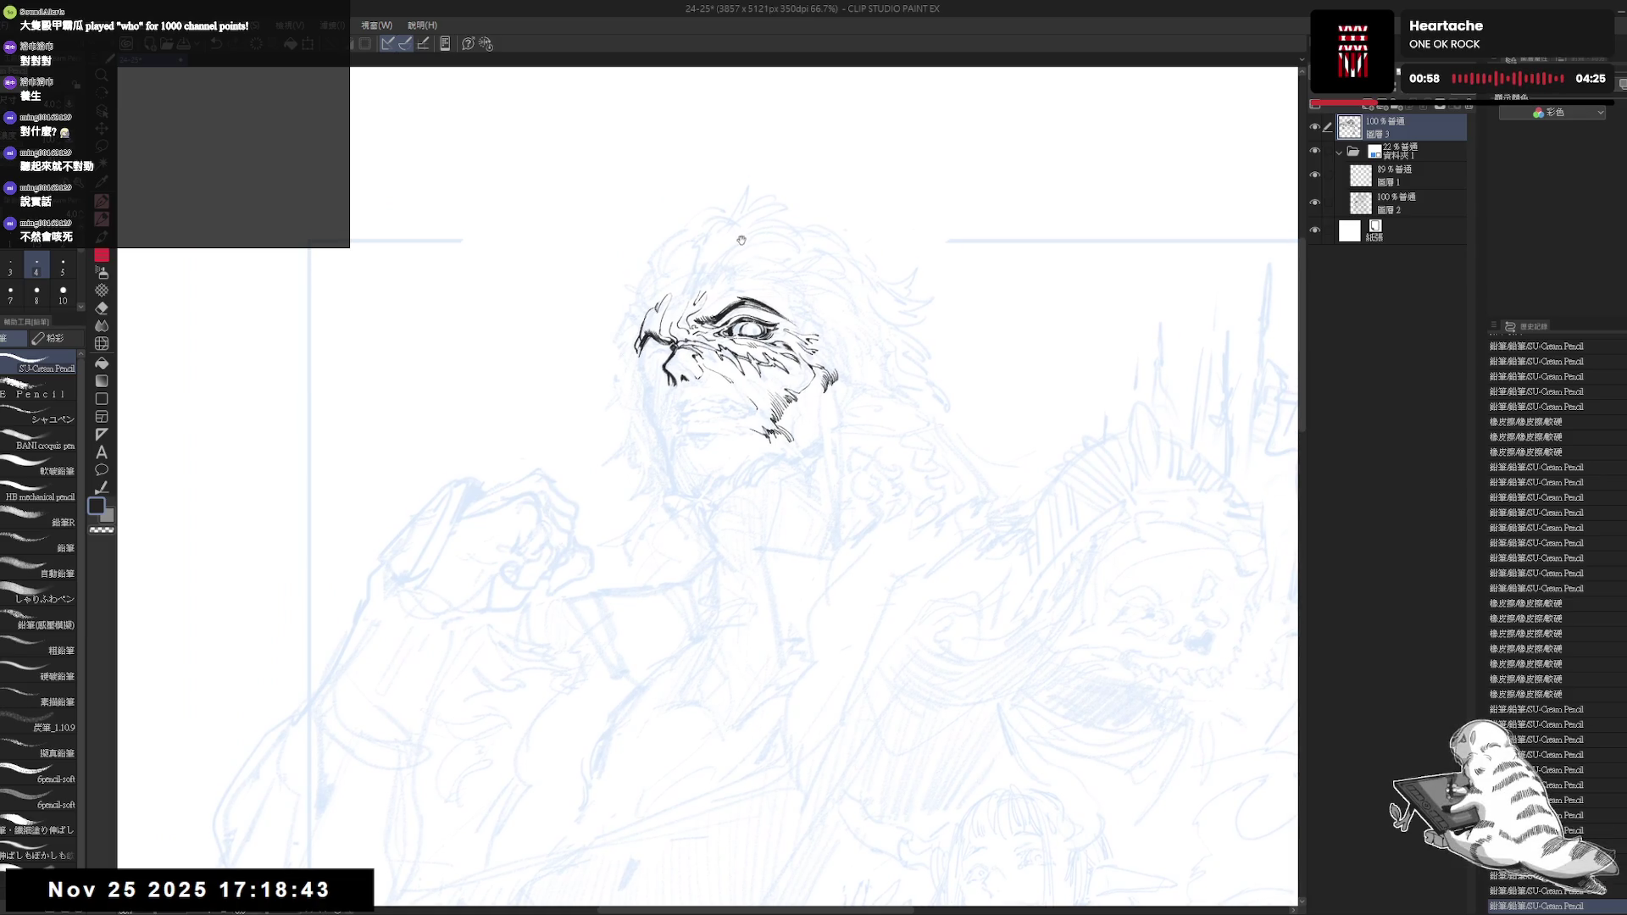
mouse_move(693, 295)
mouse_down()
mouse_move(709, 313)
mouse_move(689, 255)
mouse_move(679, 292)
mouse_move(695, 270)
mouse_up()
With a slightly larger pencil, ink wispy fur strokes rising from the brow into the forehead
key(bracketright)
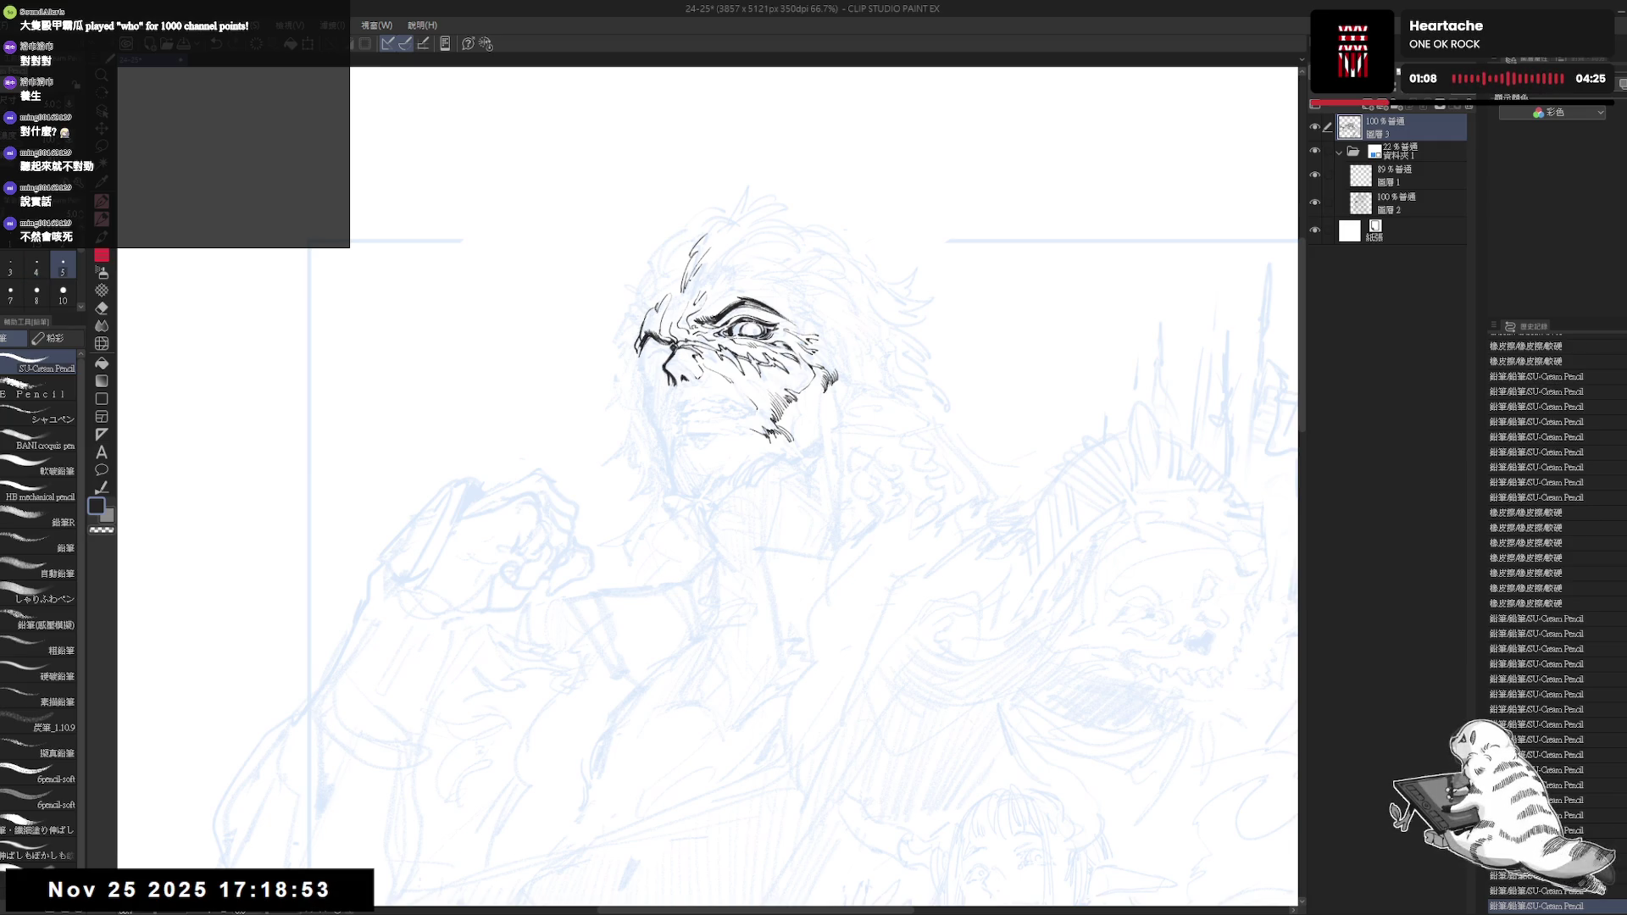
drag(696, 261, 686, 286)
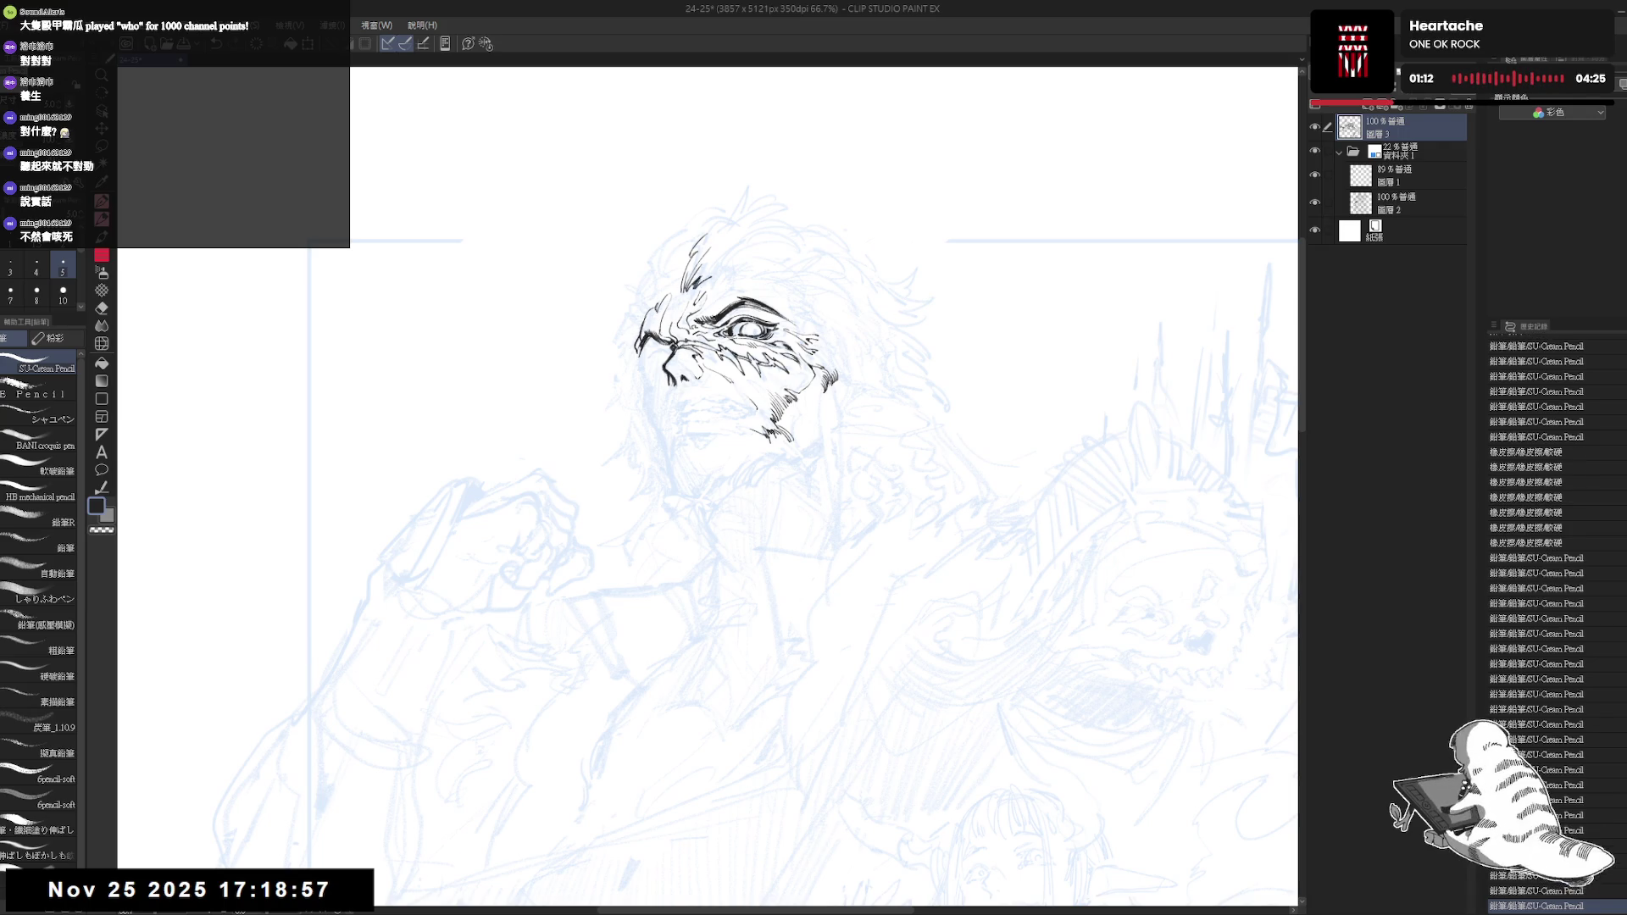
key(h)
key(h)
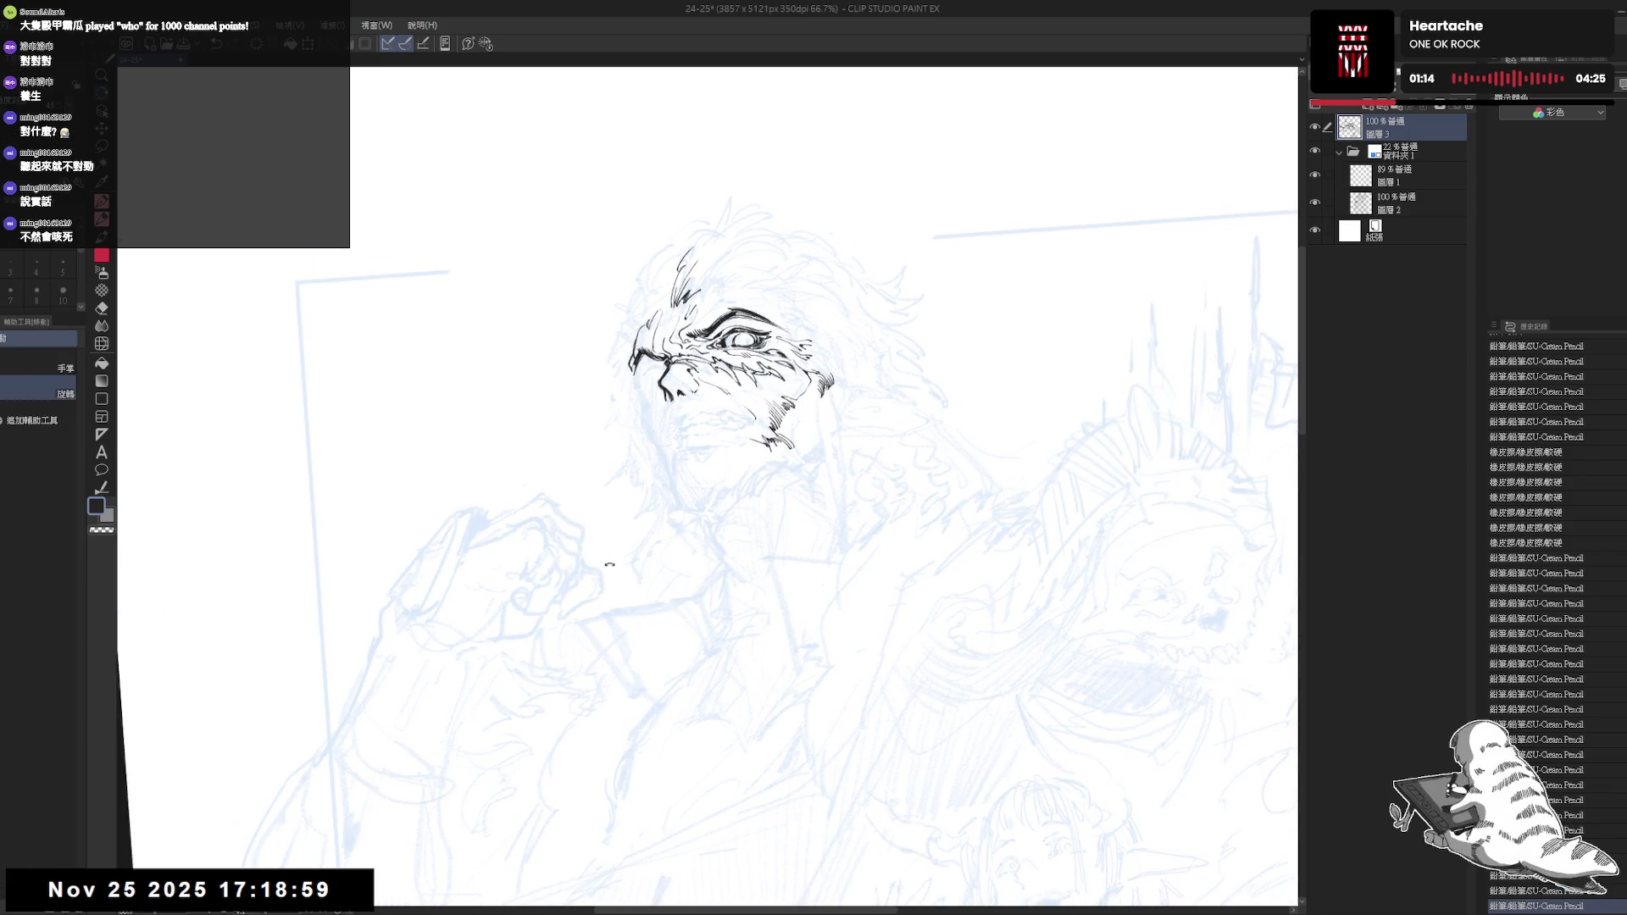
key(minus)
drag(699, 273, 713, 294)
key(asciicircum)
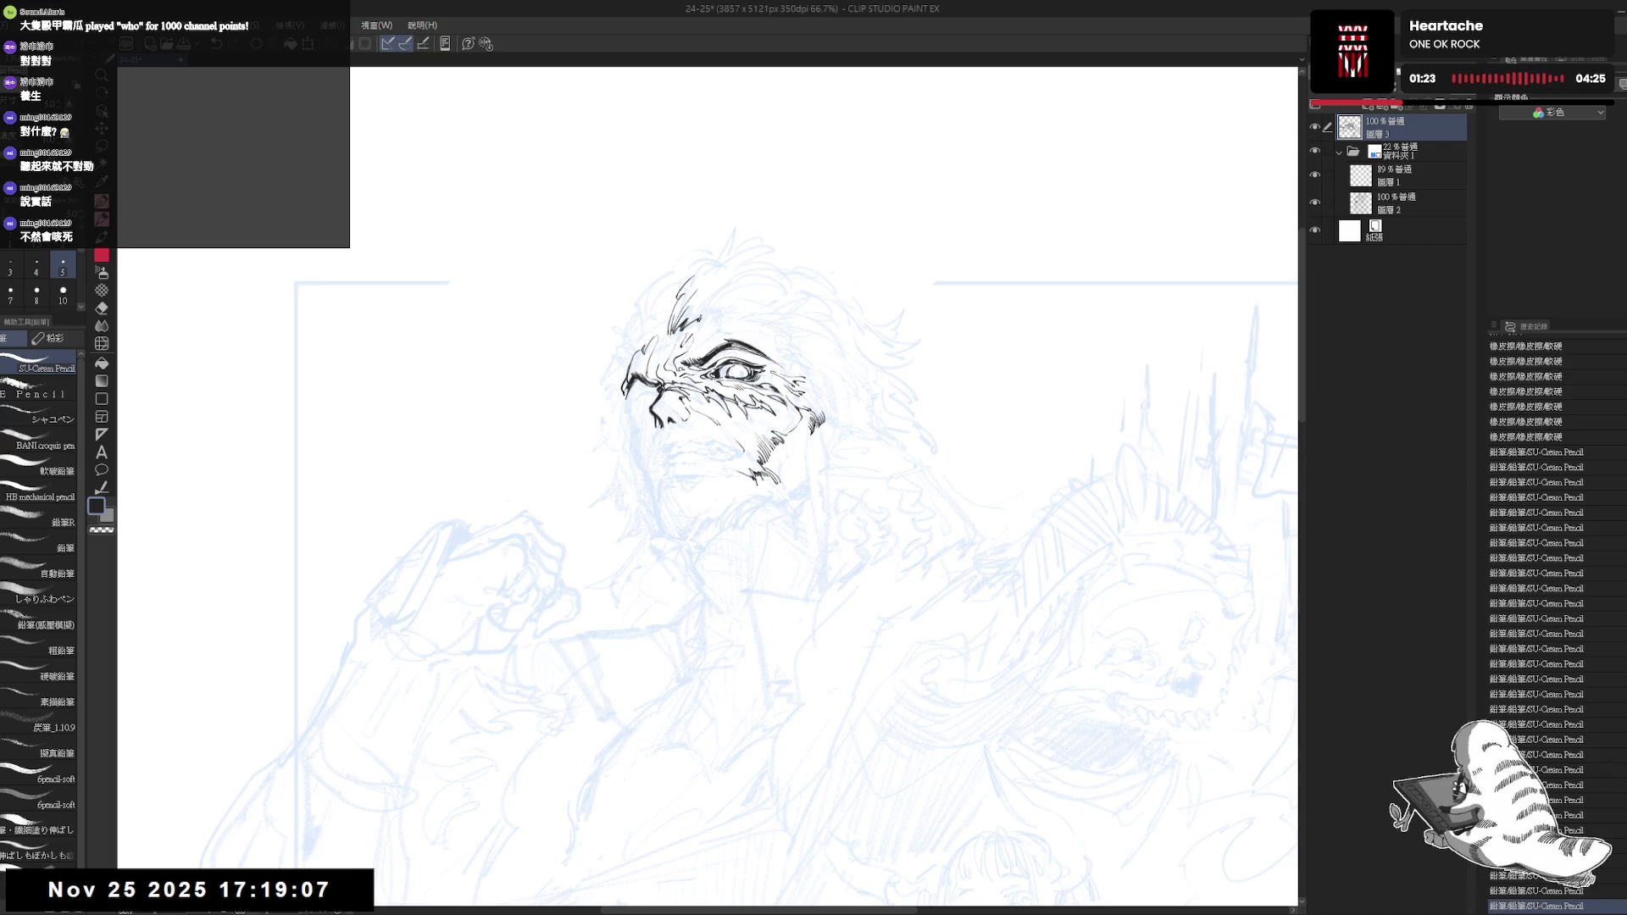
Tap in short hair tufts along the top of the head with the pencil
click(729, 274)
click(728, 274)
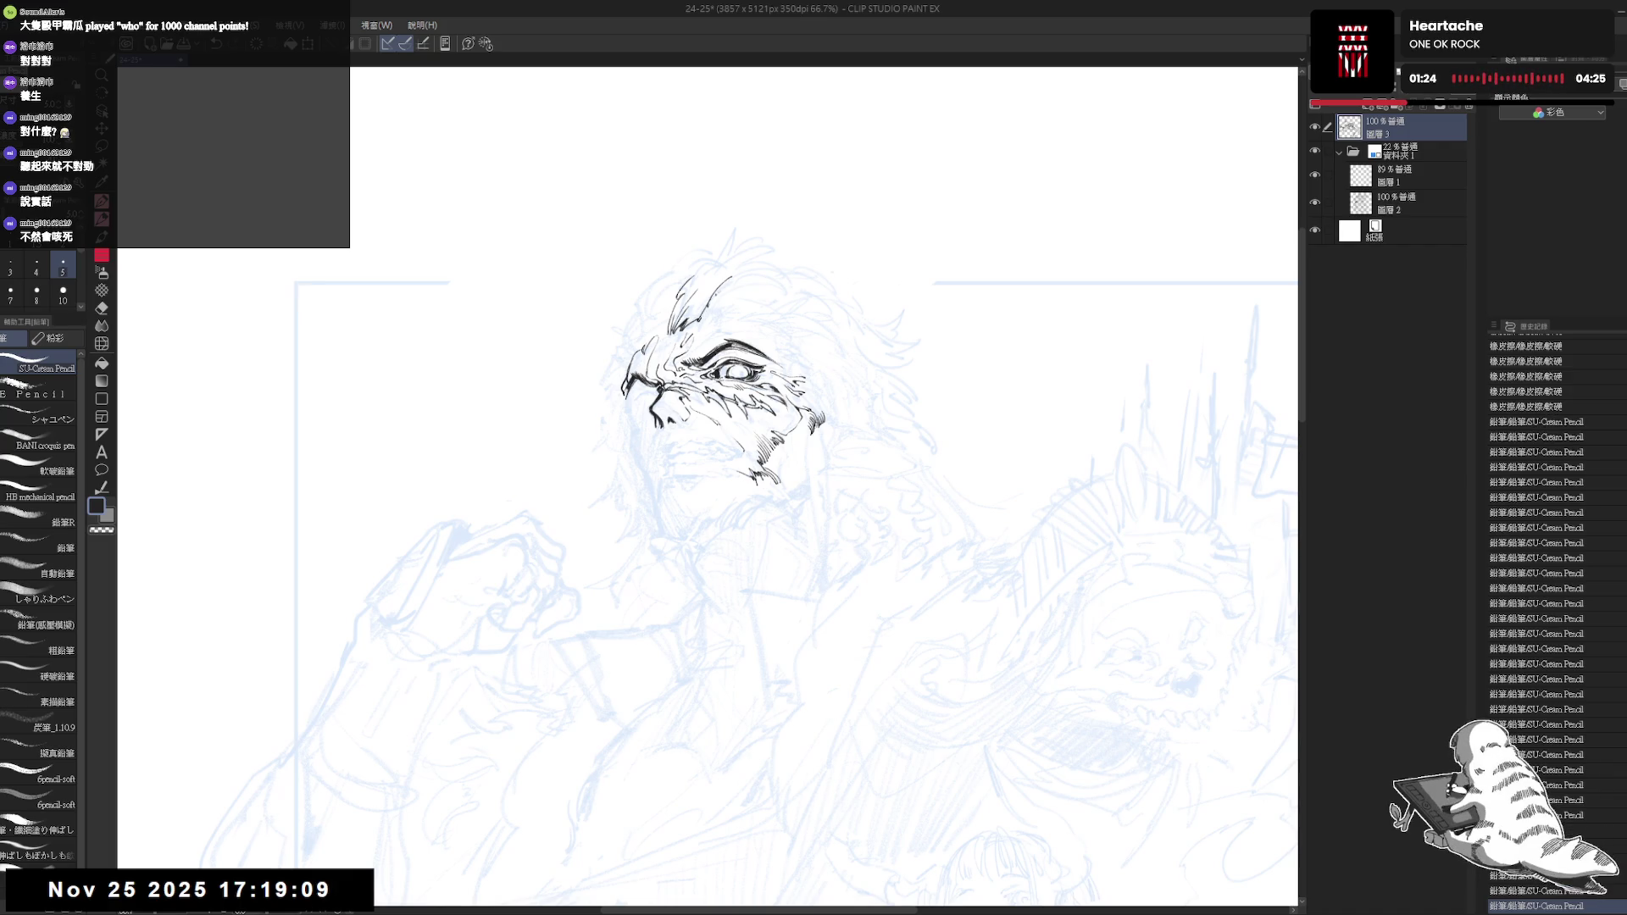
click(729, 275)
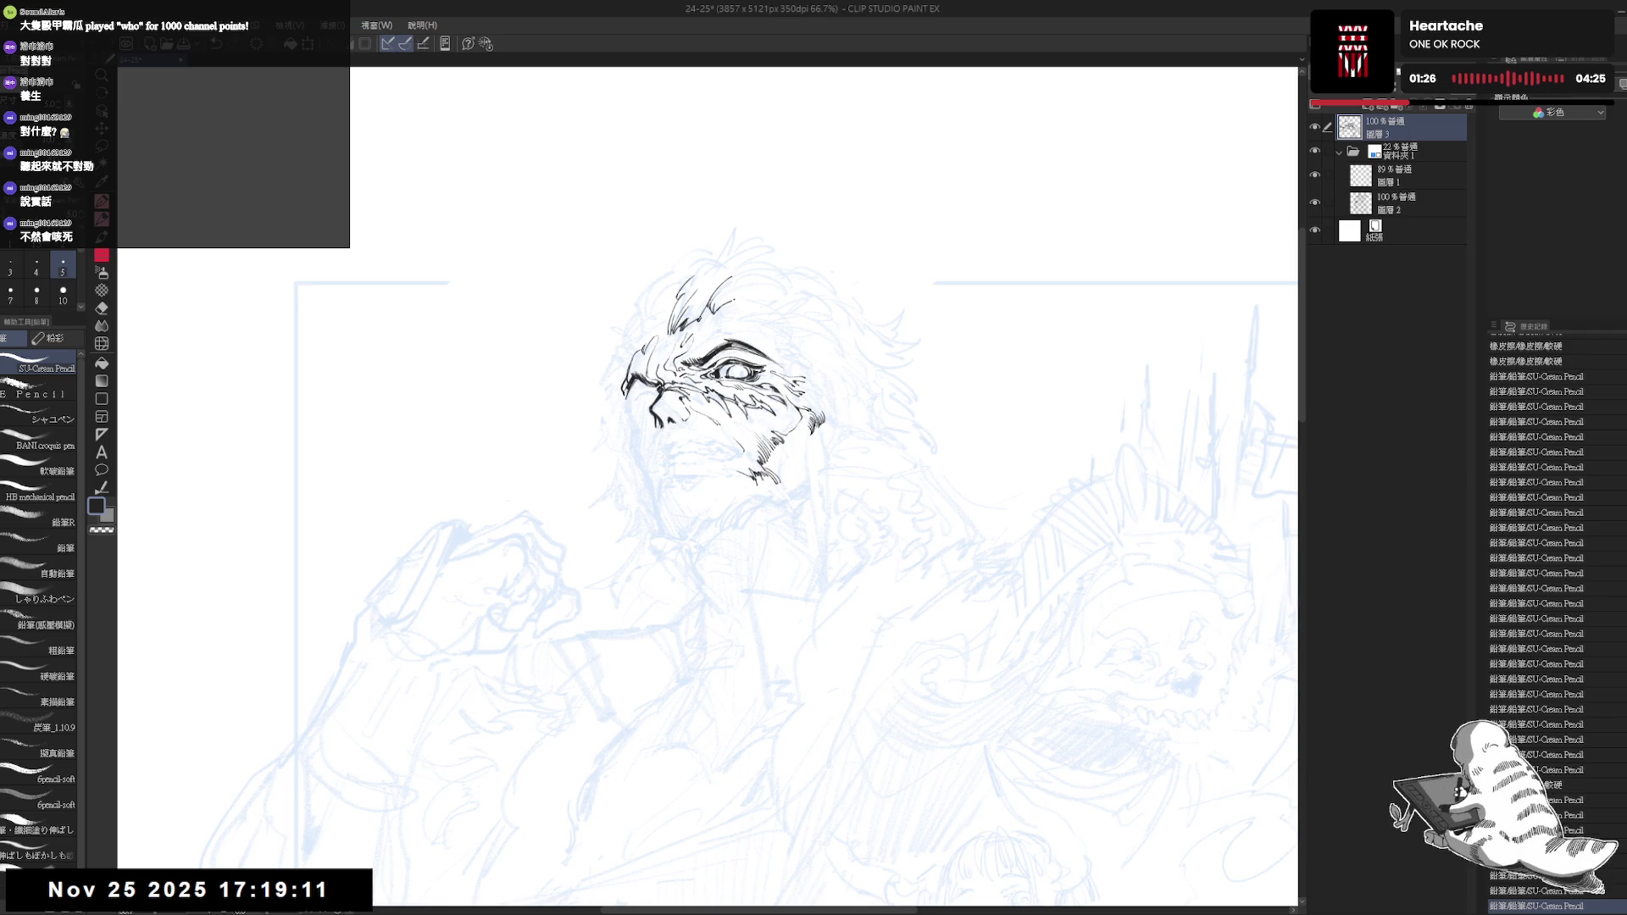
click(741, 259)
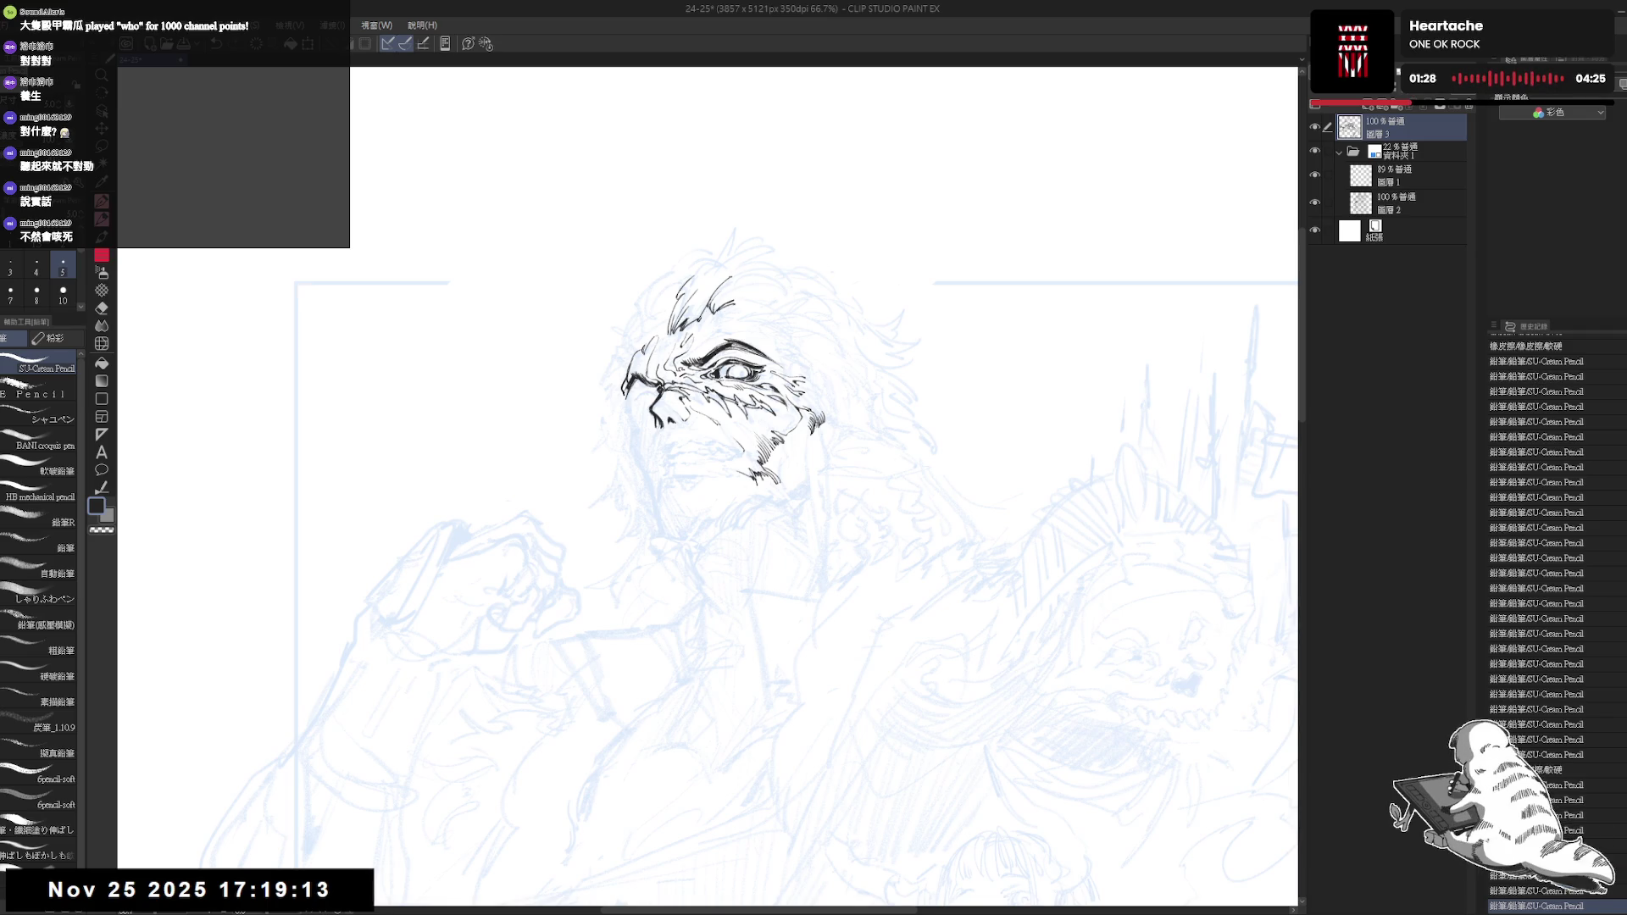
click(731, 292)
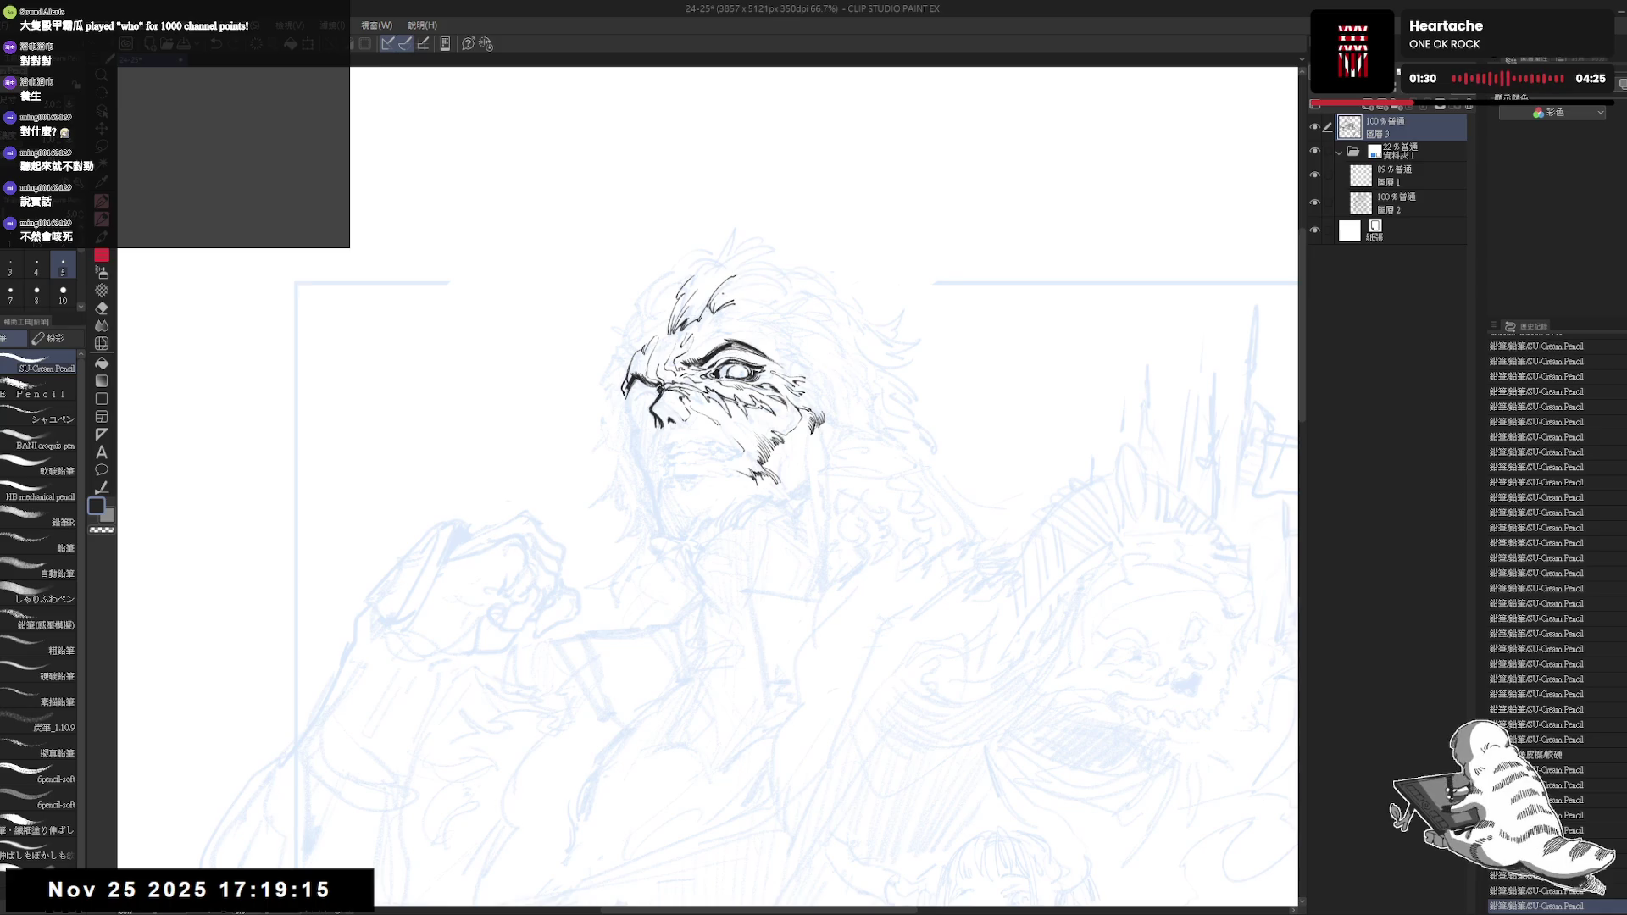
click(713, 381)
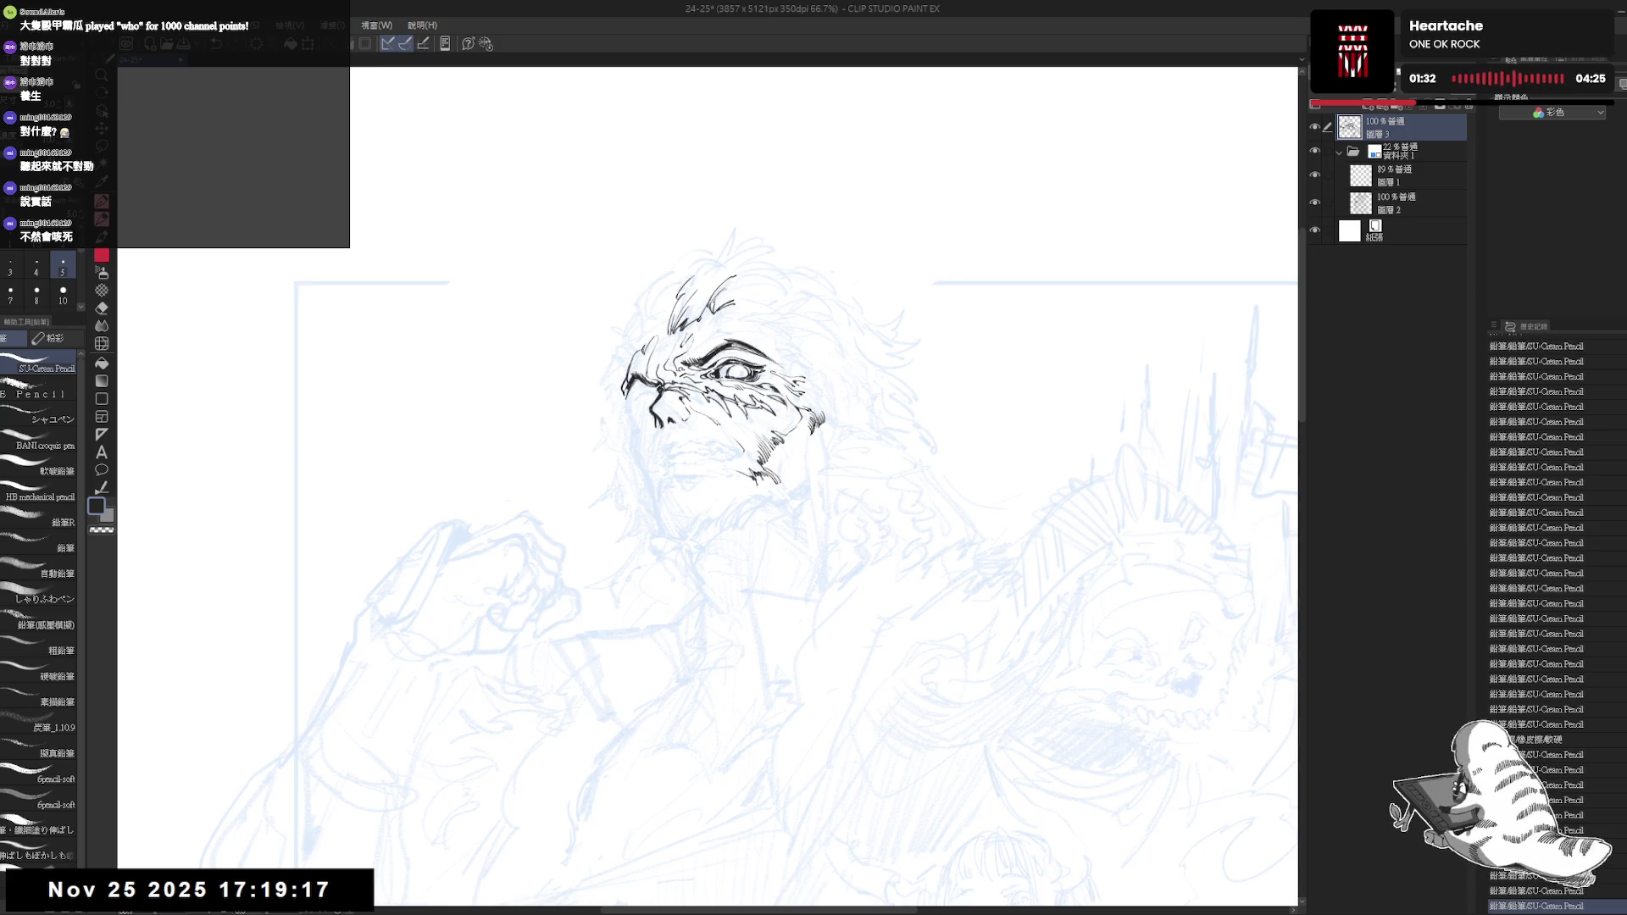
click(711, 381)
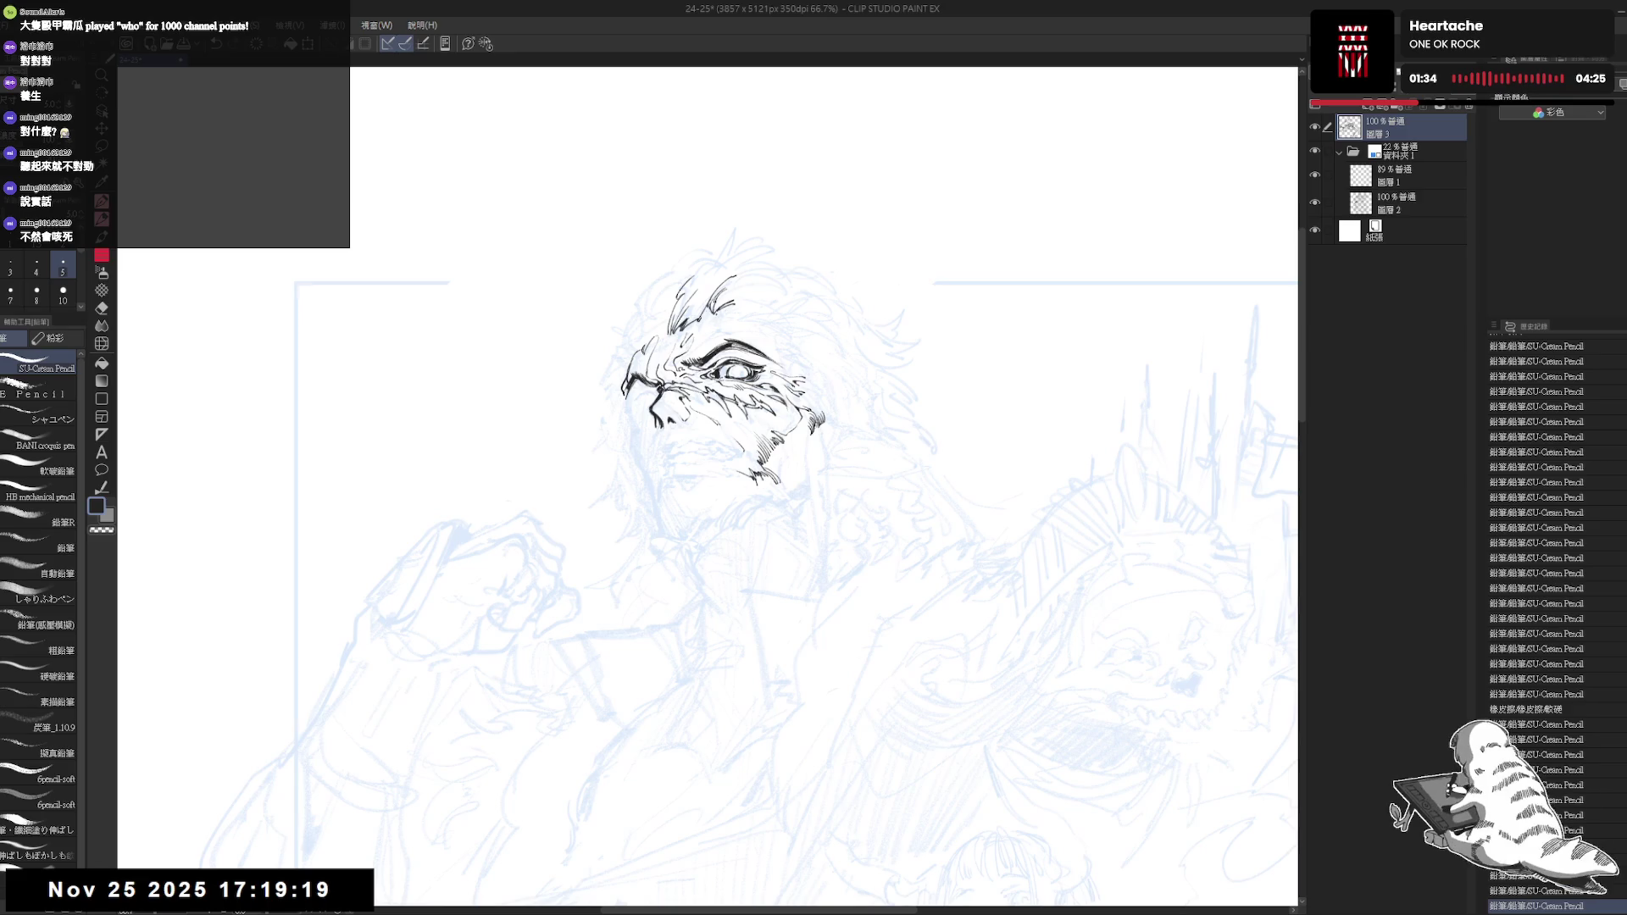
click(711, 381)
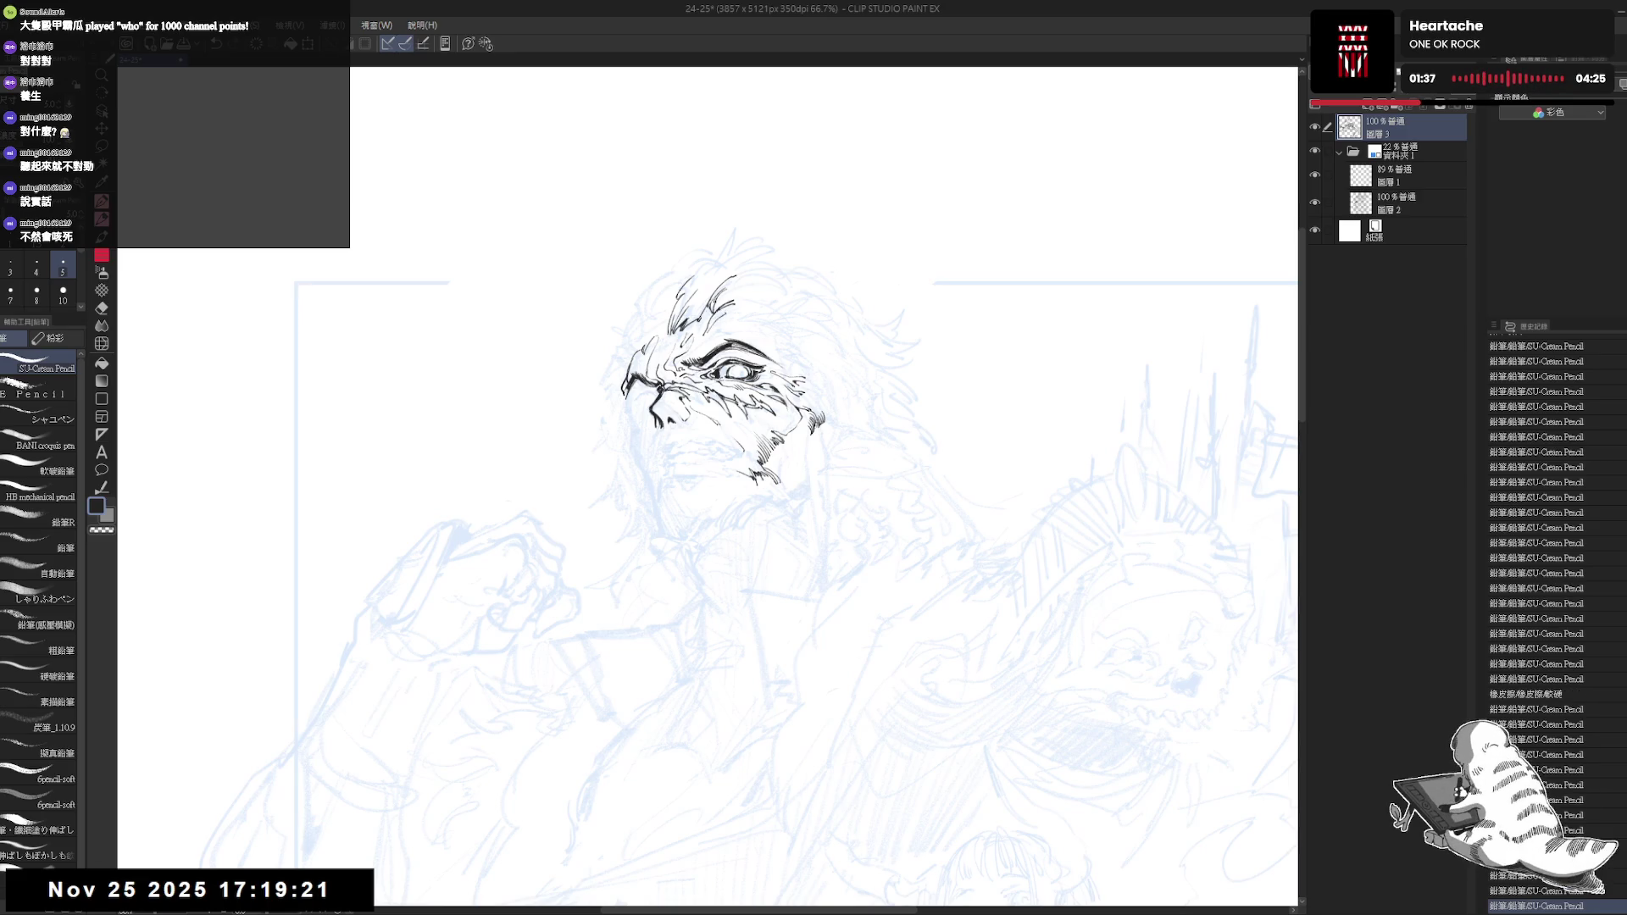
Check the face mirrored, then ink a small stroke beside the eye
key(h)
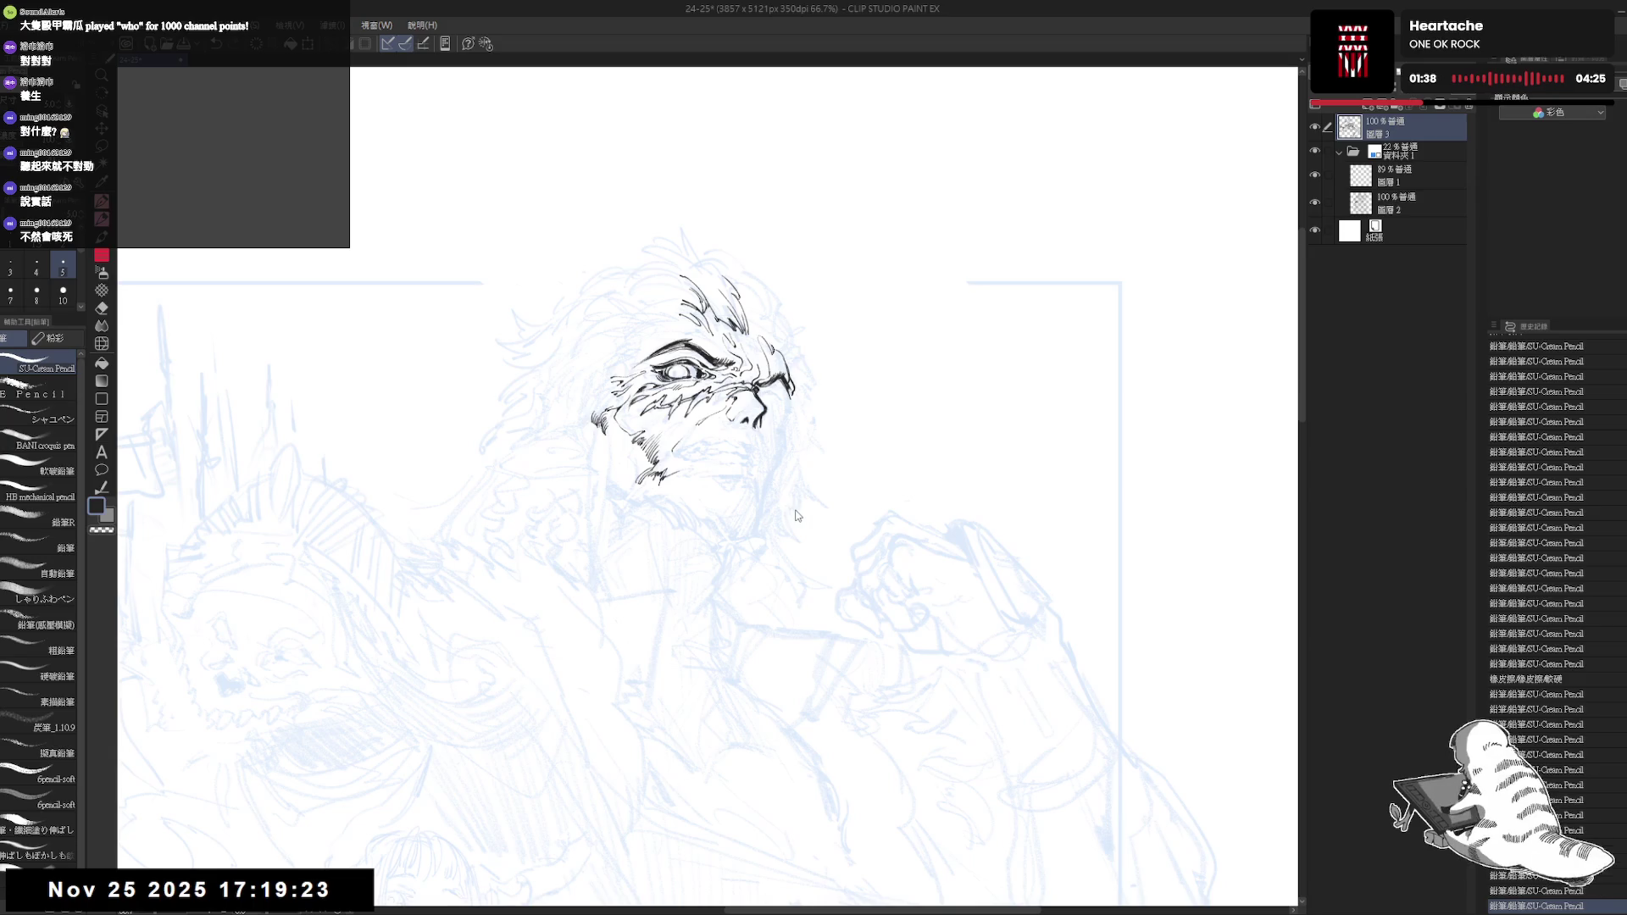
key(h)
scroll(761, 488, up, 1)
scroll(737, 381, up, 1)
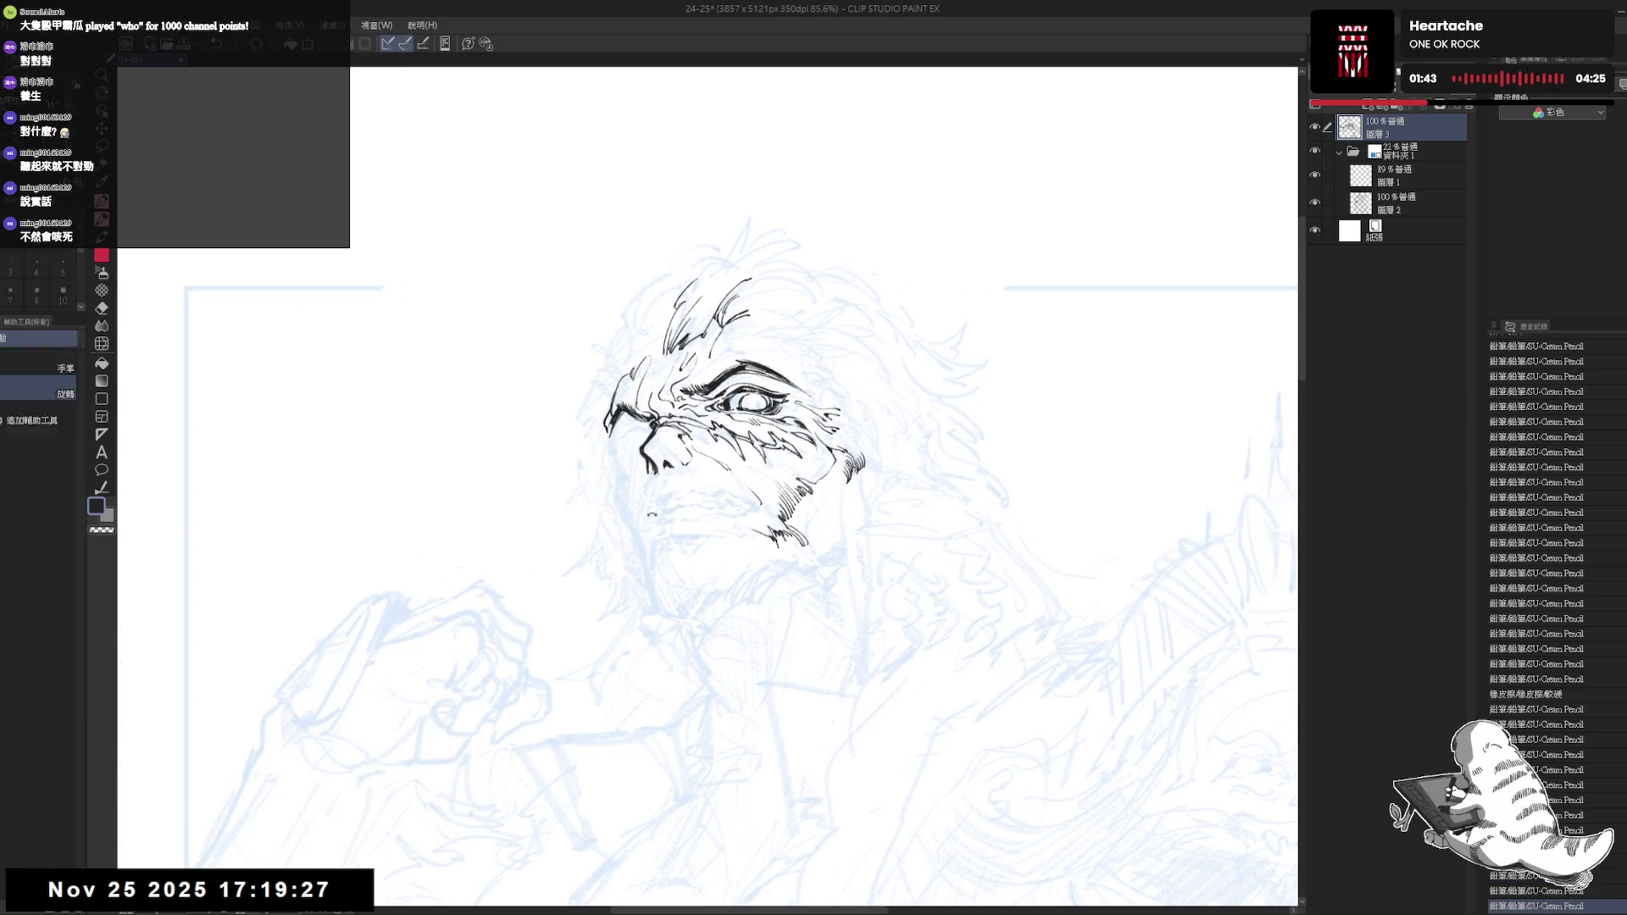
key(minus)
key(ctrl+y)
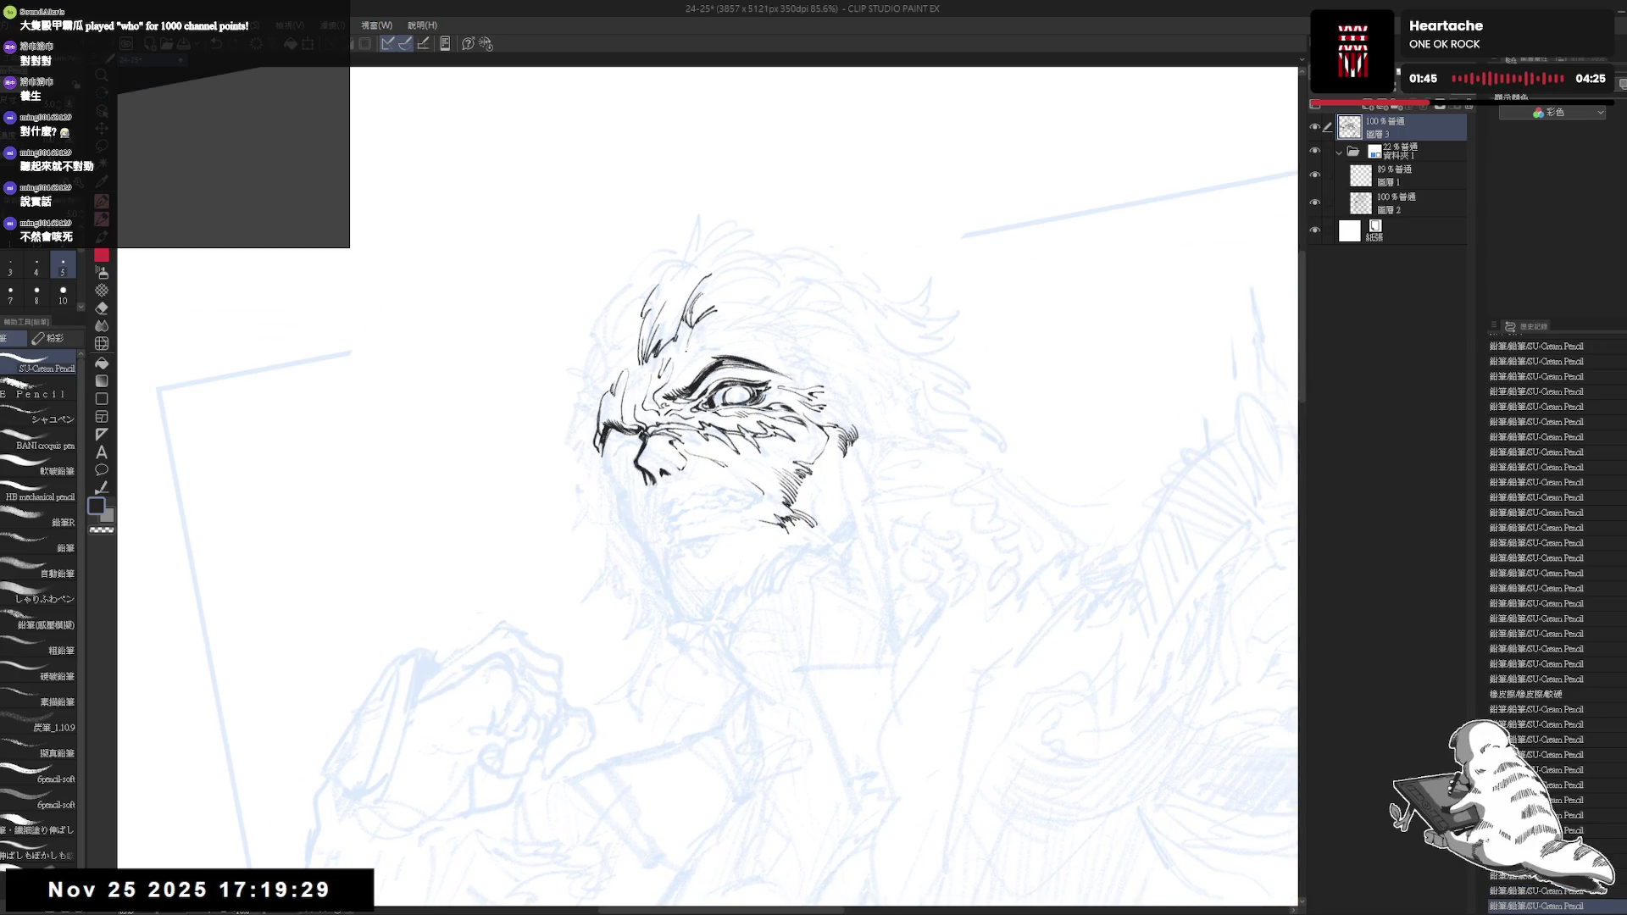
drag(706, 338, 711, 344)
key(asciicircum)
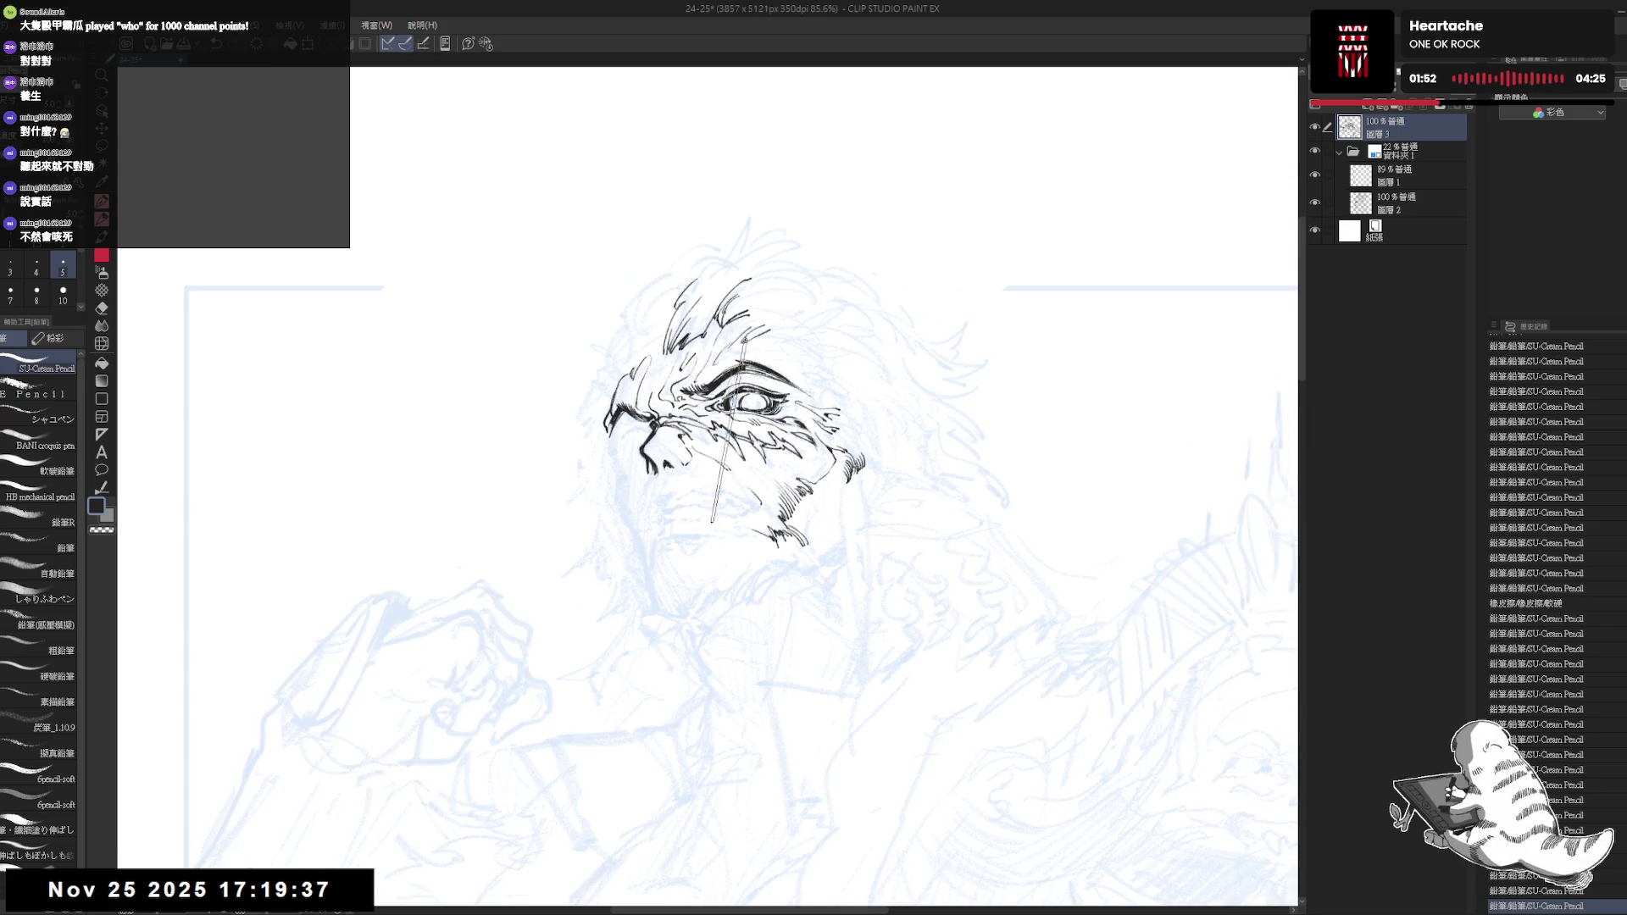
key(asciicircum)
Add small ink strokes around the eye, undoing a stray one right of the face
key(h)
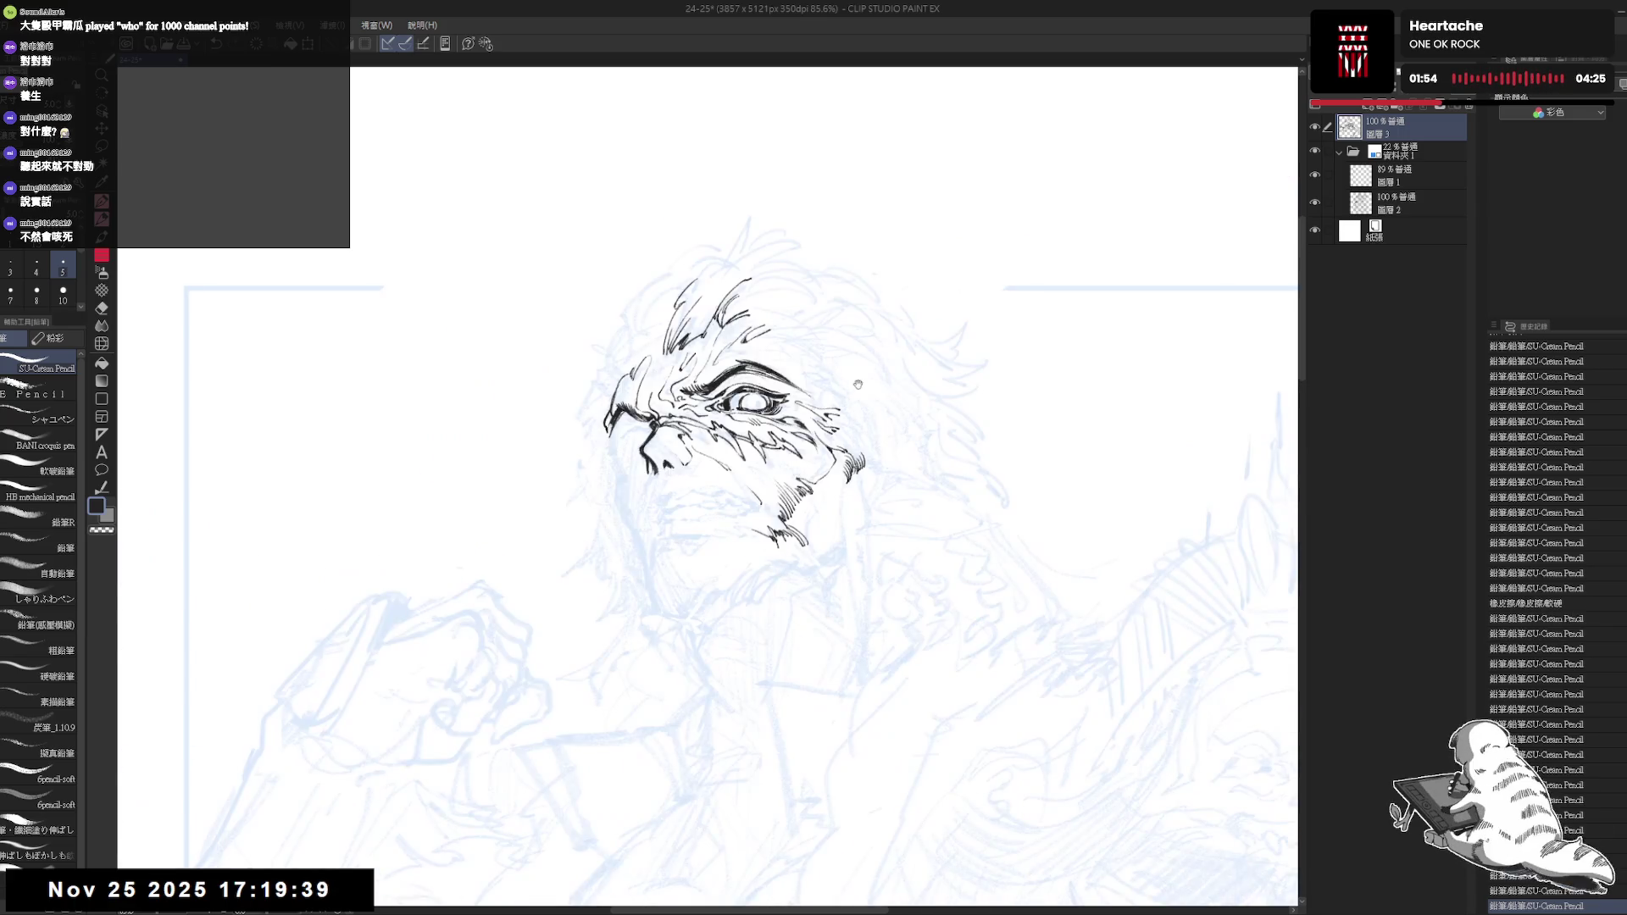
key(ctrl+minus)
key(ctrl+minus)
key(ctrl+minus)
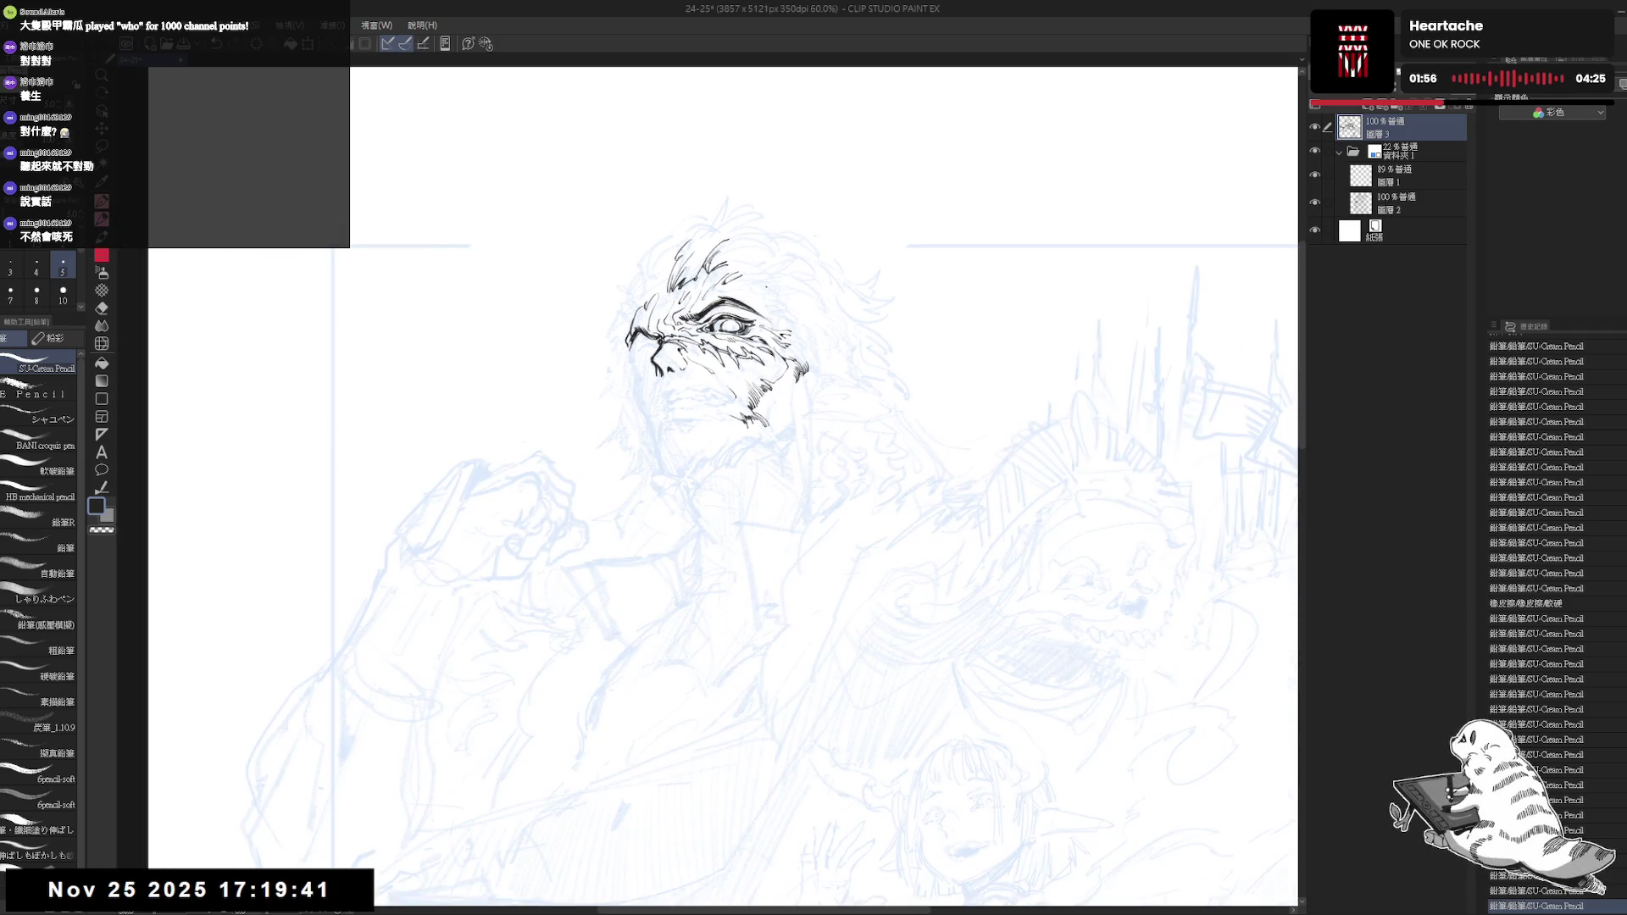
drag(713, 483, 673, 521)
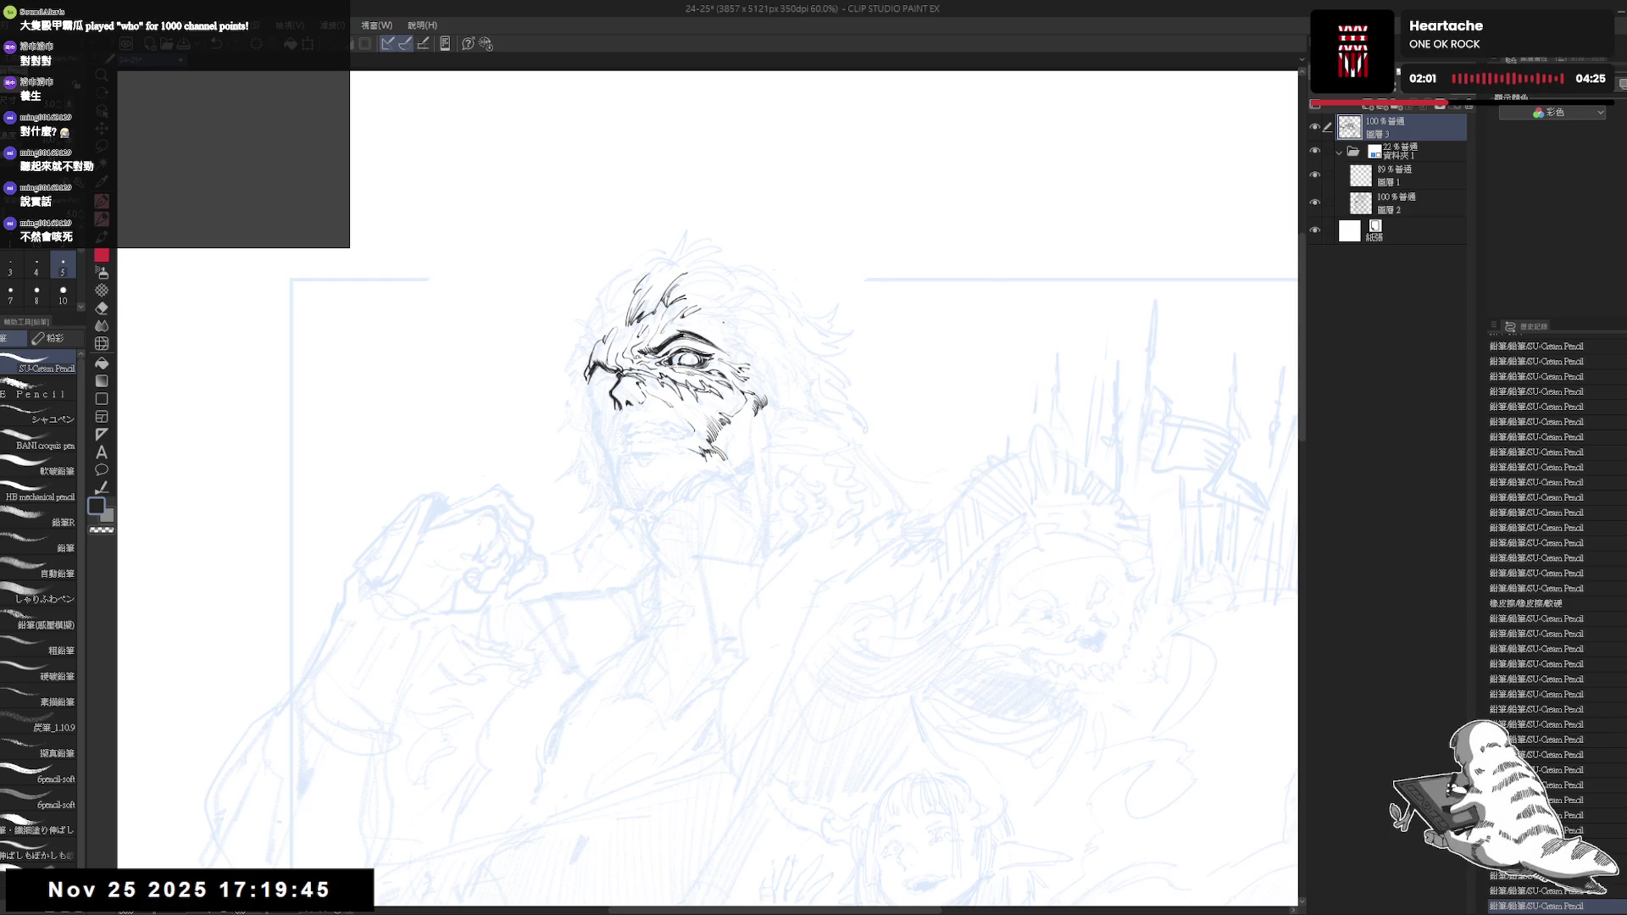
drag(723, 328, 755, 339)
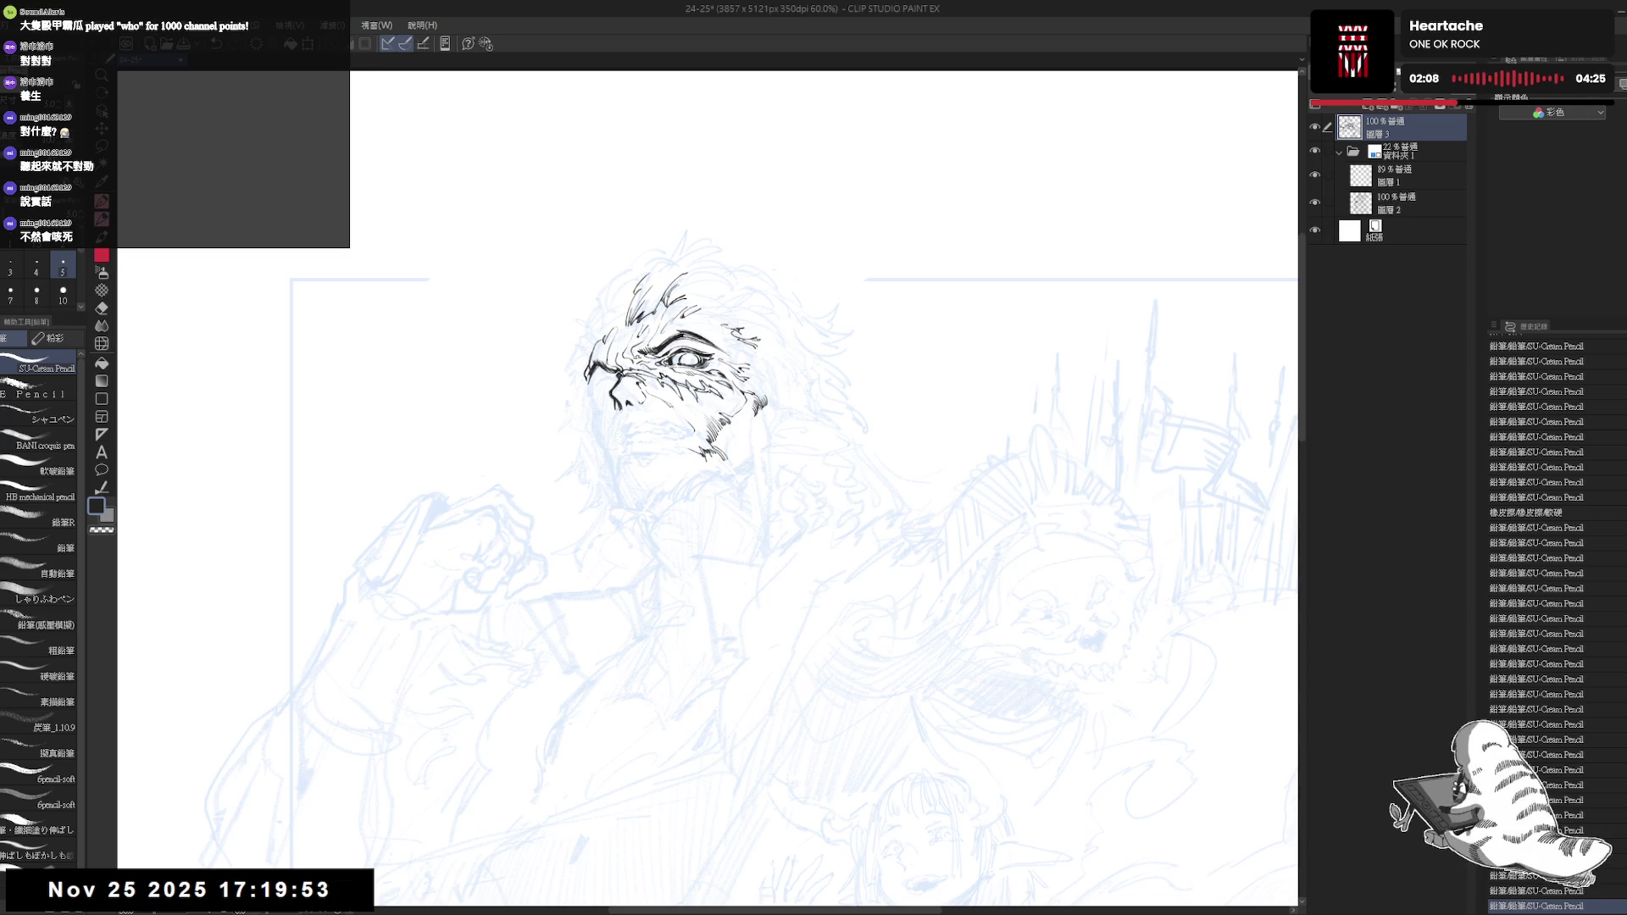
key(h)
key(h)
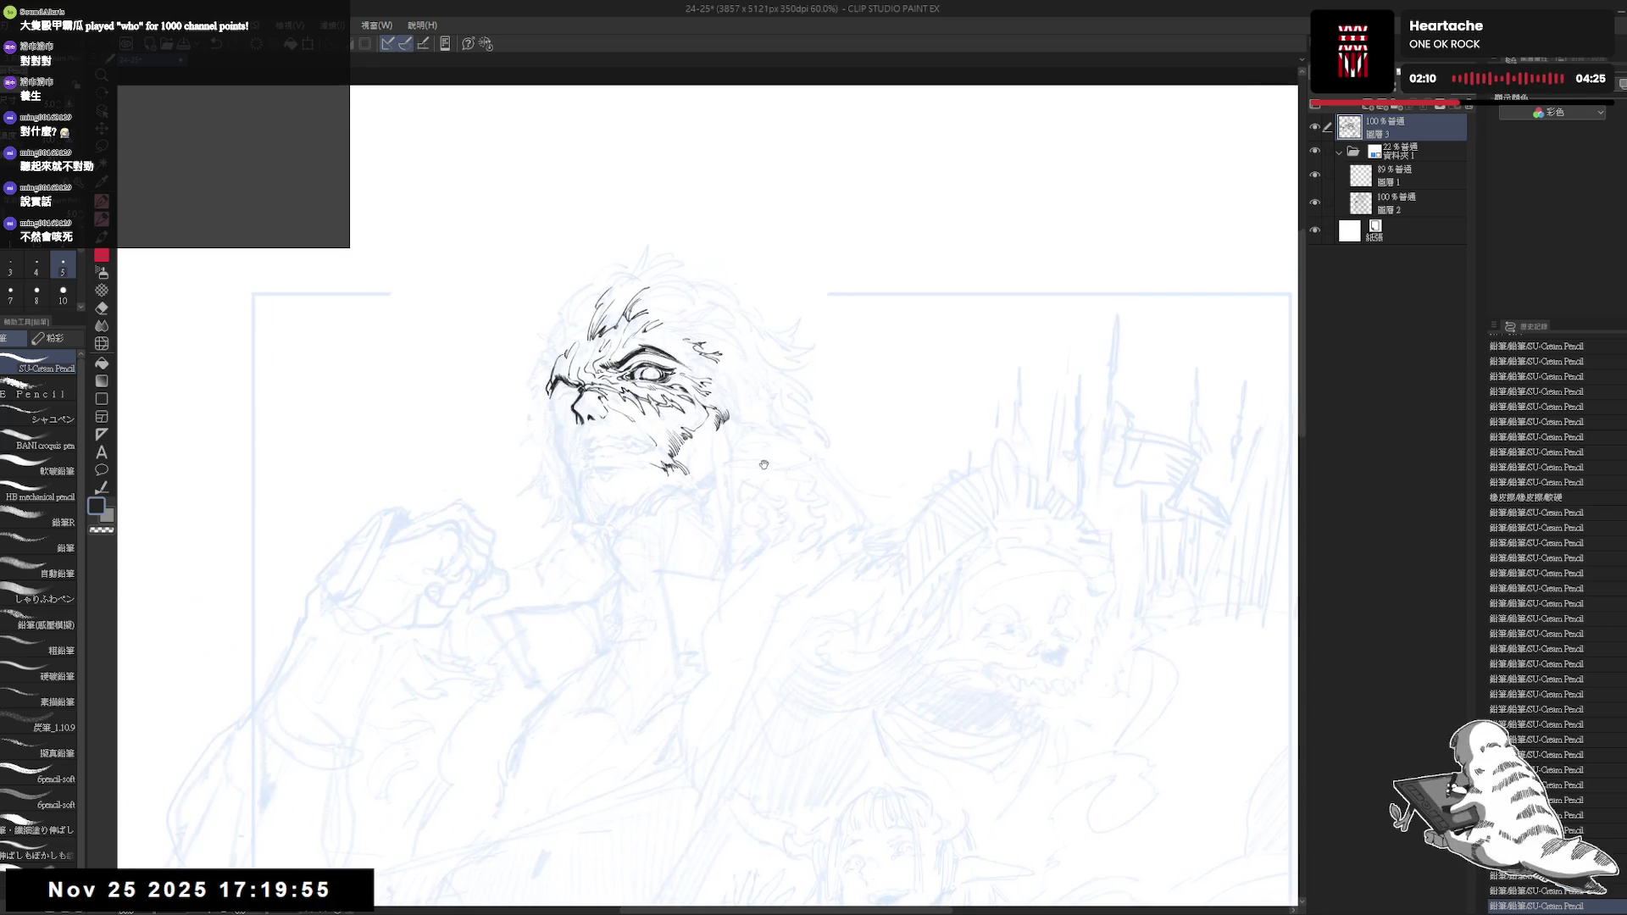
mouse_move(764, 464)
mouse_down()
mouse_move(727, 392)
mouse_move(737, 378)
mouse_move(742, 407)
mouse_up()
key(ctrl+z)
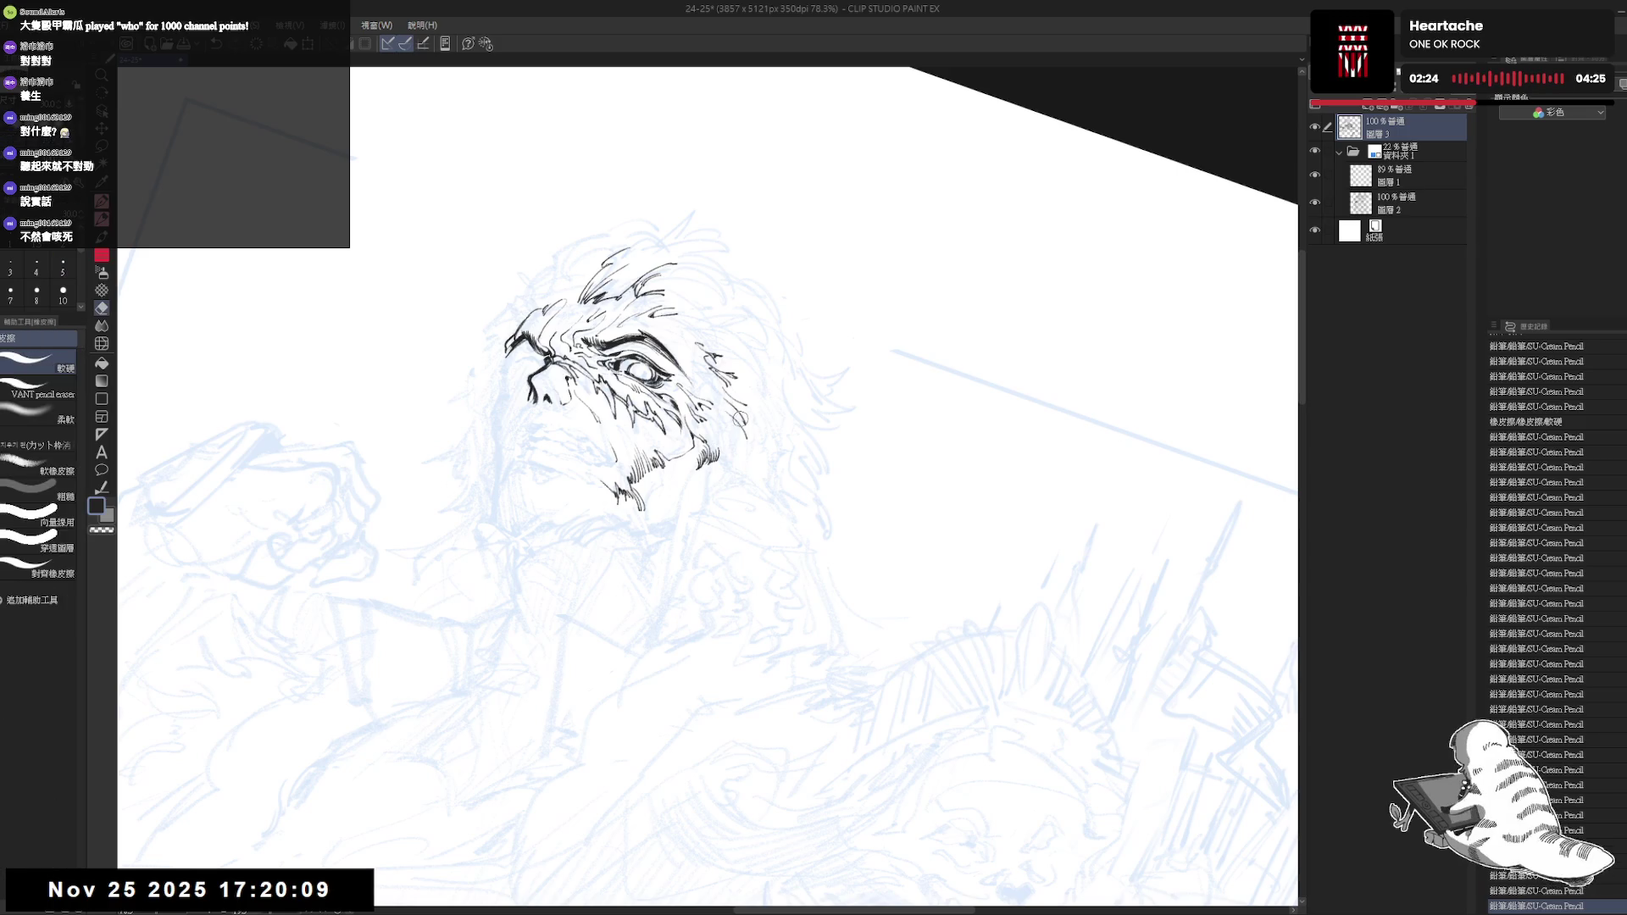
Ink the upper edge of a long pointed ear sweeping out from the cheek, erasing to fix the line
mouse_move(742, 417)
mouse_down()
mouse_move(747, 439)
mouse_move(719, 466)
mouse_move(742, 465)
mouse_up()
key(at)
scroll(707, 487, up, 2)
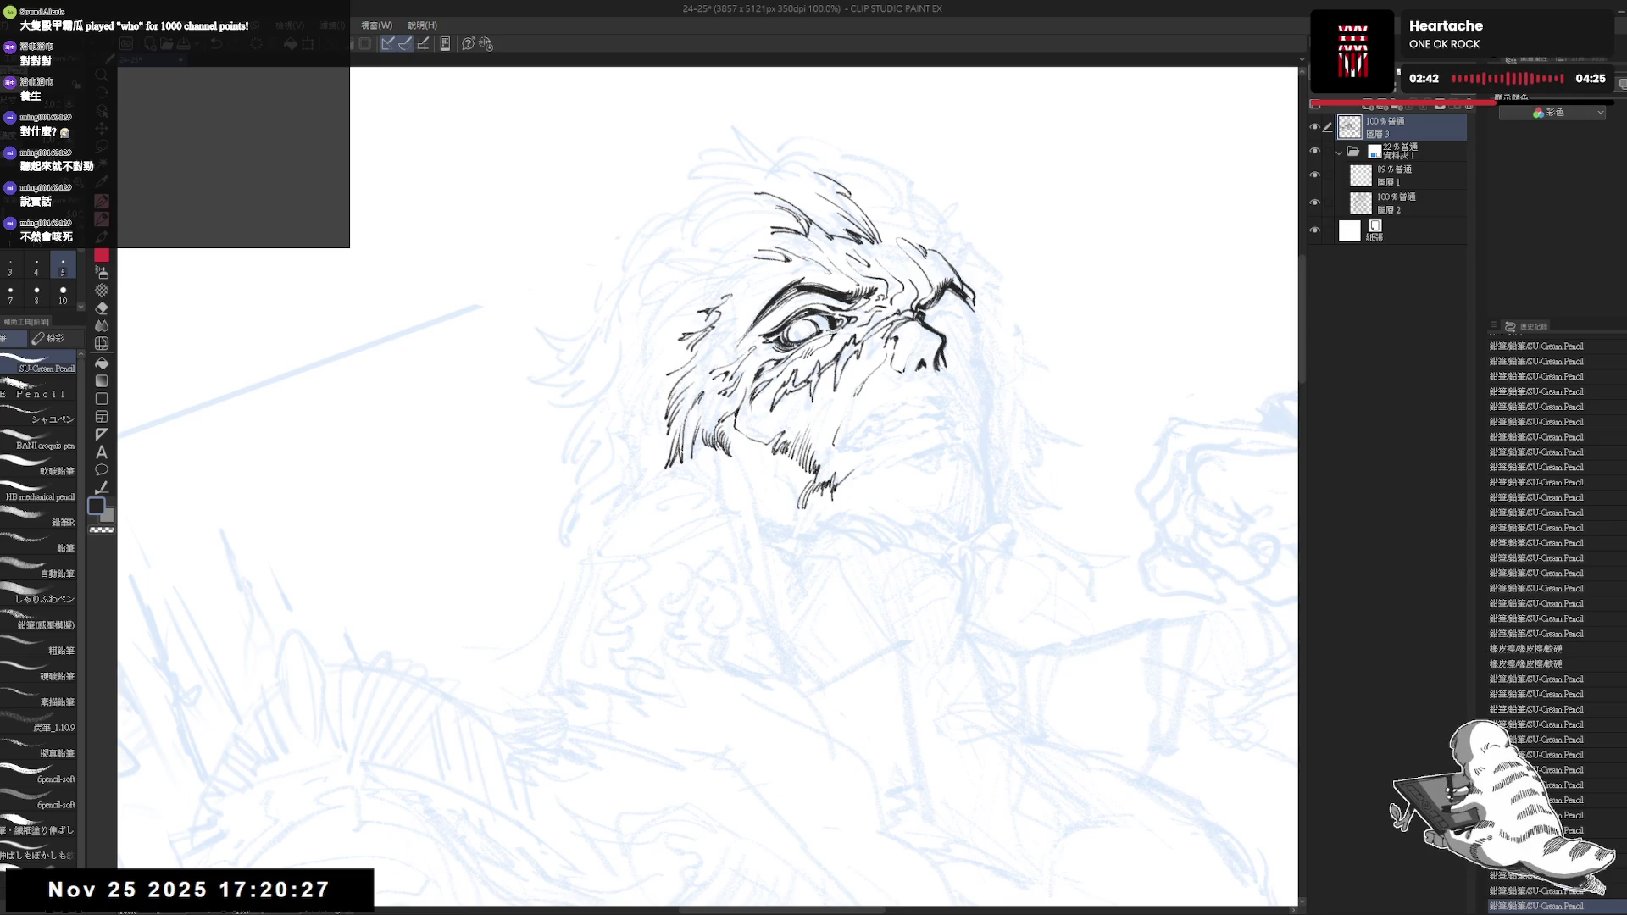
key(asciicircum)
key(minus)
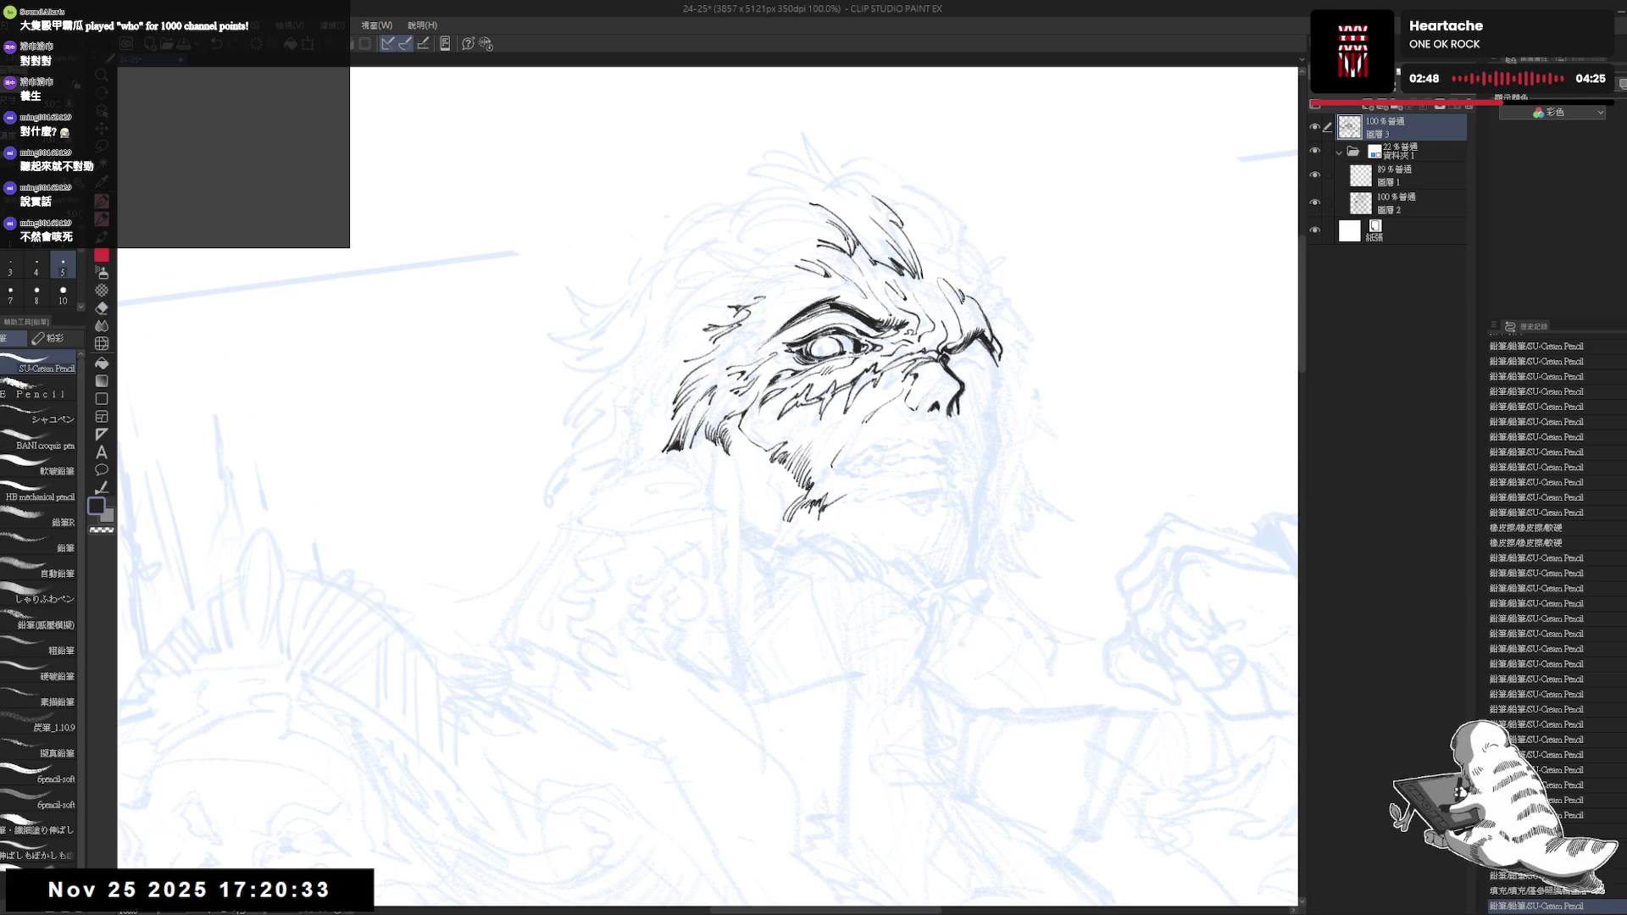
mouse_move(663, 452)
mouse_down()
mouse_move(572, 518)
mouse_move(689, 514)
mouse_up()
key(e)
key(p)
Extend the ear's lower edge, erase its overshoot, and add an inner ear line
mouse_move(613, 649)
mouse_down()
mouse_move(623, 640)
mouse_move(608, 650)
mouse_up()
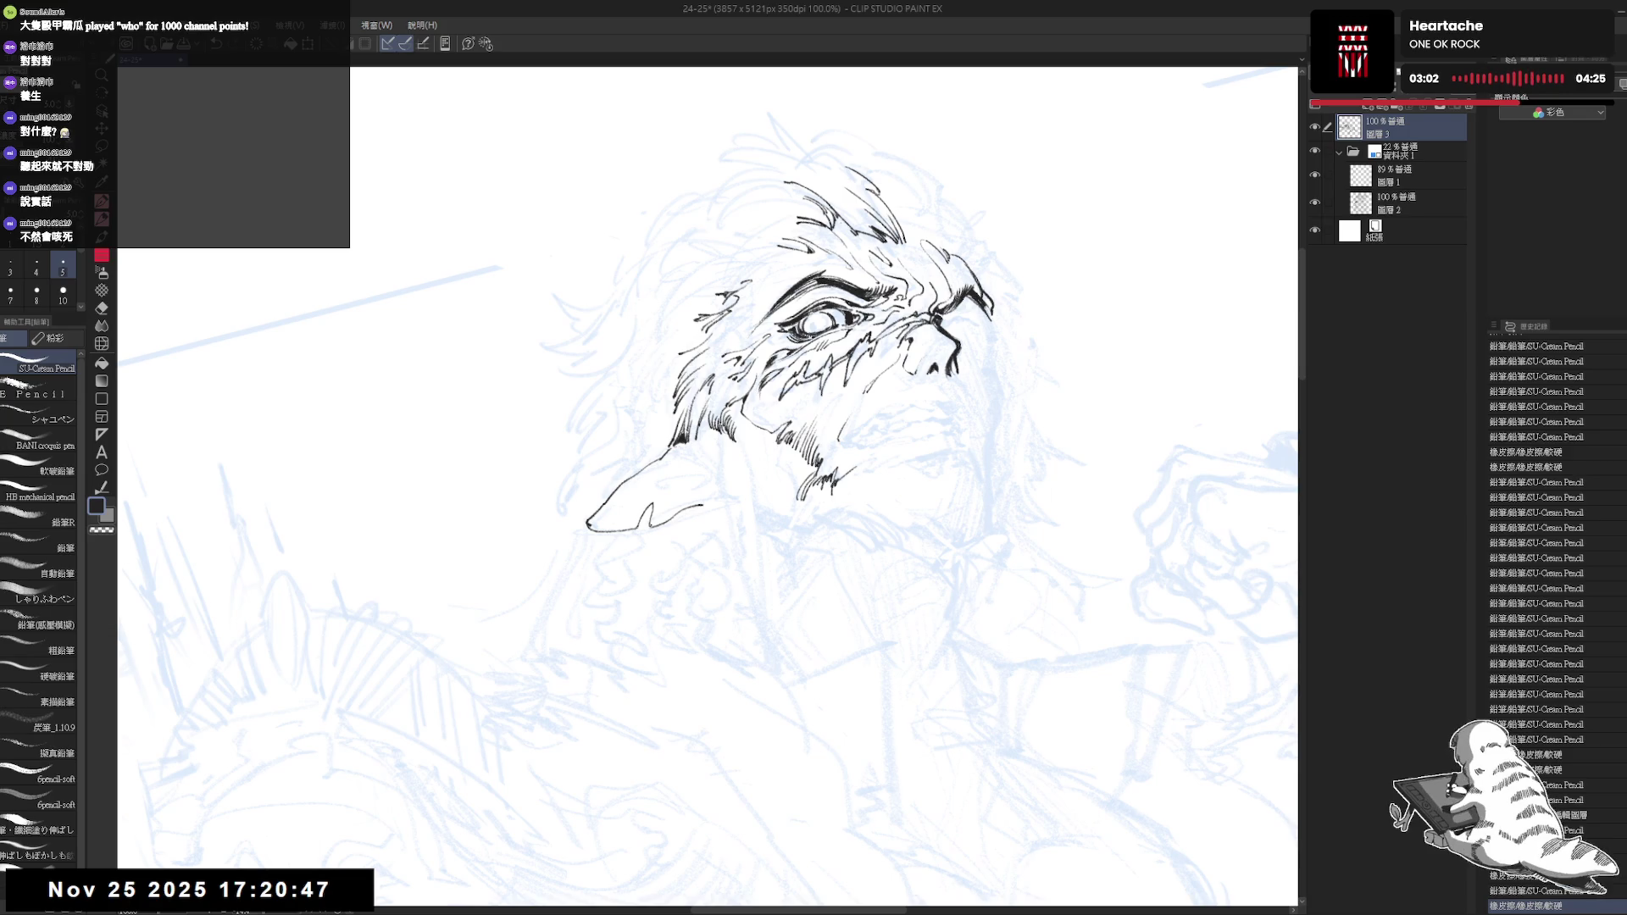
key(e)
mouse_move(699, 509)
mouse_down()
mouse_move(743, 494)
mouse_move(719, 481)
mouse_up()
key(p)
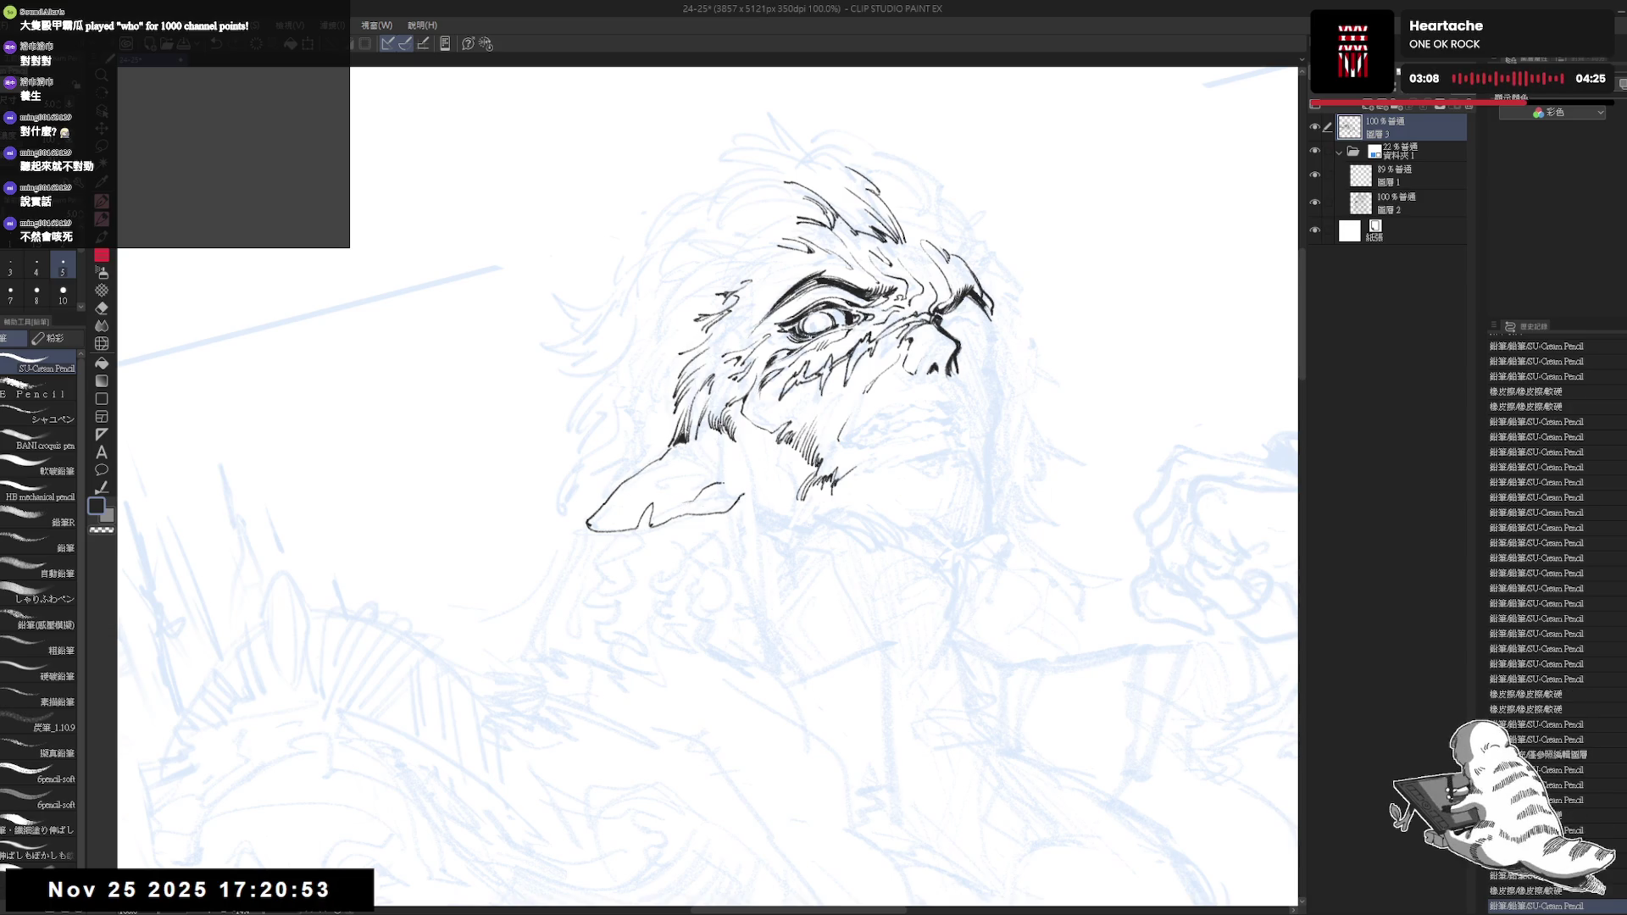
key(asciicircum)
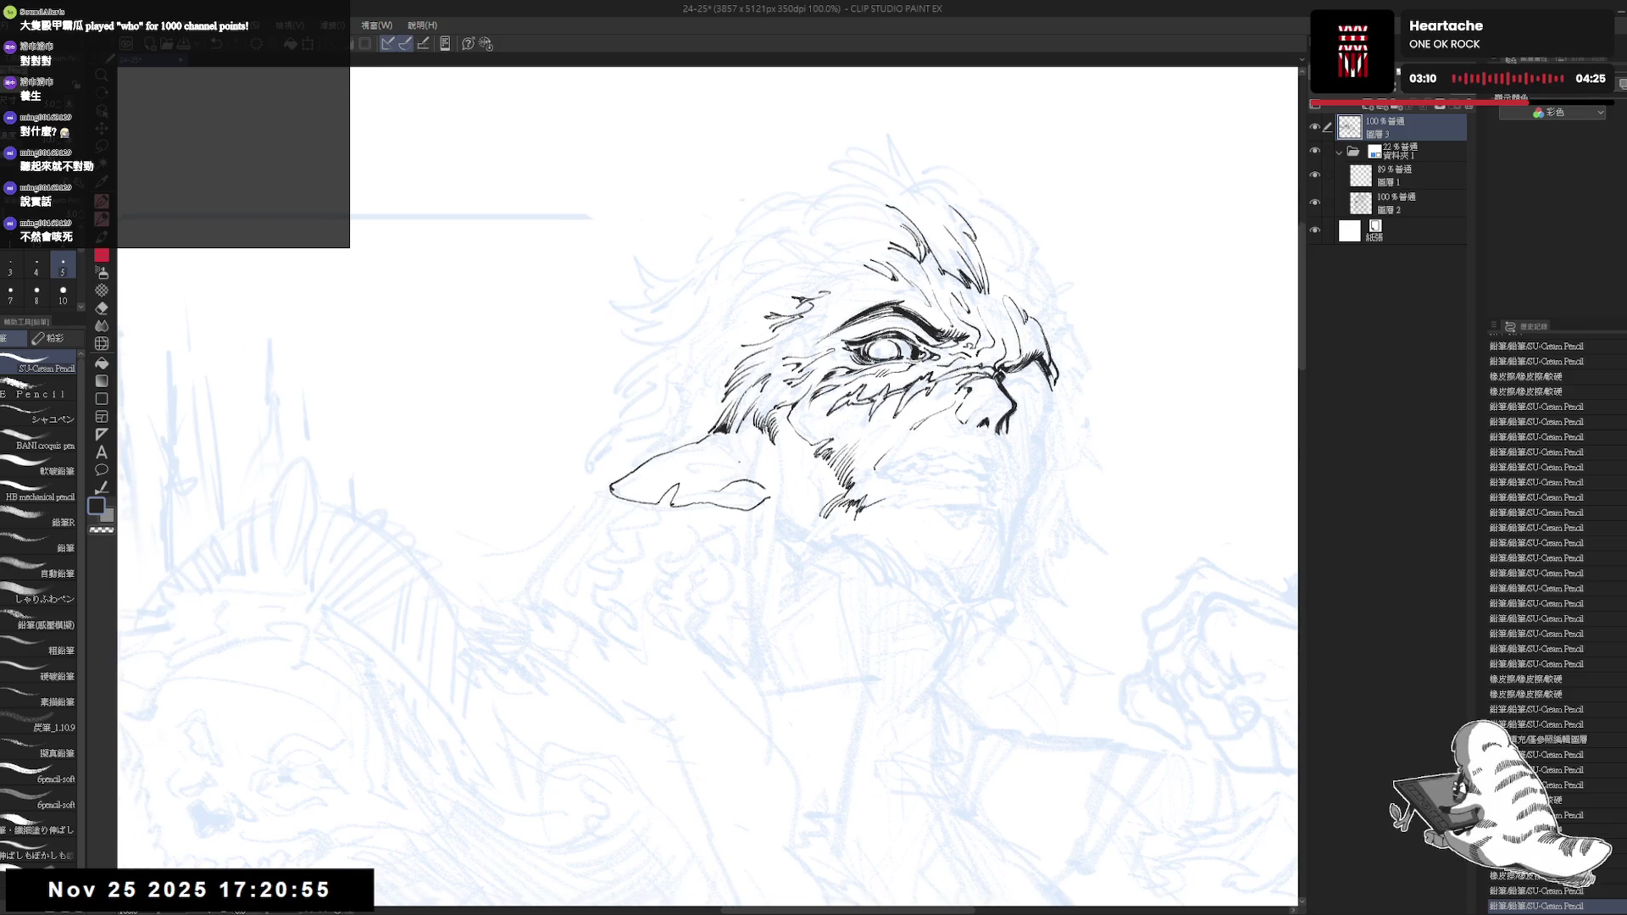
drag(715, 482, 740, 469)
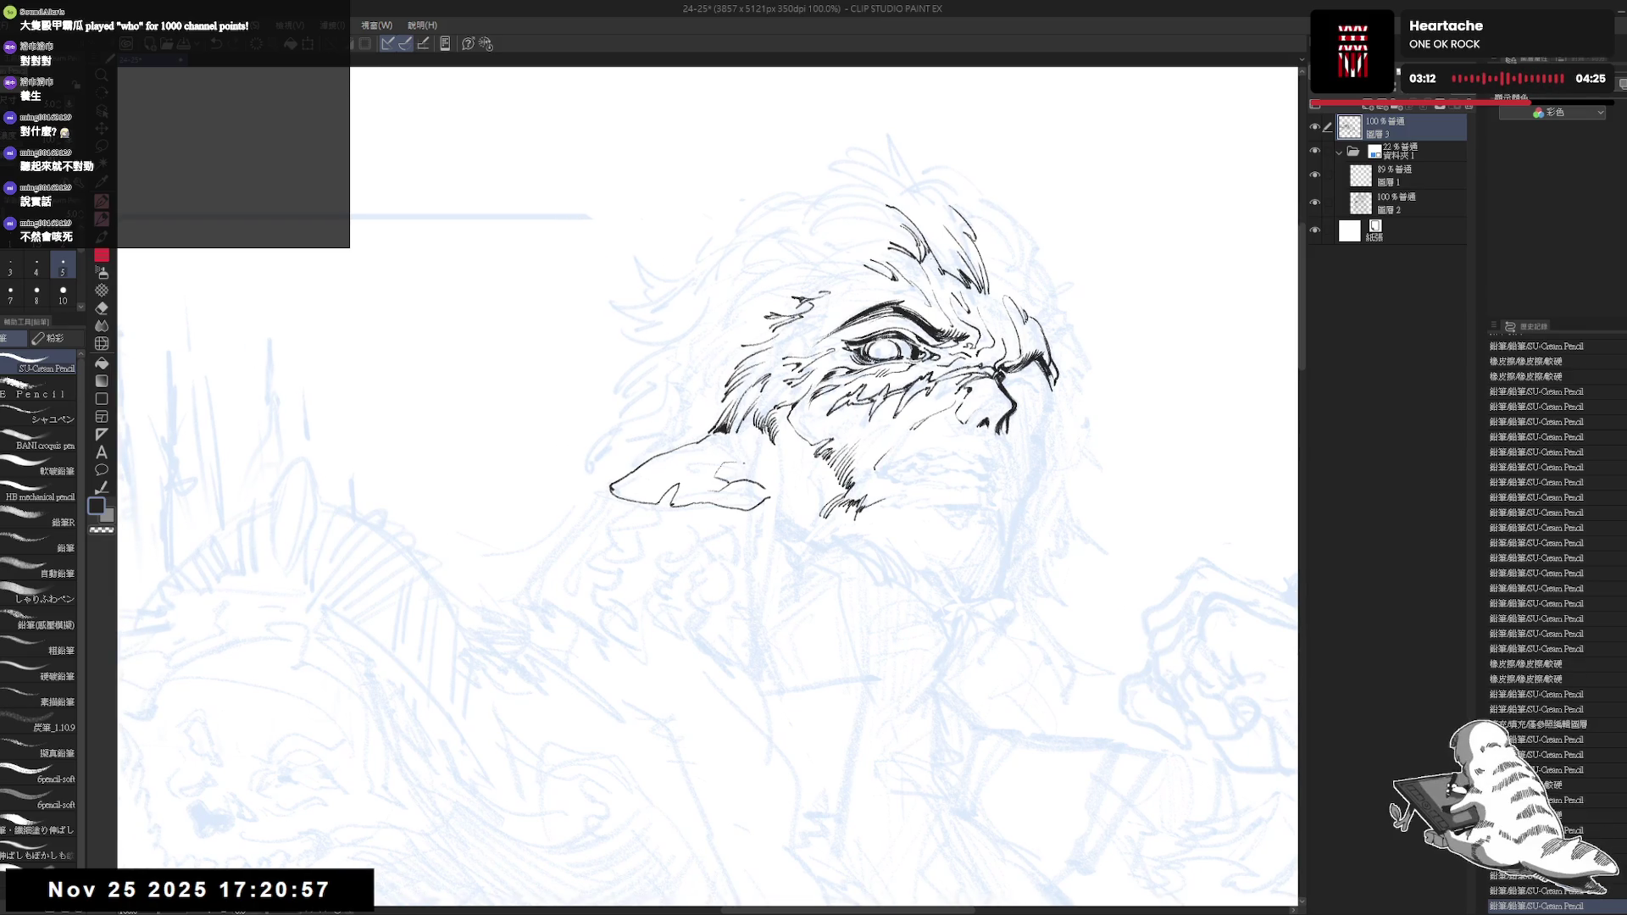
Fill the small ear spot solid black, then ink further strokes inside and near the ear
key(g)
click(727, 479)
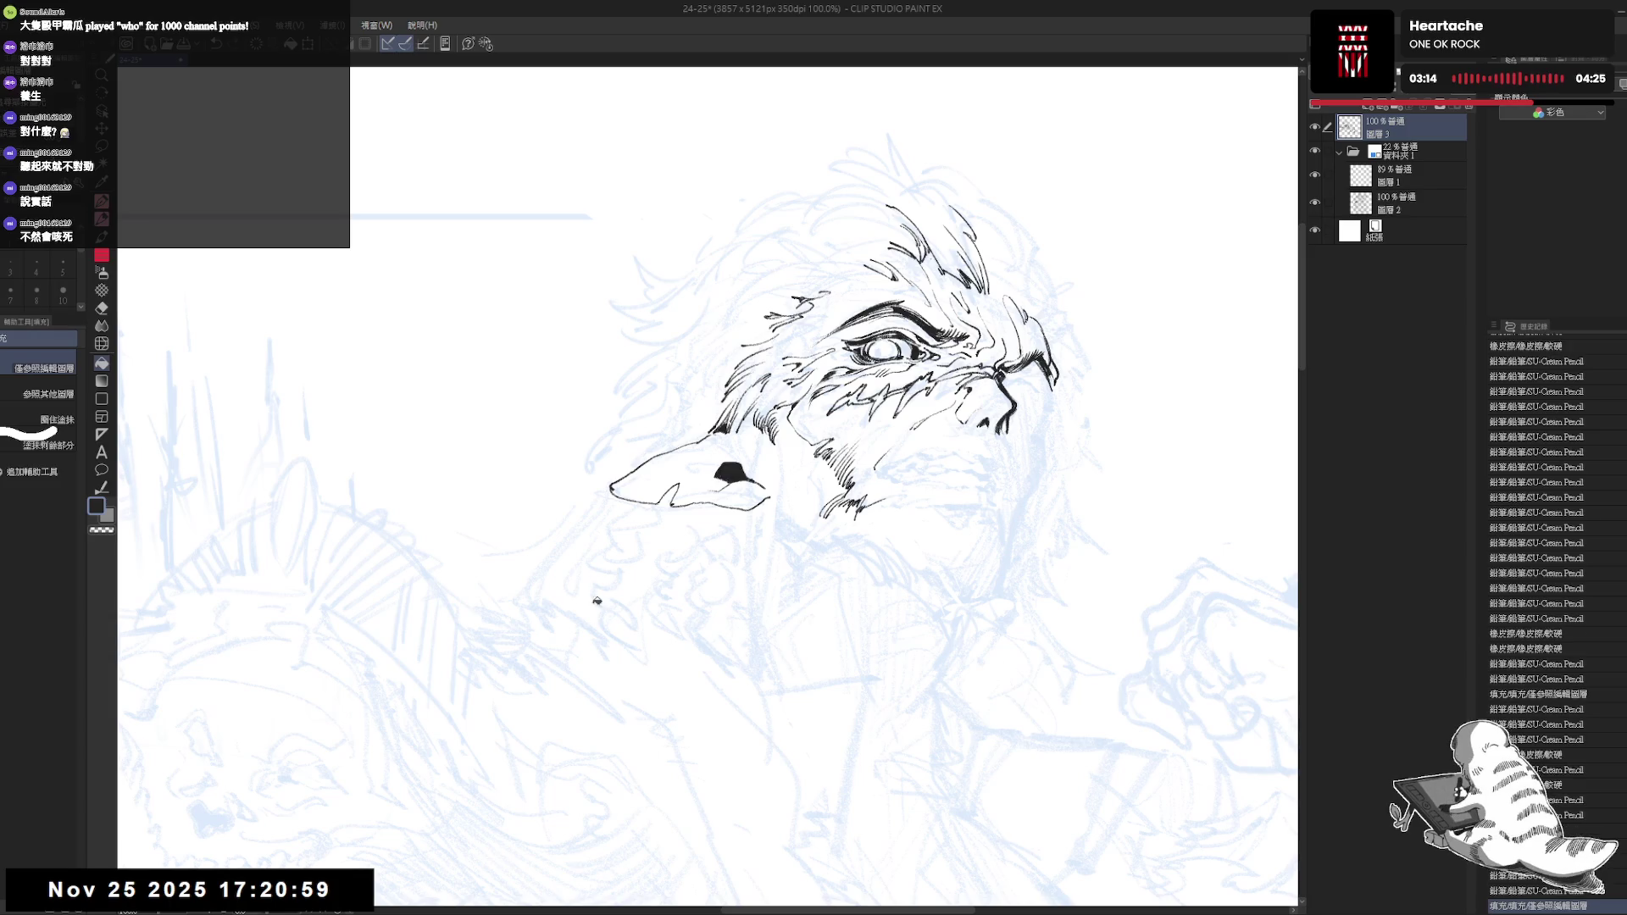
key(h)
mouse_move(738, 494)
mouse_down()
mouse_move(773, 473)
mouse_move(749, 473)
mouse_up()
key(p)
drag(732, 480, 751, 478)
key(minus)
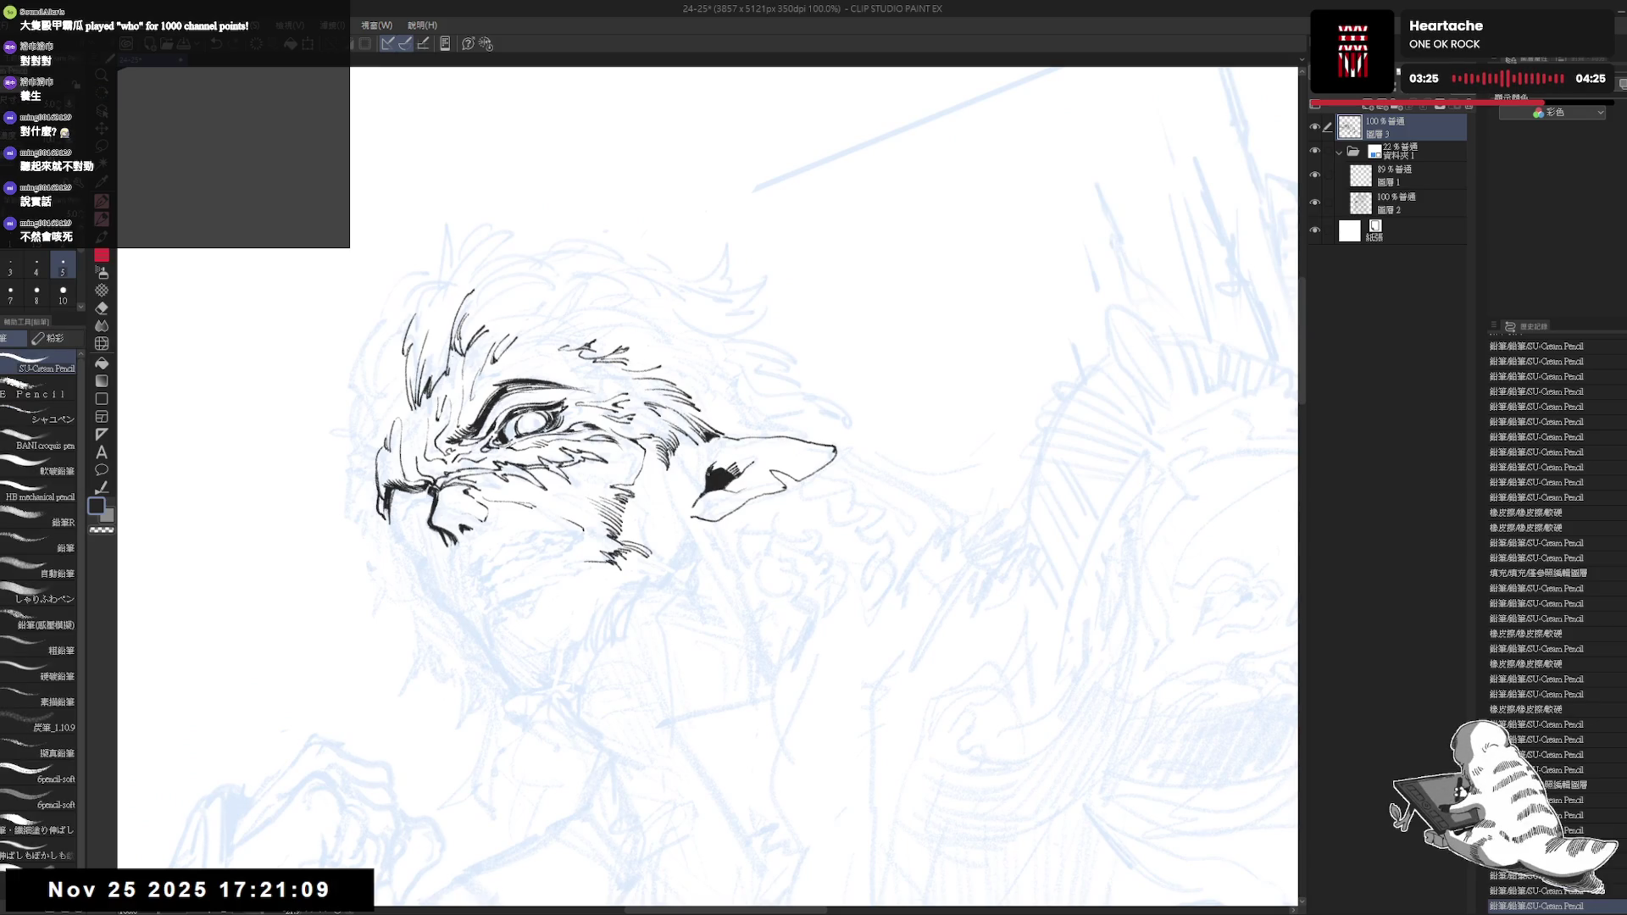
drag(722, 448, 747, 460)
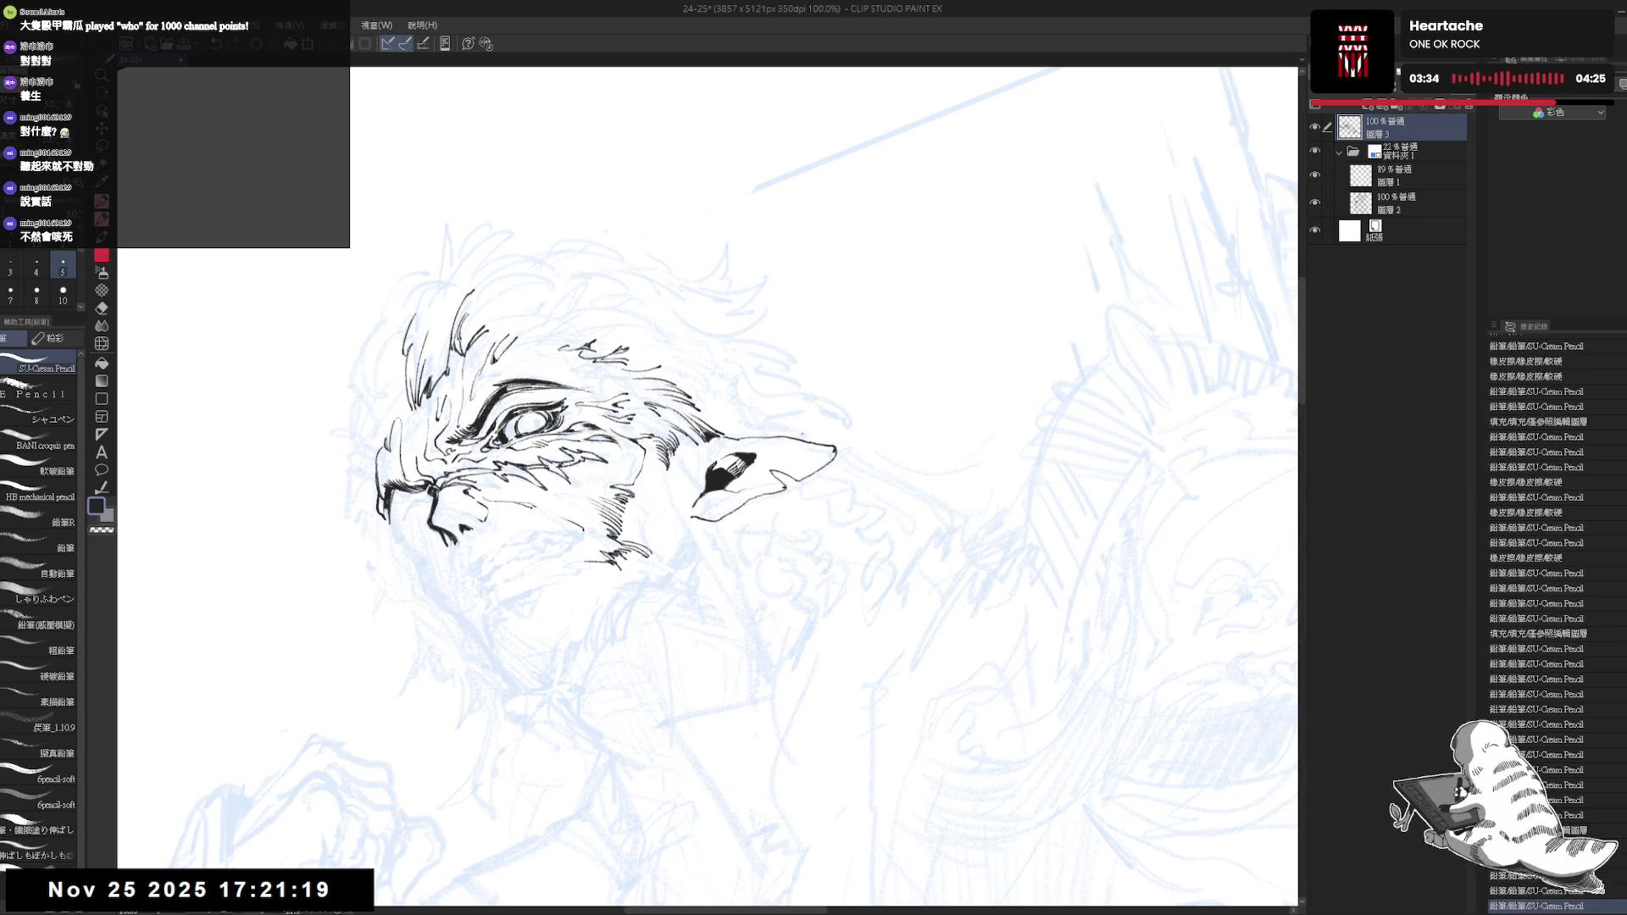
drag(729, 461, 814, 467)
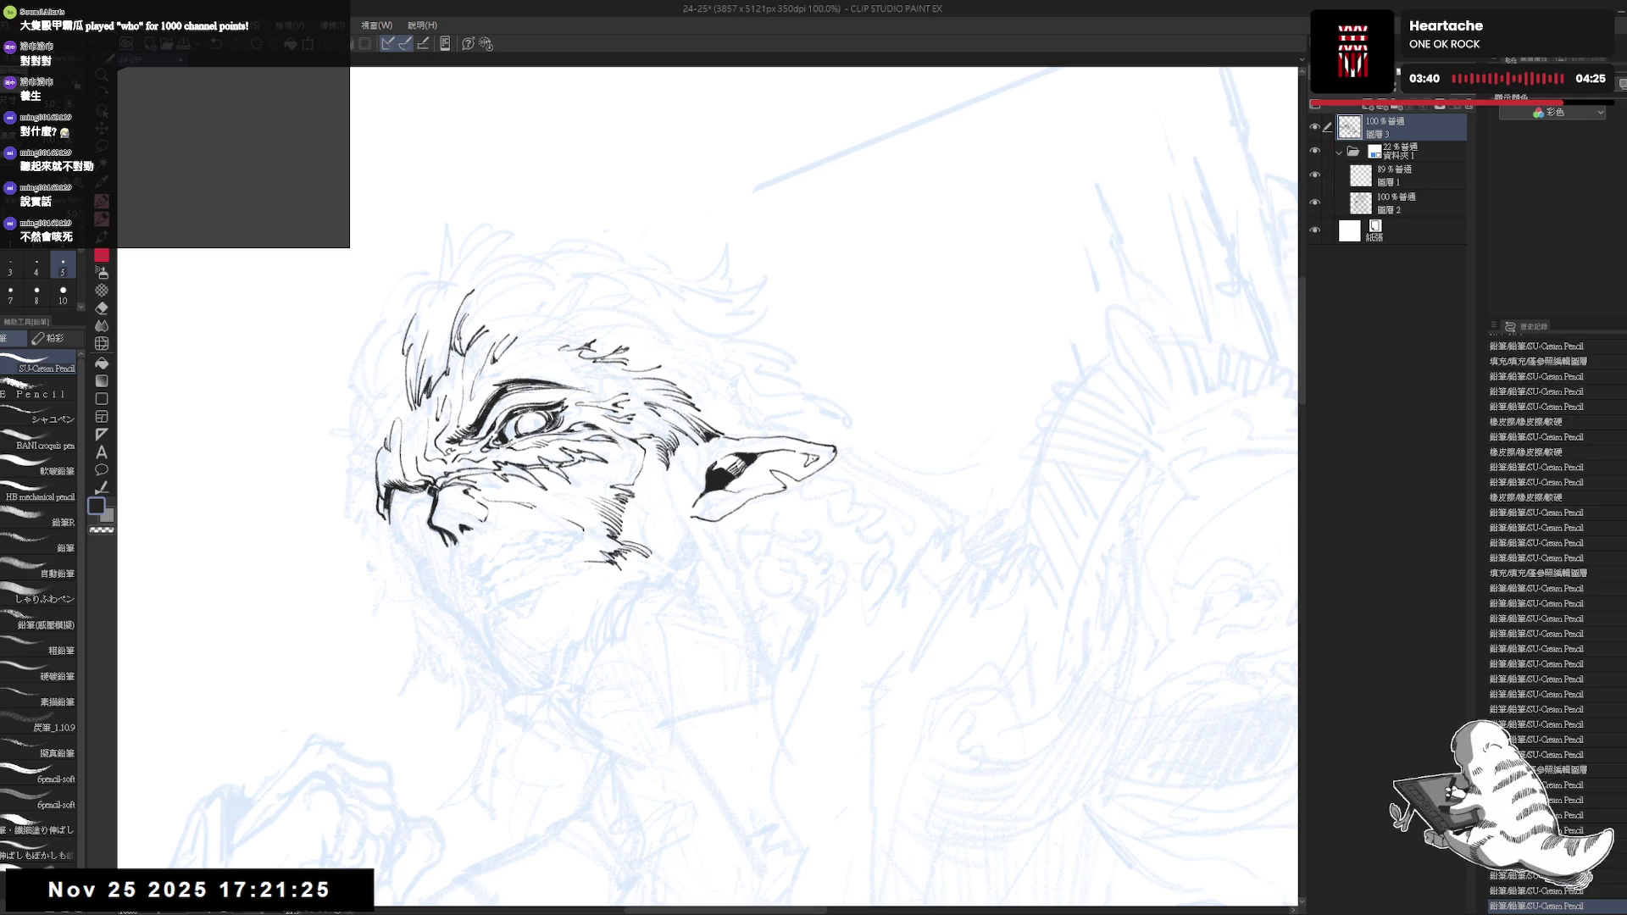
scroll(707, 484, up, 2)
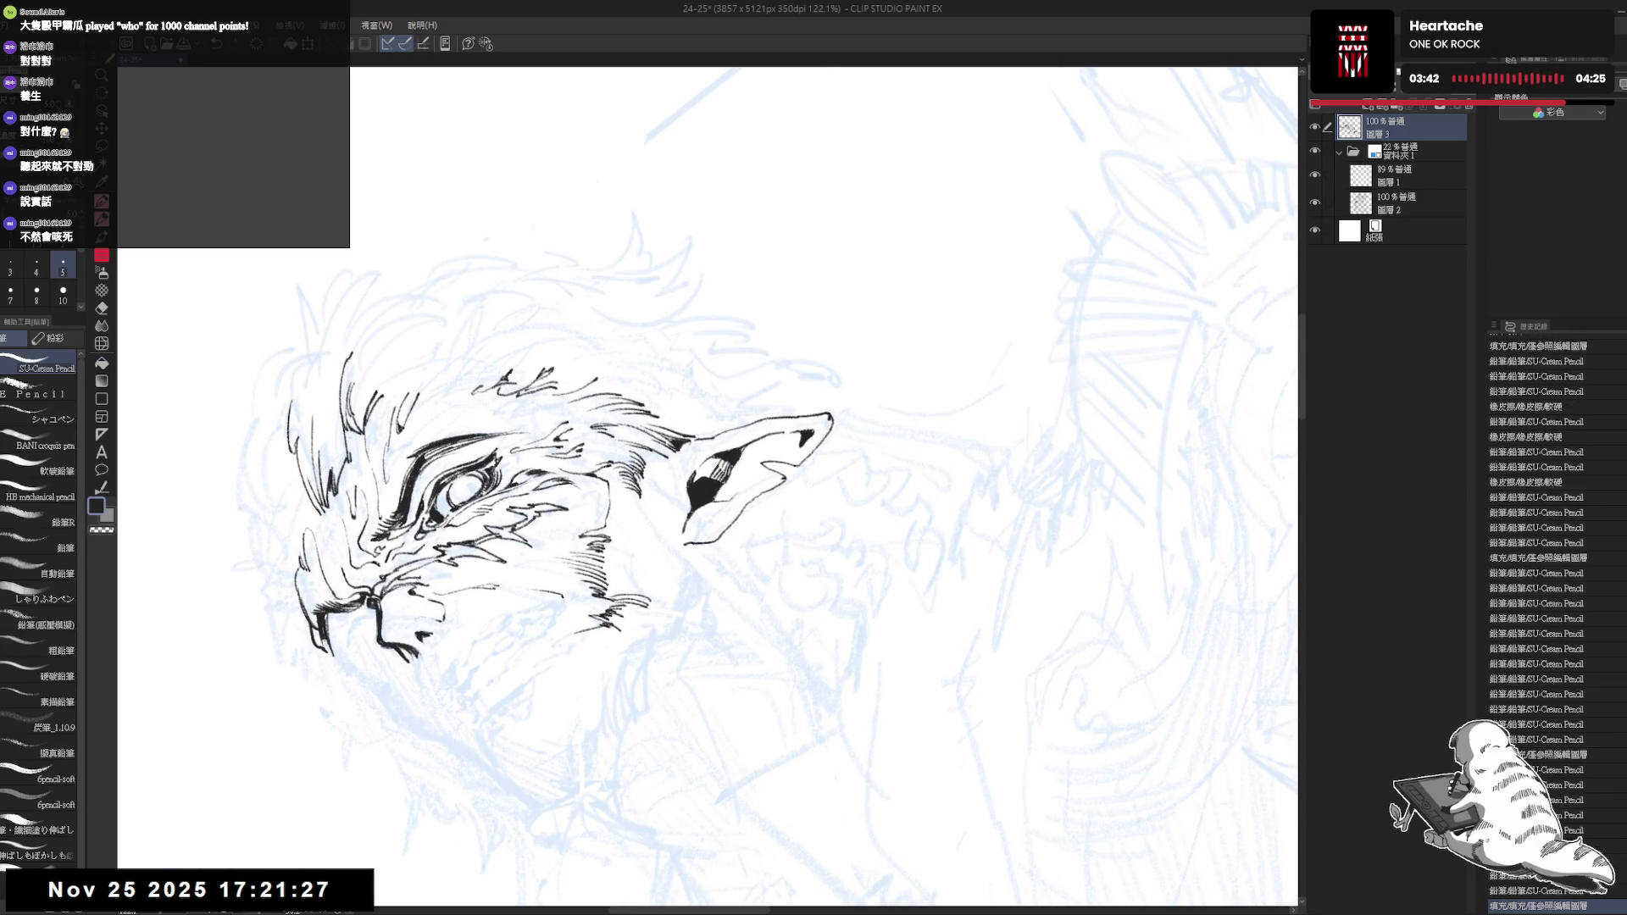
Add notched ink detail strokes along the pointed ear
drag(821, 379, 836, 381)
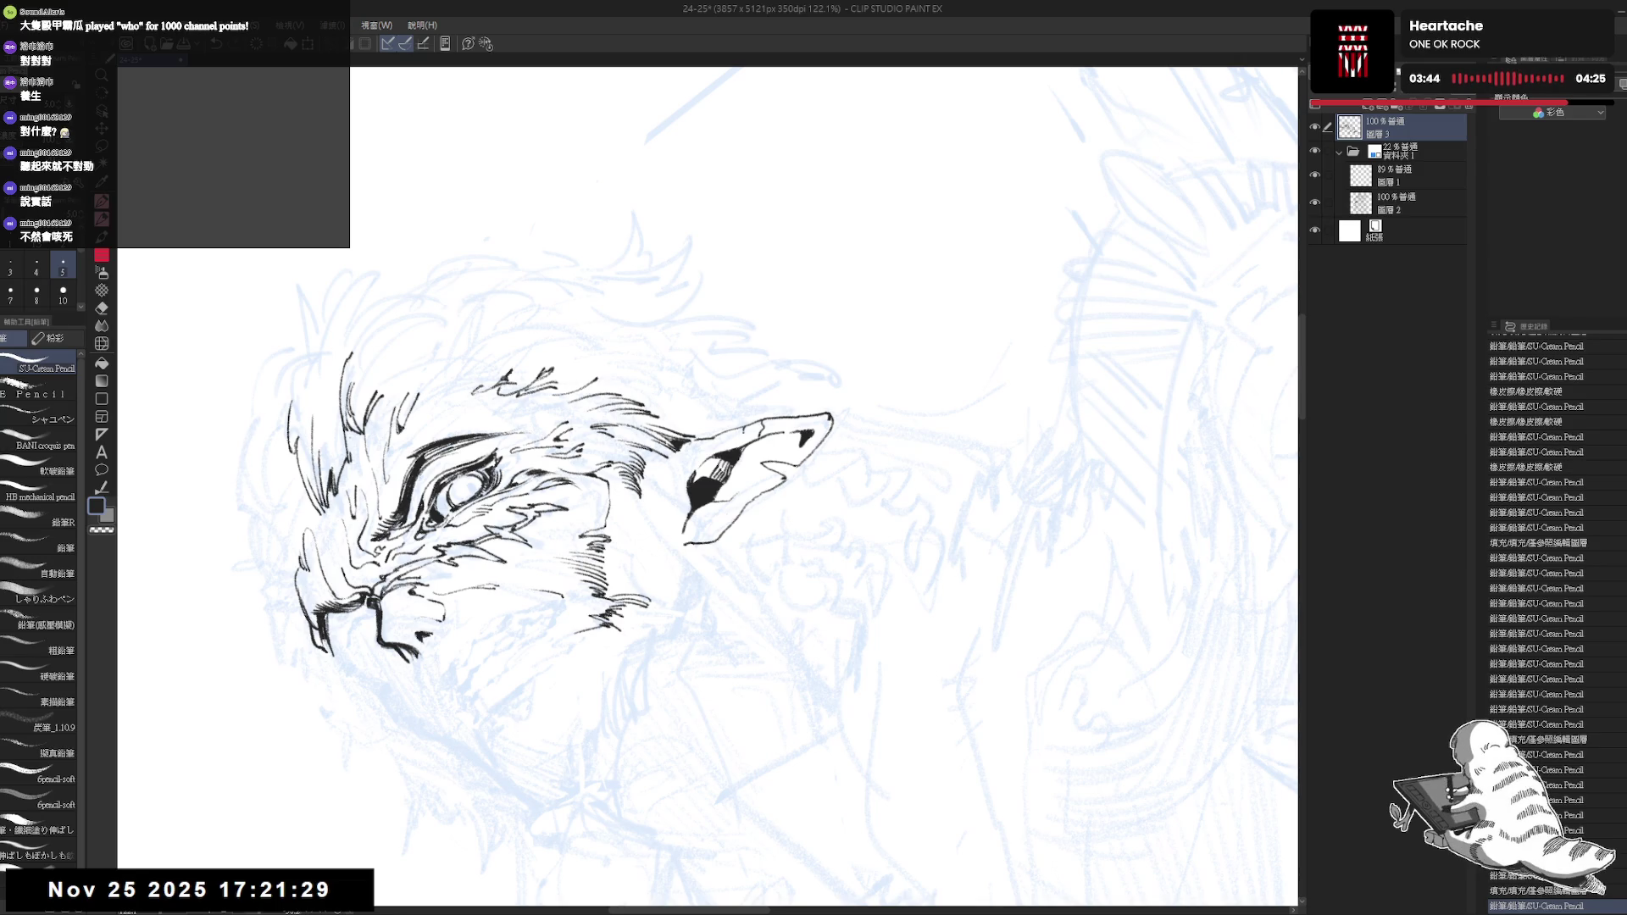
drag(397, 419, 415, 398)
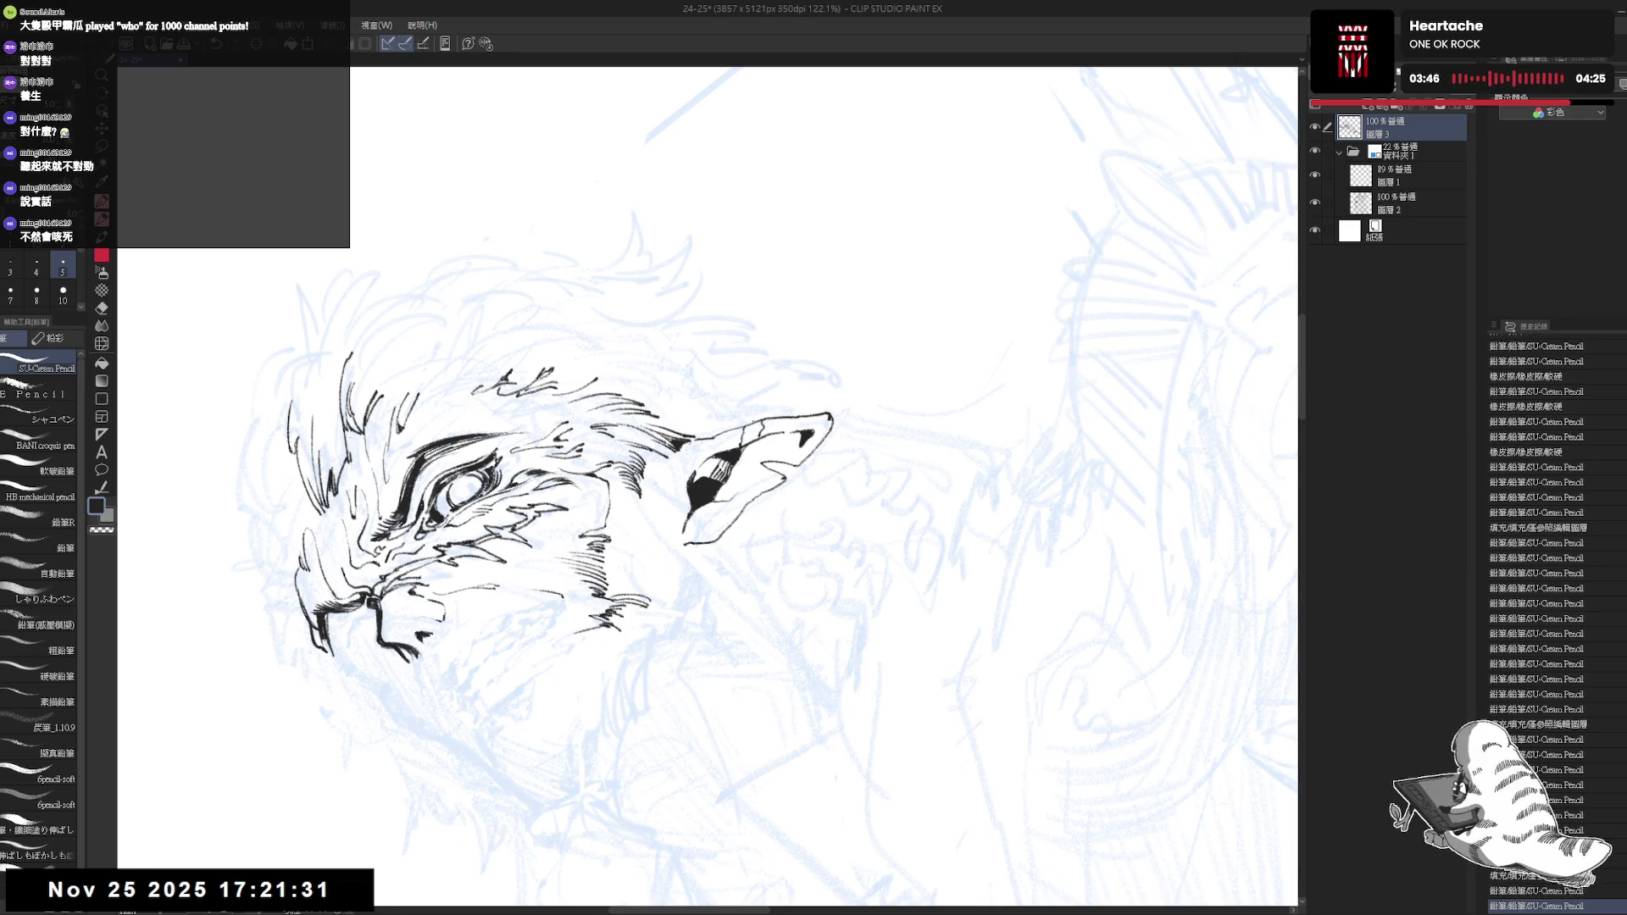
drag(753, 423, 763, 425)
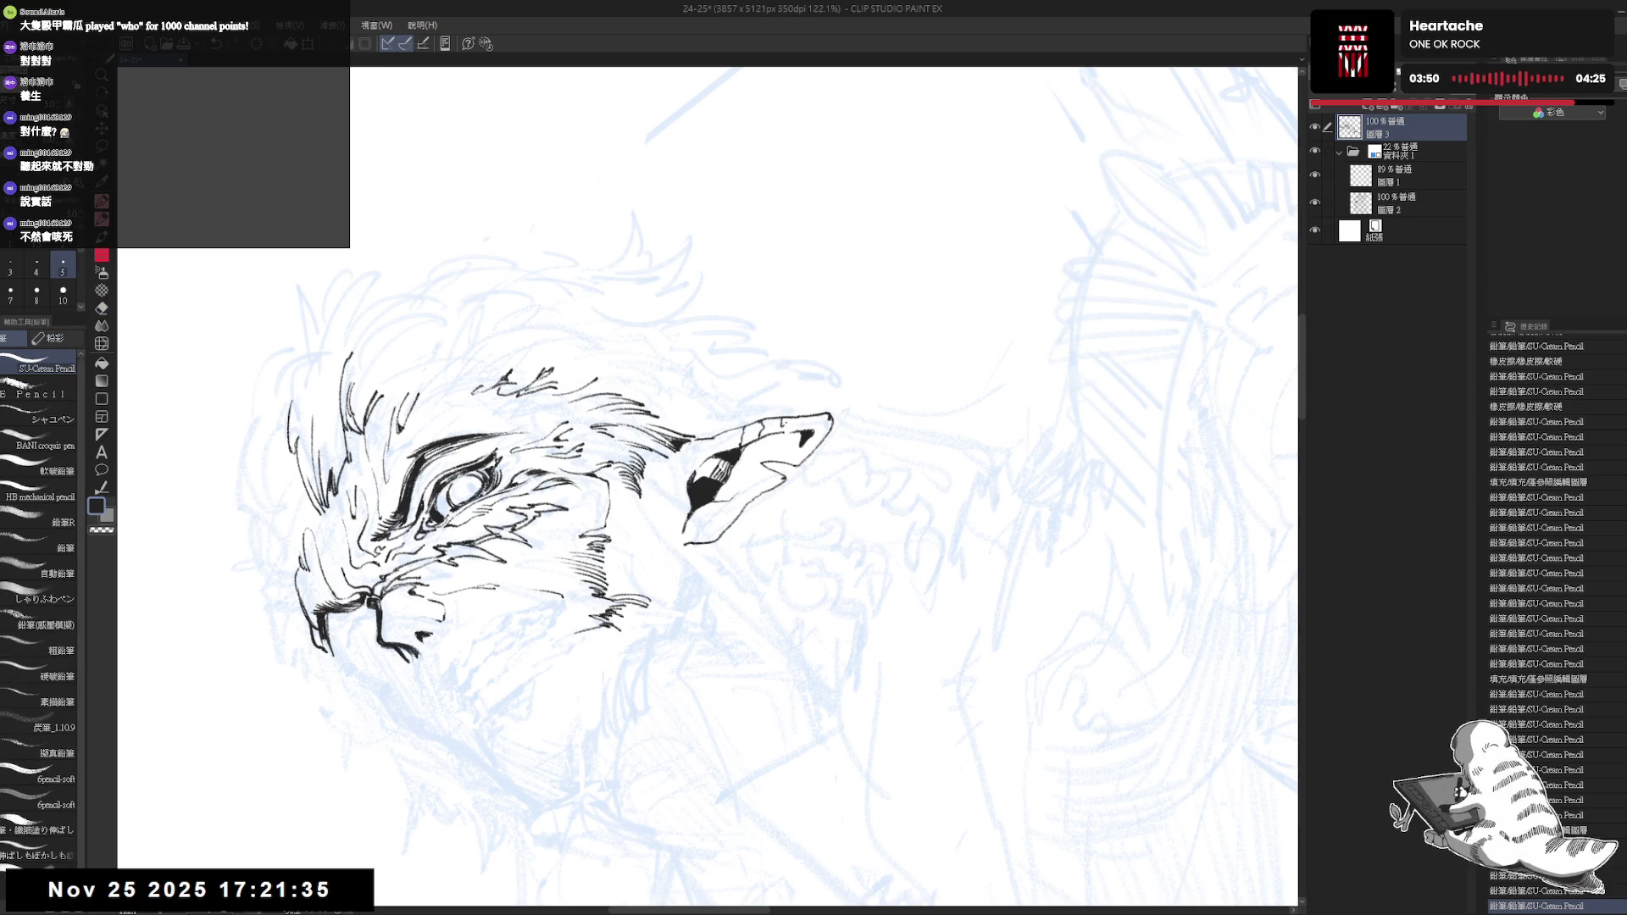
Ink a couple more fur detail lines on the face
mouse_move(713, 597)
mouse_down()
mouse_move(769, 659)
mouse_move(713, 598)
mouse_up()
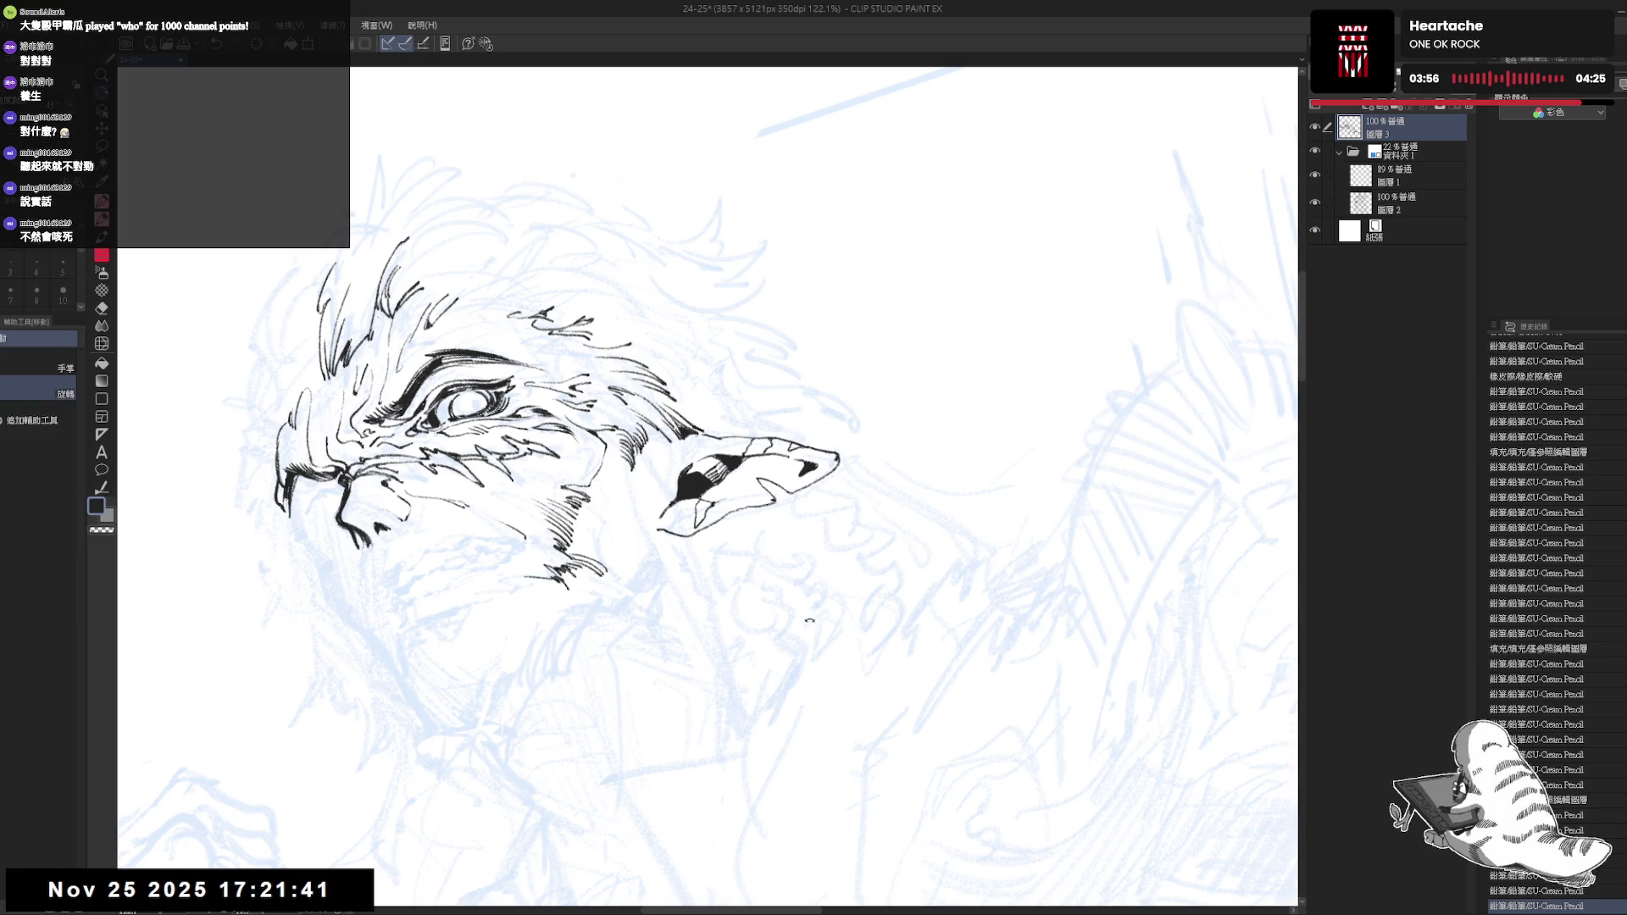
drag(889, 686, 966, 789)
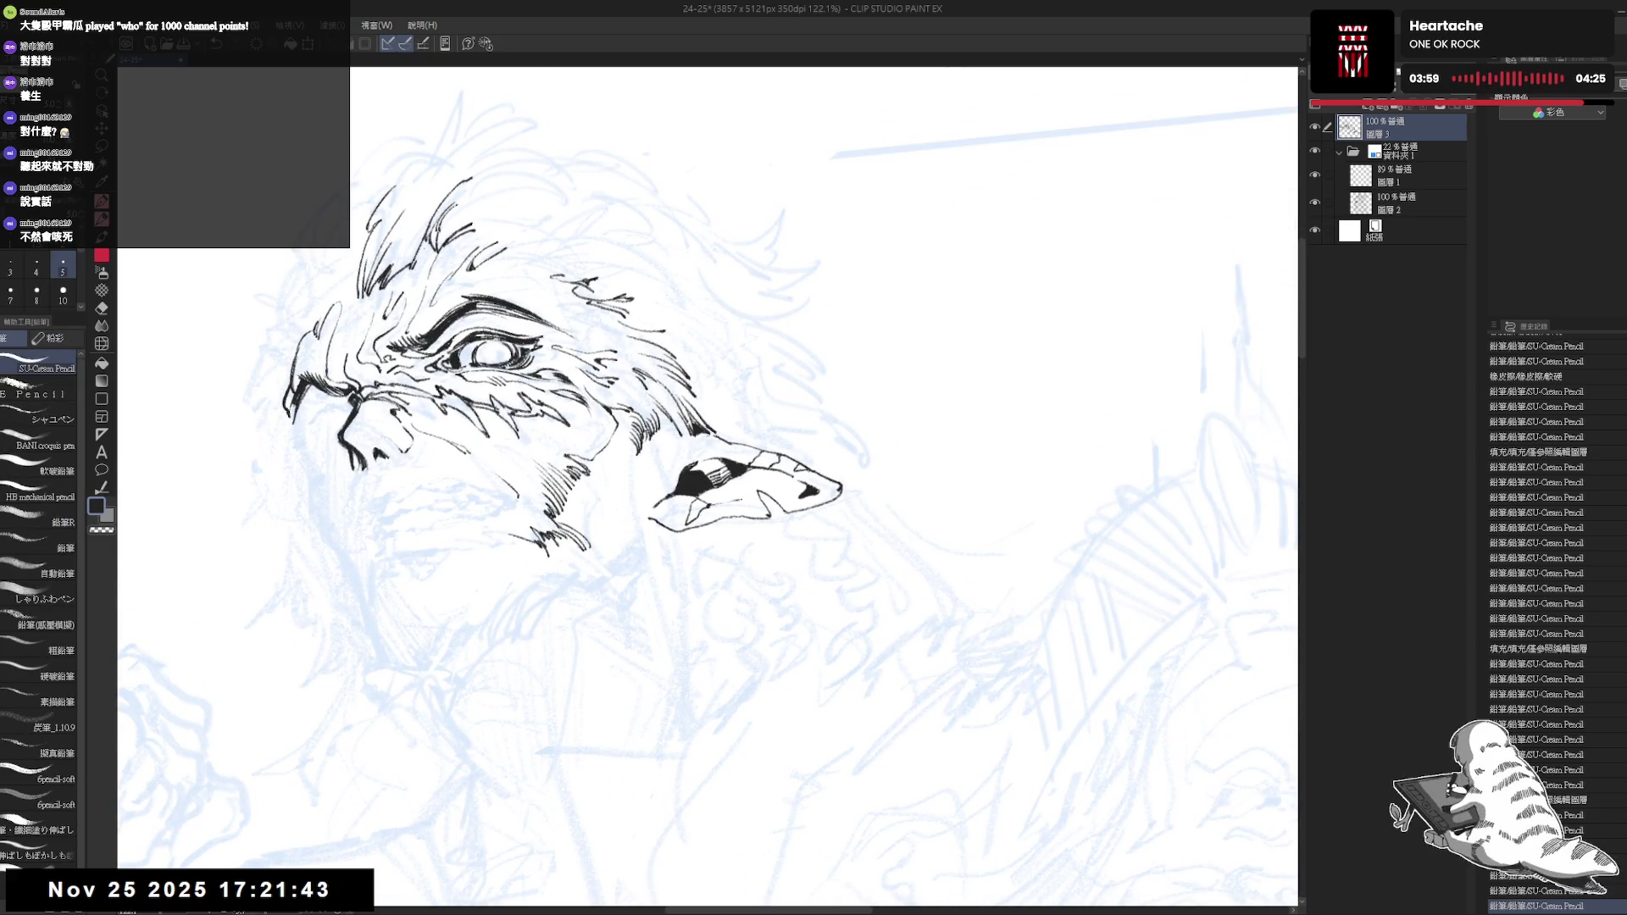
drag(712, 382, 762, 420)
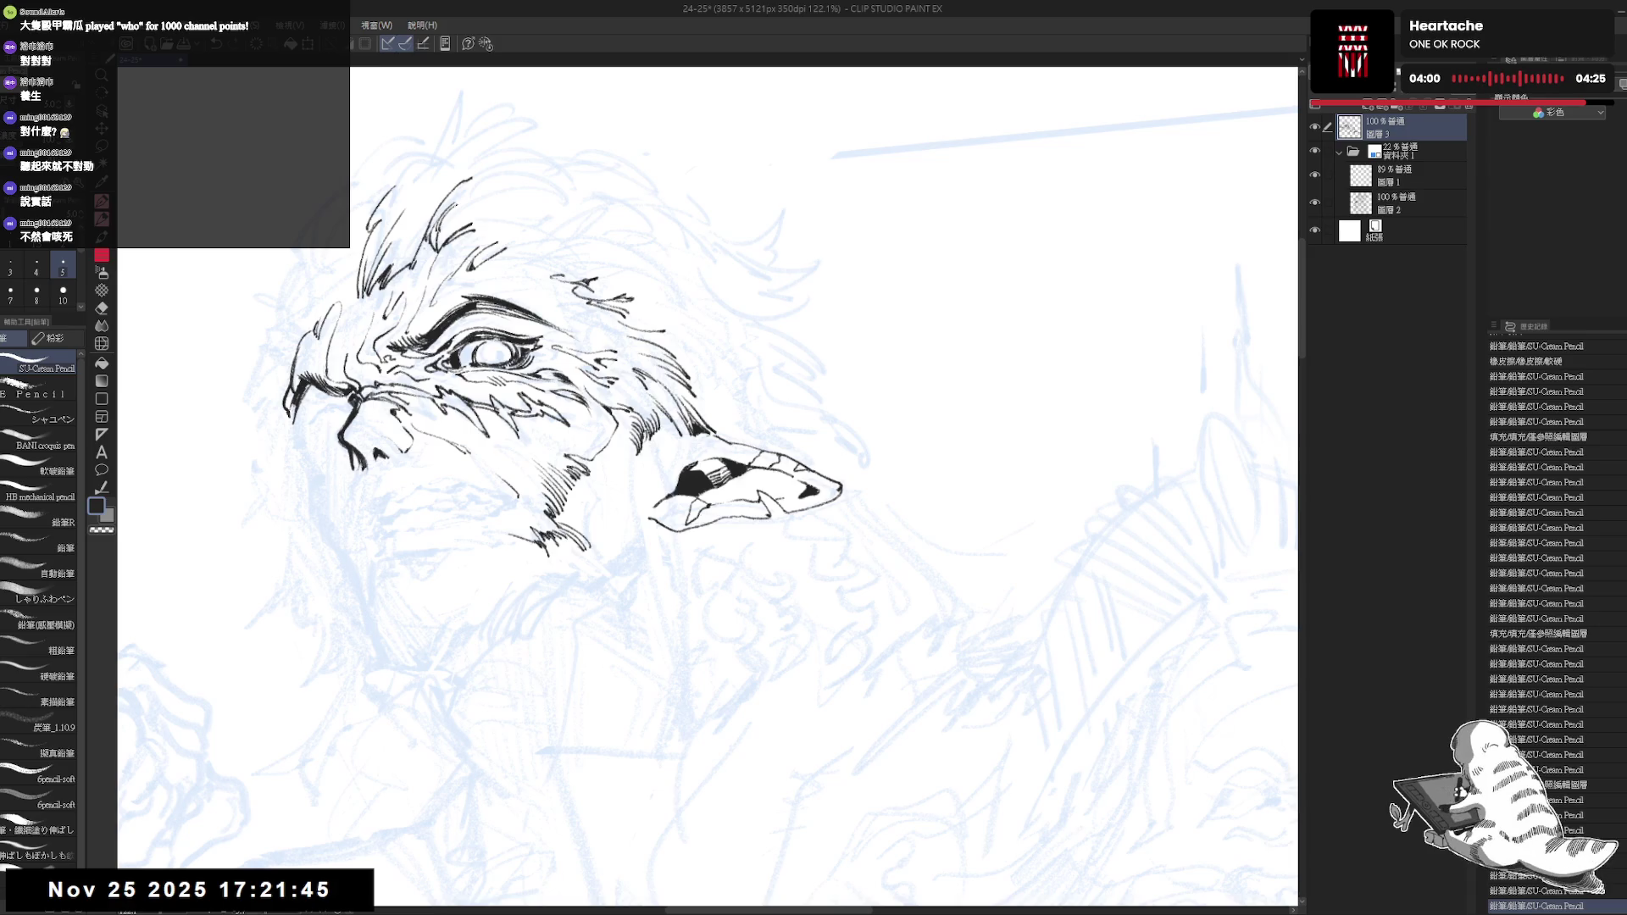
drag(764, 483, 788, 497)
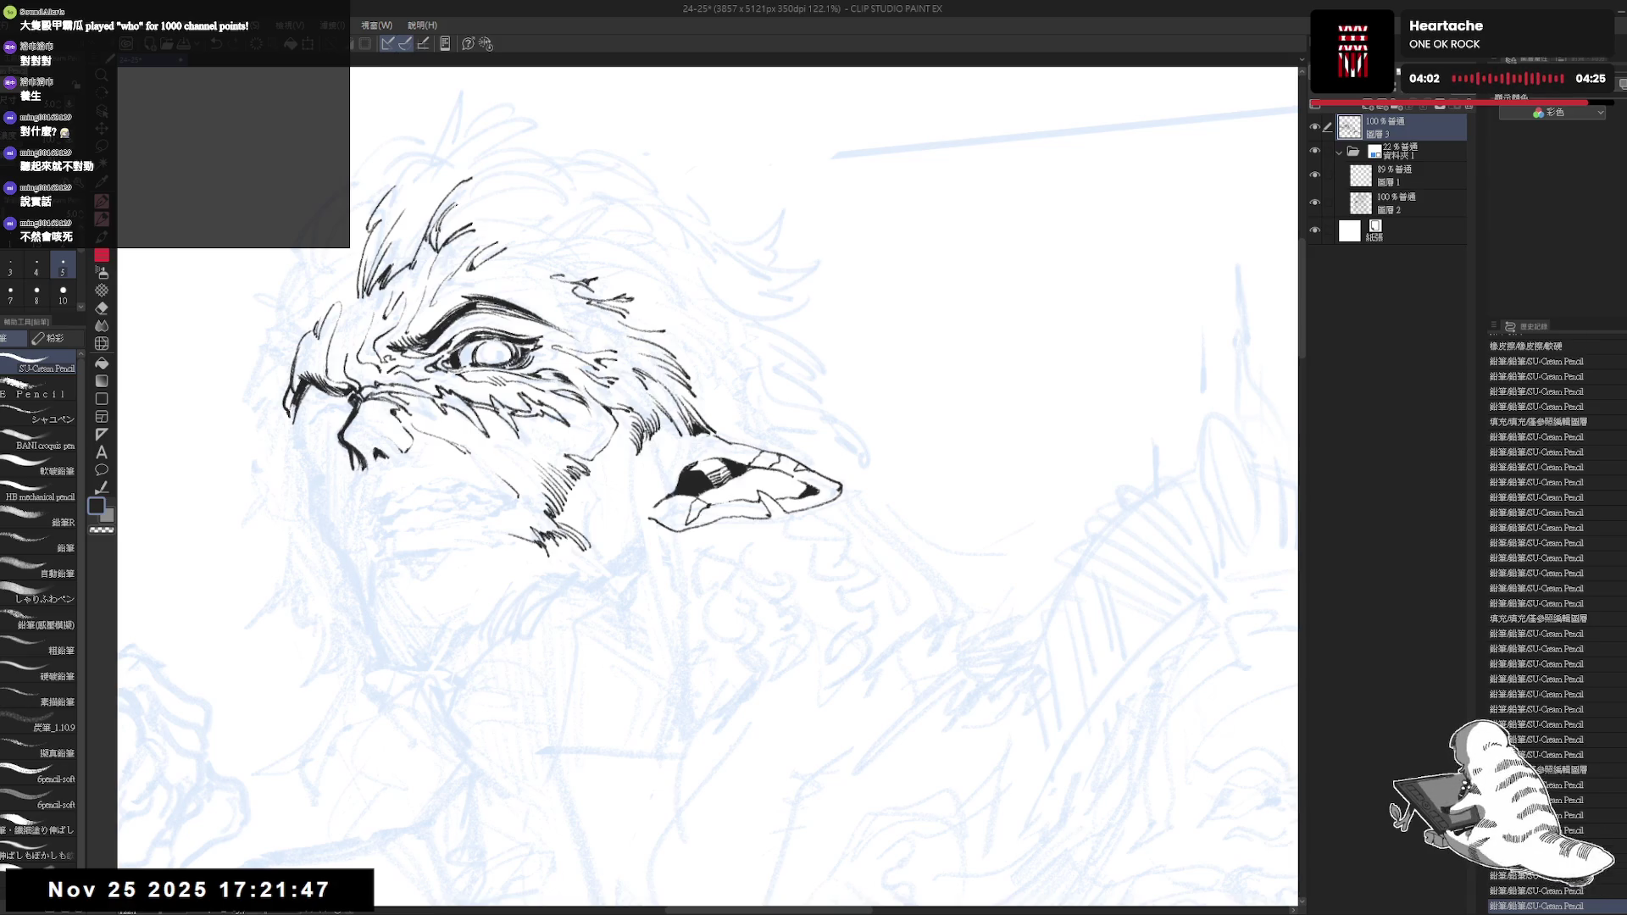
scroll(715, 450, down, 1)
scroll(716, 450, down, 2)
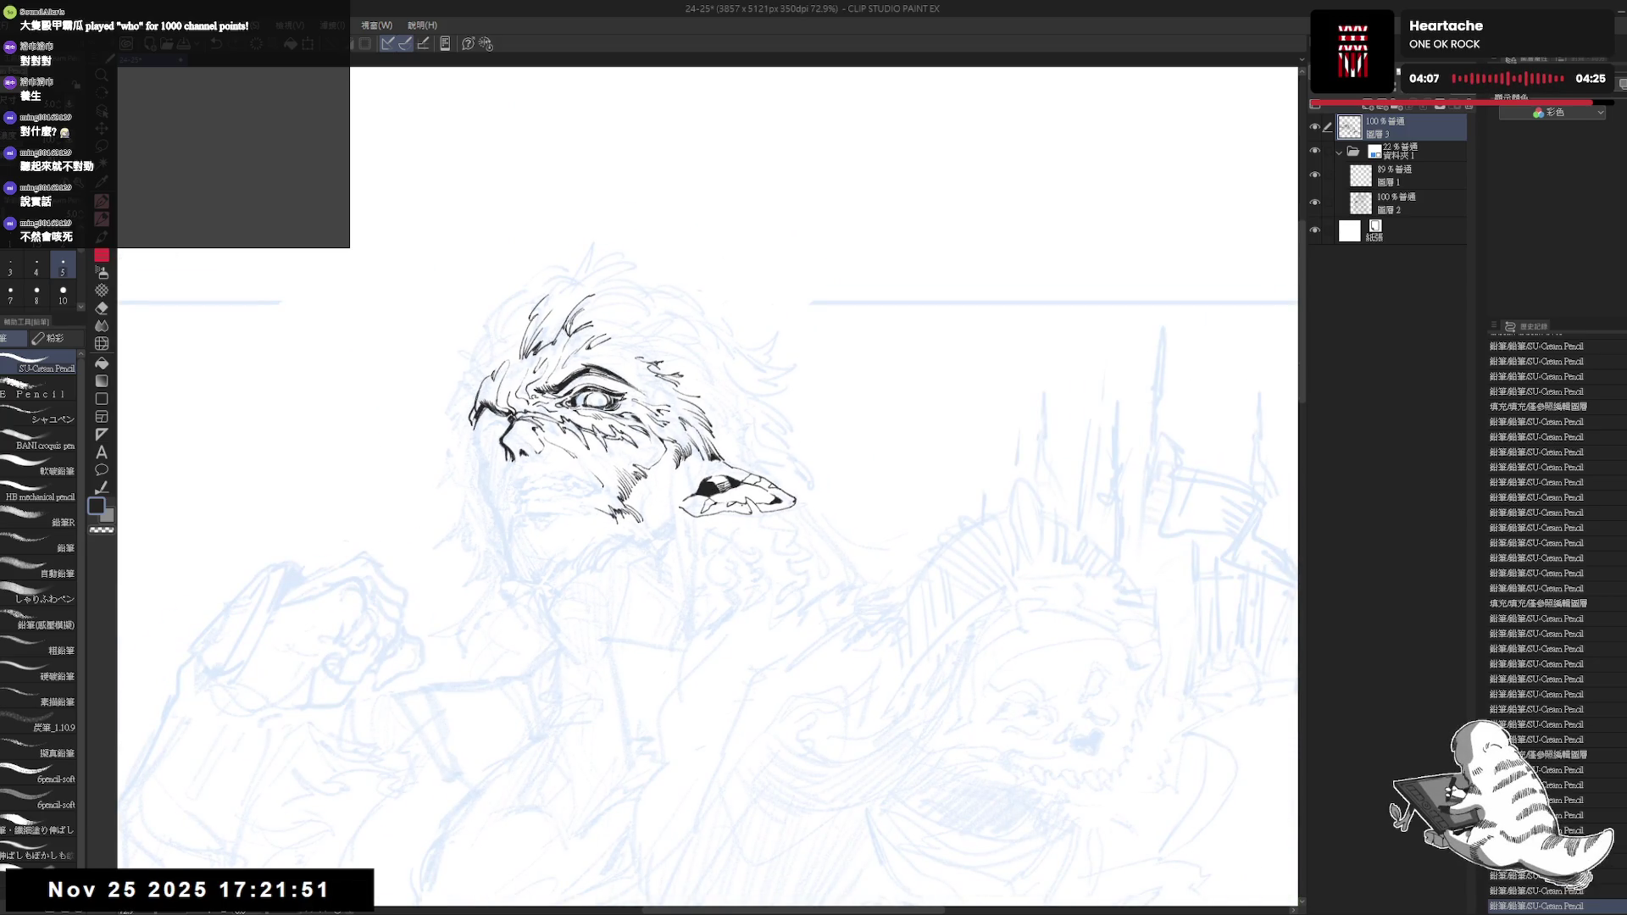
scroll(738, 498, up, 2)
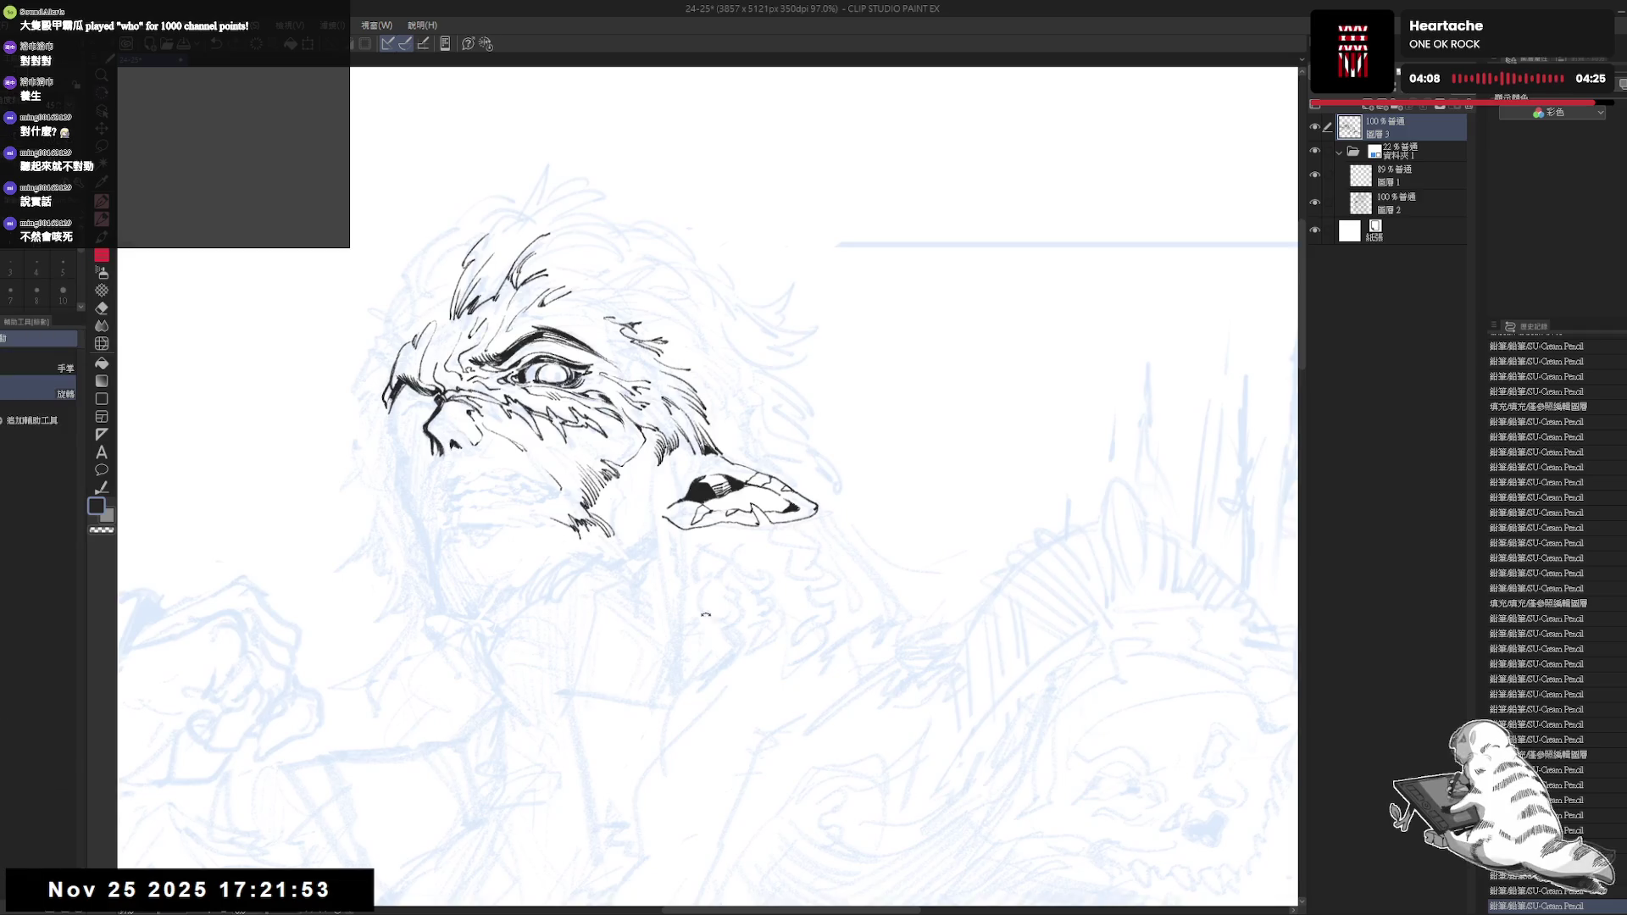
Add banded ink markings inside the ear, undoing one stroke and redrawing it as a small mark
key(minus)
key(minus)
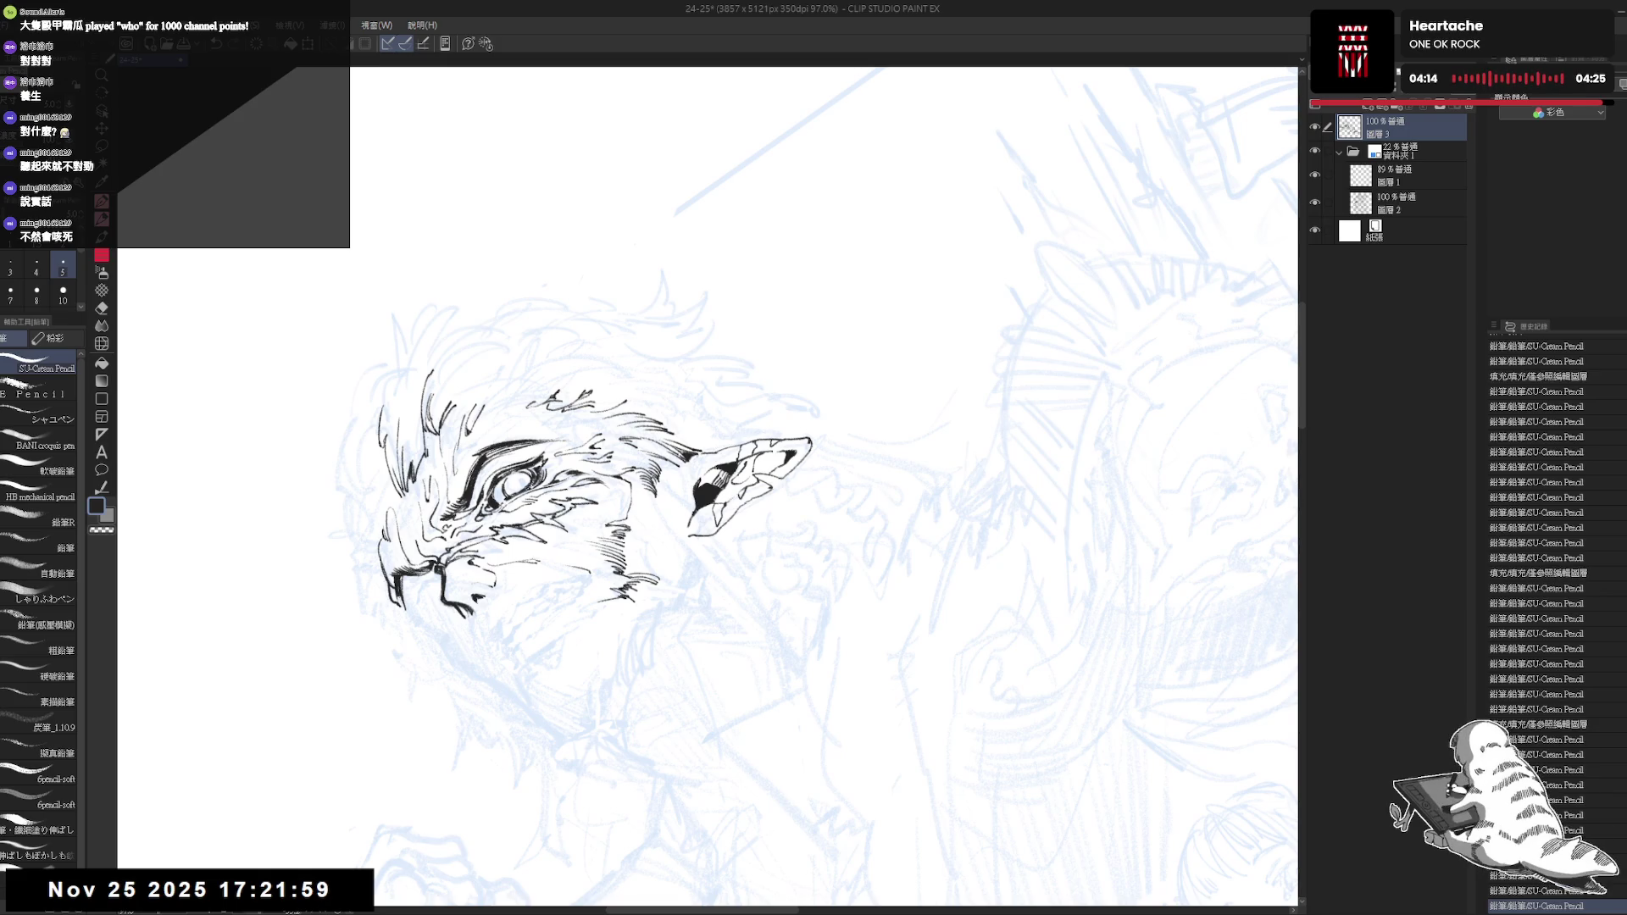
key(asciicircum)
key(asciicircum)
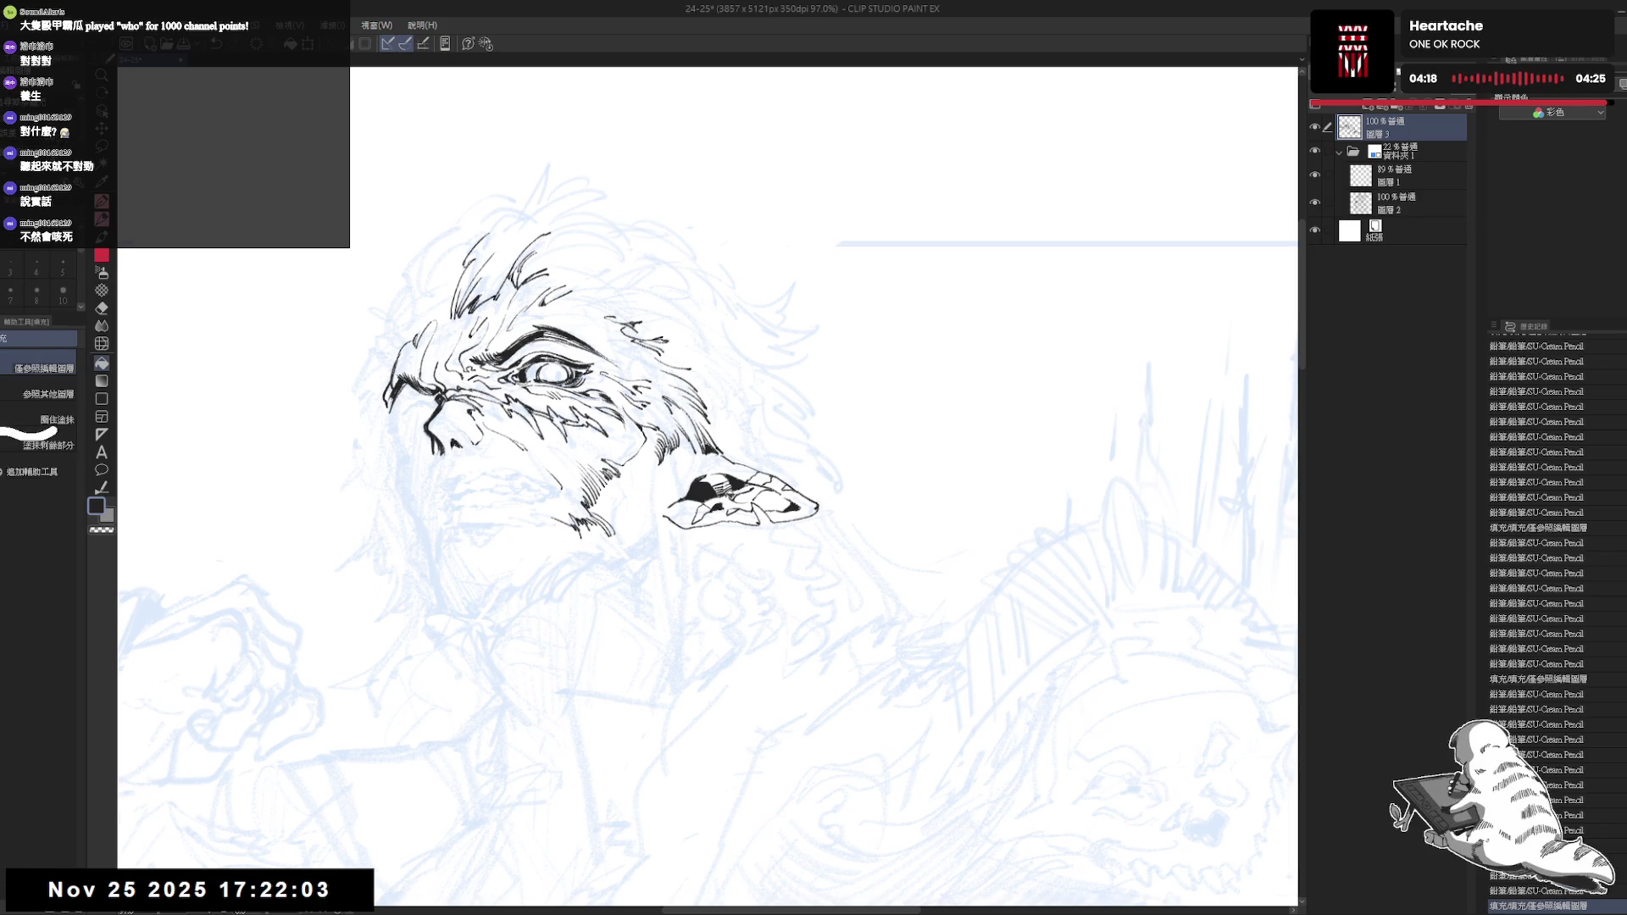
drag(956, 670, 668, 593)
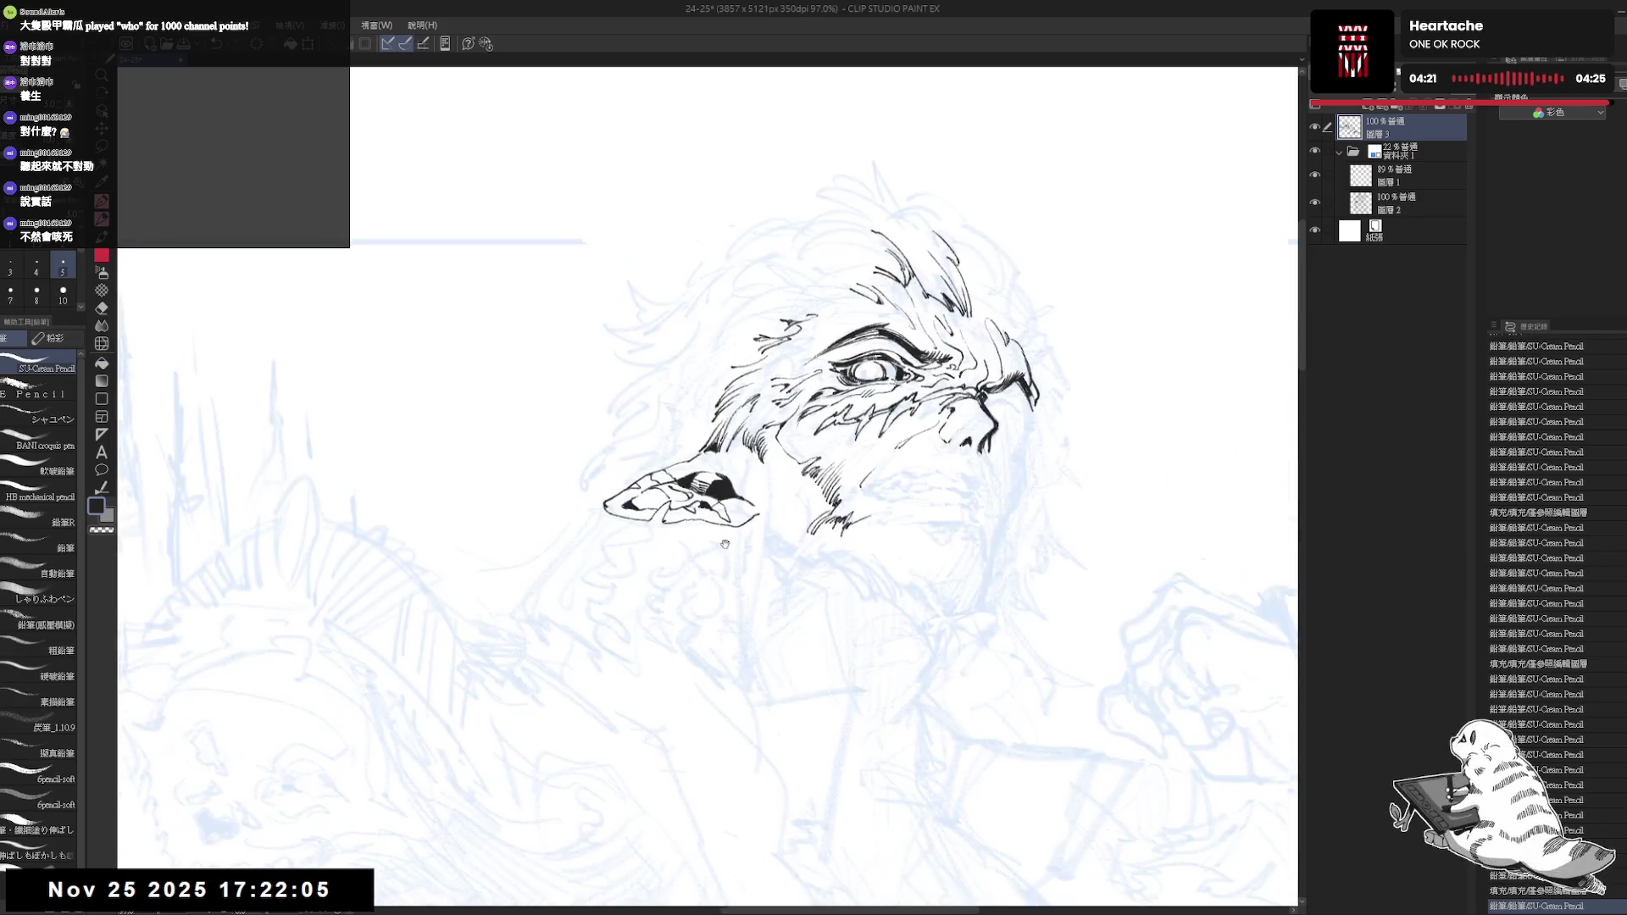
key(p)
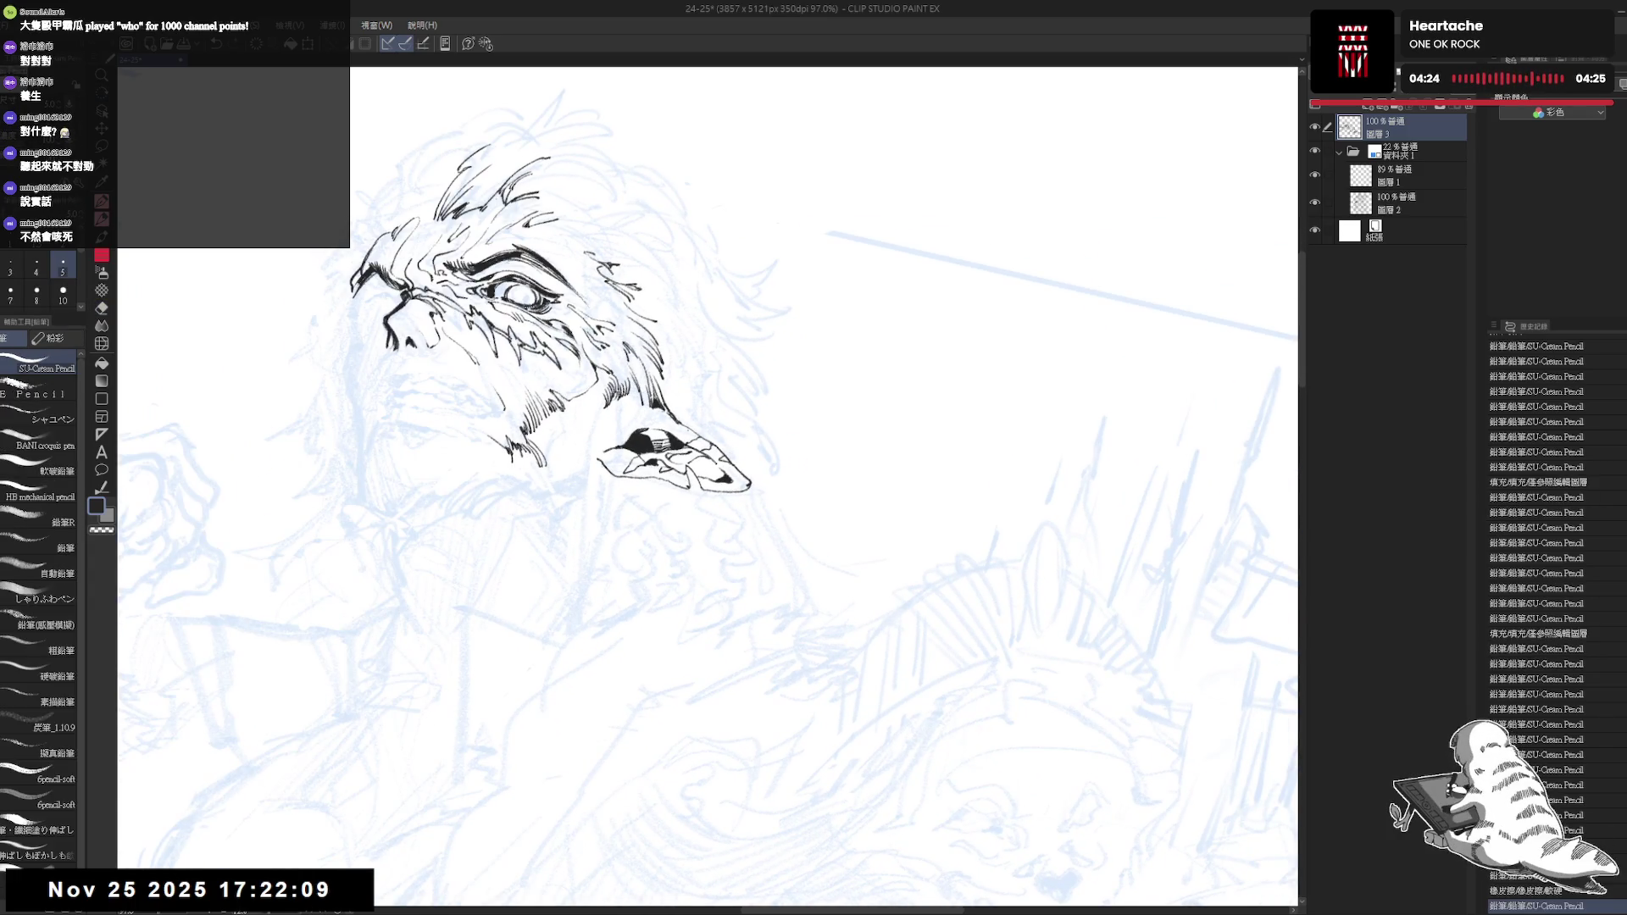
key(-)
scroll(789, 438, down, 2)
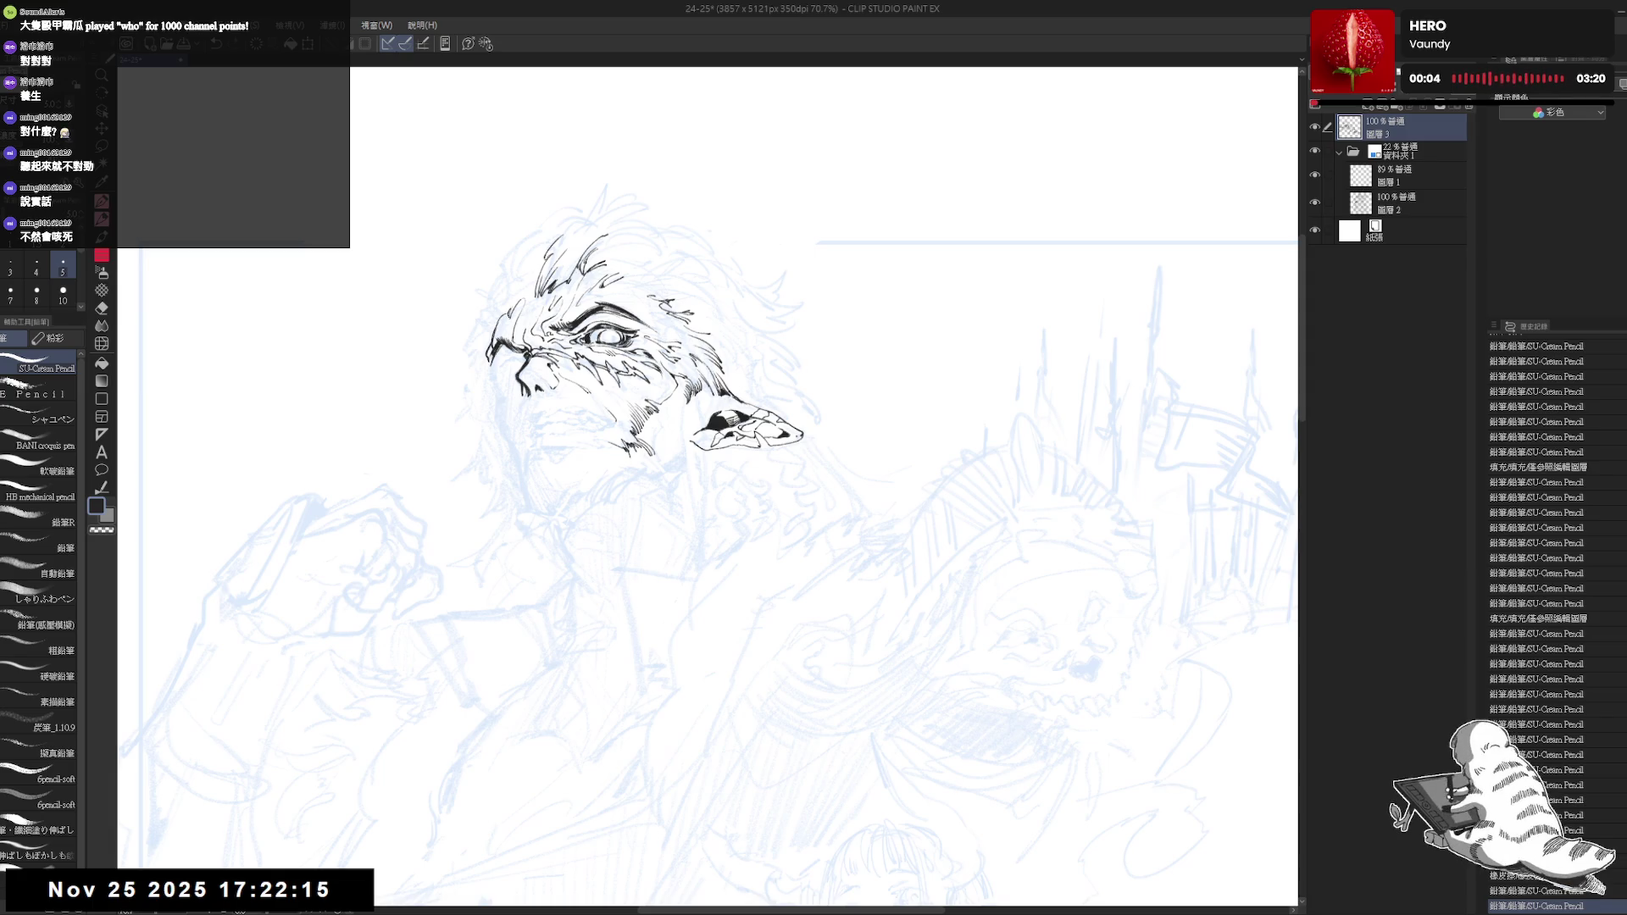
scroll(928, 452, up, 1)
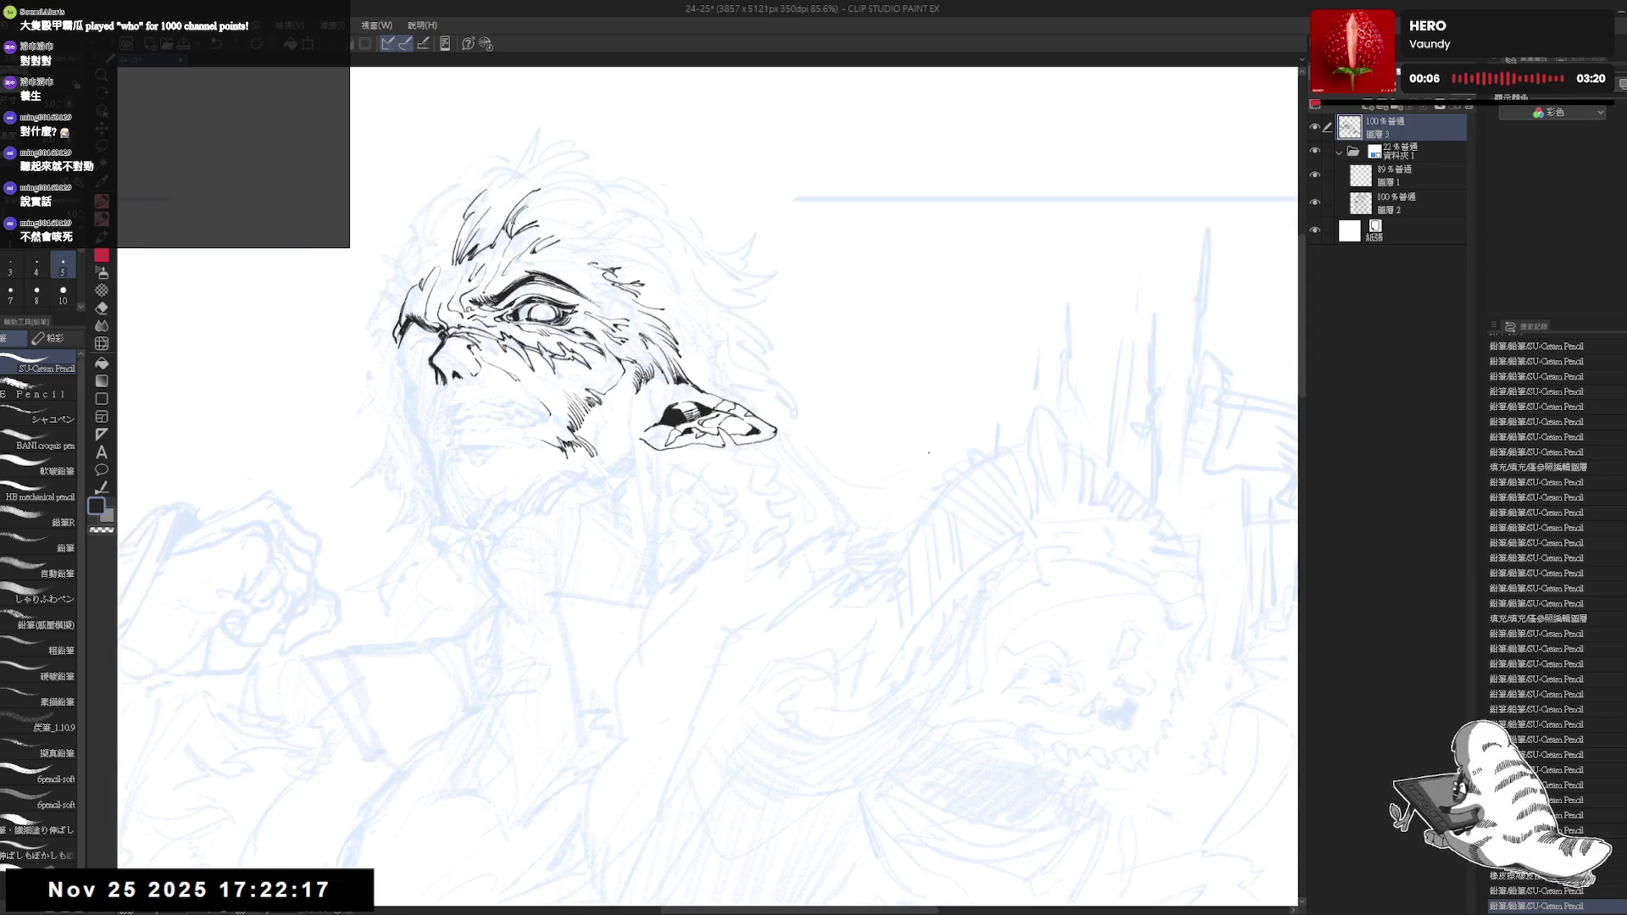
scroll(928, 450, up, 1)
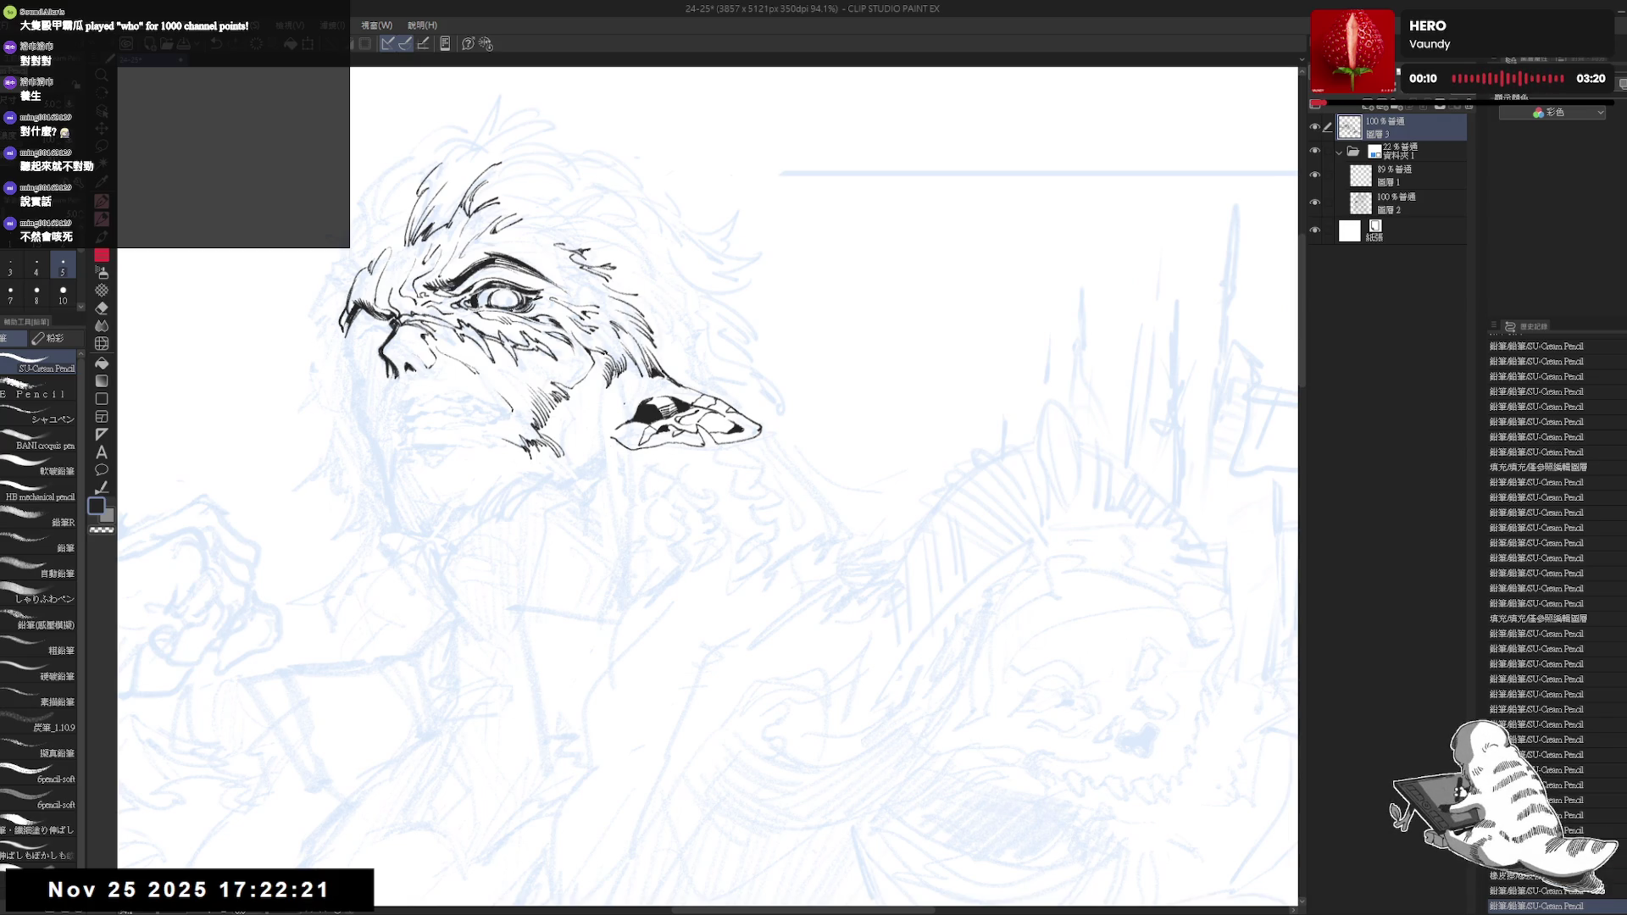
drag(626, 436, 700, 469)
key(minus)
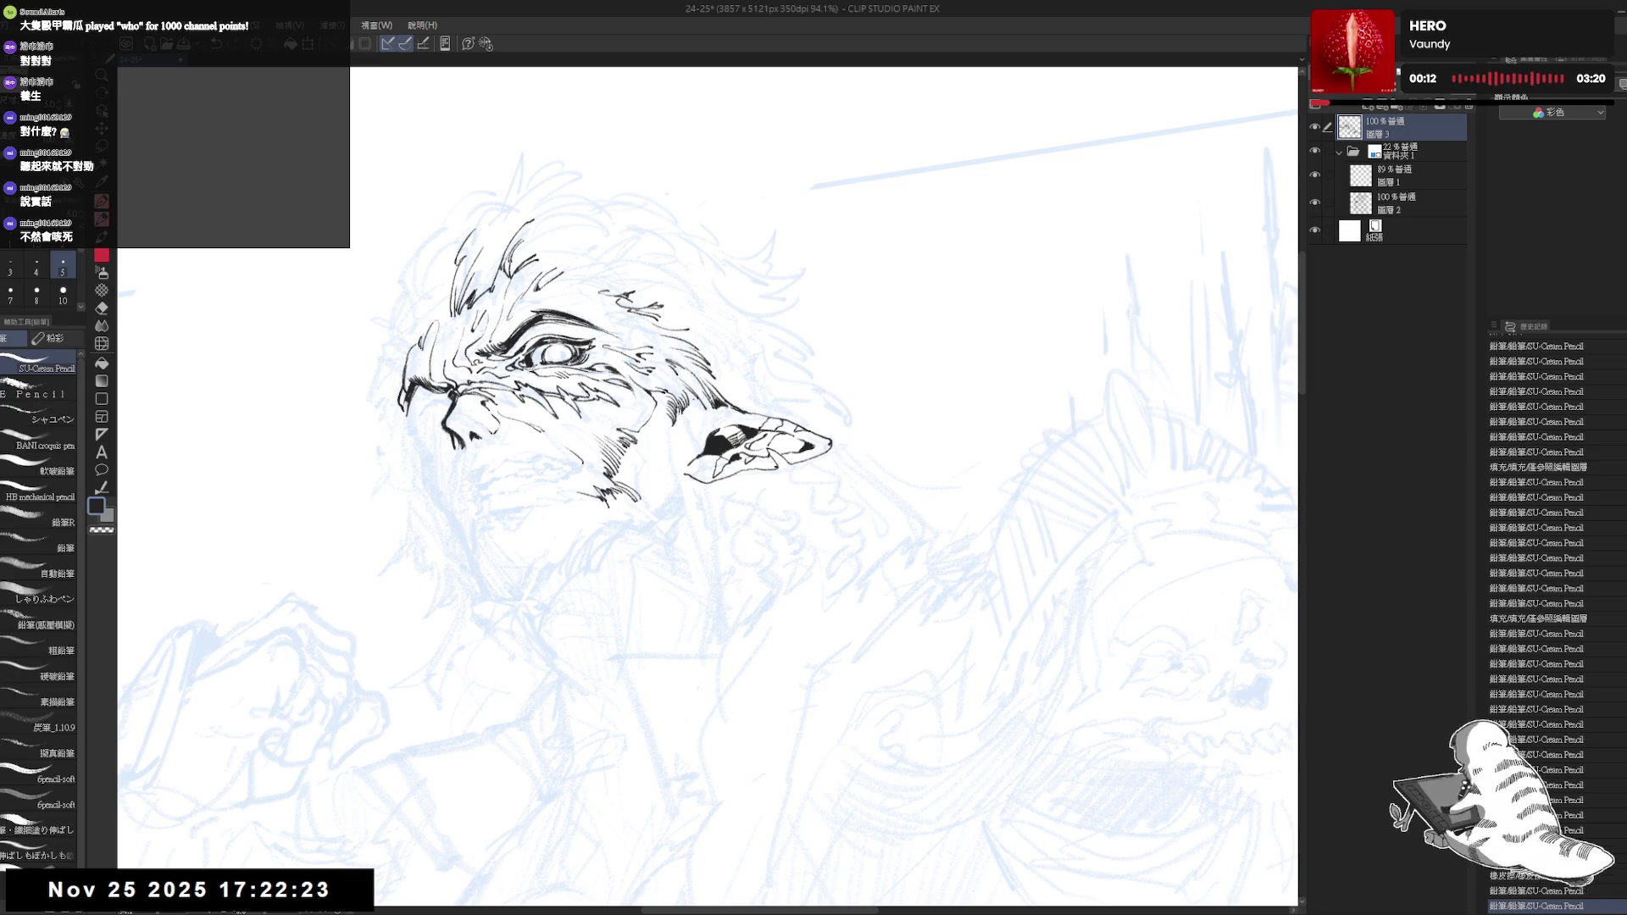
drag(686, 392, 699, 415)
key(ctrl+z)
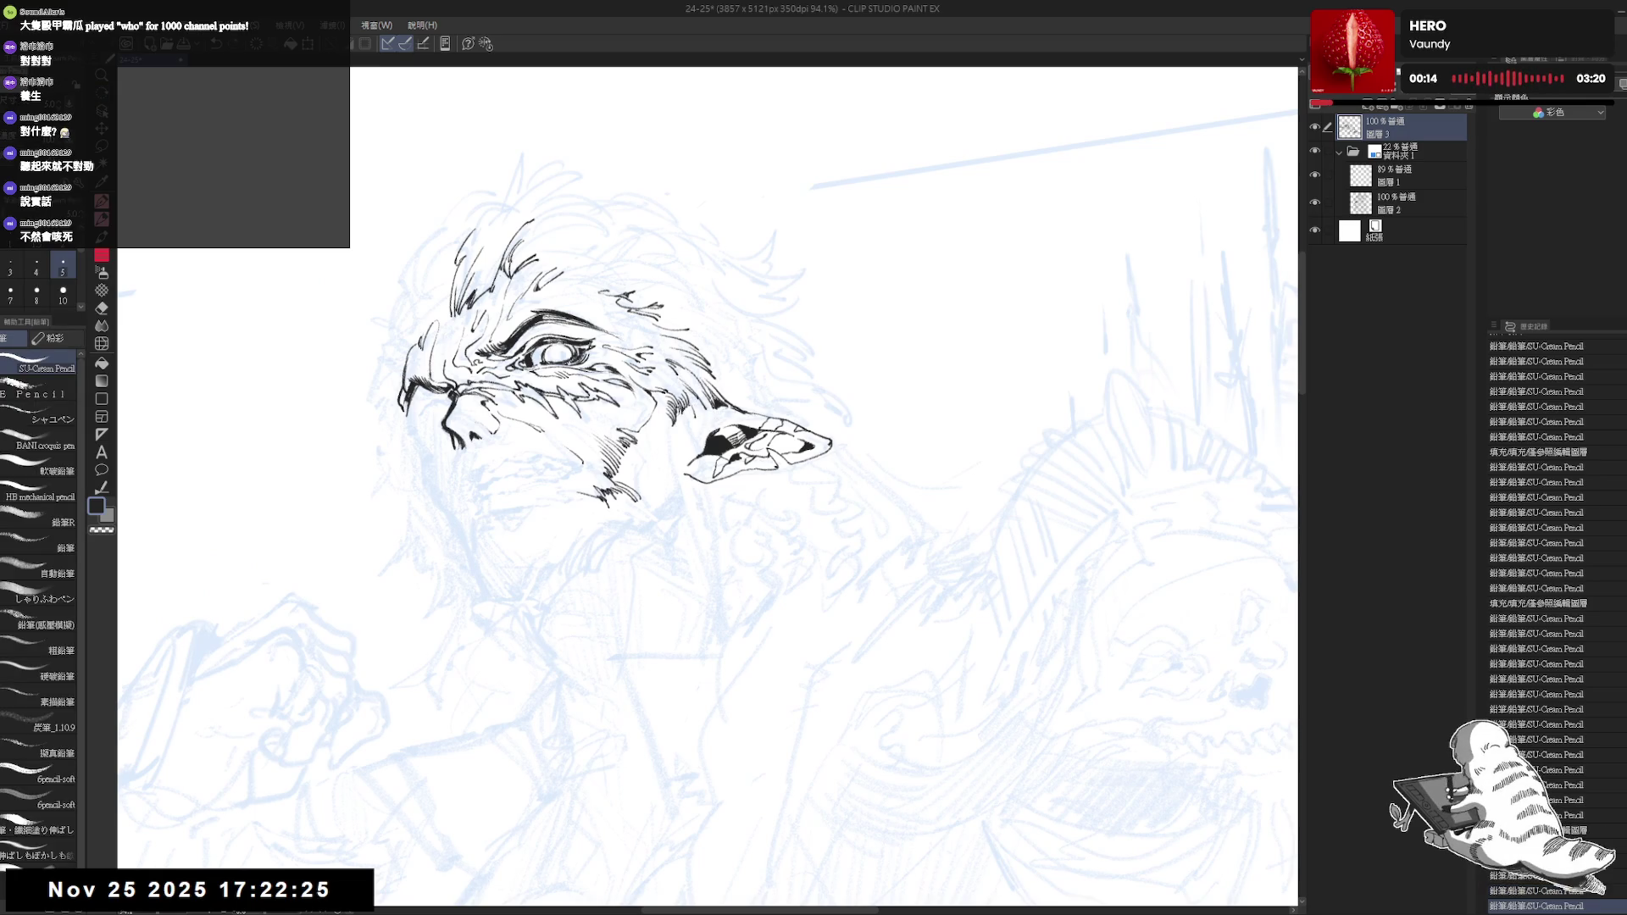
click(672, 447)
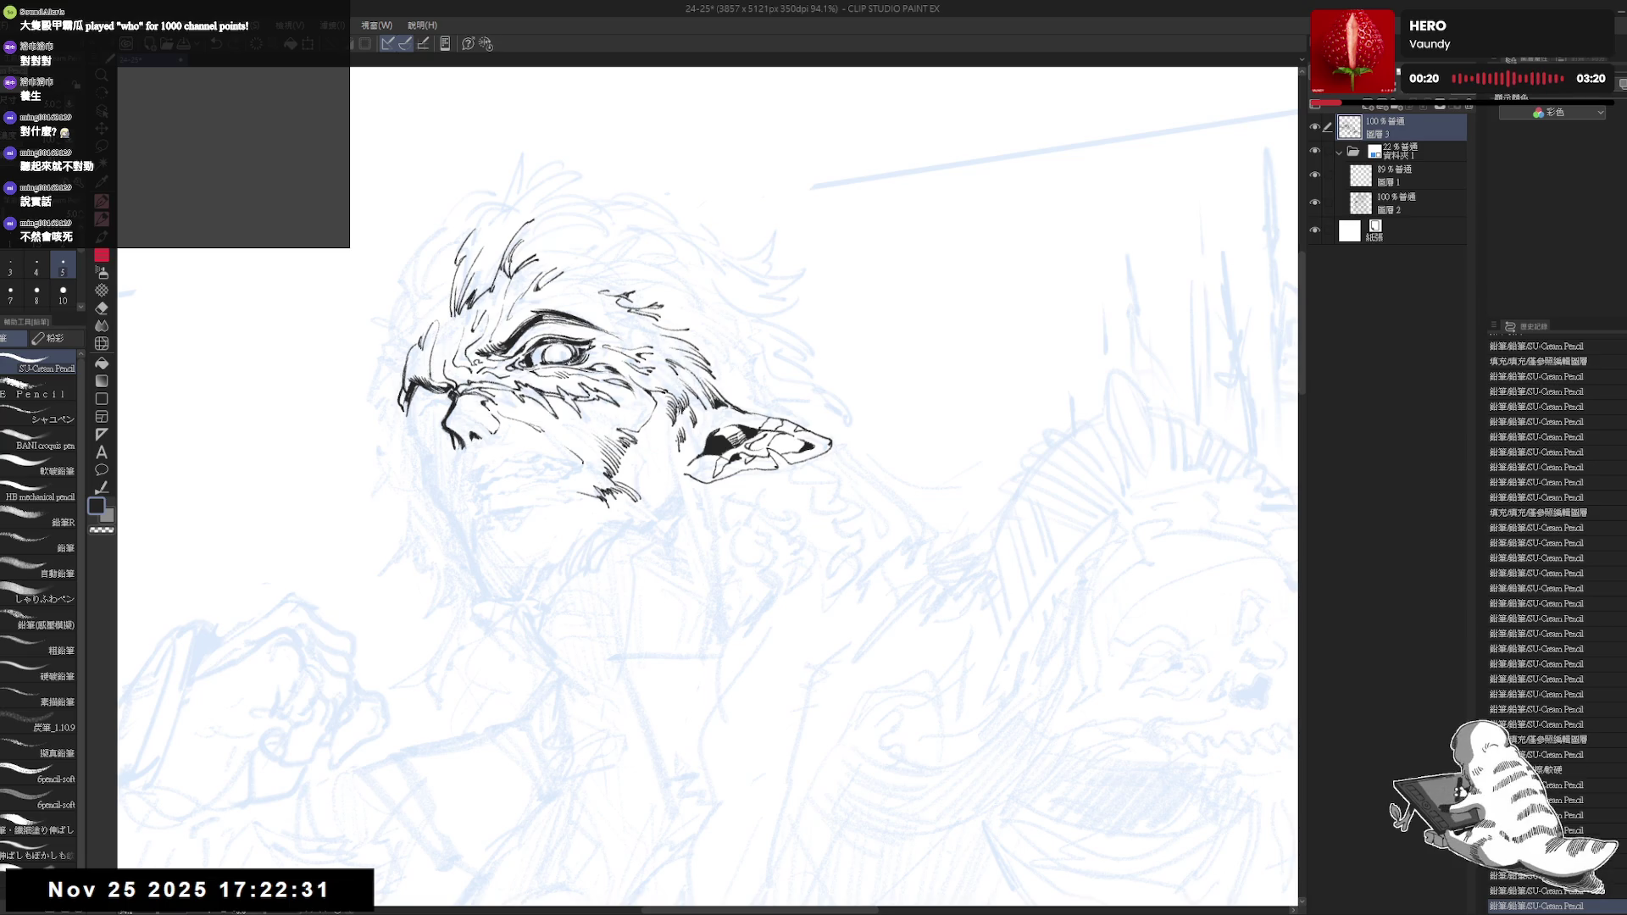
key(-)
scroll(679, 521, down, 2)
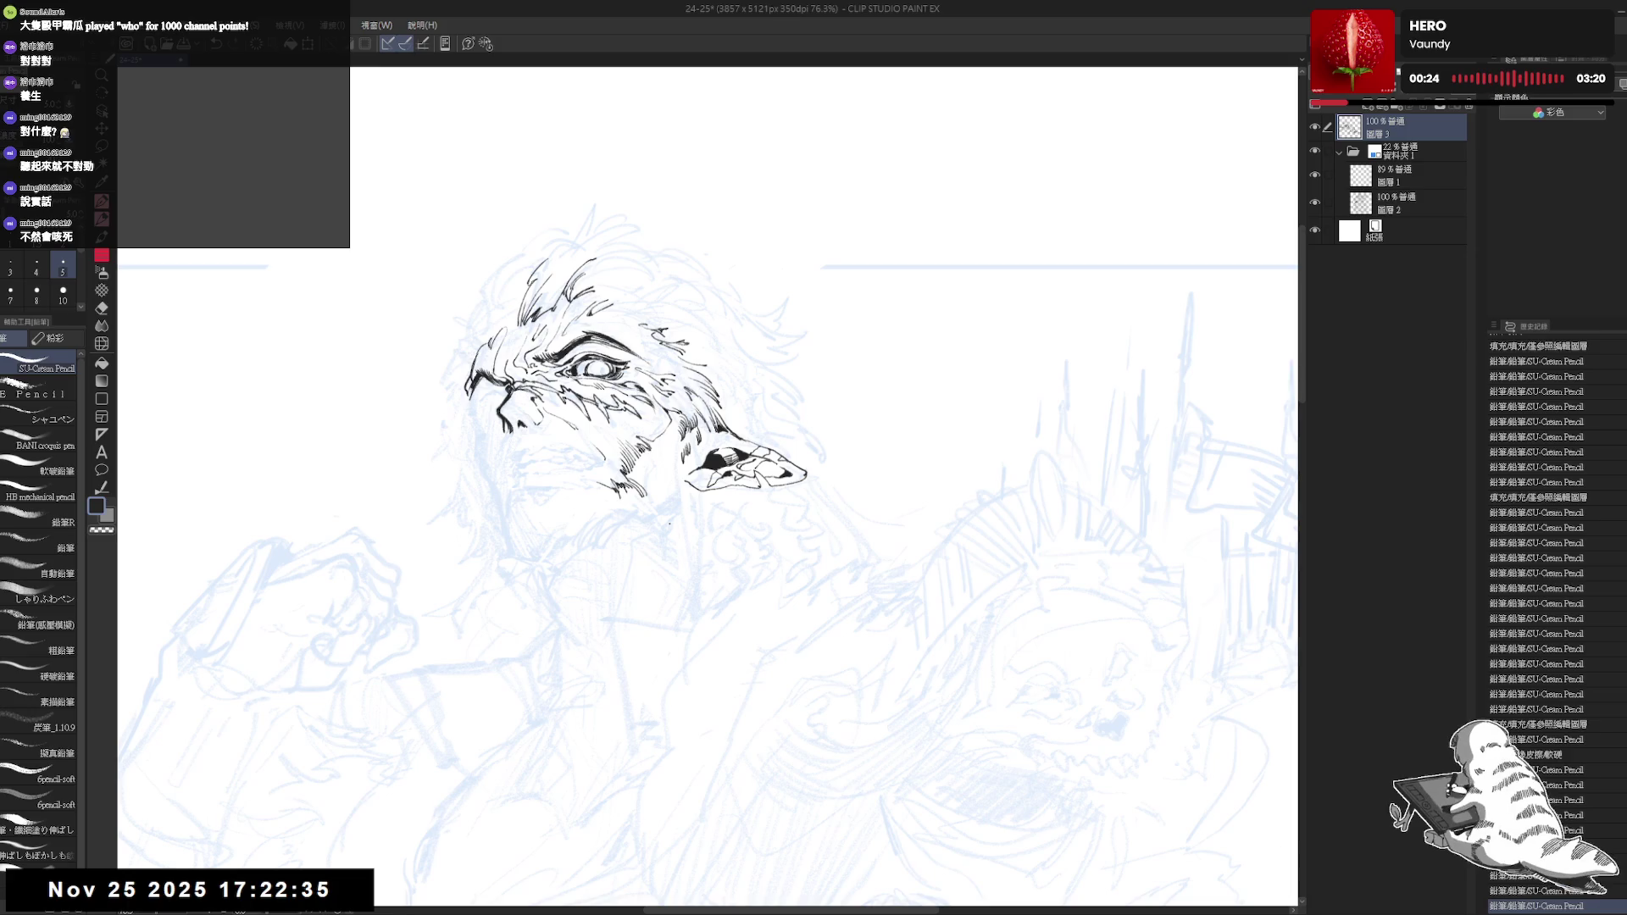
Make small ink edits near the jaw and check them mirrored
drag(673, 472, 695, 498)
mouse_move(690, 480)
mouse_down()
mouse_move(712, 495)
mouse_move(686, 498)
mouse_move(701, 477)
mouse_up()
key(h)
key(h)
scroll(697, 565, up, 2)
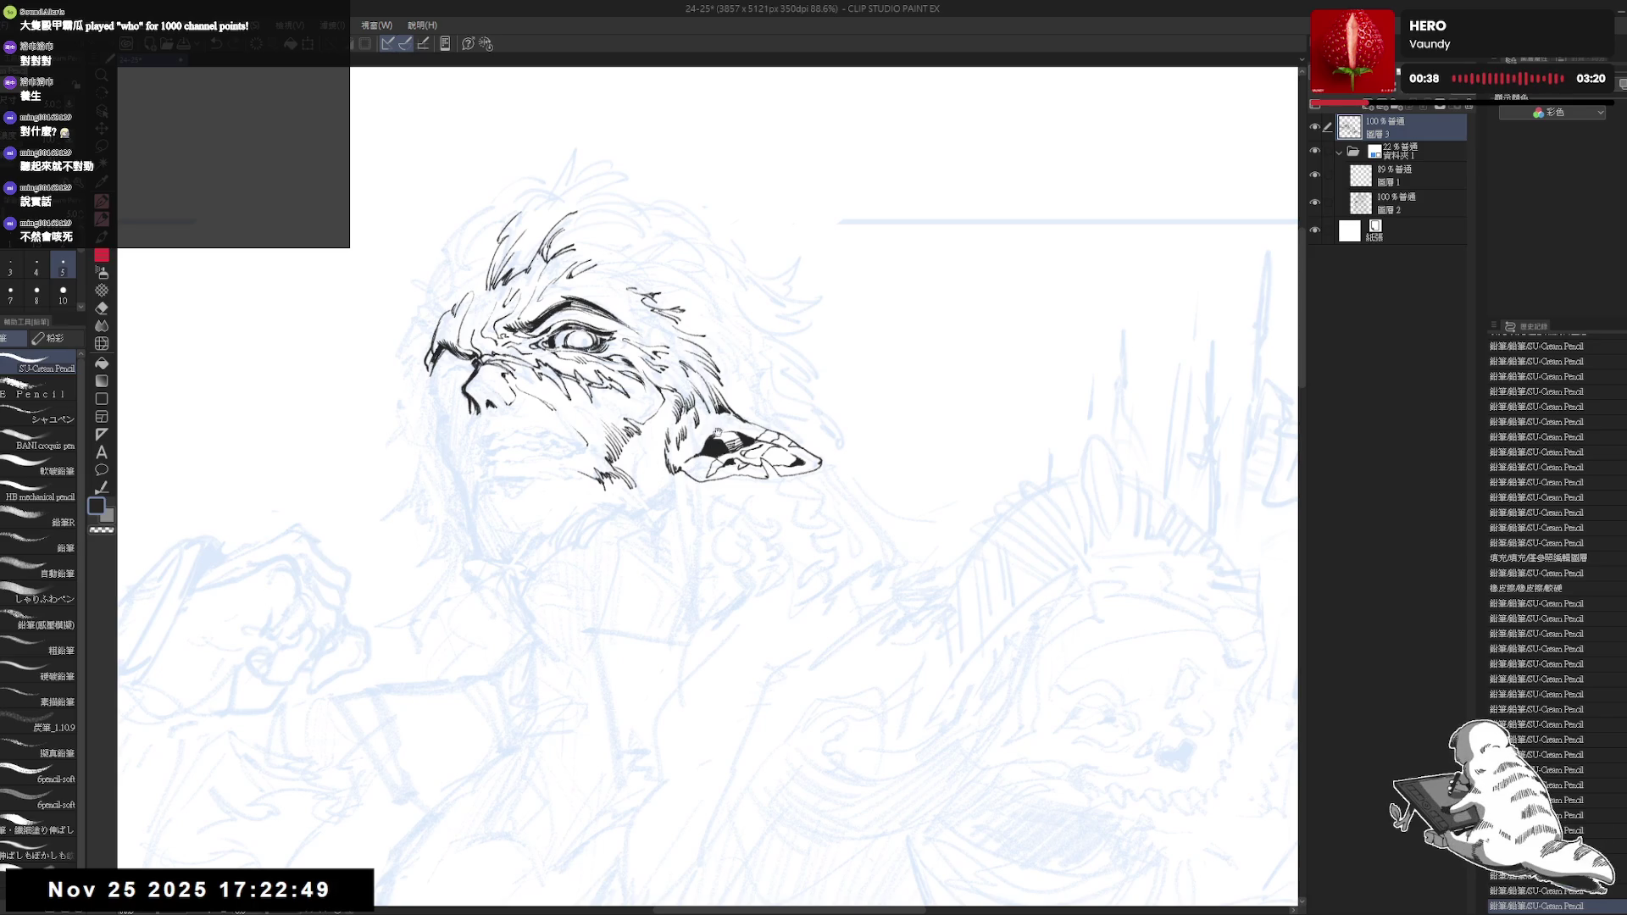
scroll(827, 190, down, 1)
scroll(826, 191, down, 1)
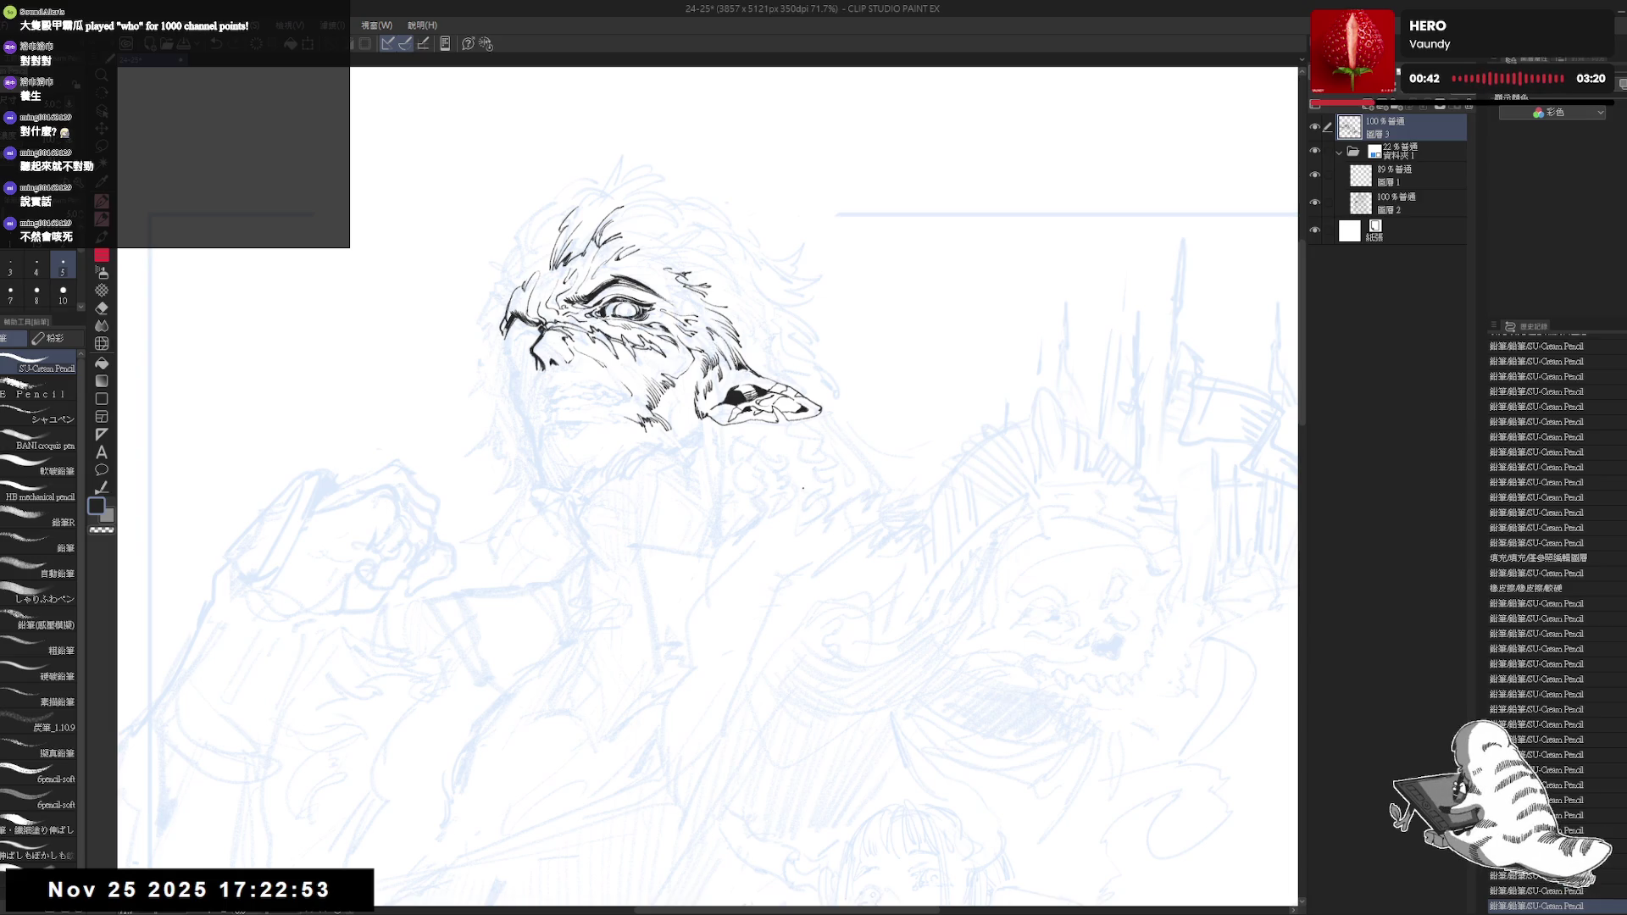
drag(762, 432, 776, 483)
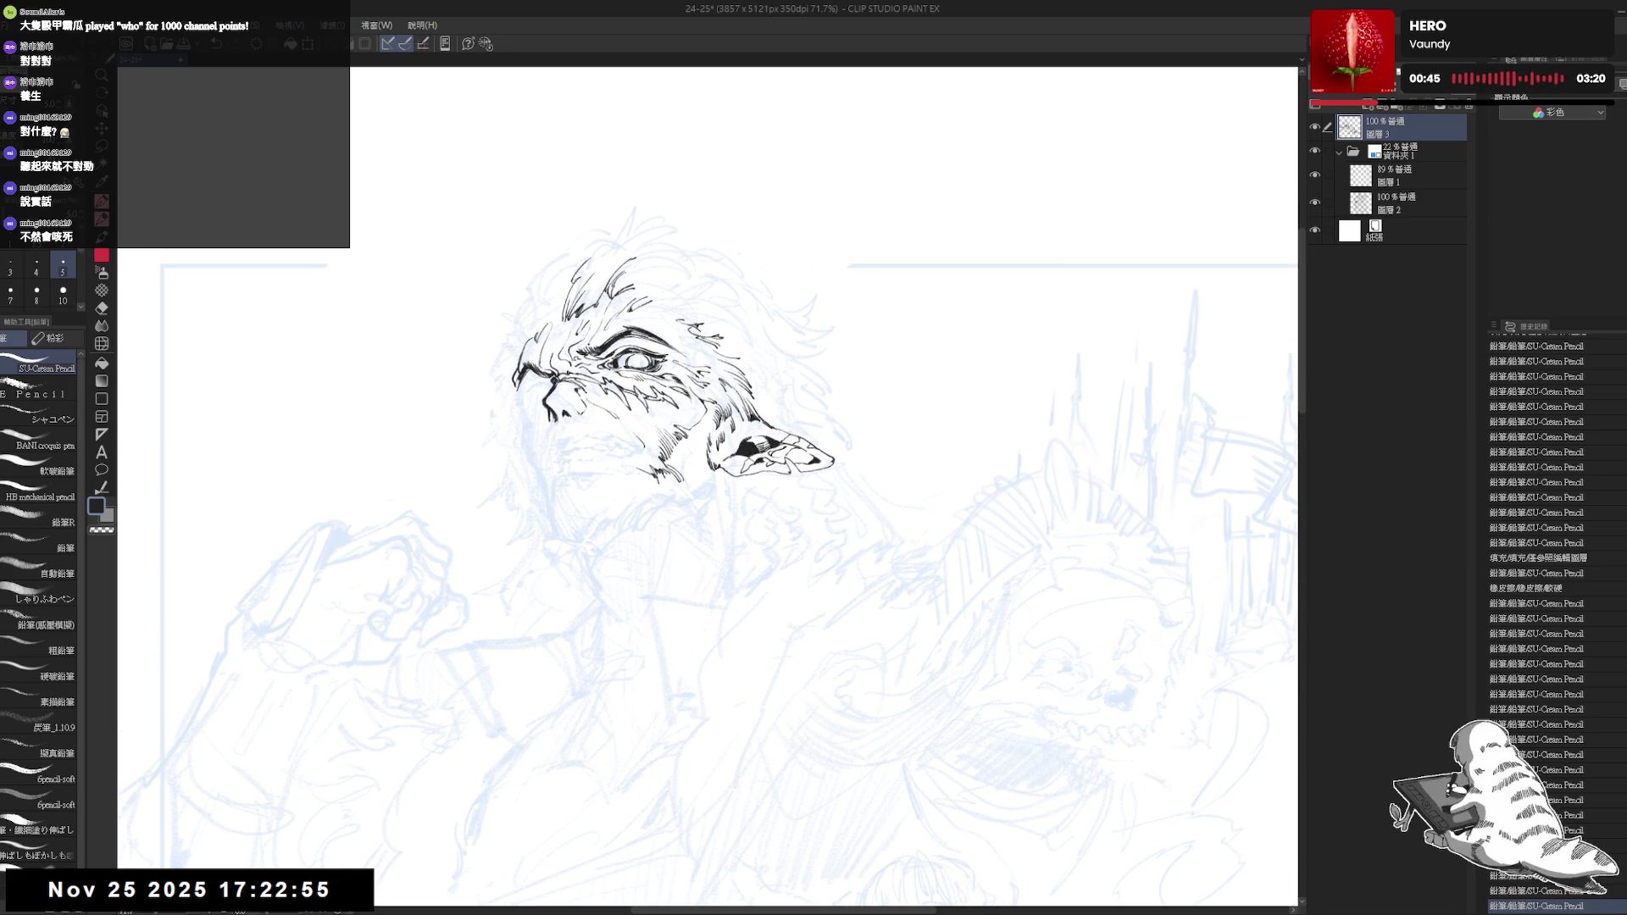
Erase stray marks under the ear and ink a small loop at the ear's base
key(e)
mouse_move(851, 433)
mouse_down()
mouse_move(830, 454)
mouse_move(814, 432)
mouse_move(751, 497)
mouse_move(776, 494)
mouse_up()
scroll(813, 433, up, 2)
key(p)
key(e)
key(p)
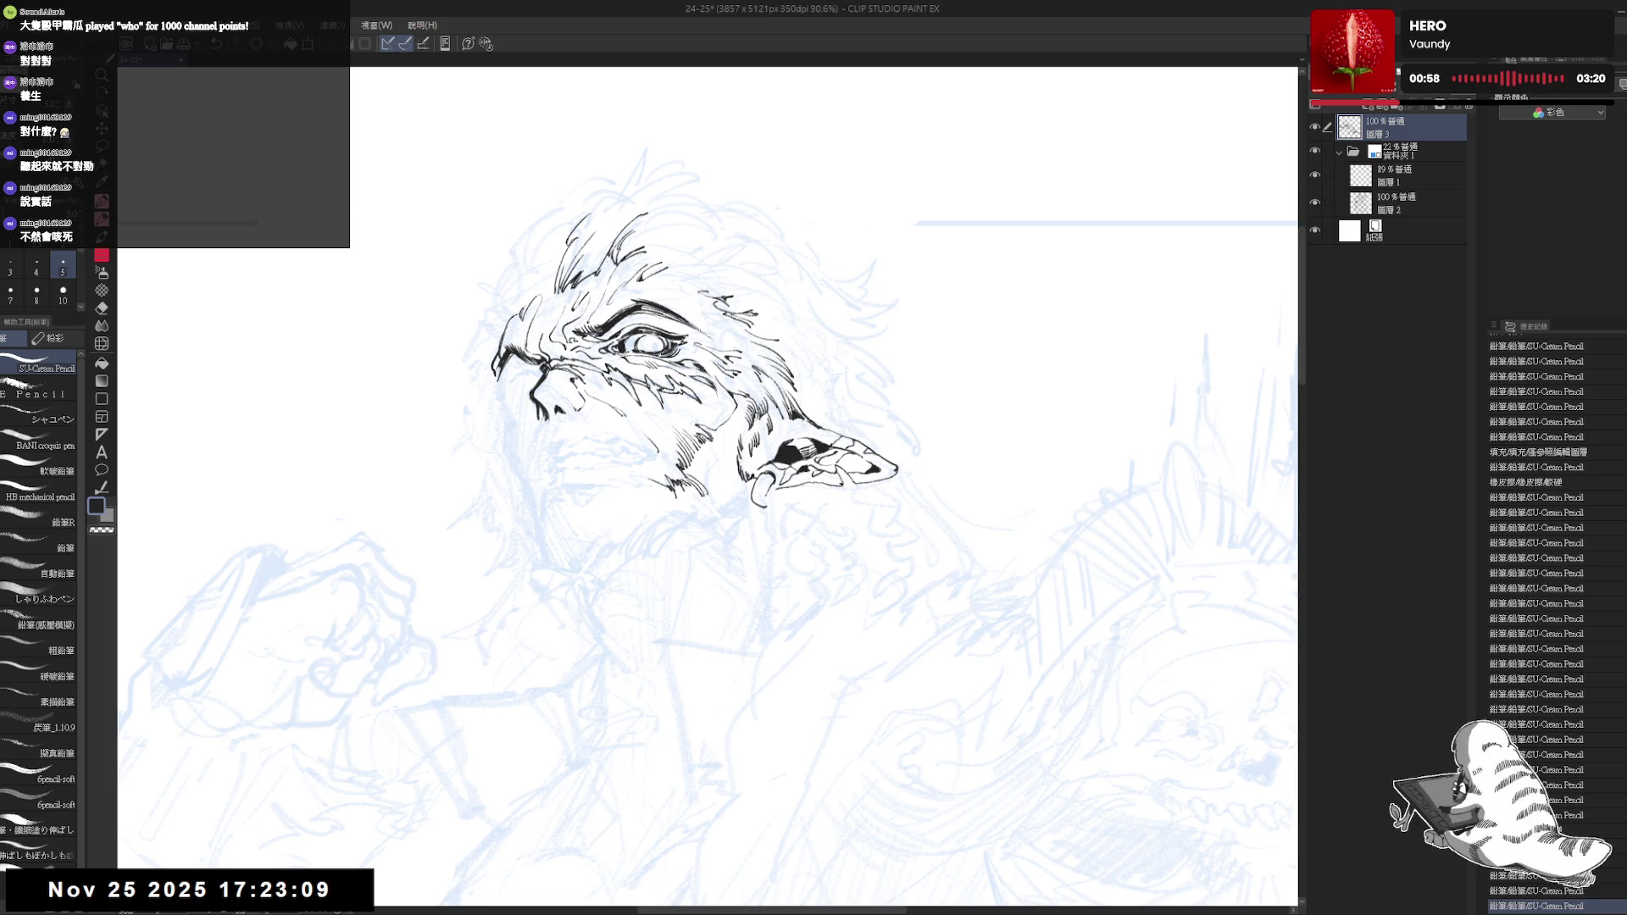
drag(760, 483, 773, 514)
key(e)
key(p)
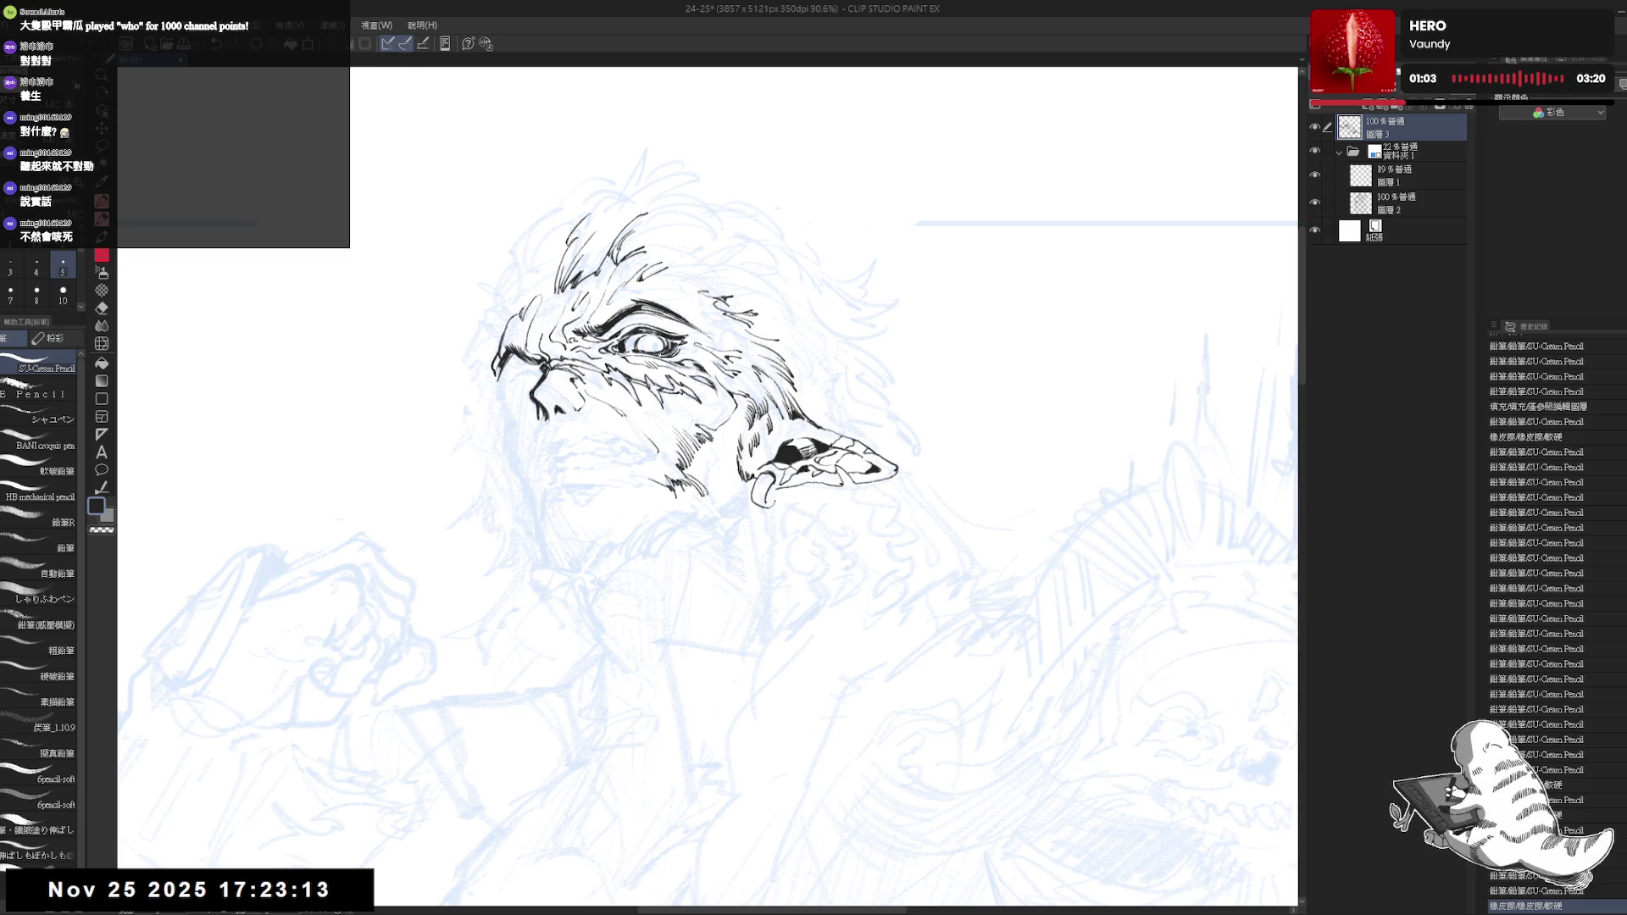
scroll(826, 459, up, 2)
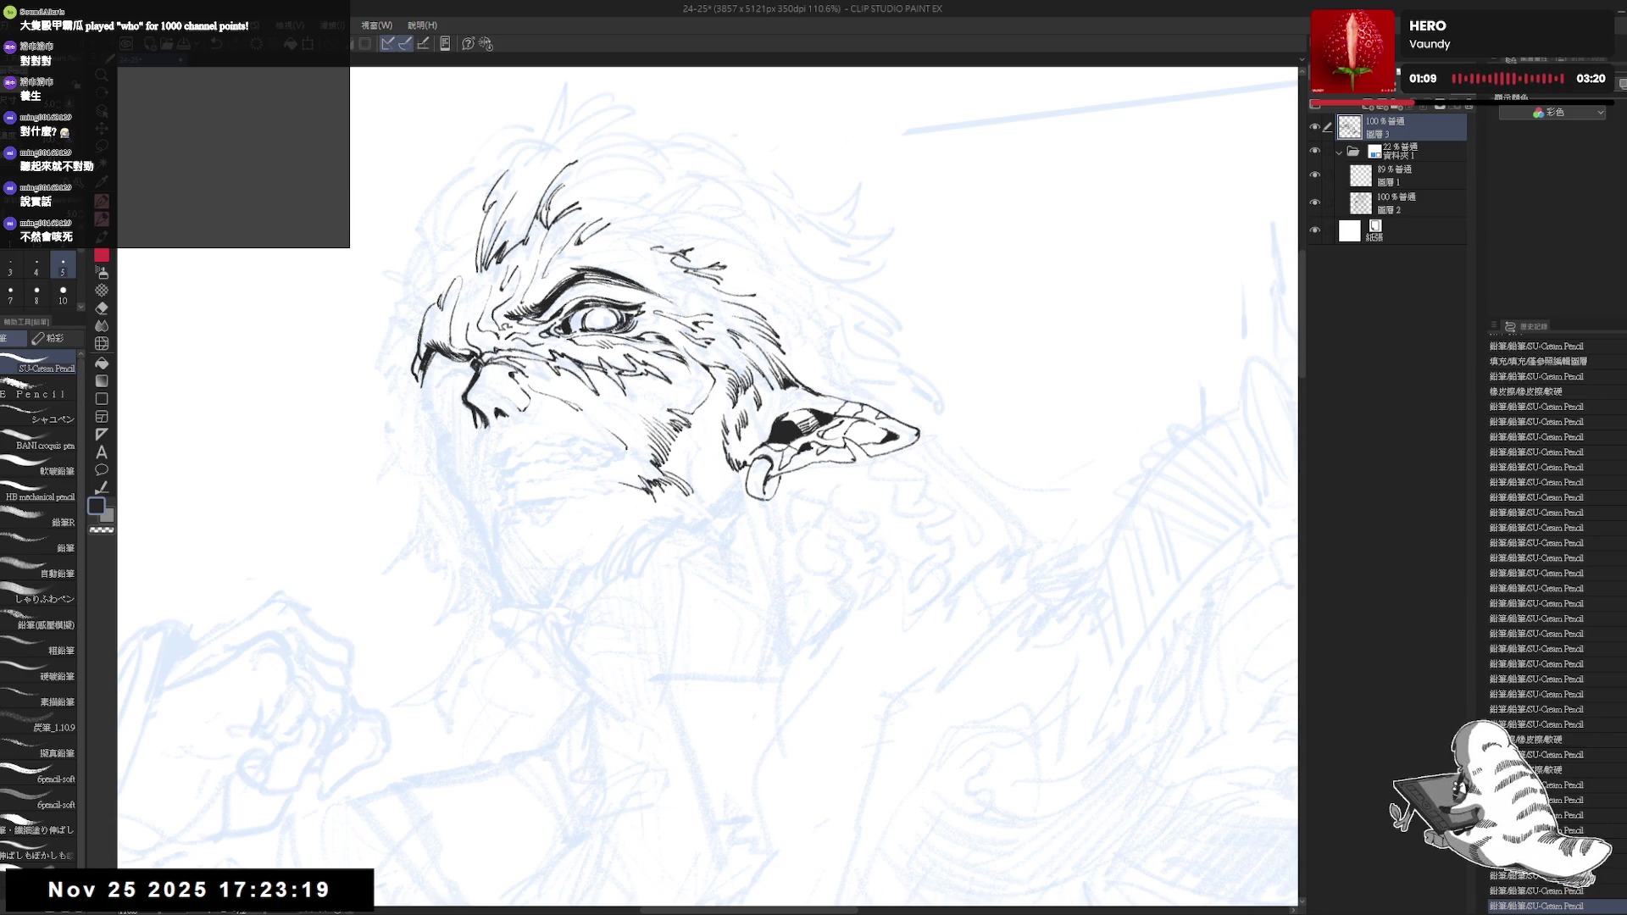
Darken the faint mark below the ear and ink small strokes forming the hoop earring
drag(766, 476, 768, 491)
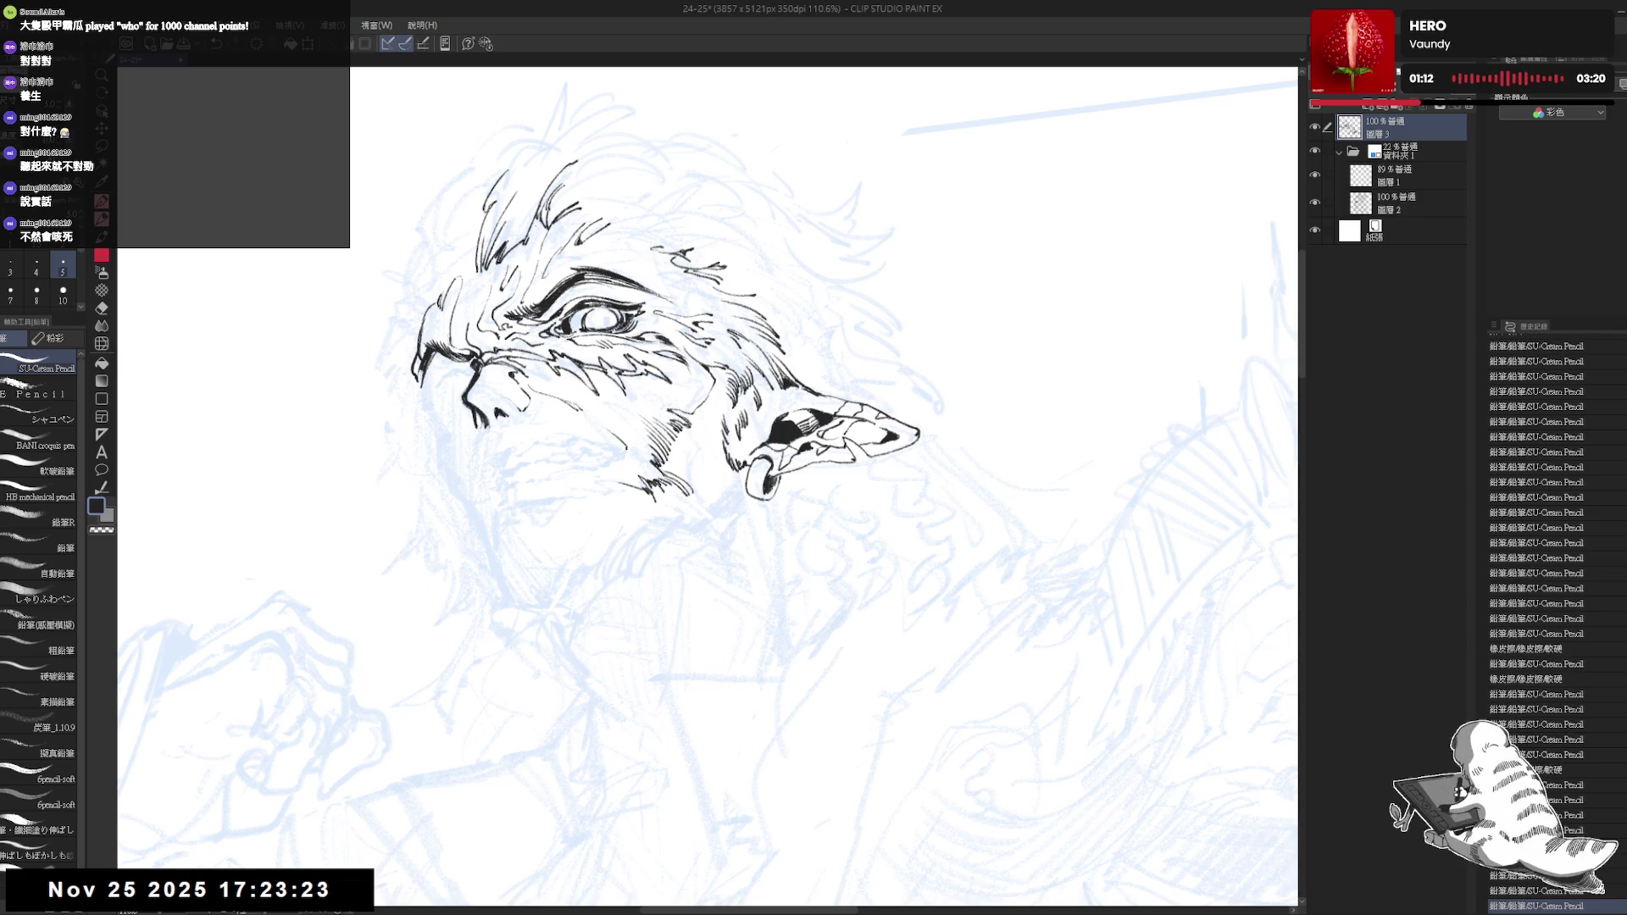
key(h)
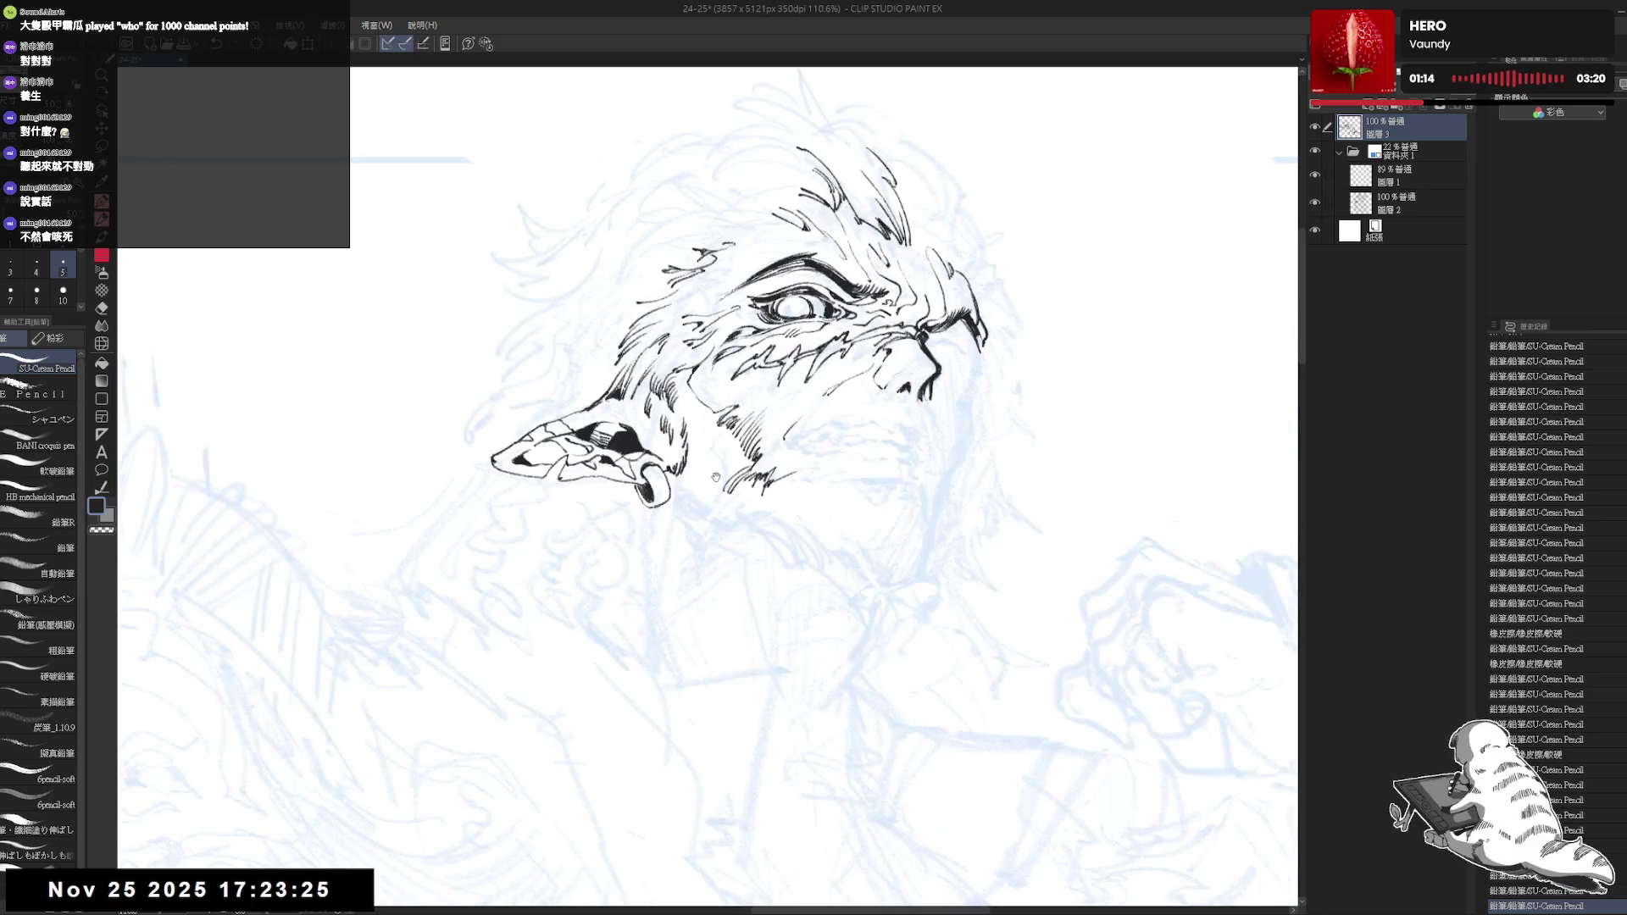
key(h)
key(ctrl+plus)
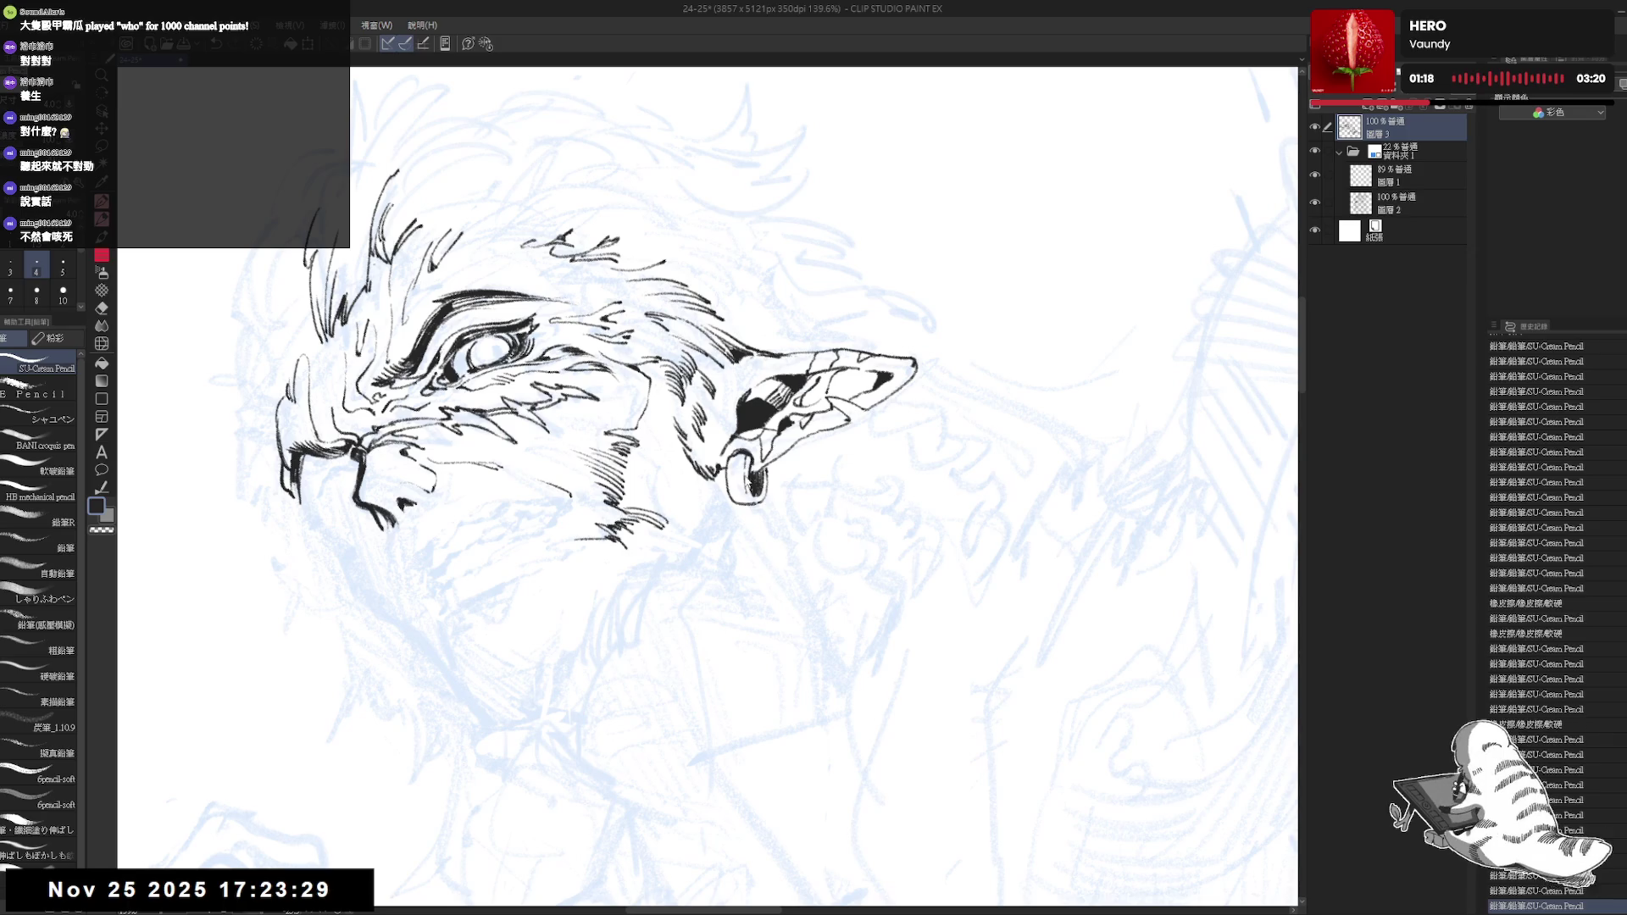
drag(747, 470, 747, 495)
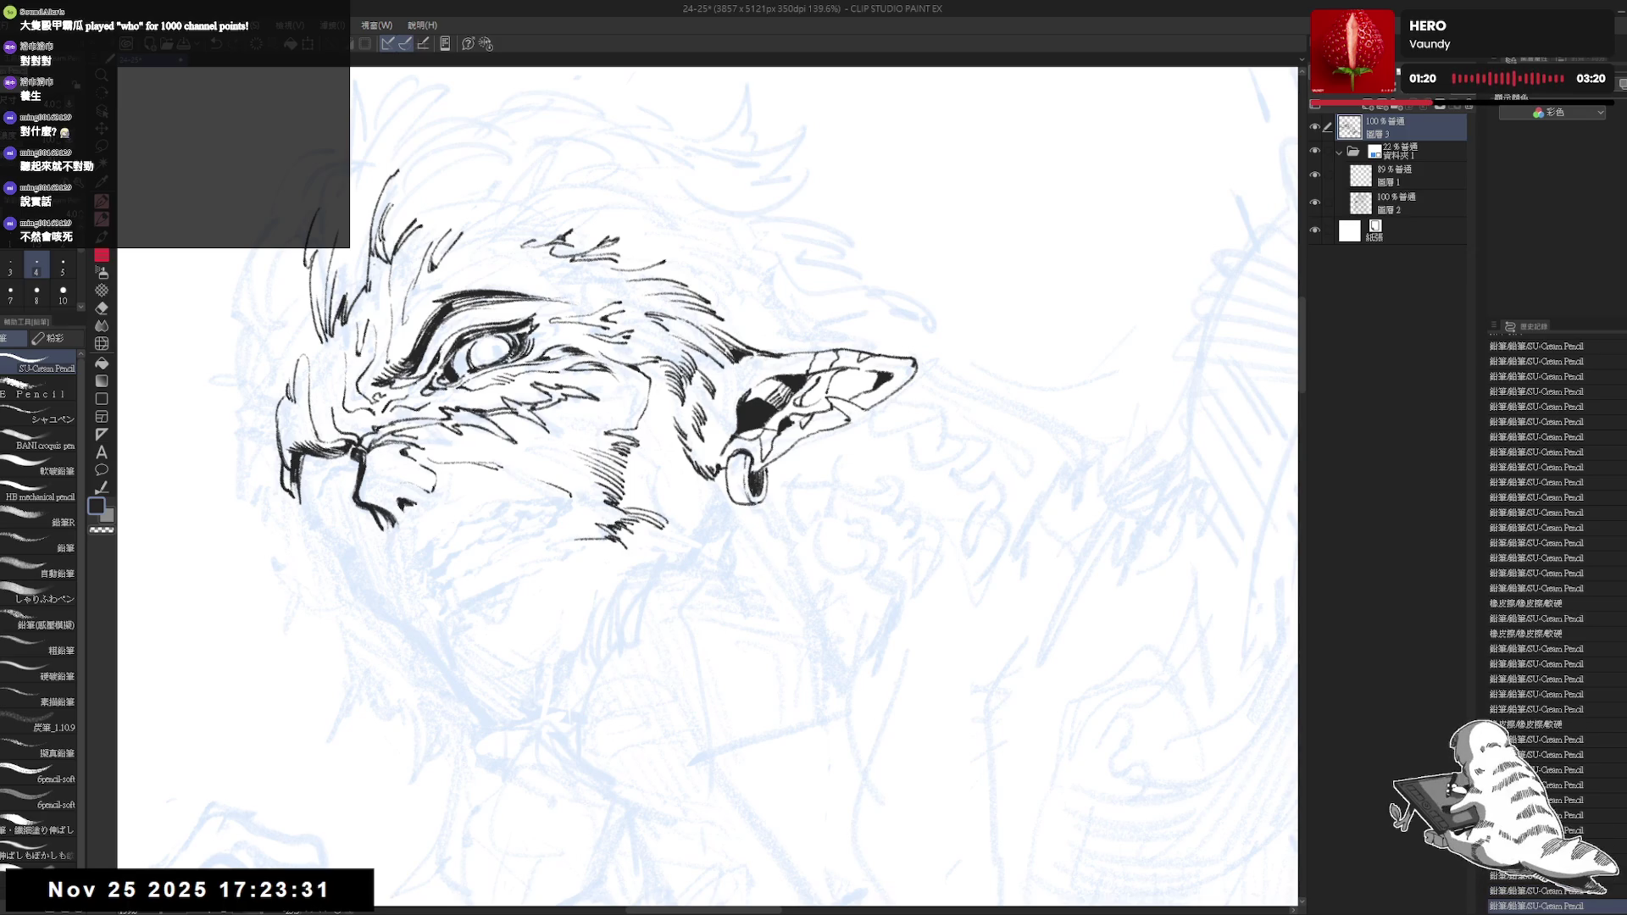
mouse_move(747, 468)
mouse_down()
mouse_move(748, 490)
mouse_move(732, 476)
mouse_up()
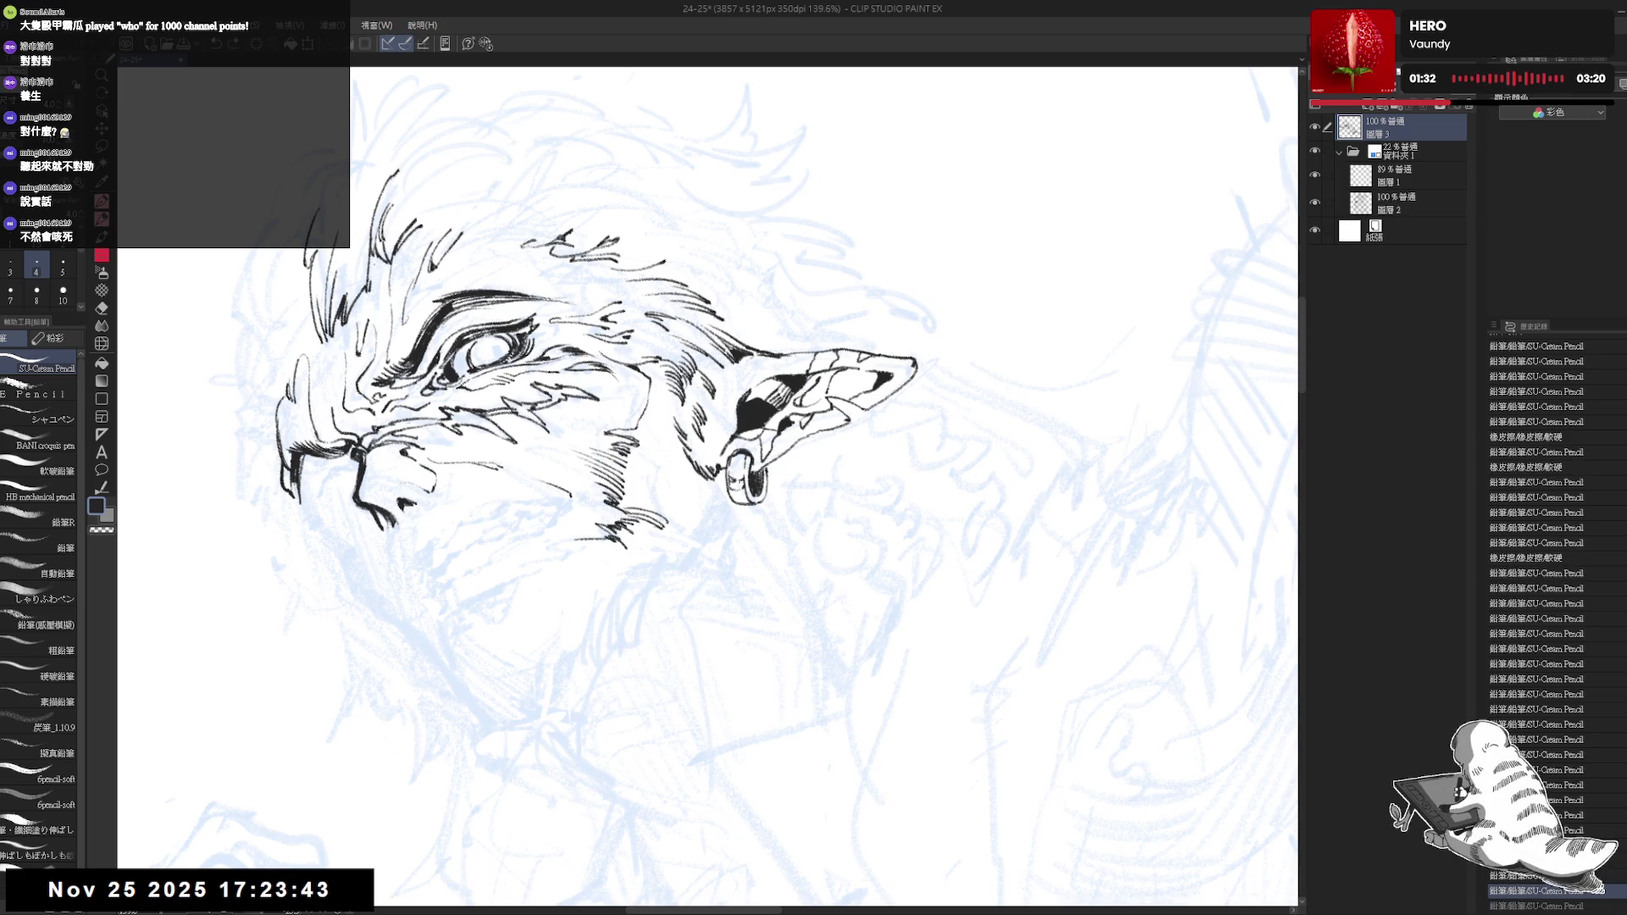
scroll(707, 483, down, 3)
key(minus)
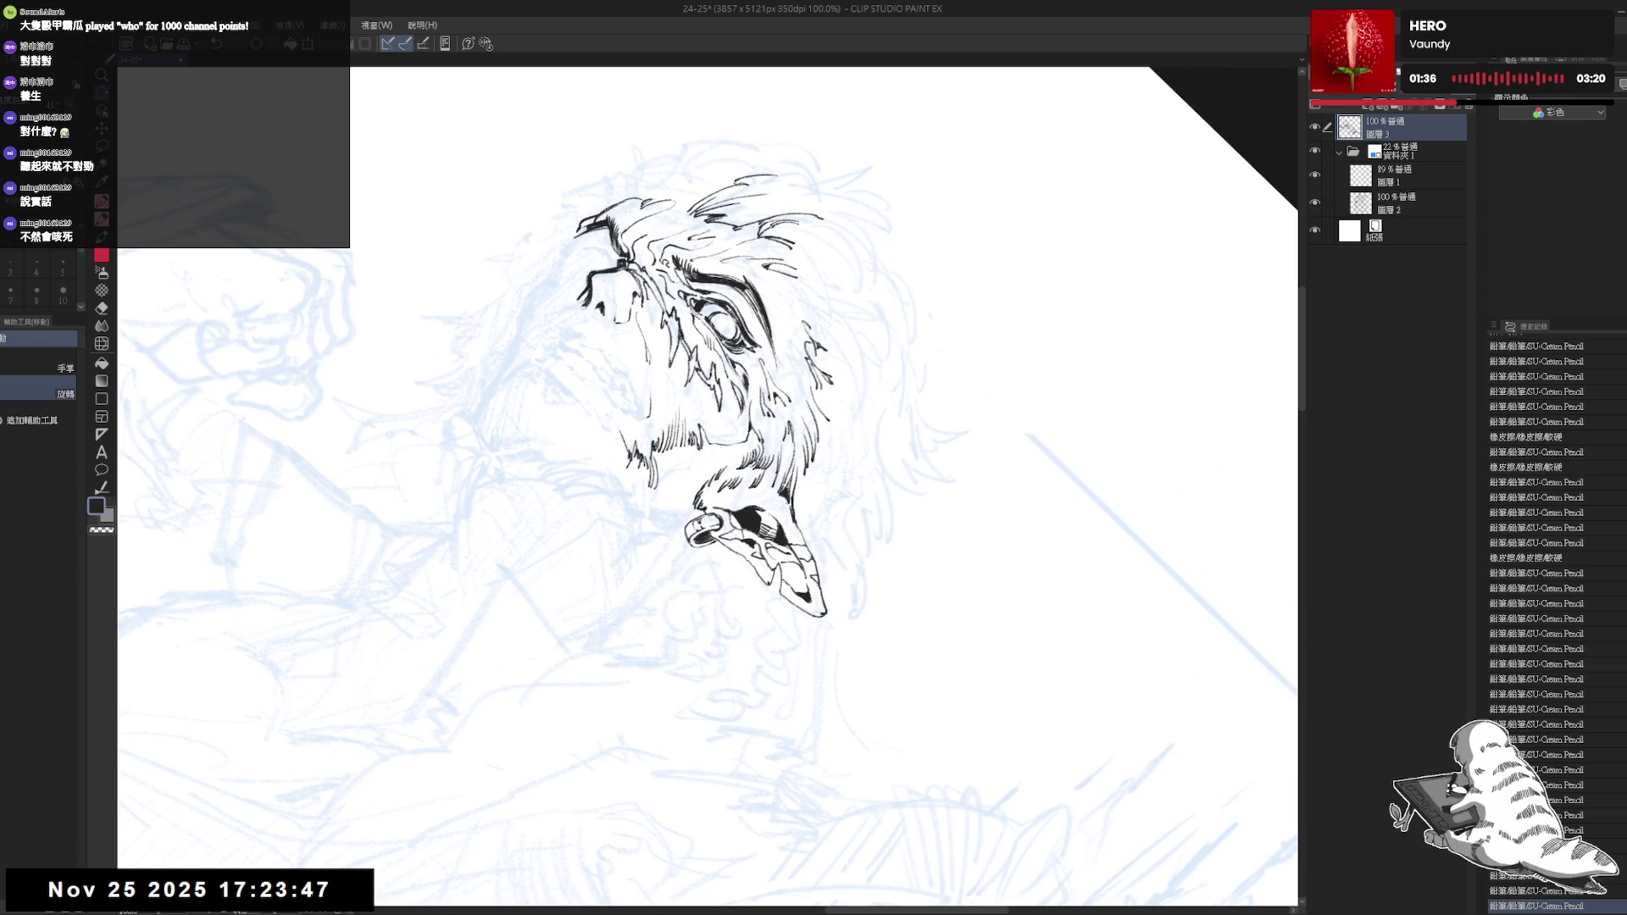
Enlarge the pencil one step and hide the blue sketch folder to check the ink alone
drag(707, 508, 763, 618)
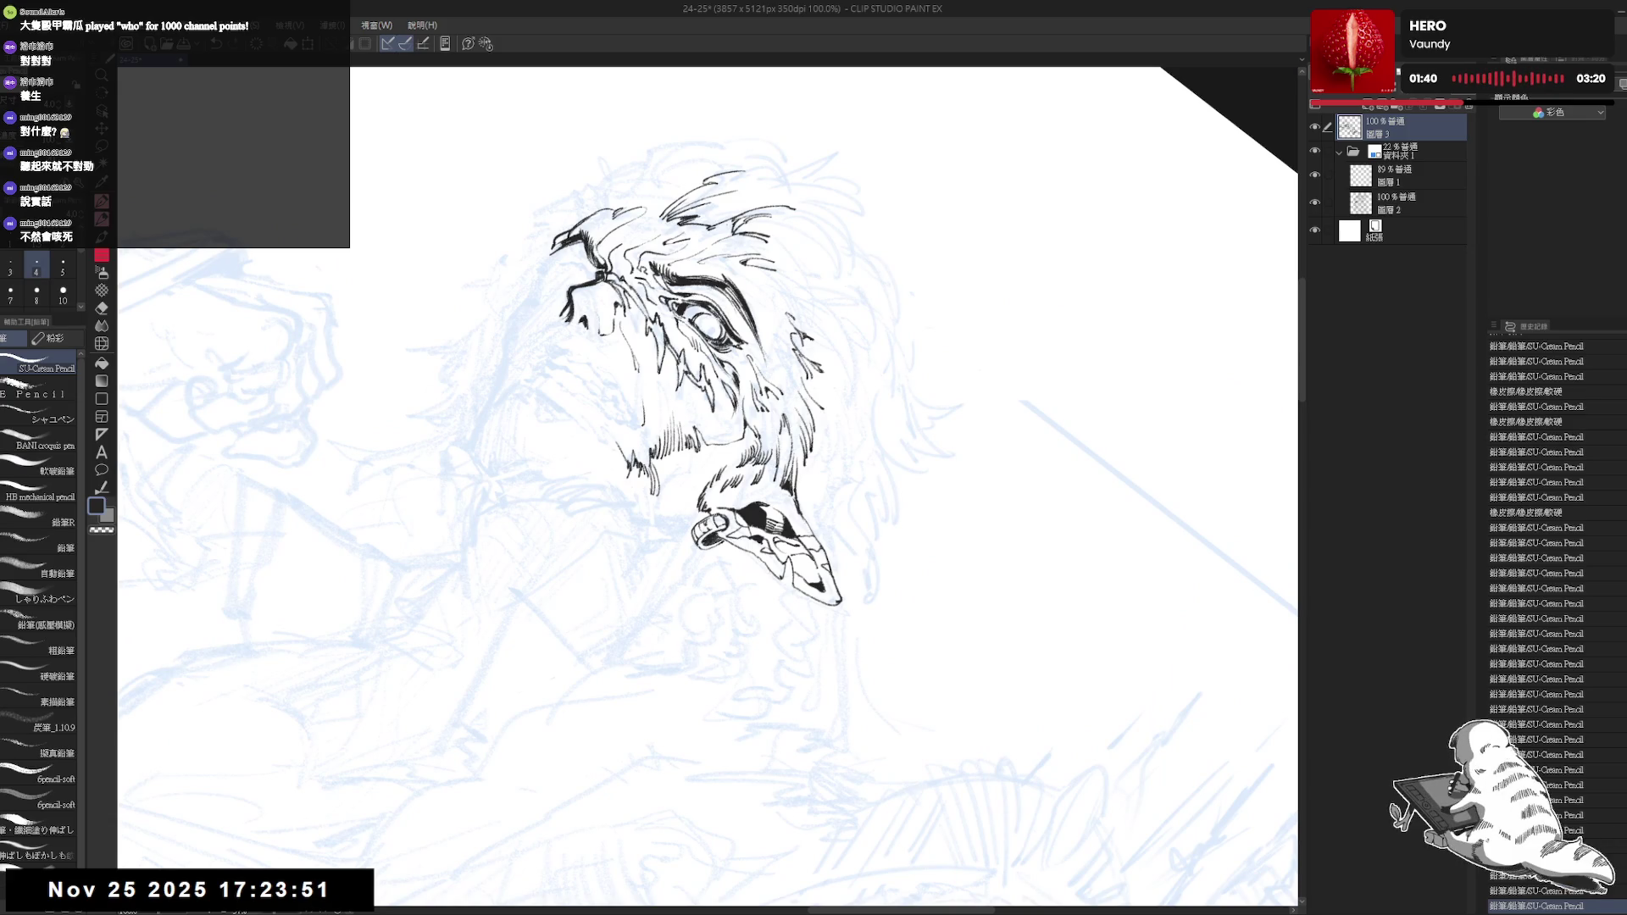
mouse_move(713, 534)
mouse_down()
mouse_move(876, 388)
mouse_move(769, 391)
mouse_up()
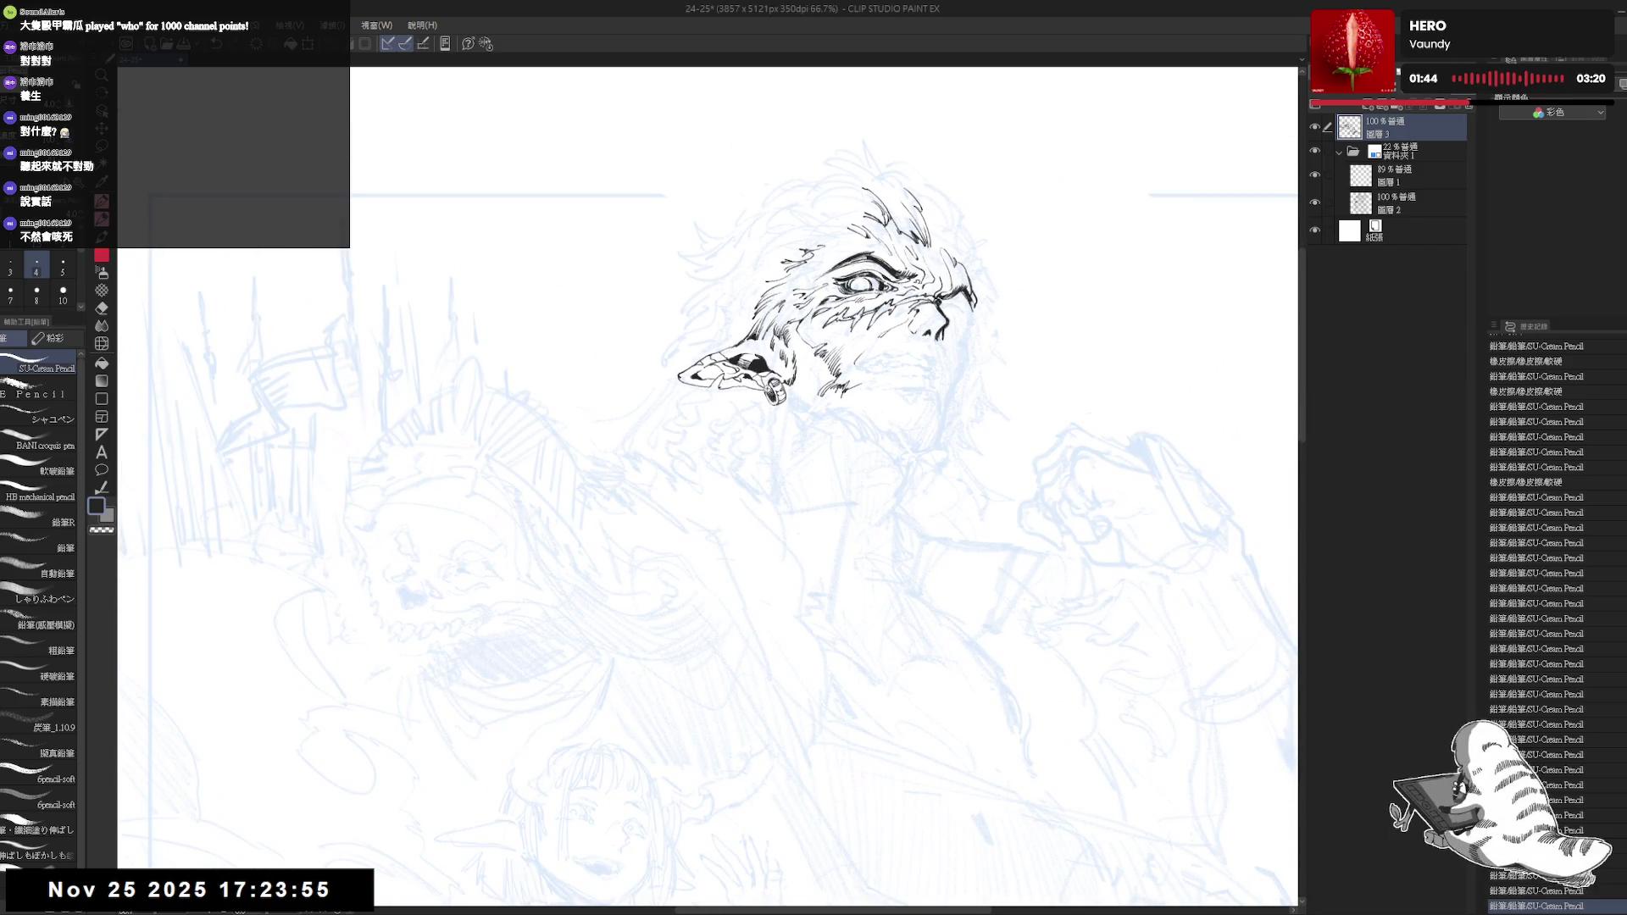
key(bracketright)
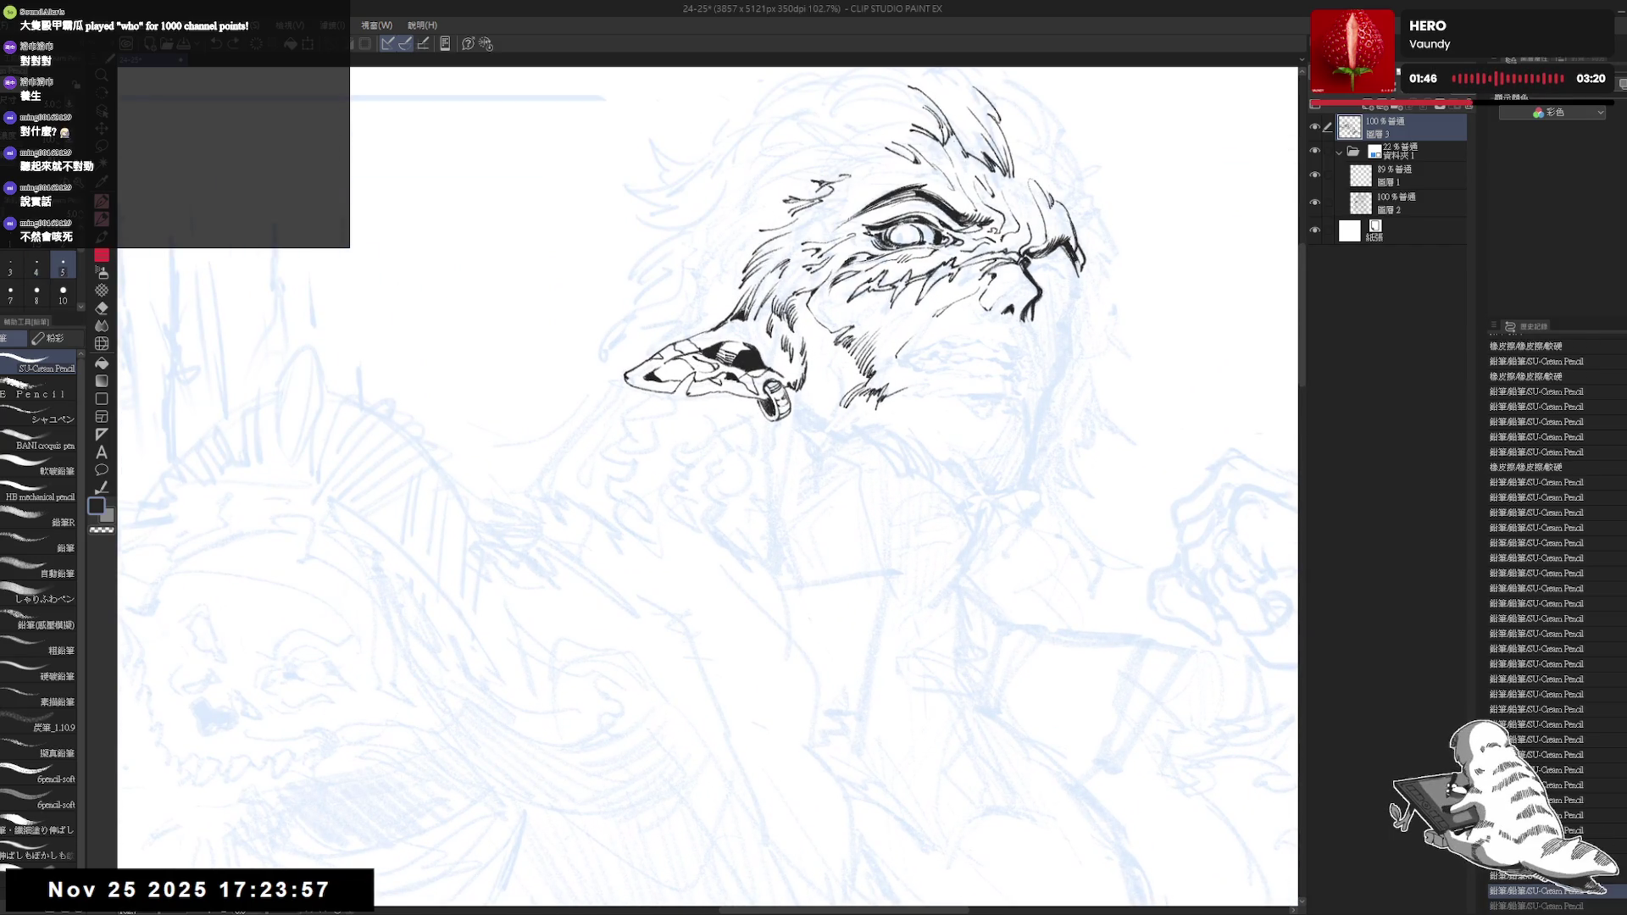
key(minus)
key(minus)
key(minus)
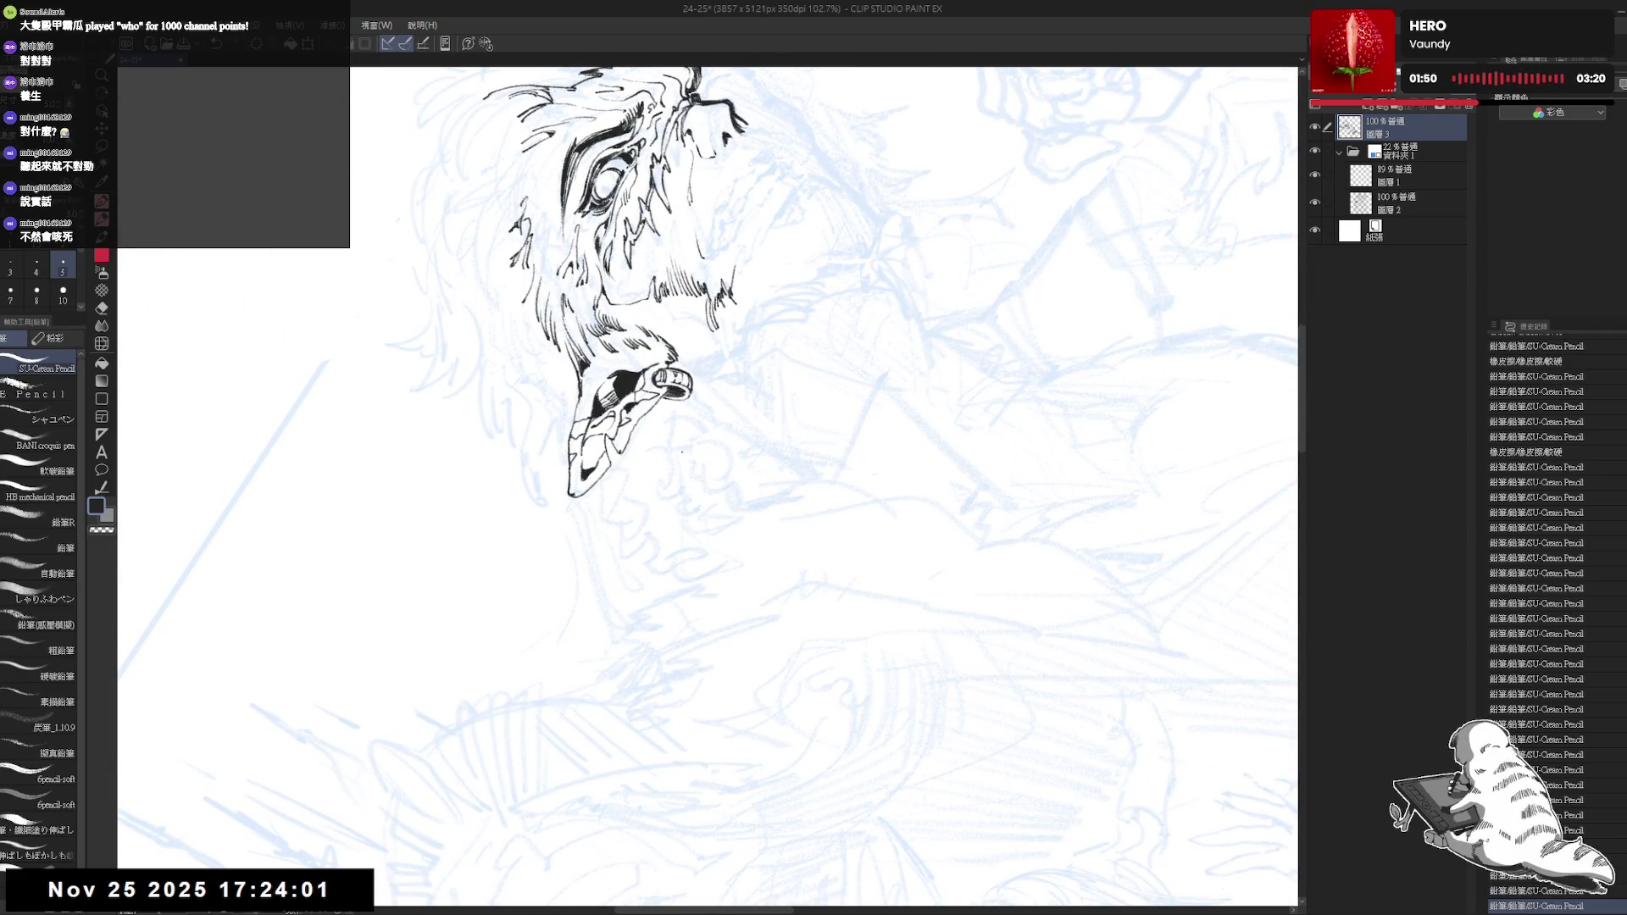
key(asciicircum)
key(asciicircum)
key(asciicircum)
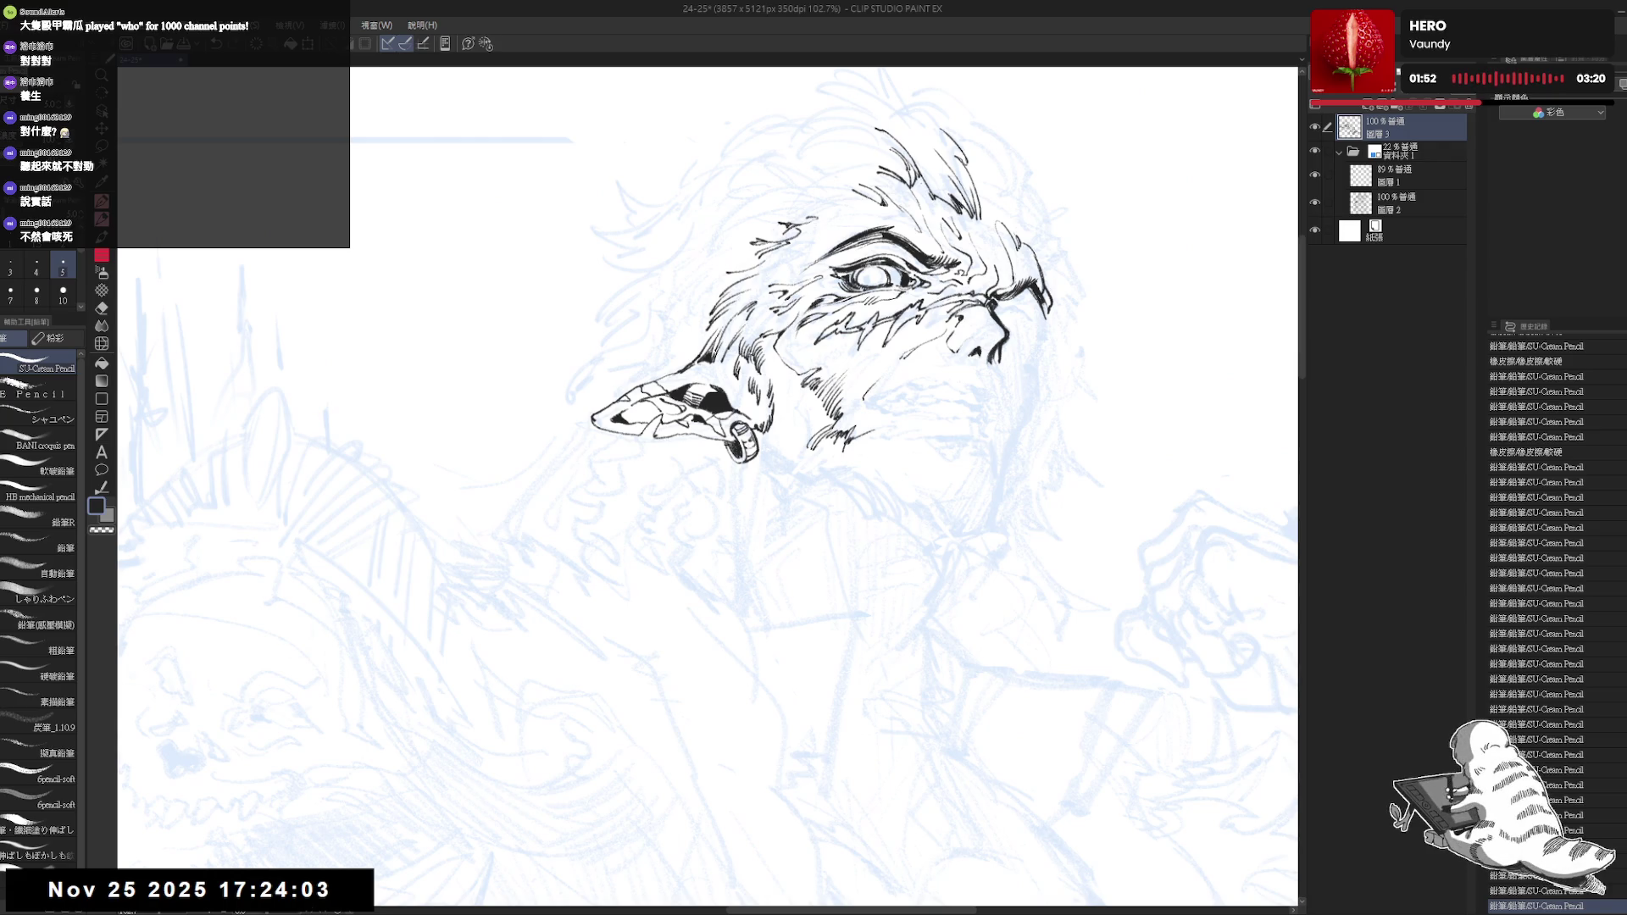
key(h)
key(minus)
key(minus)
key(minus)
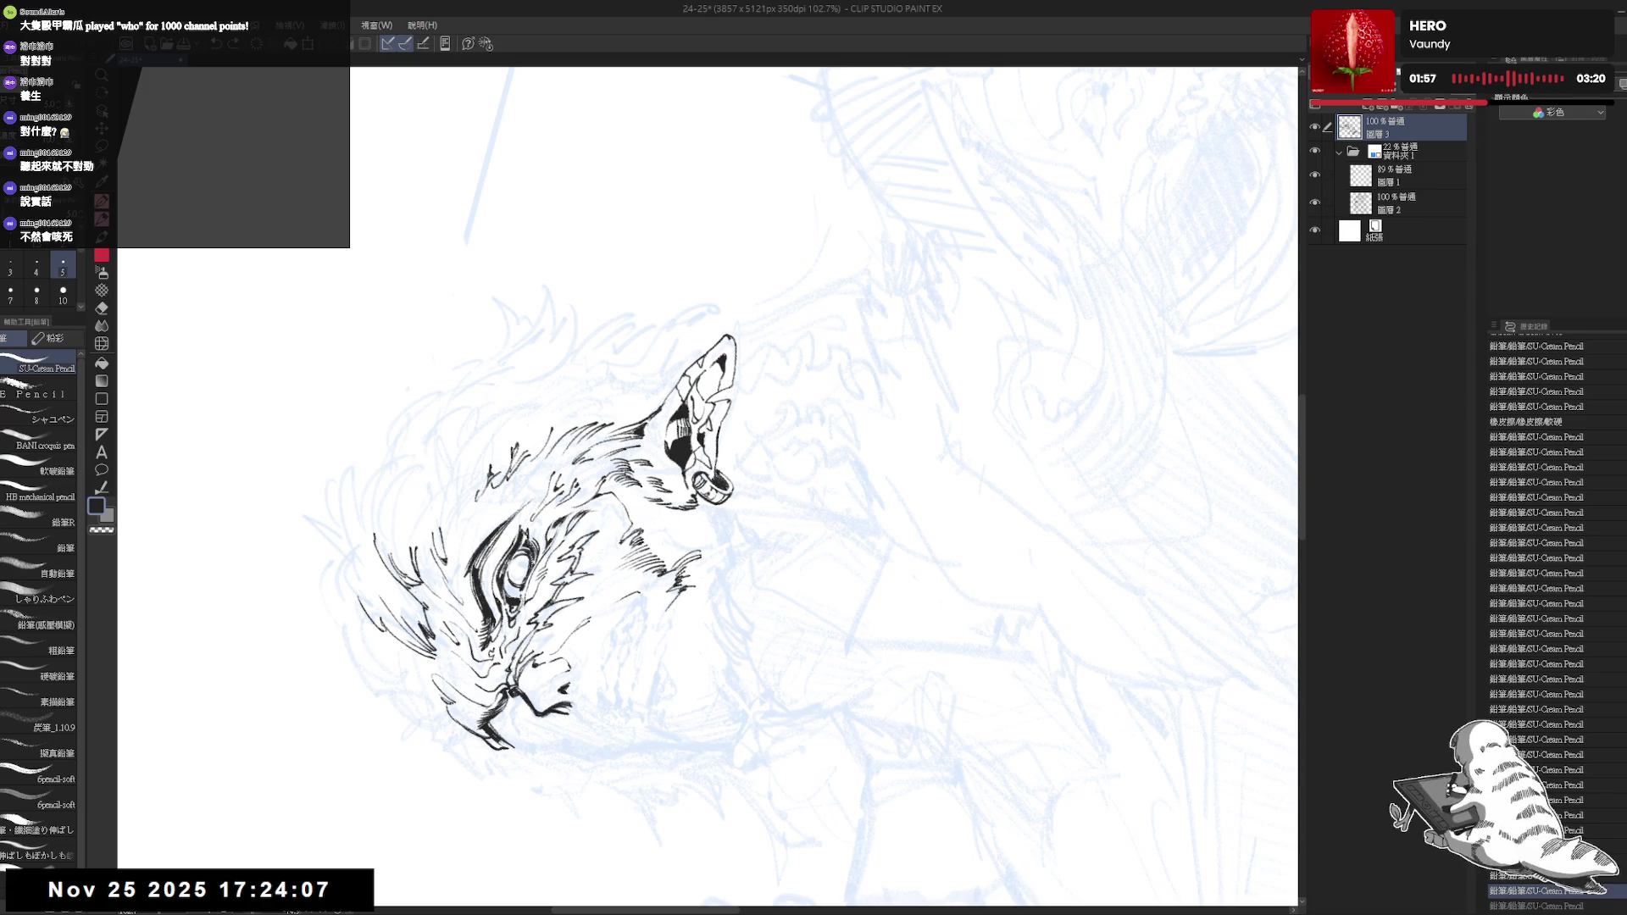
key(asciicircum)
key(asciicircum)
key(asciicircum)
scroll(795, 375, down, 1)
scroll(795, 375, down, 1)
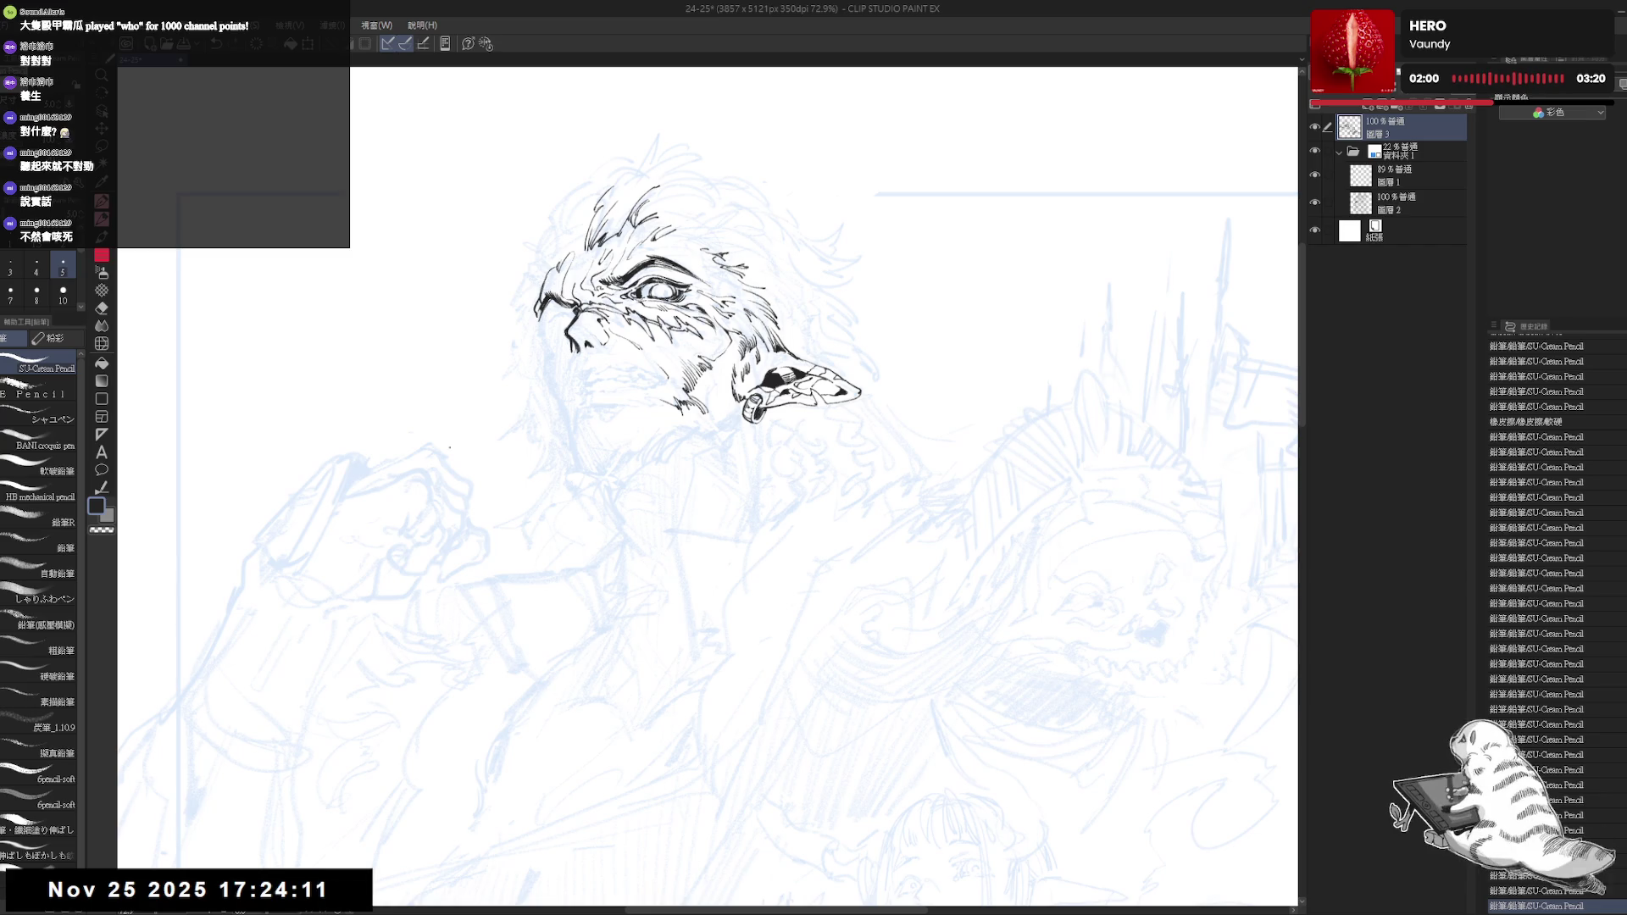
click(1315, 152)
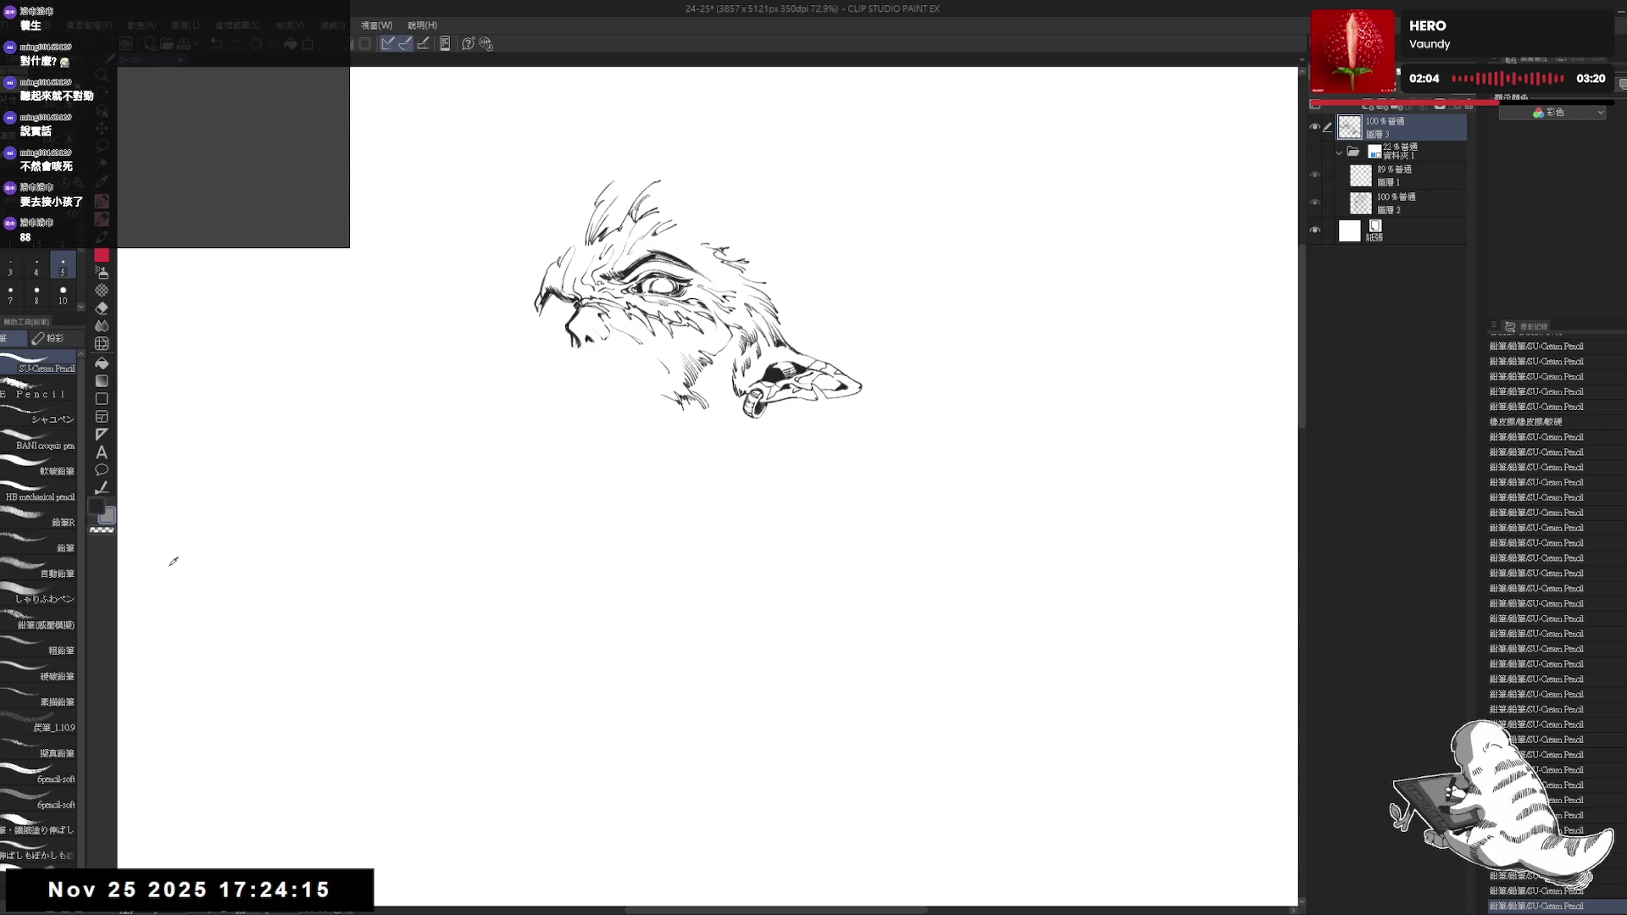
scroll(714, 388, up, 1)
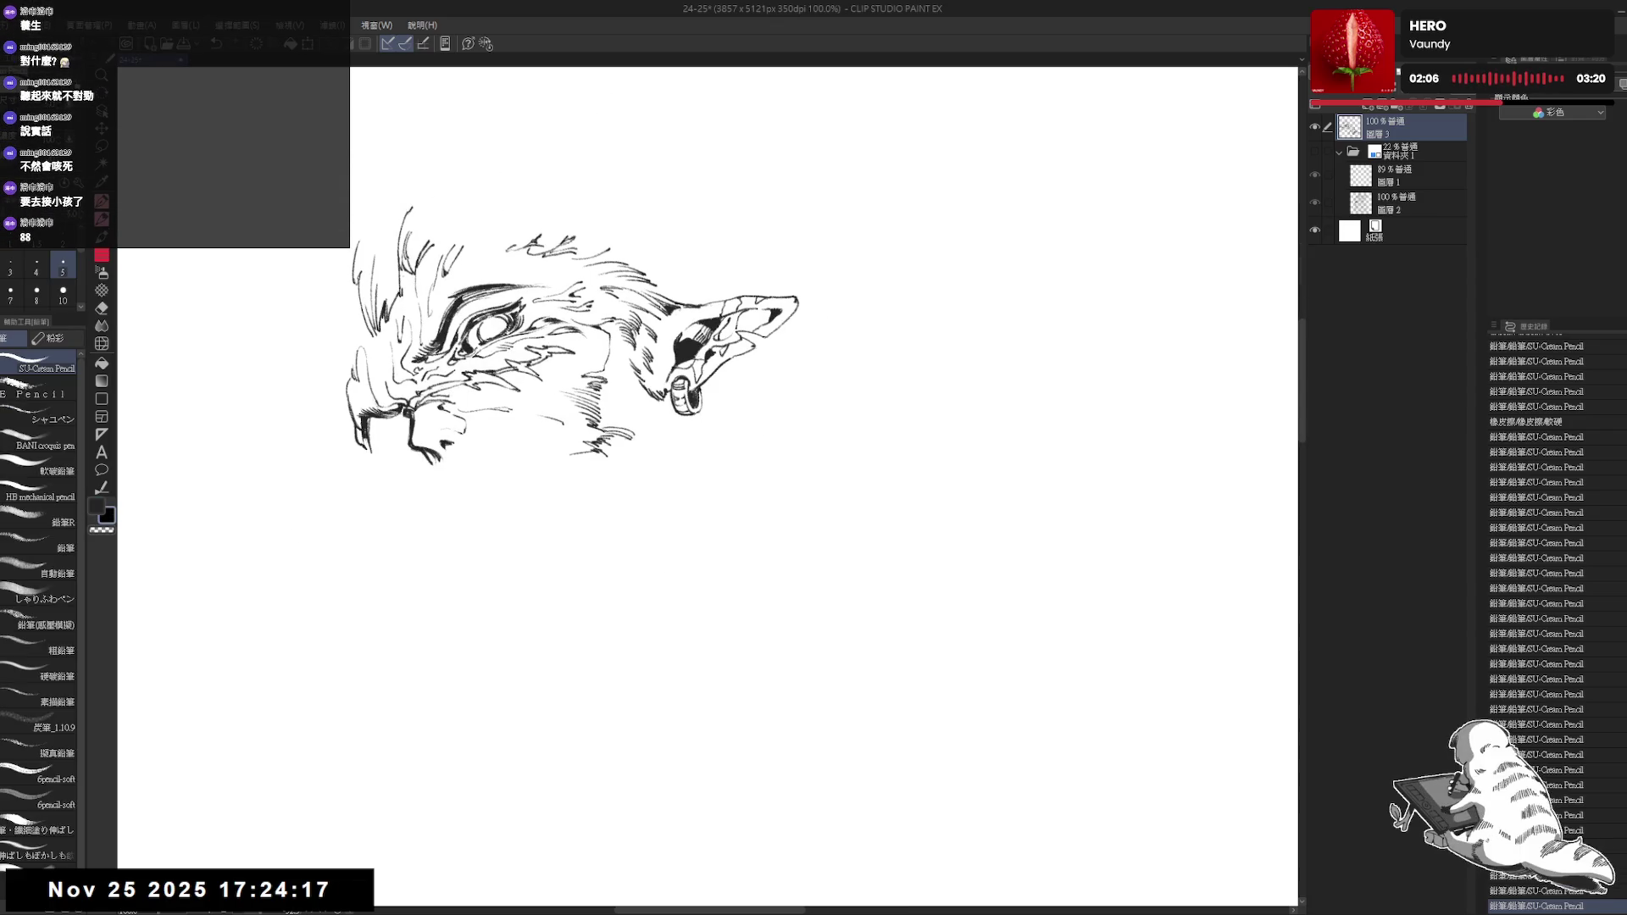
Adjust a small mark near the eye, undoing and redoing to compare it
drag(710, 503, 760, 515)
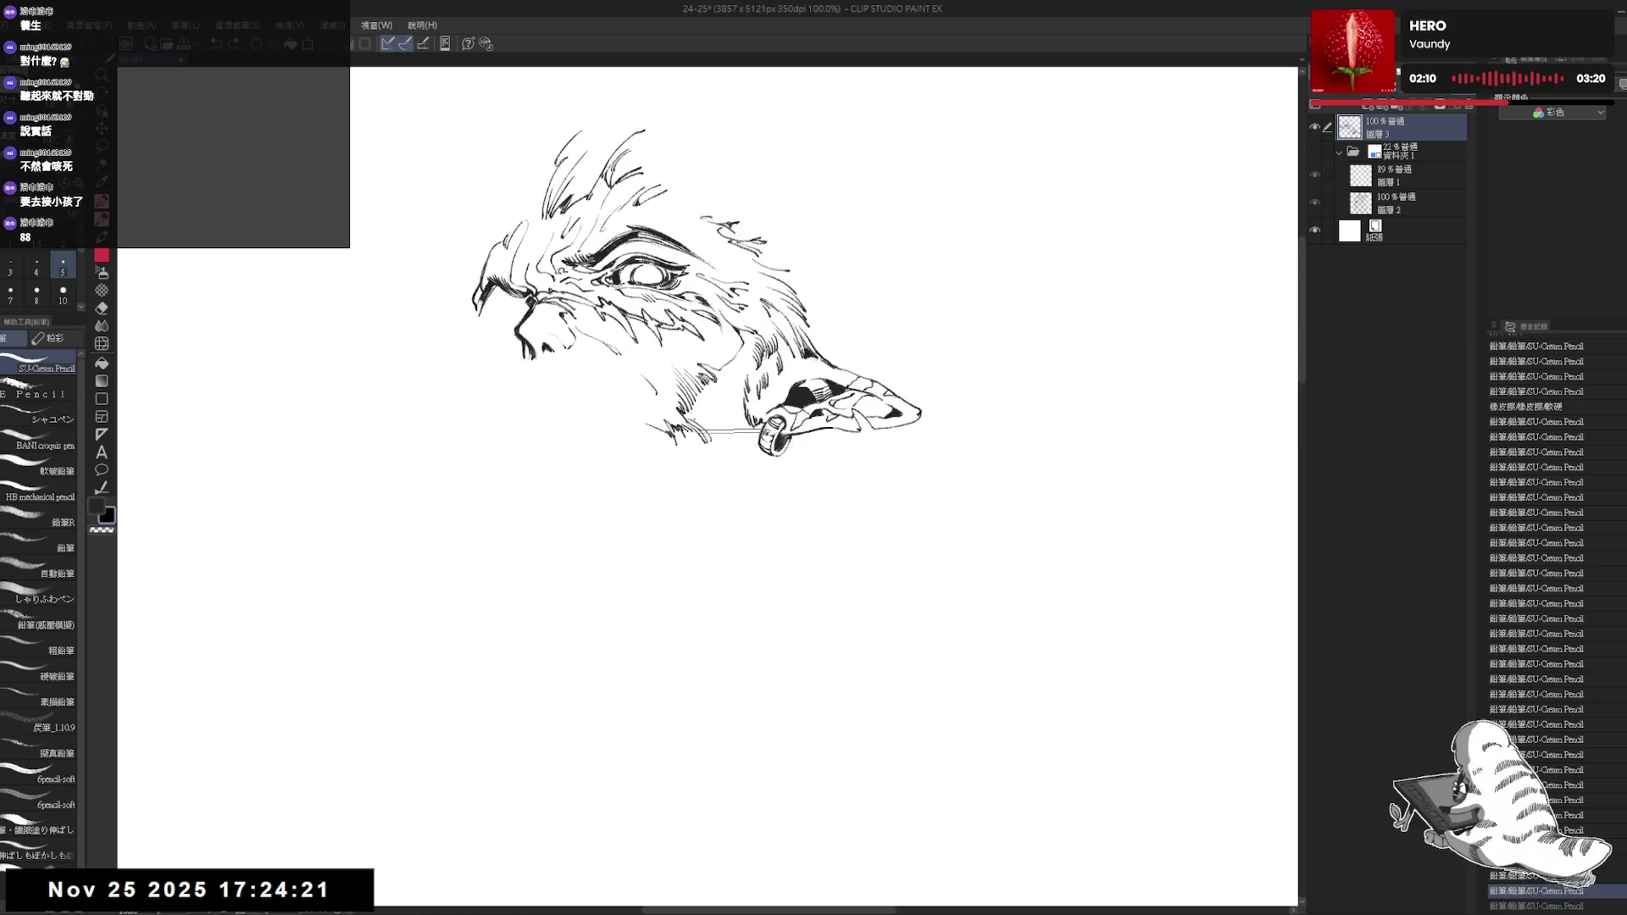
drag(636, 343, 712, 382)
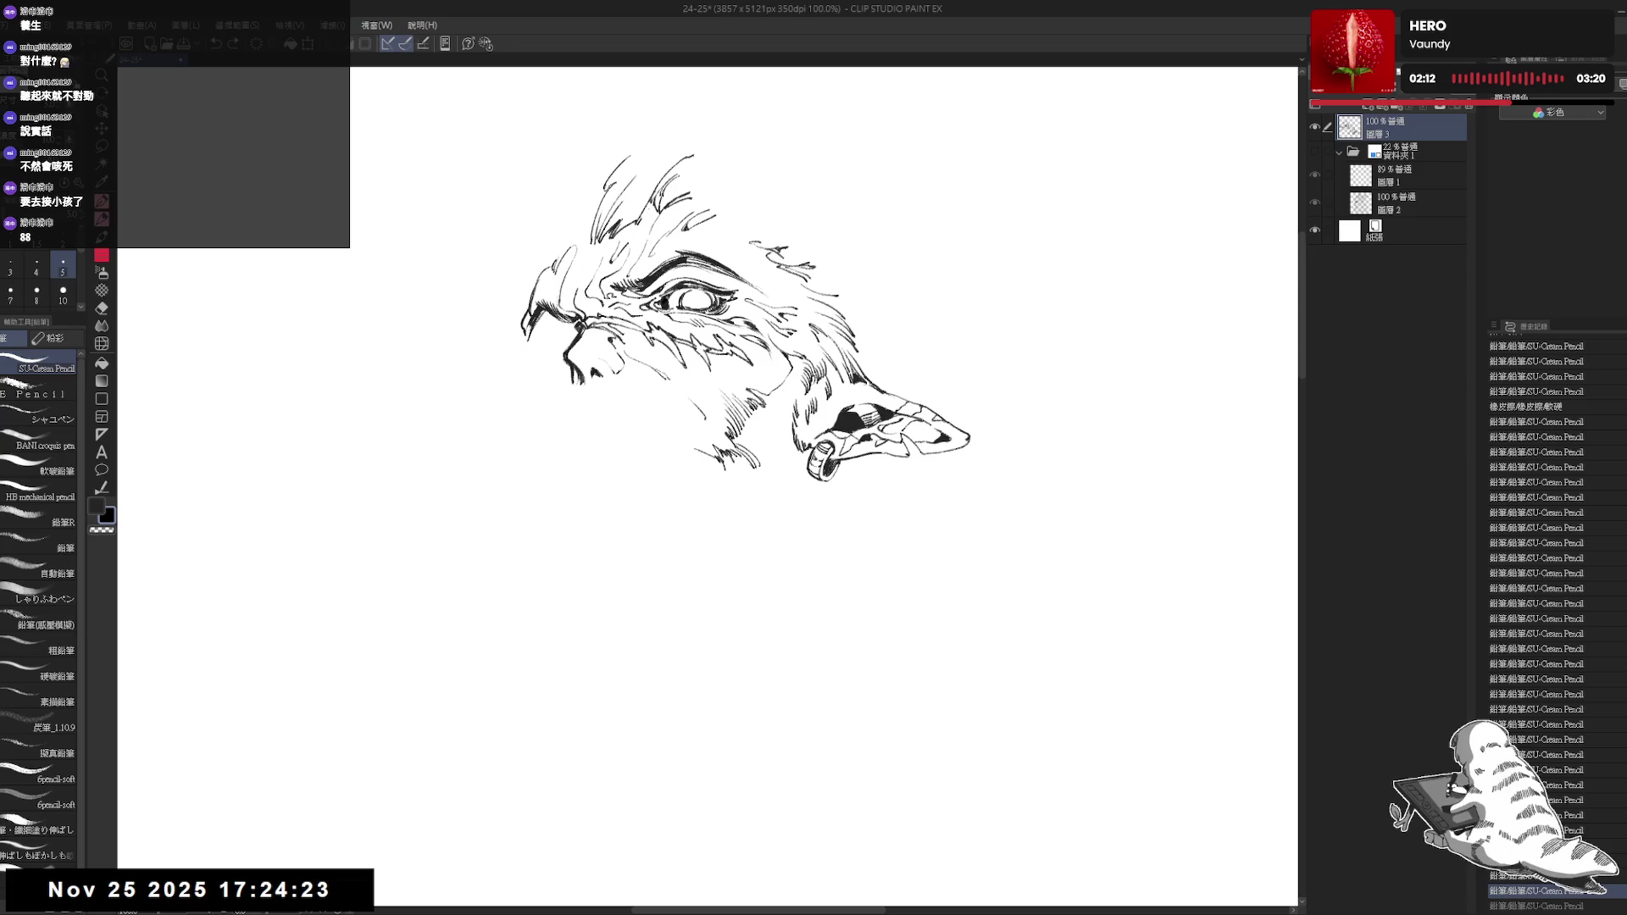
drag(712, 420, 645, 378)
key(e)
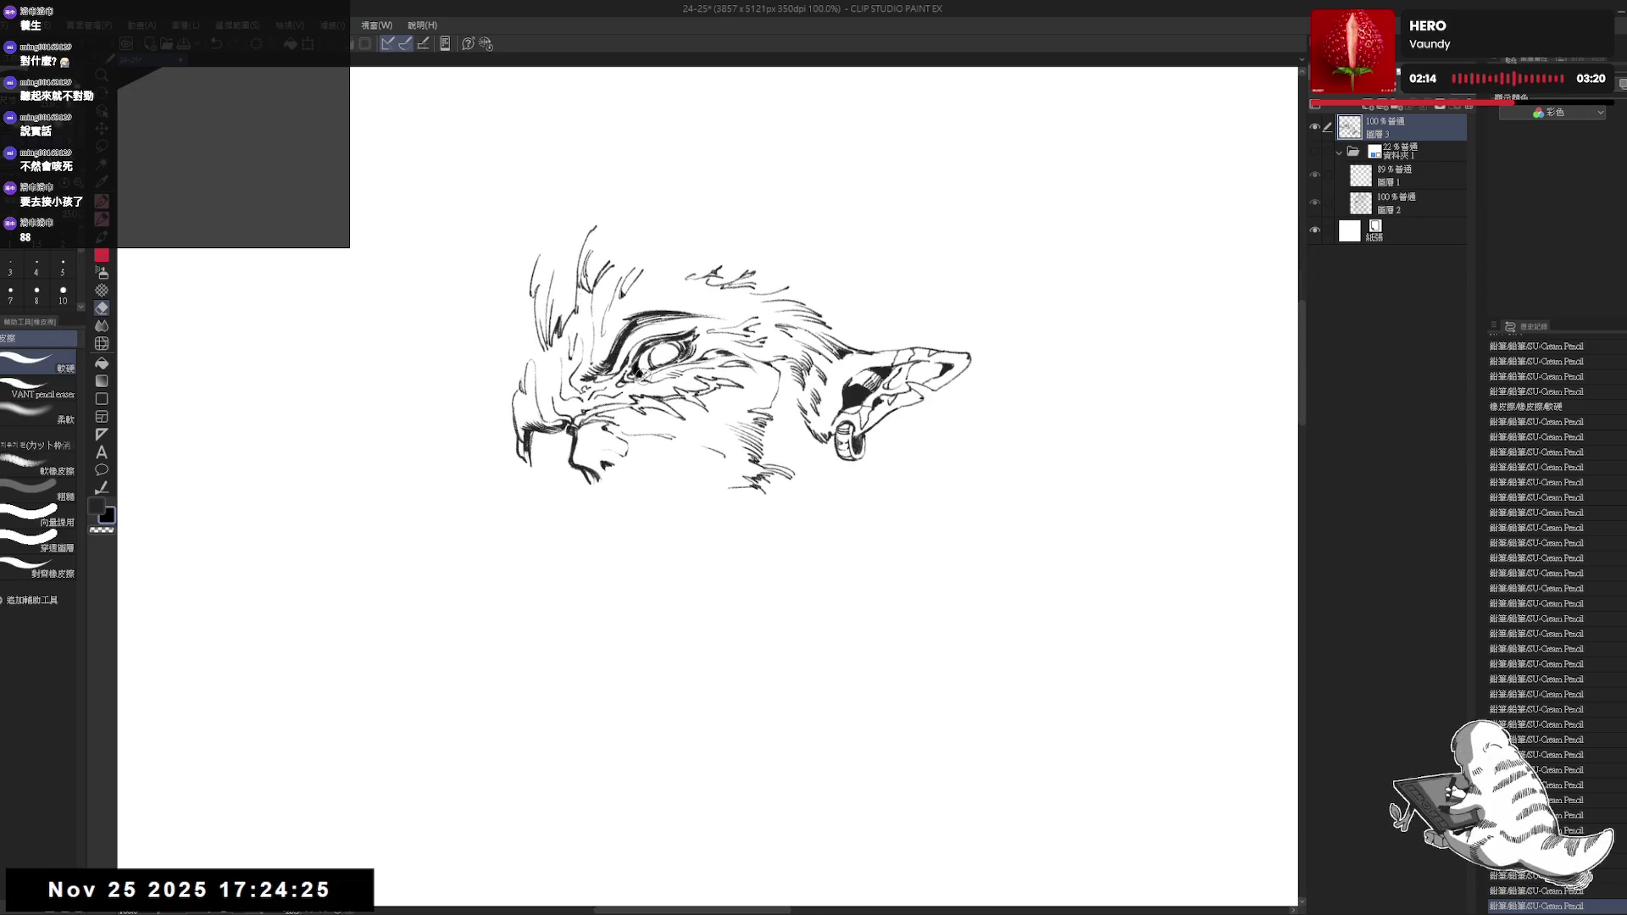
key(p)
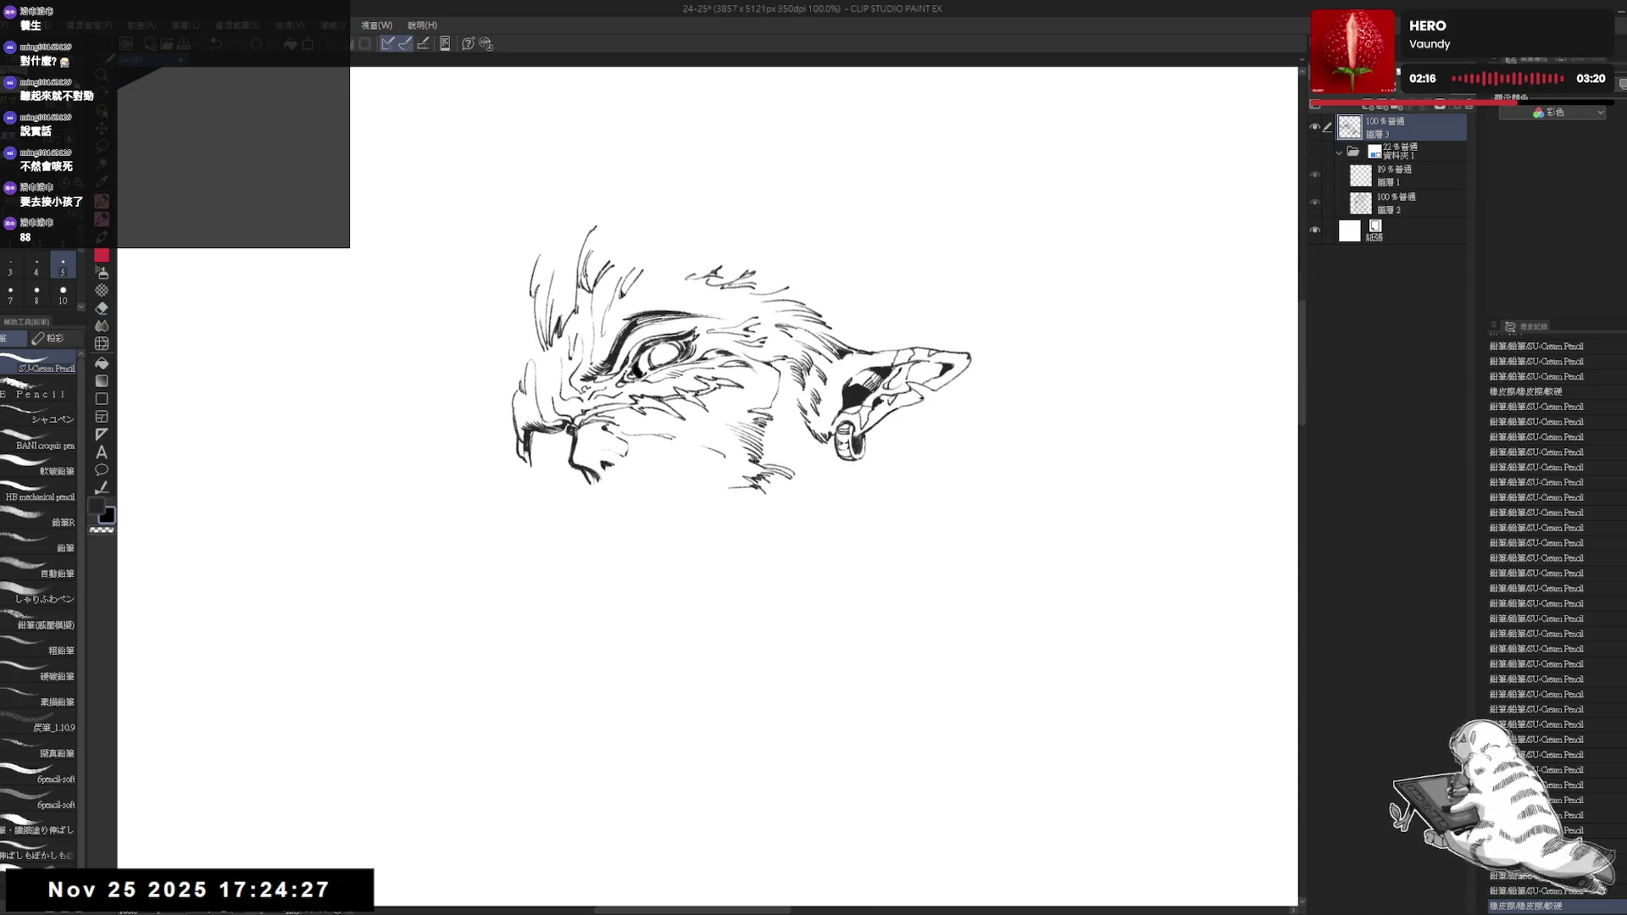
drag(648, 353, 660, 361)
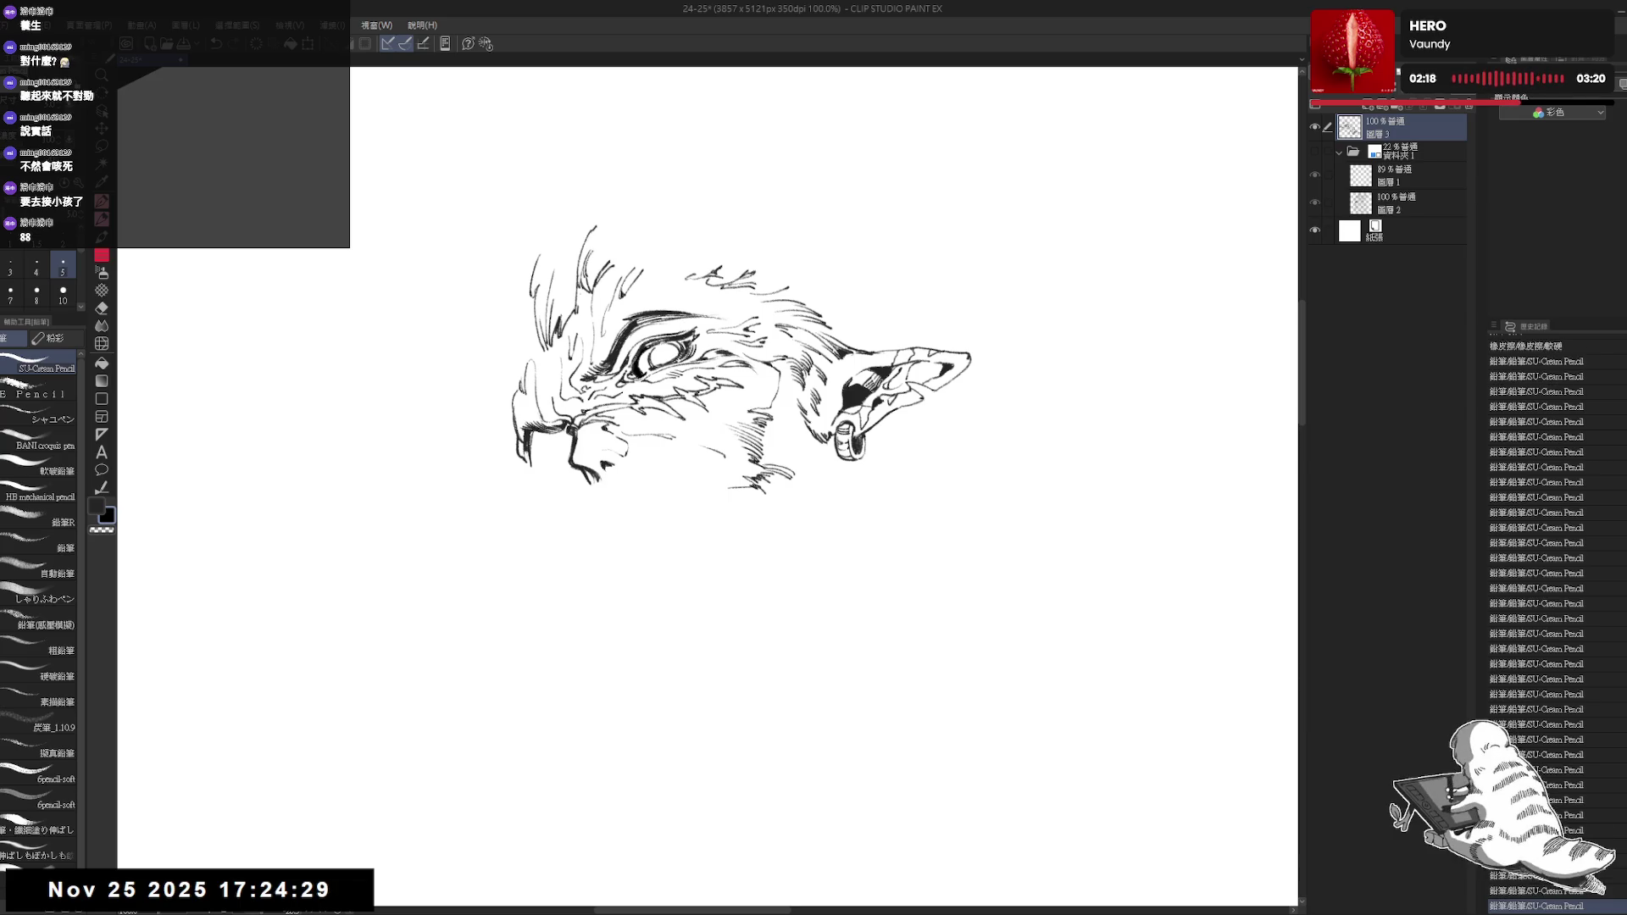
key(ctrl+z)
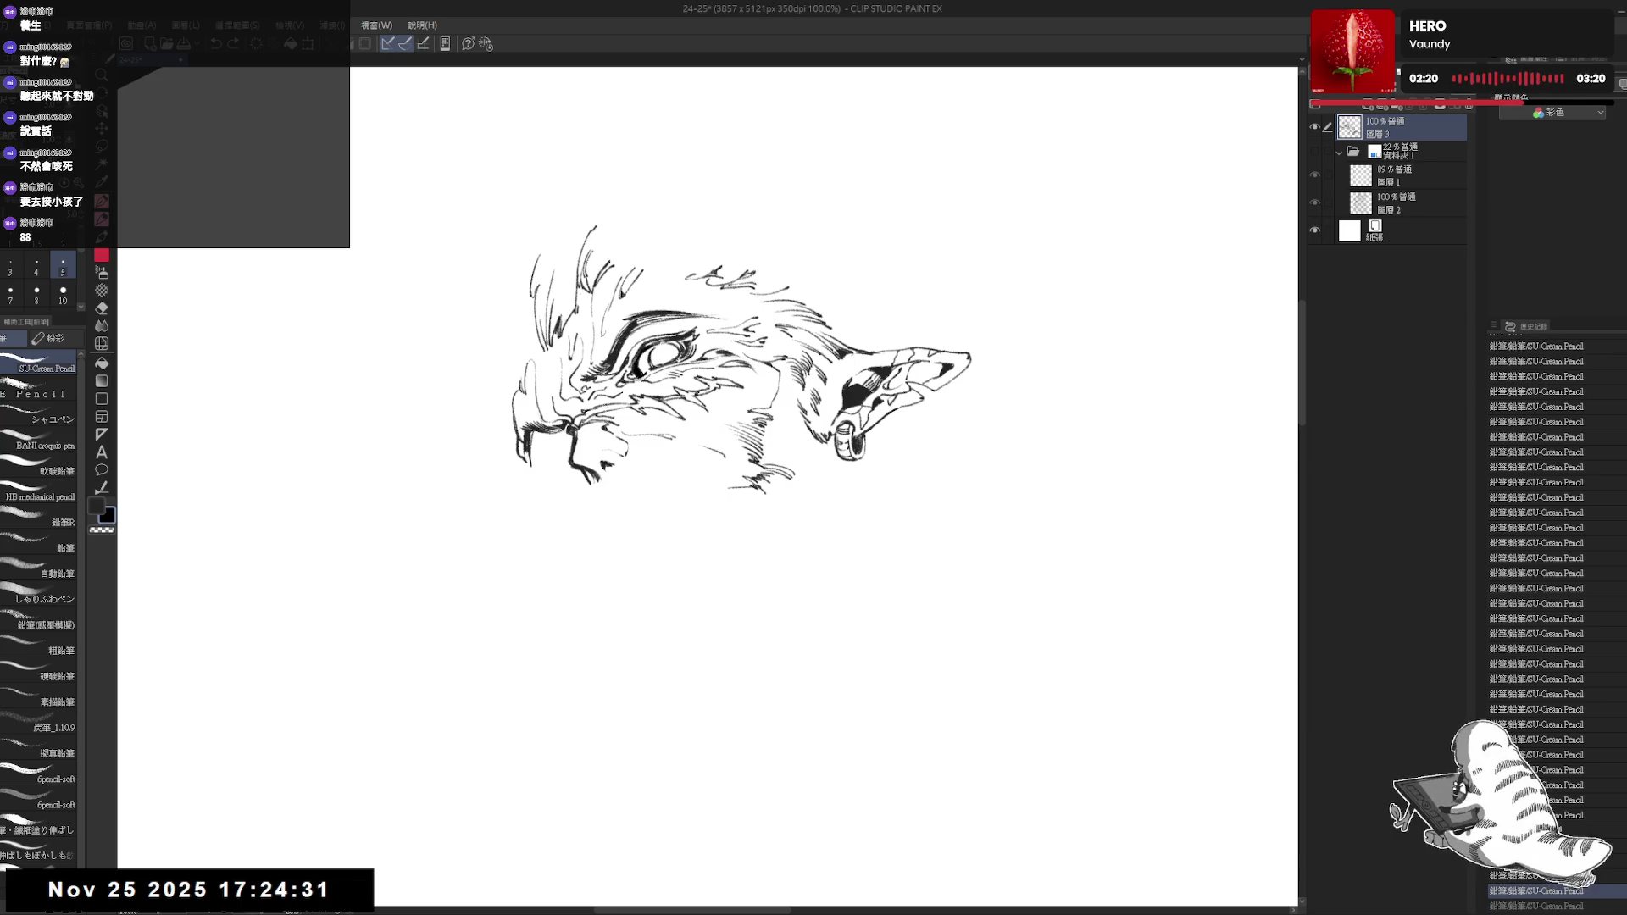
key(ctrl+y)
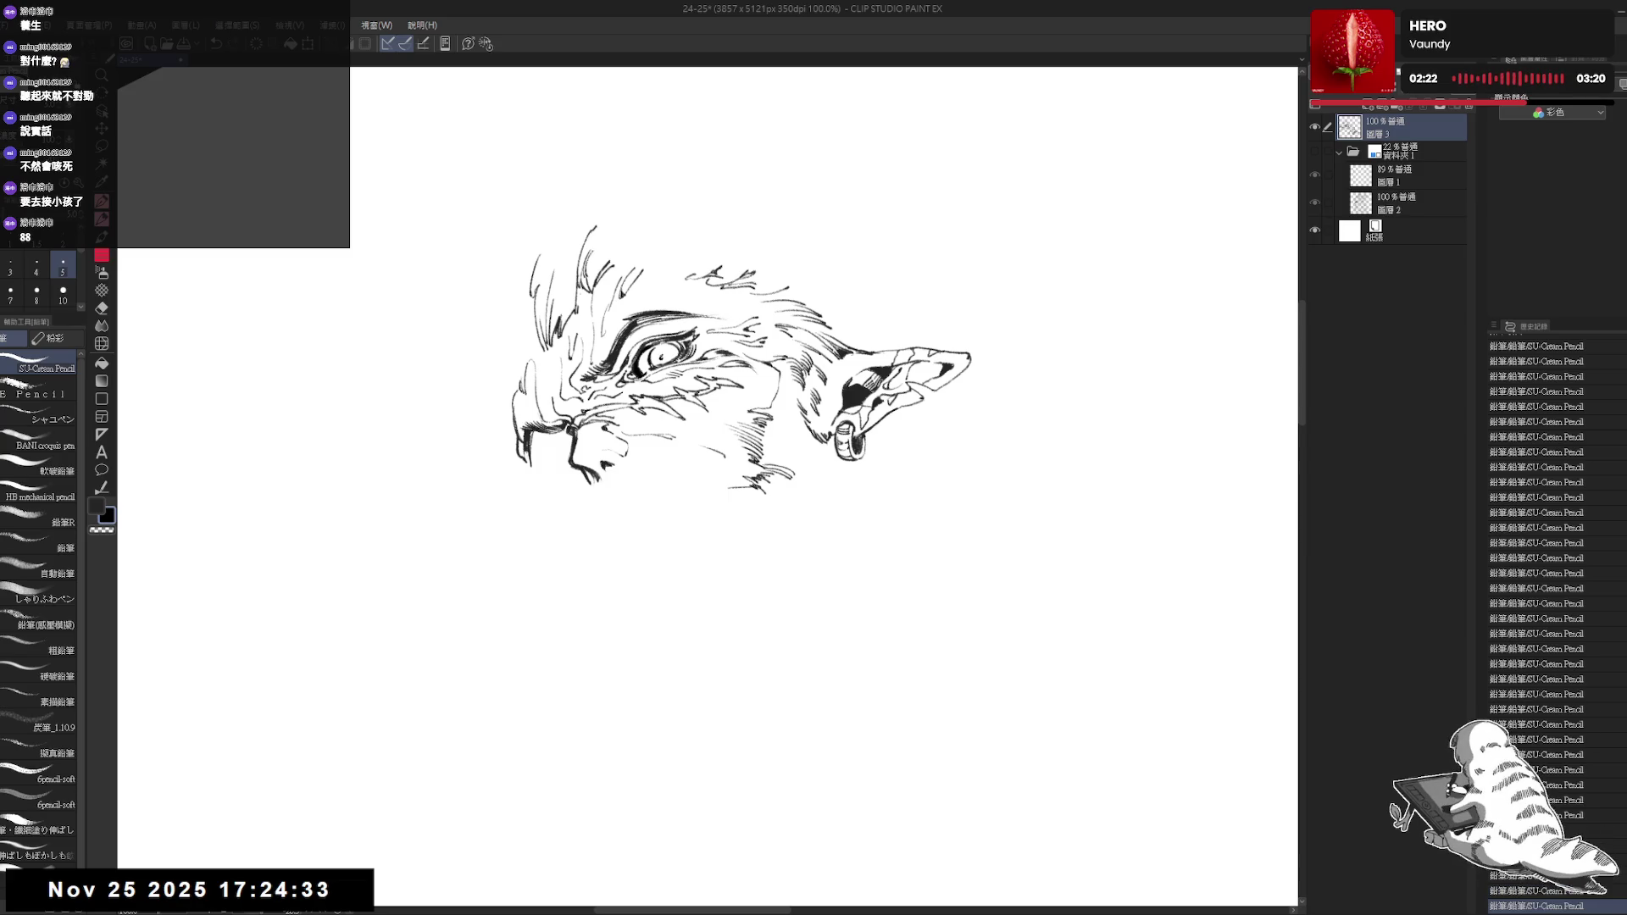
key(ctrl+z)
key(ctrl+y)
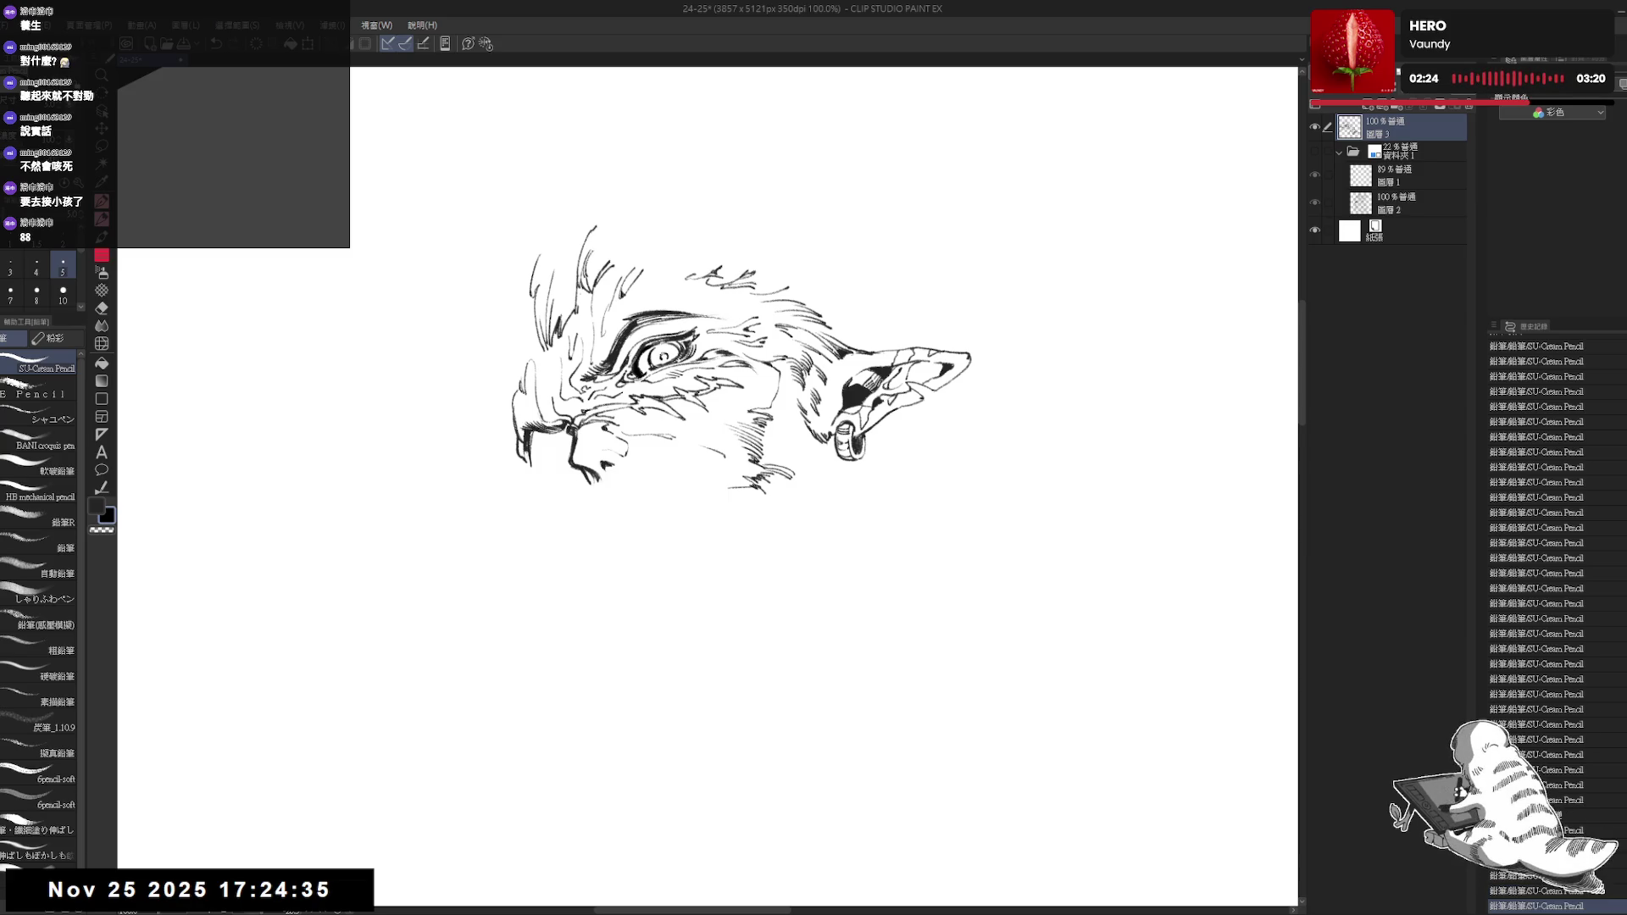
Add fine strokes around the eye, erase the faint line toward the ear ring, and show the sketch again
mouse_move(667, 374)
mouse_down()
mouse_move(655, 676)
mouse_move(577, 635)
mouse_up()
key(h)
key(h)
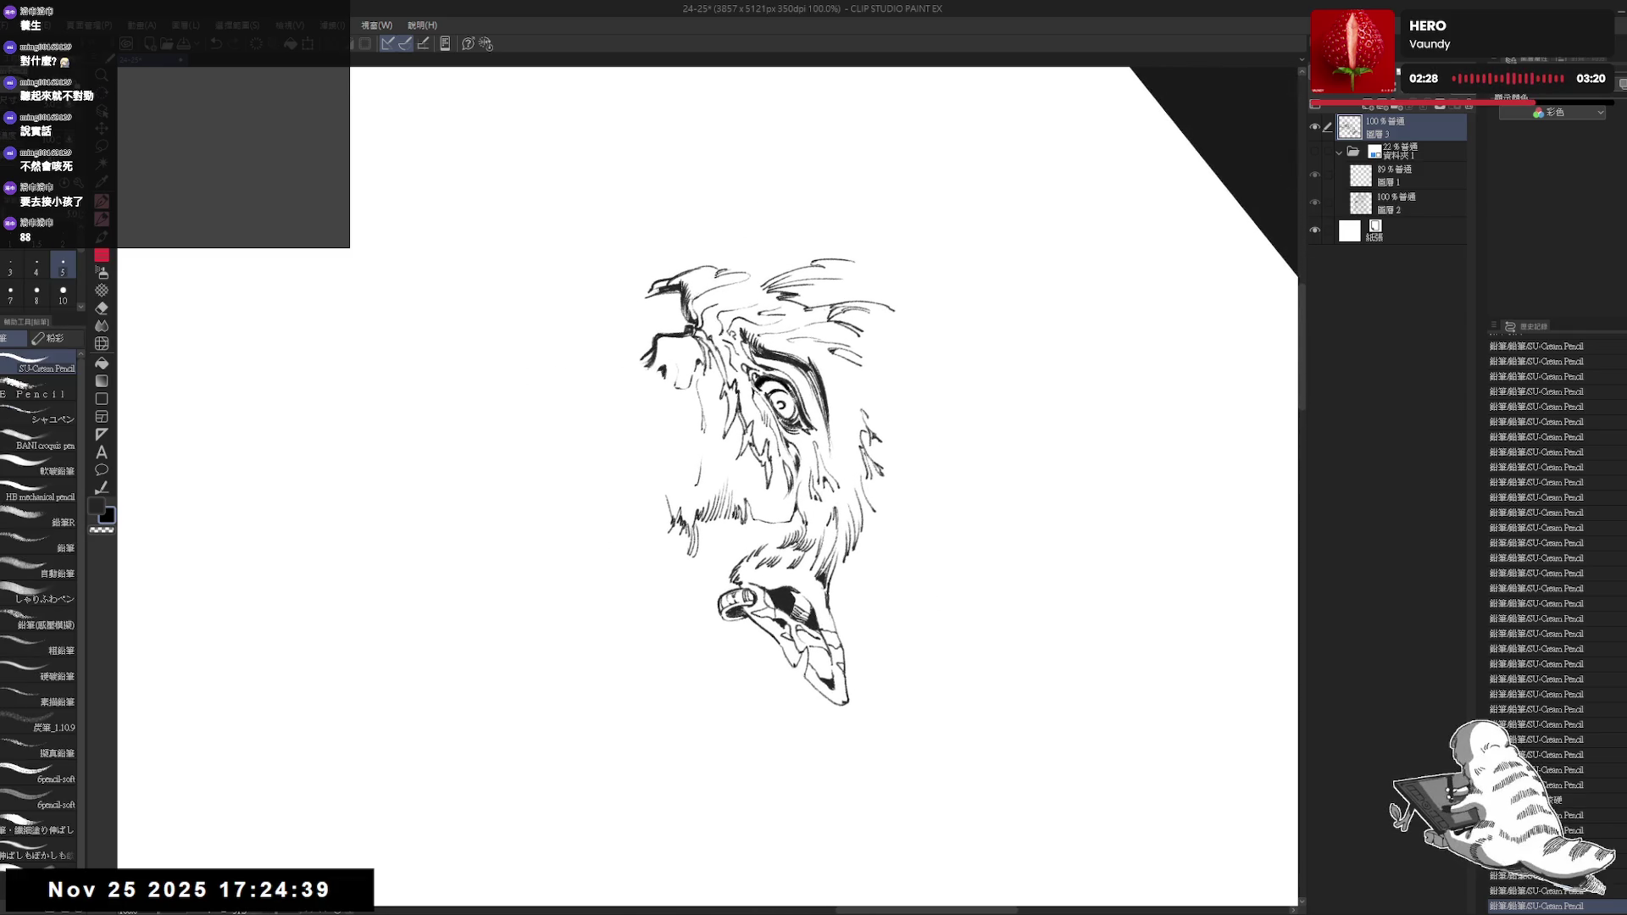
drag(790, 396, 814, 508)
key(ctrl+0)
drag(763, 572, 712, 597)
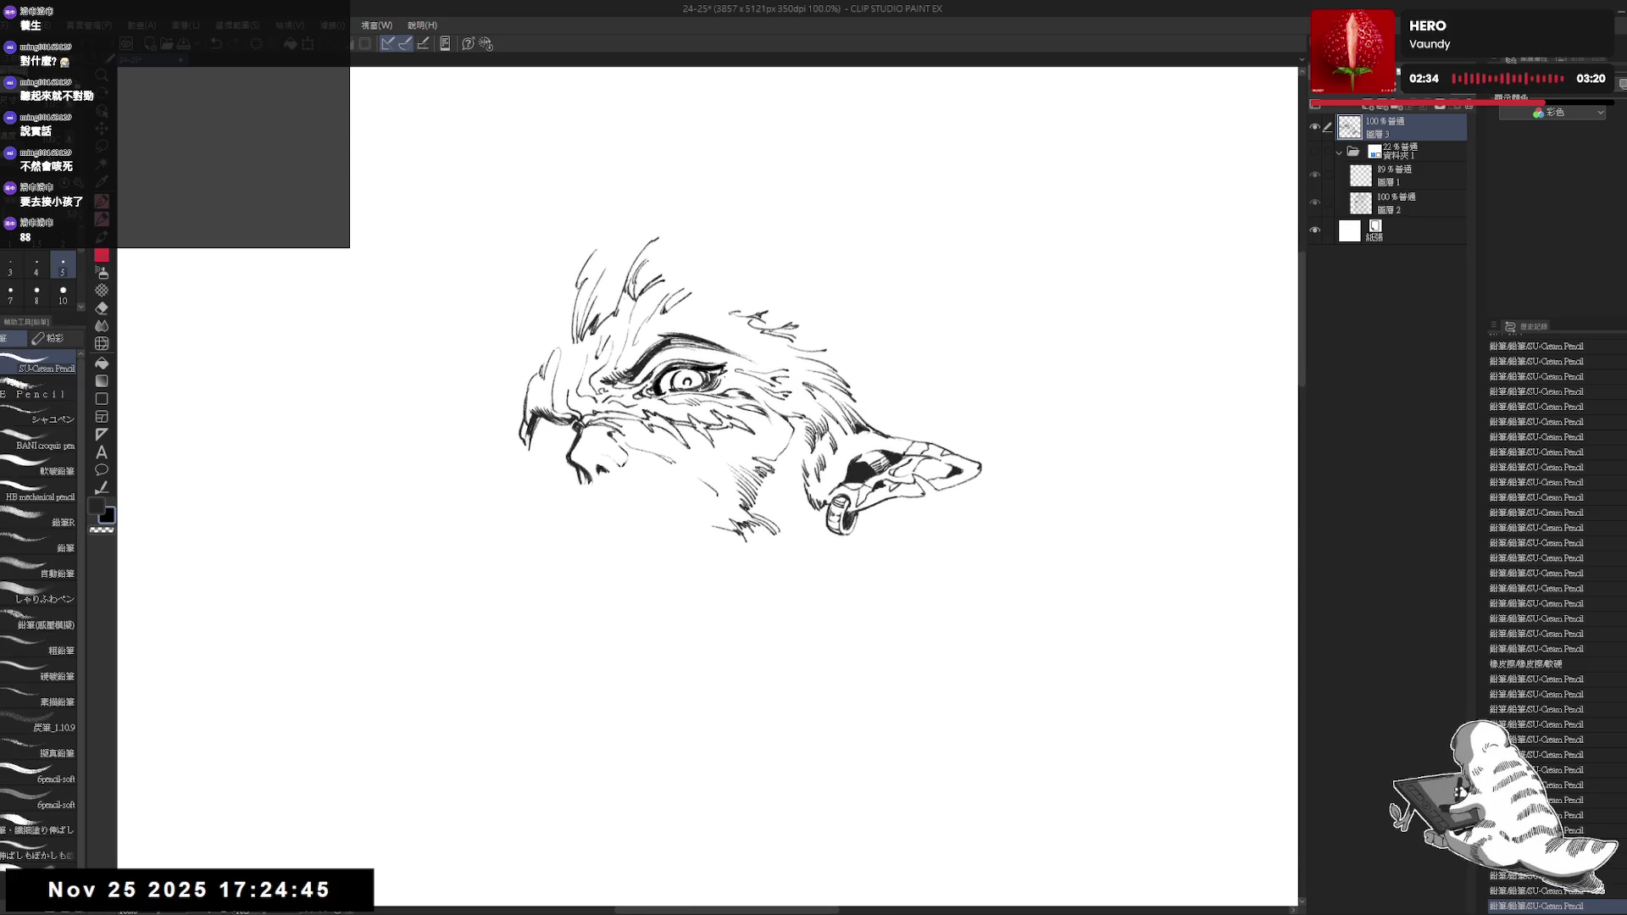
drag(750, 420, 711, 370)
scroll(663, 390, down, 1)
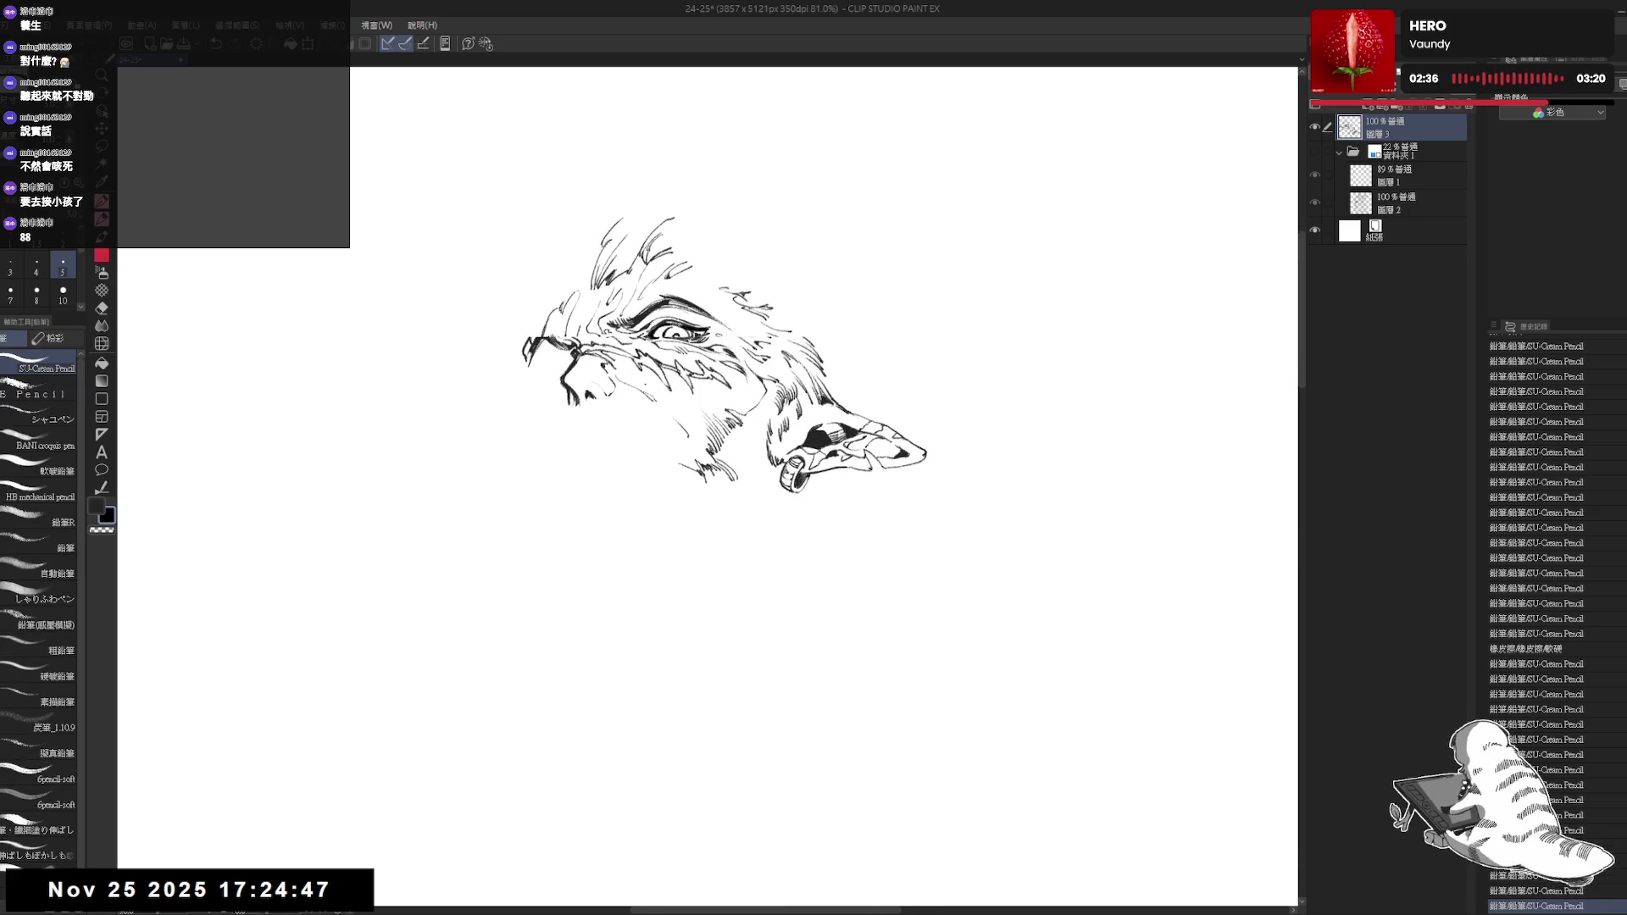
scroll(662, 391, down, 1)
click(1314, 153)
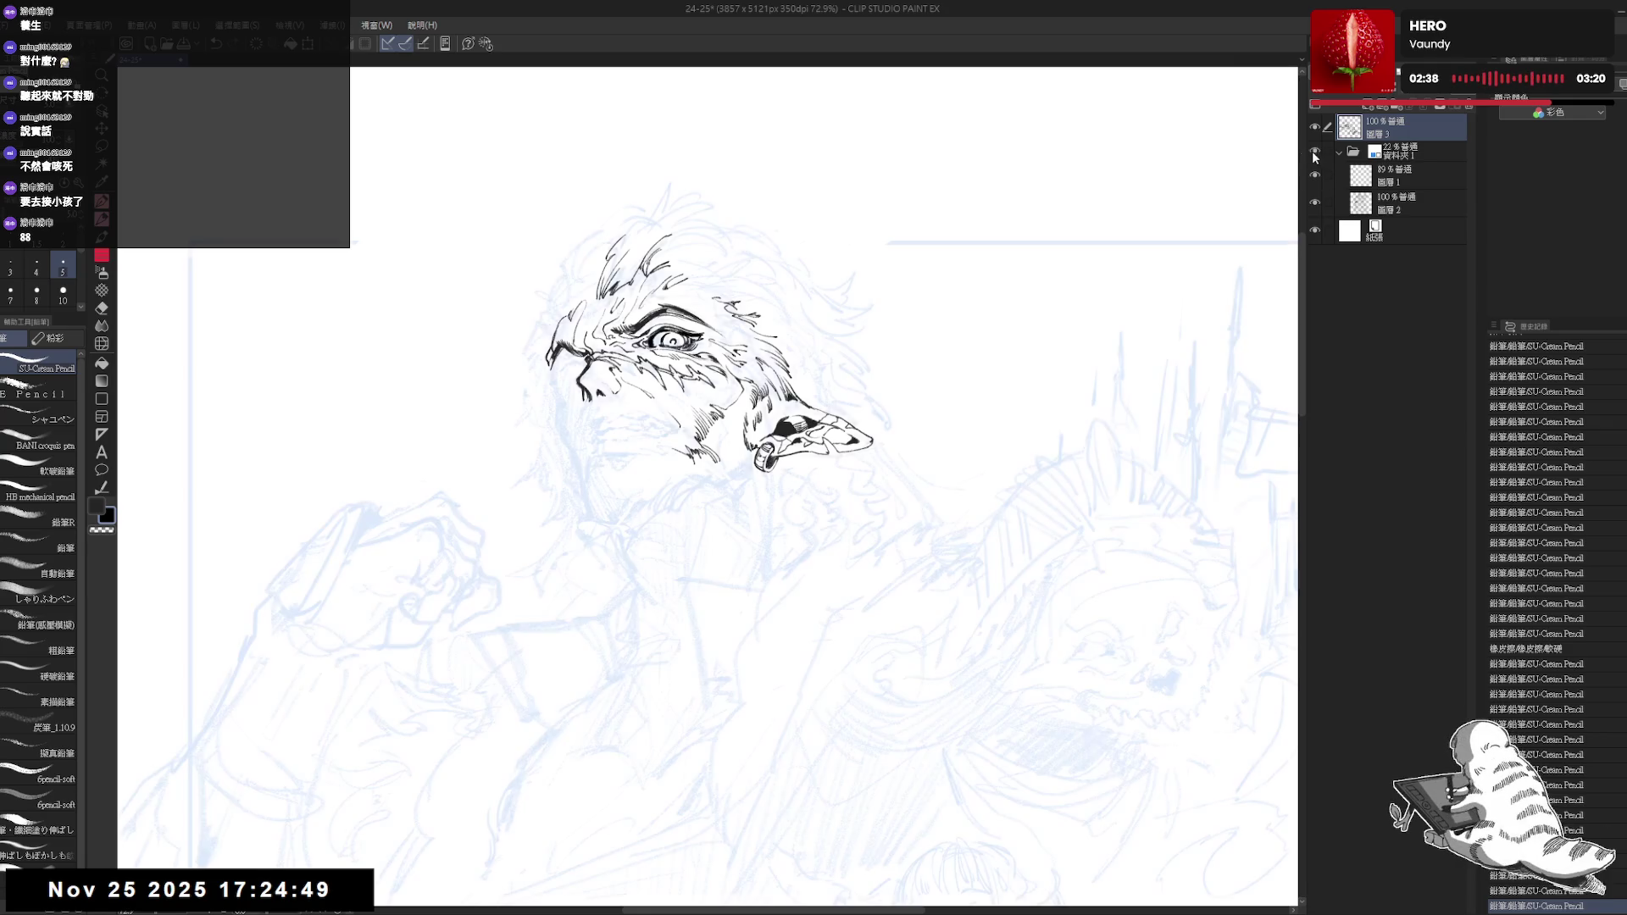
scroll(628, 384, up, 1)
scroll(629, 383, up, 1)
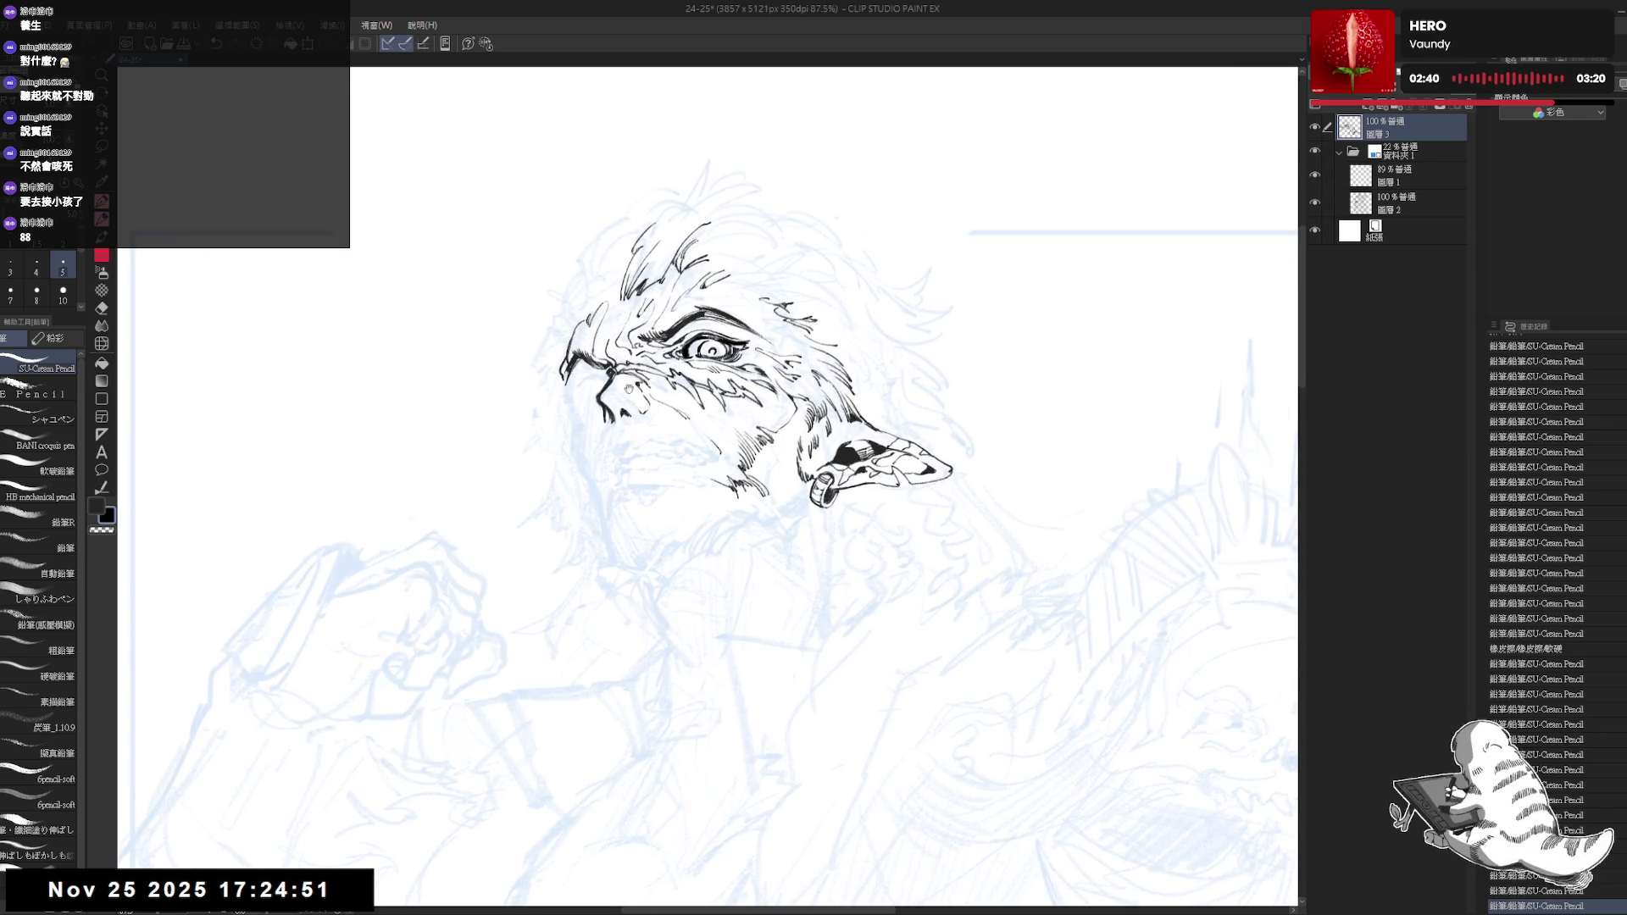
scroll(635, 341, up, 1)
scroll(668, 370, up, 1)
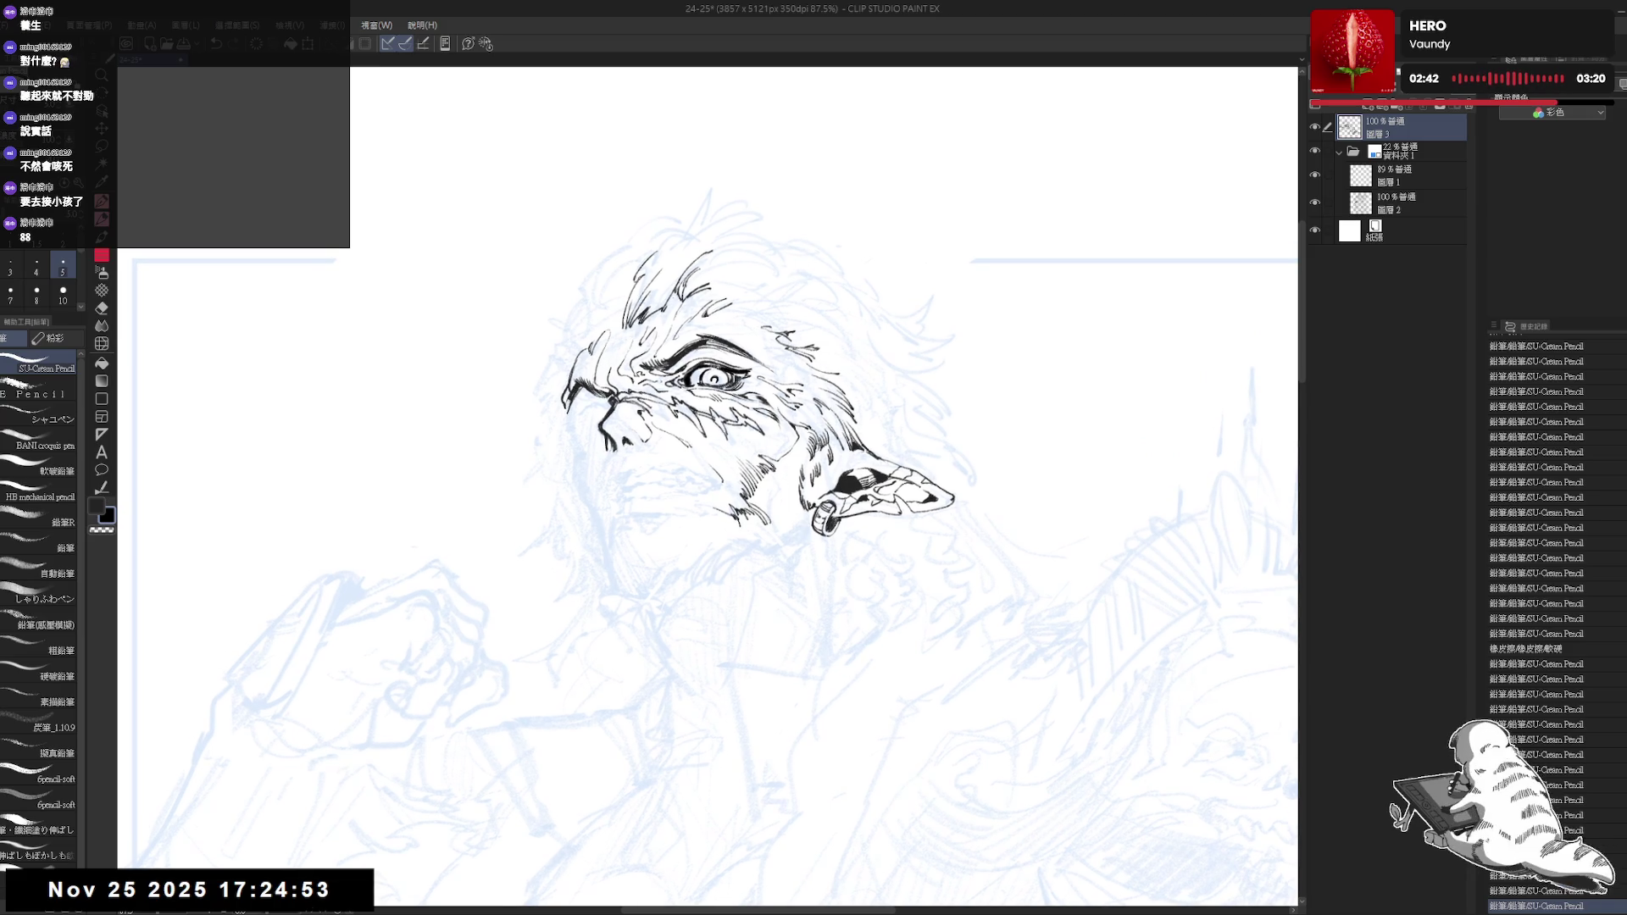
Ink short fur strokes on the face and beside the nose
drag(643, 368, 654, 378)
drag(712, 508, 729, 518)
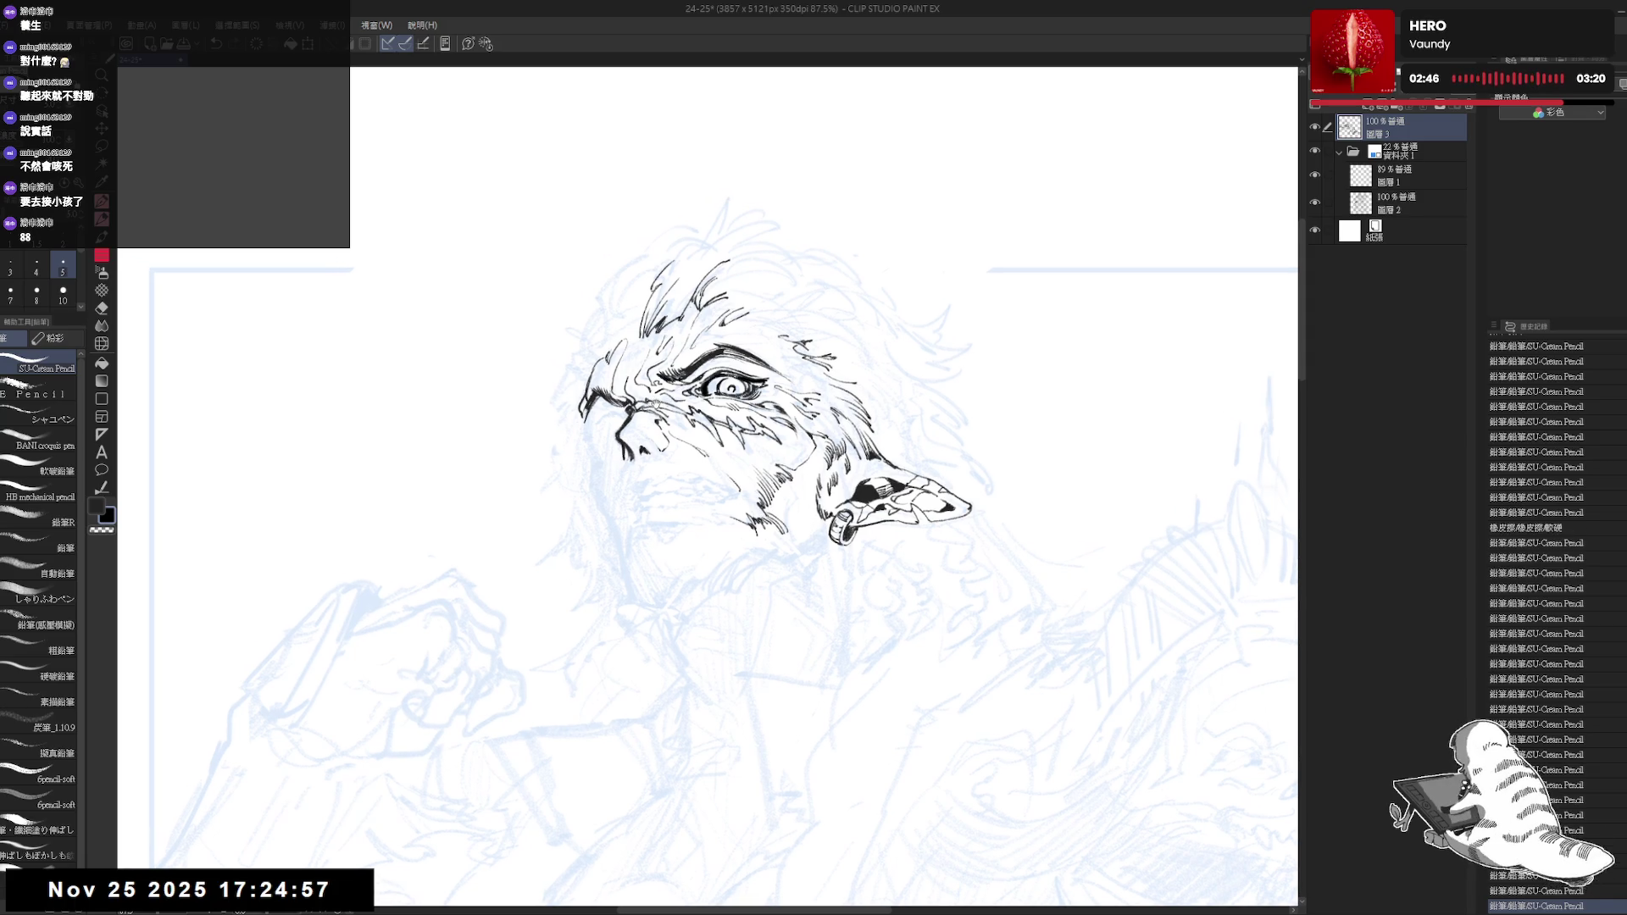
mouse_move(623, 394)
mouse_down()
mouse_move(634, 410)
mouse_move(583, 426)
mouse_up()
Lasso-select the lines on the nose's left side and delete them
key(m)
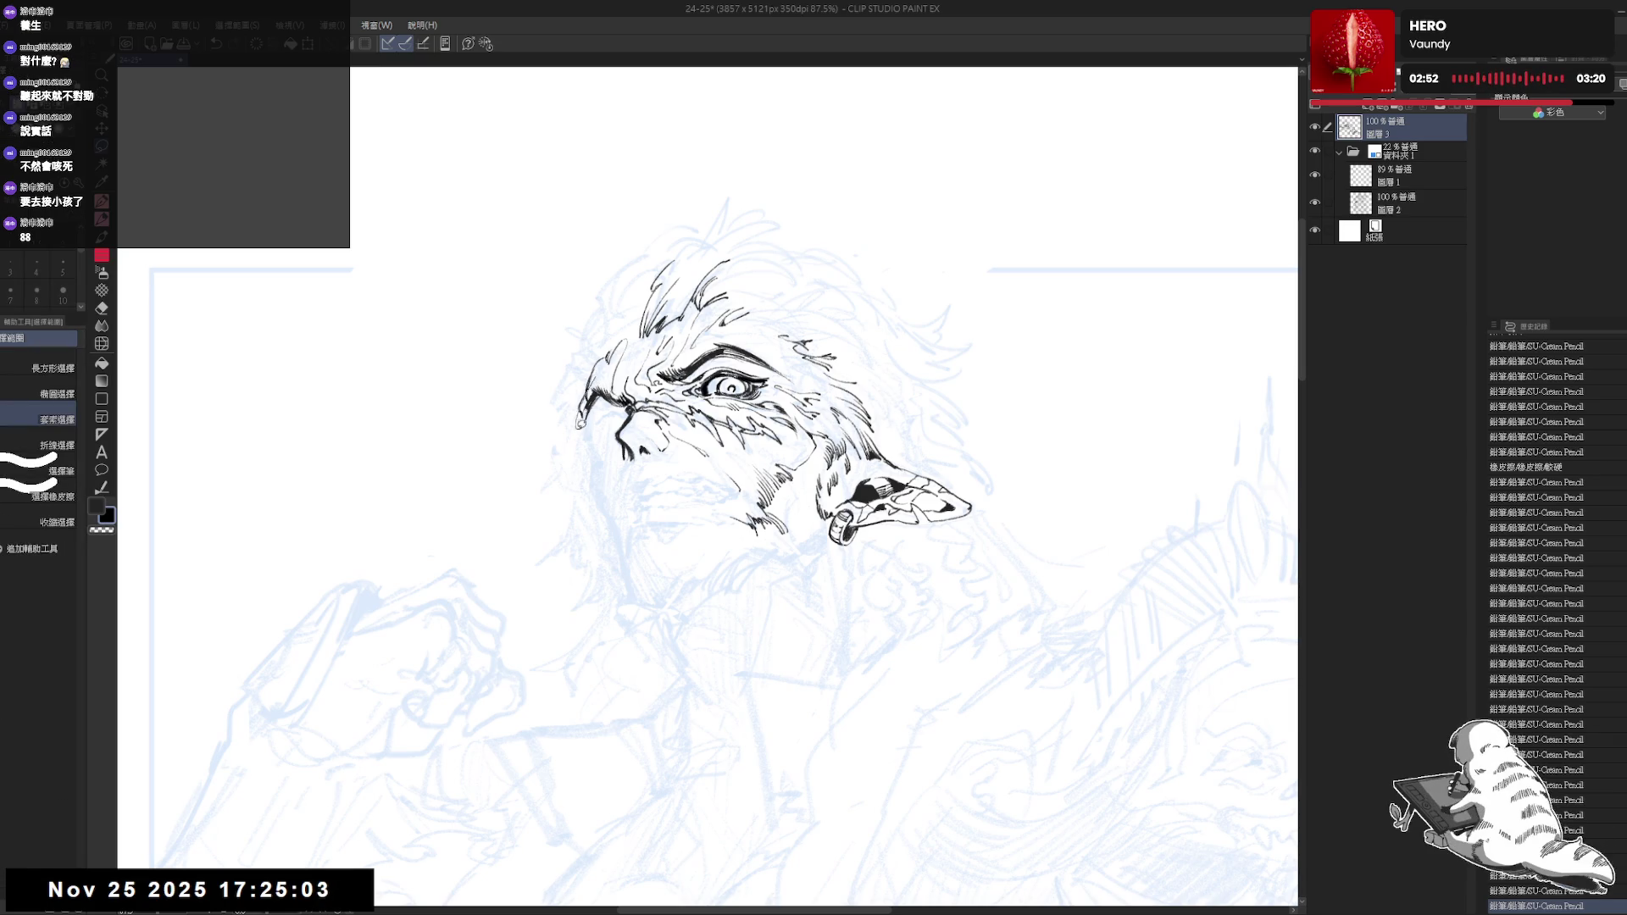
mouse_move(588, 360)
mouse_down()
mouse_move(611, 441)
mouse_move(610, 404)
mouse_up()
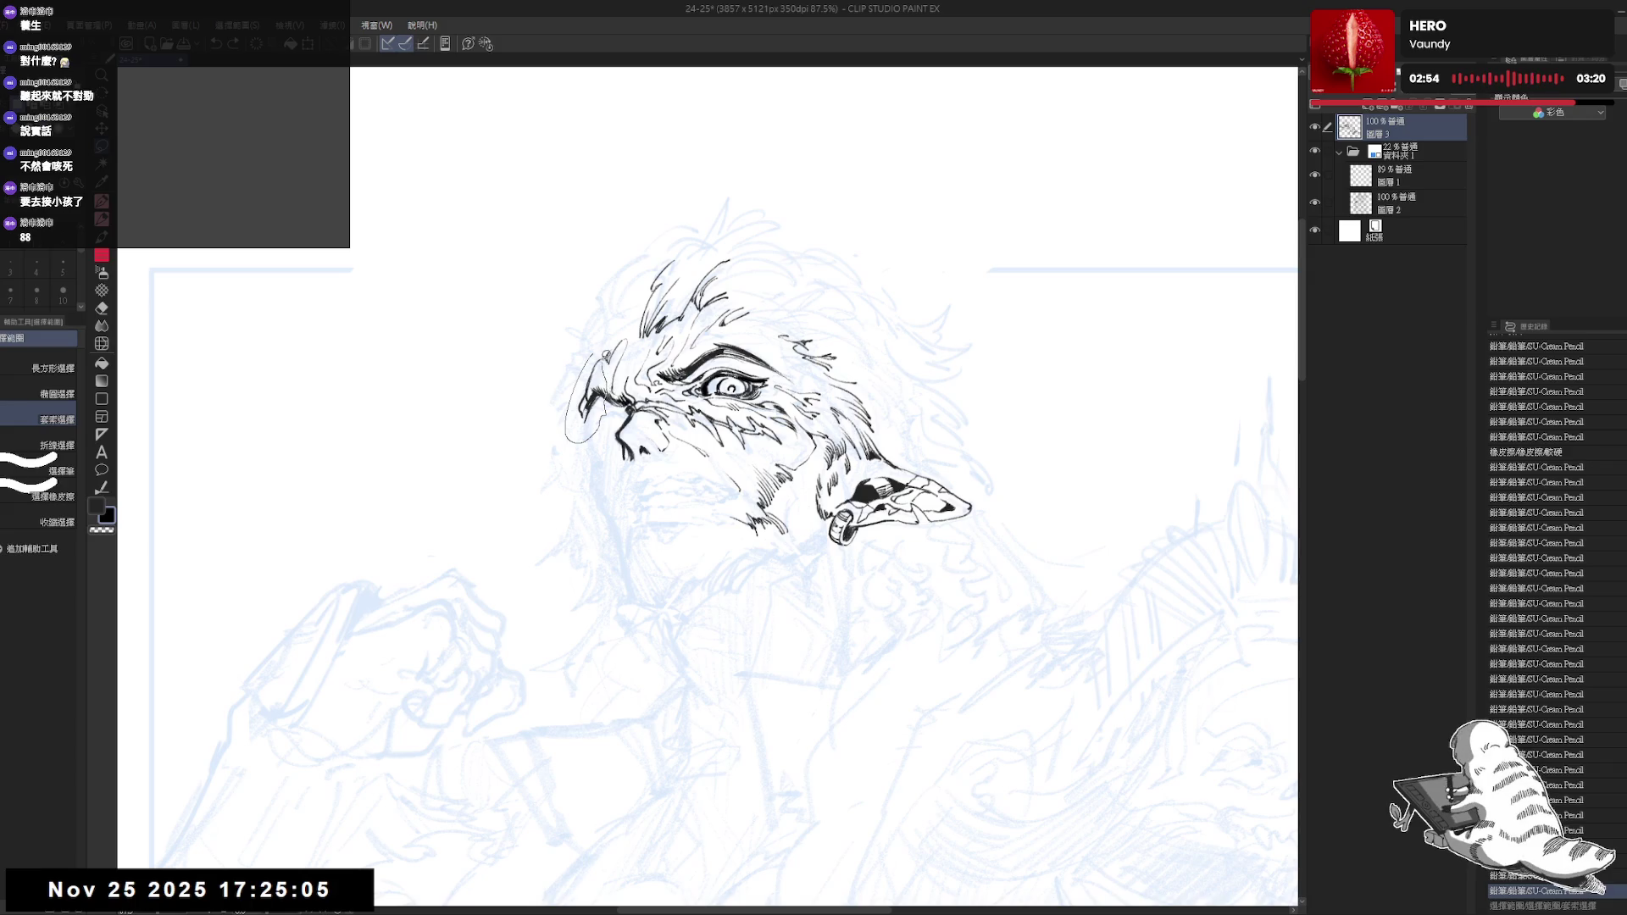
key(Delete)
key(ctrl+d)
Redraw the nose lines, then add small hatch strokes near the mouth and chin
key(p)
drag(597, 381, 611, 419)
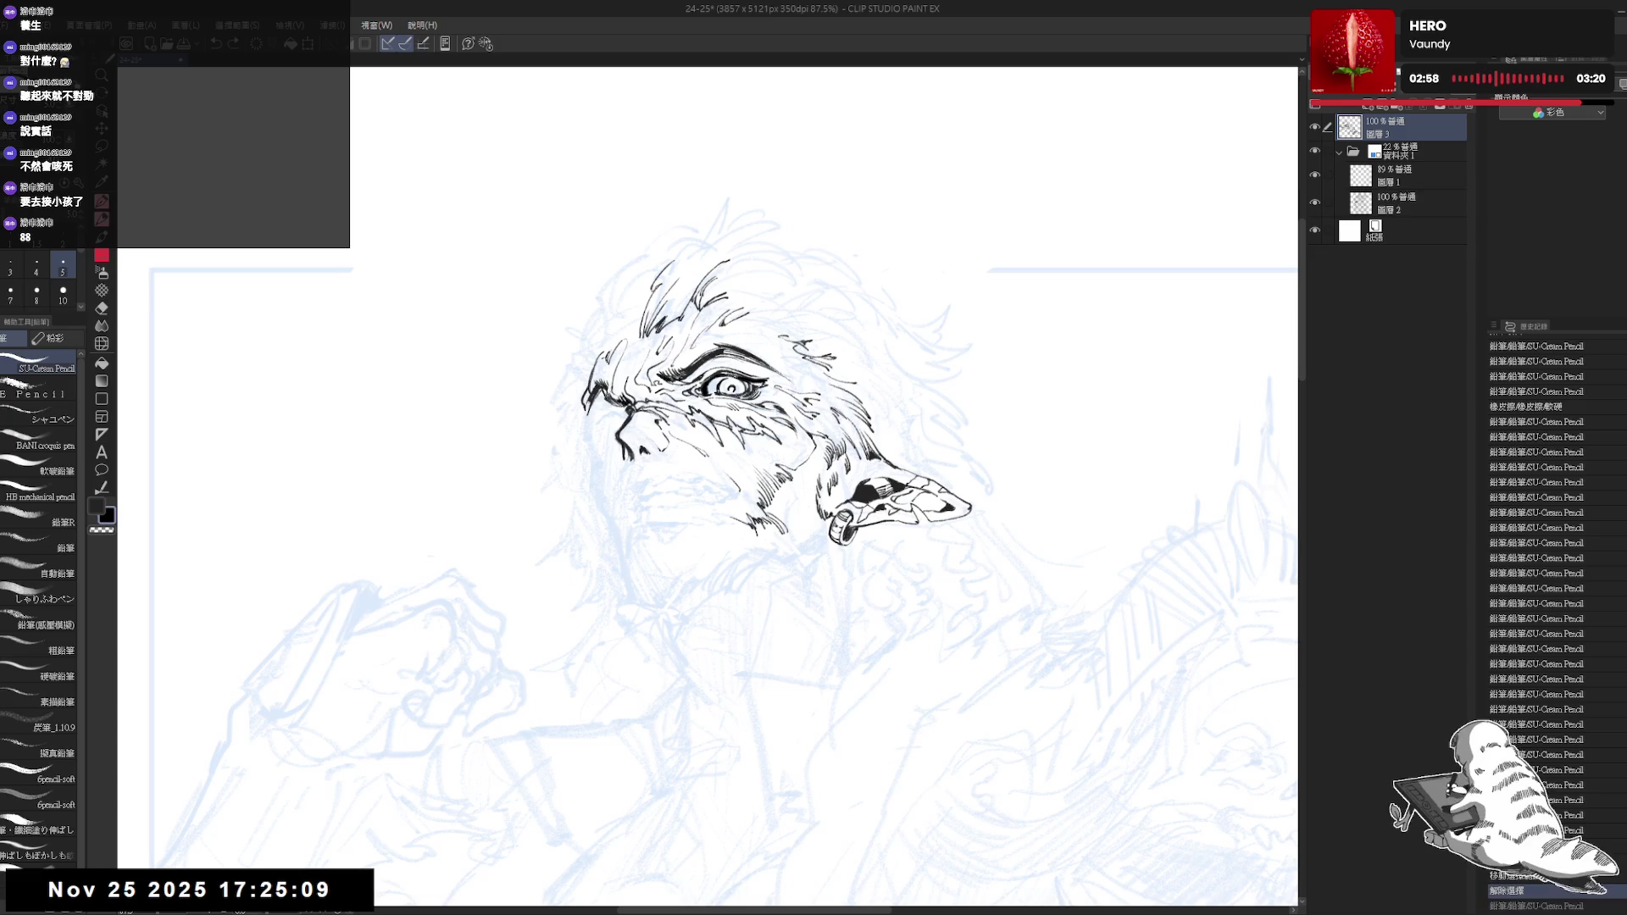
scroll(763, 420, down, 2)
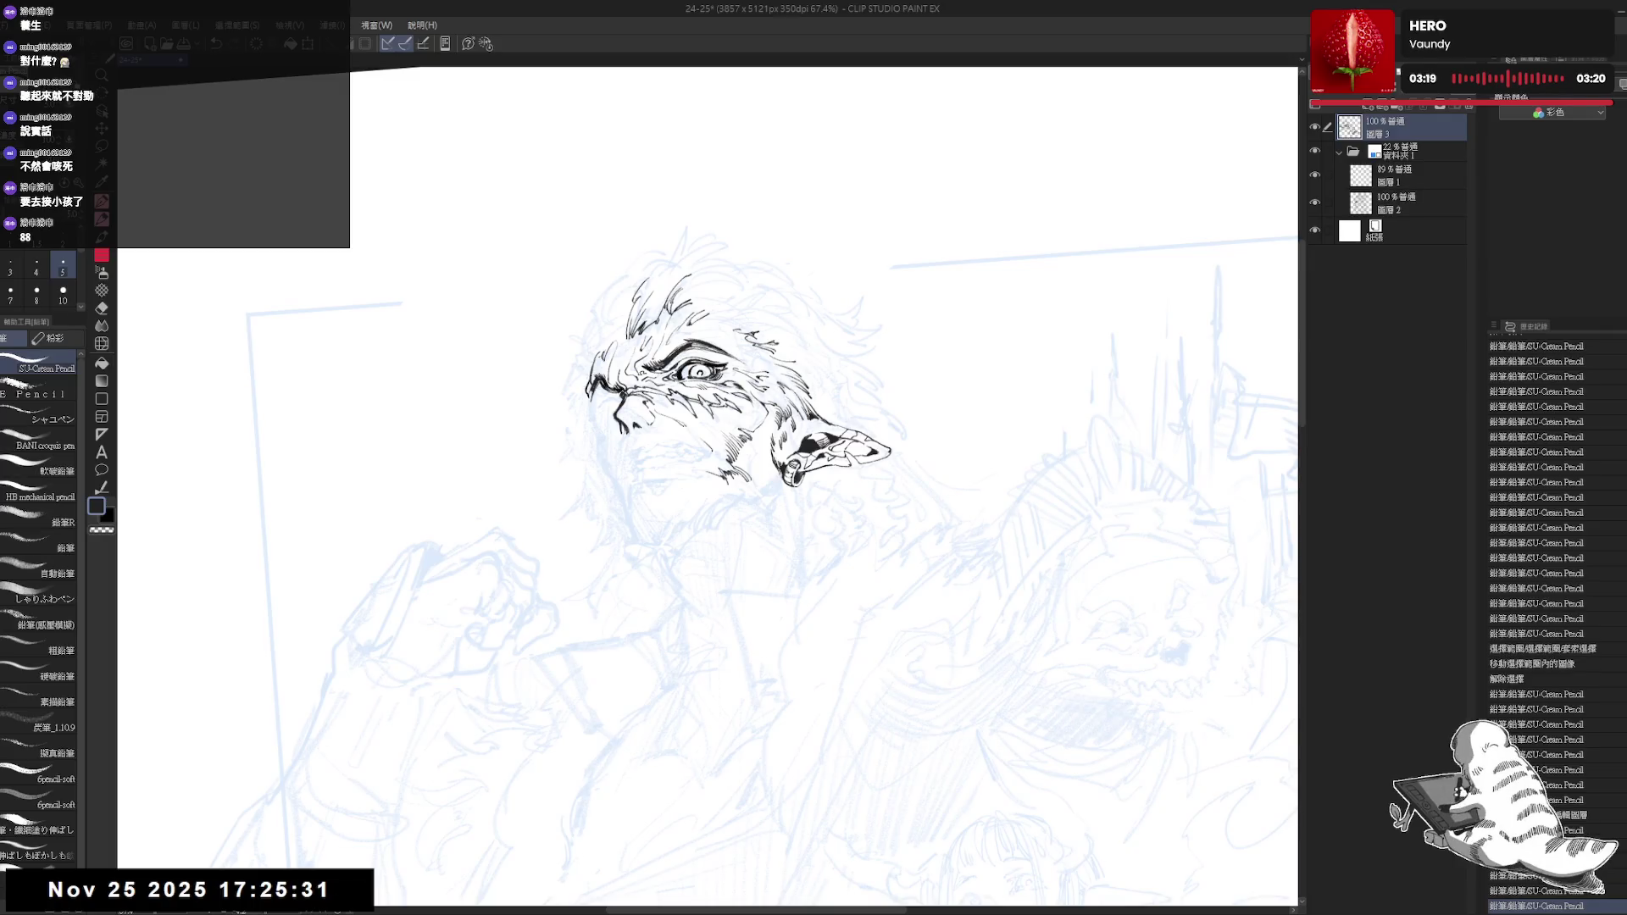
mouse_move(750, 508)
mouse_down()
mouse_move(772, 535)
mouse_move(784, 503)
mouse_move(757, 488)
mouse_move(777, 499)
mouse_up()
mouse_move(655, 418)
mouse_down()
mouse_move(659, 433)
mouse_move(715, 434)
mouse_up()
drag(778, 483, 766, 492)
drag(770, 480, 782, 508)
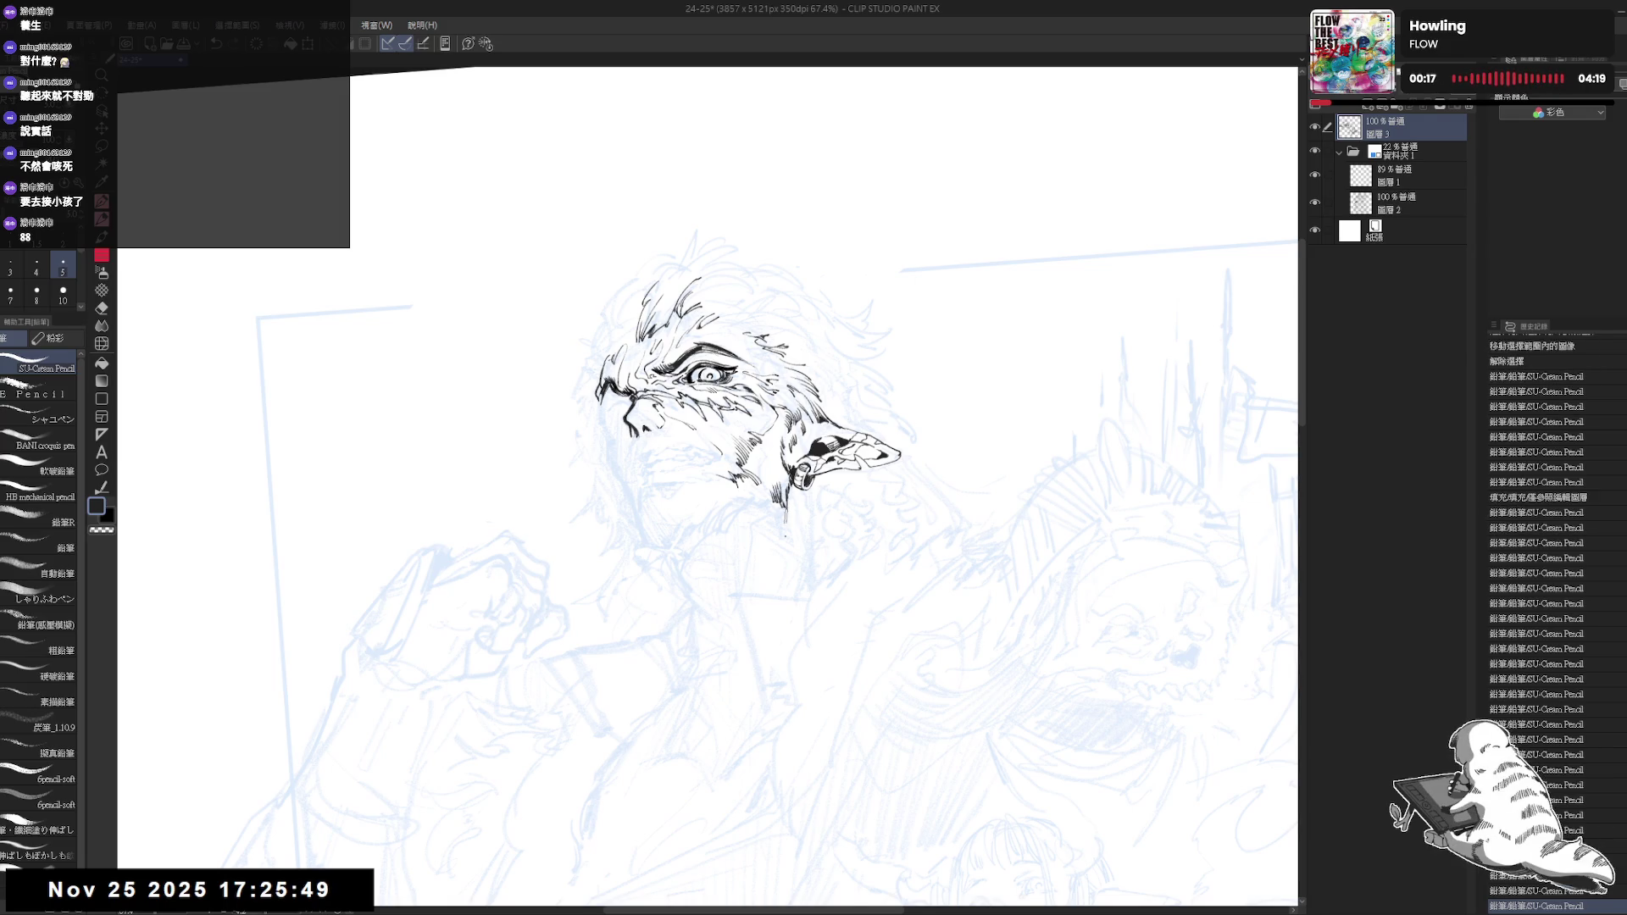
With the view mirrored and rotated, ink short fur strokes along the chin
key(h)
scroll(707, 484, up, 2)
key(minus)
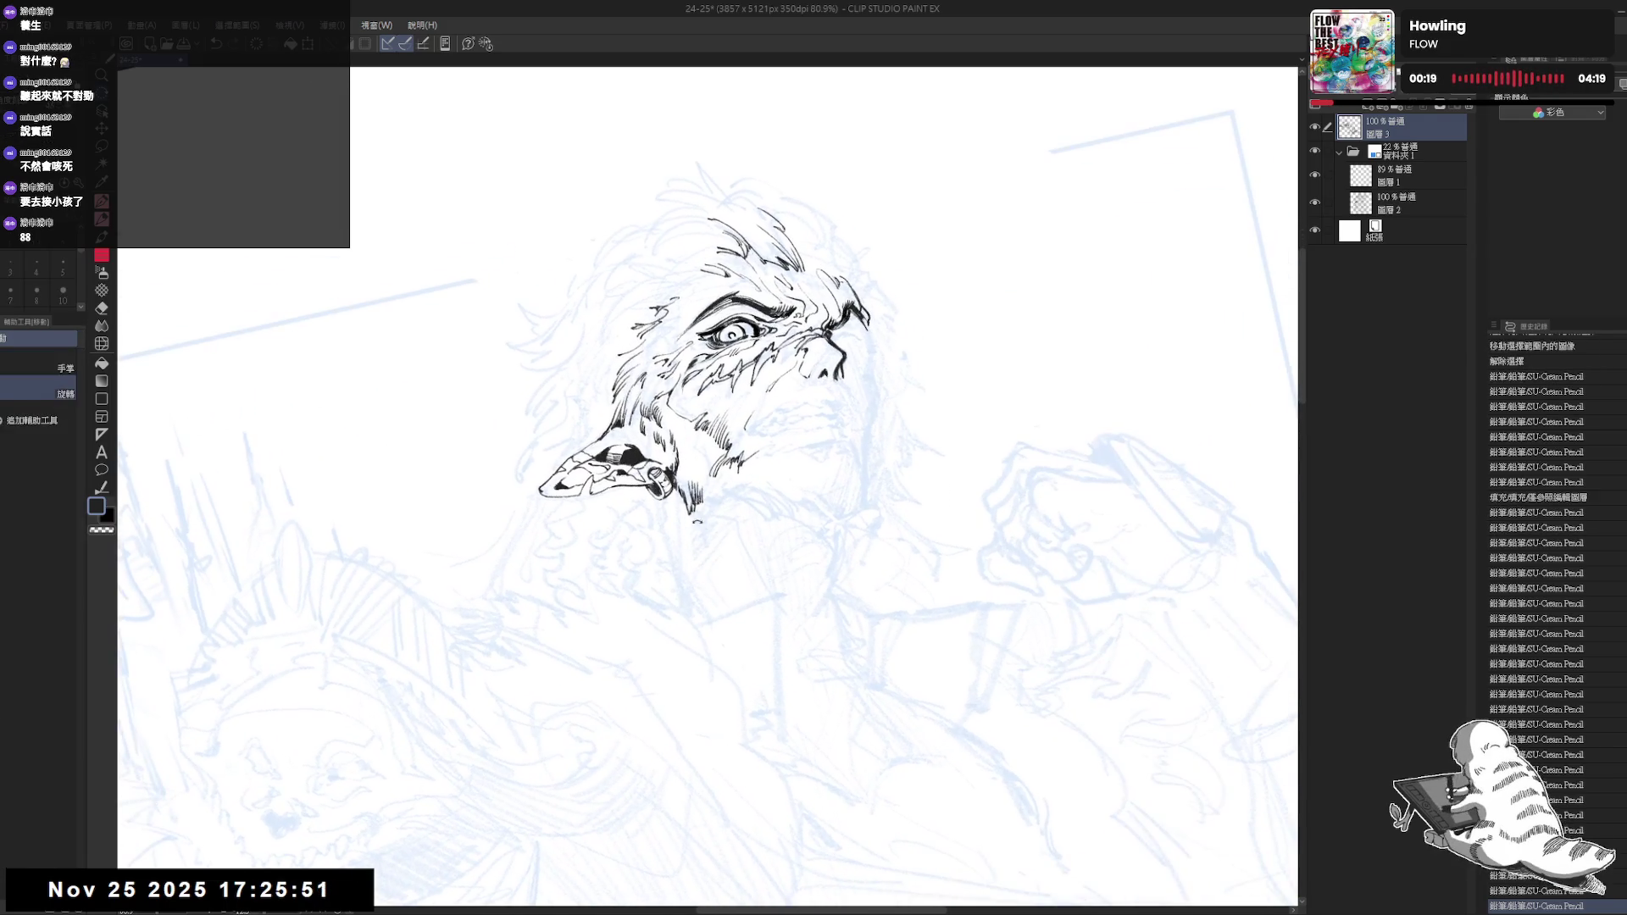
drag(702, 511, 694, 509)
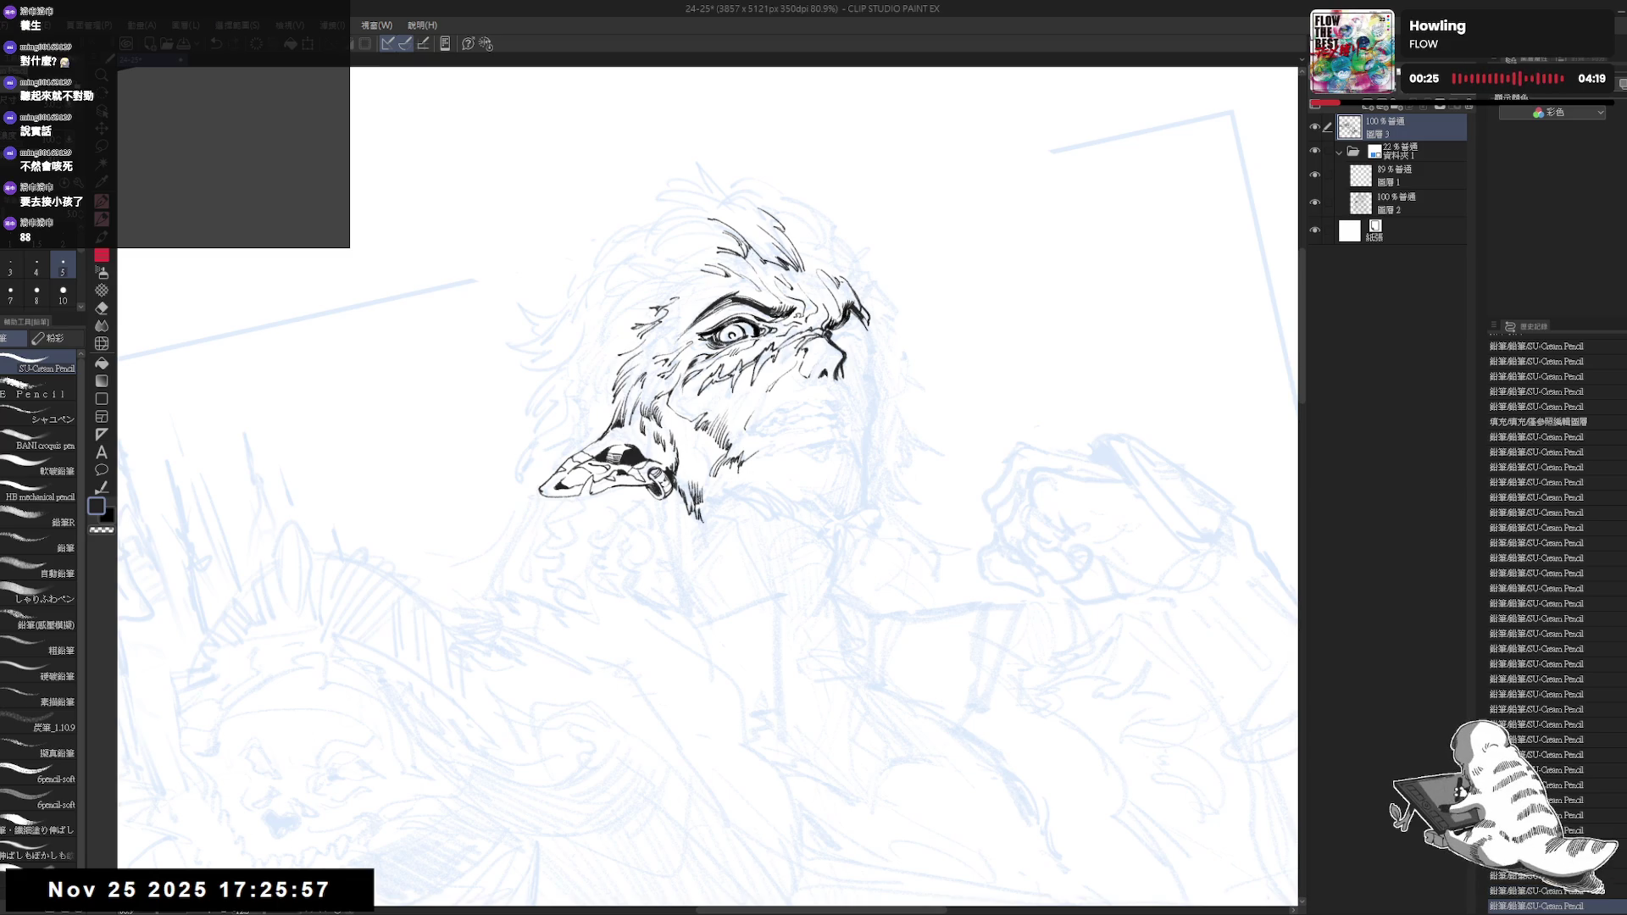
key(asciicircum)
drag(695, 495, 720, 519)
mouse_move(698, 506)
mouse_down()
mouse_move(765, 523)
mouse_move(727, 521)
mouse_up()
Rework the small chin strokes with eraser and pencil, undoing a stray stroke
key(minus)
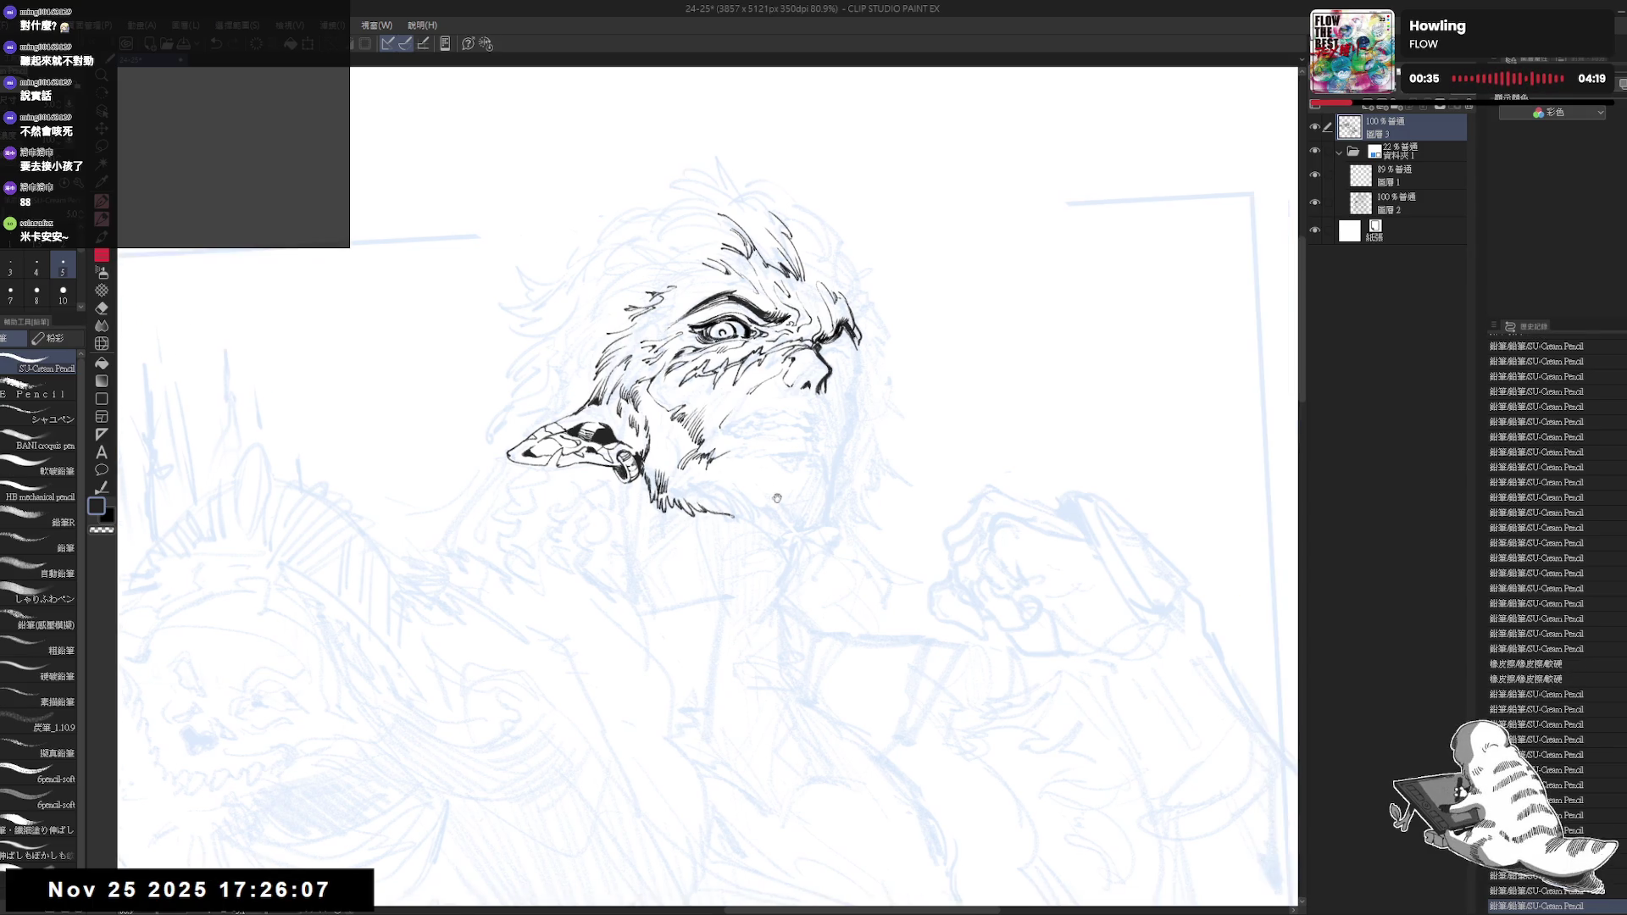
key(minus)
key(minus)
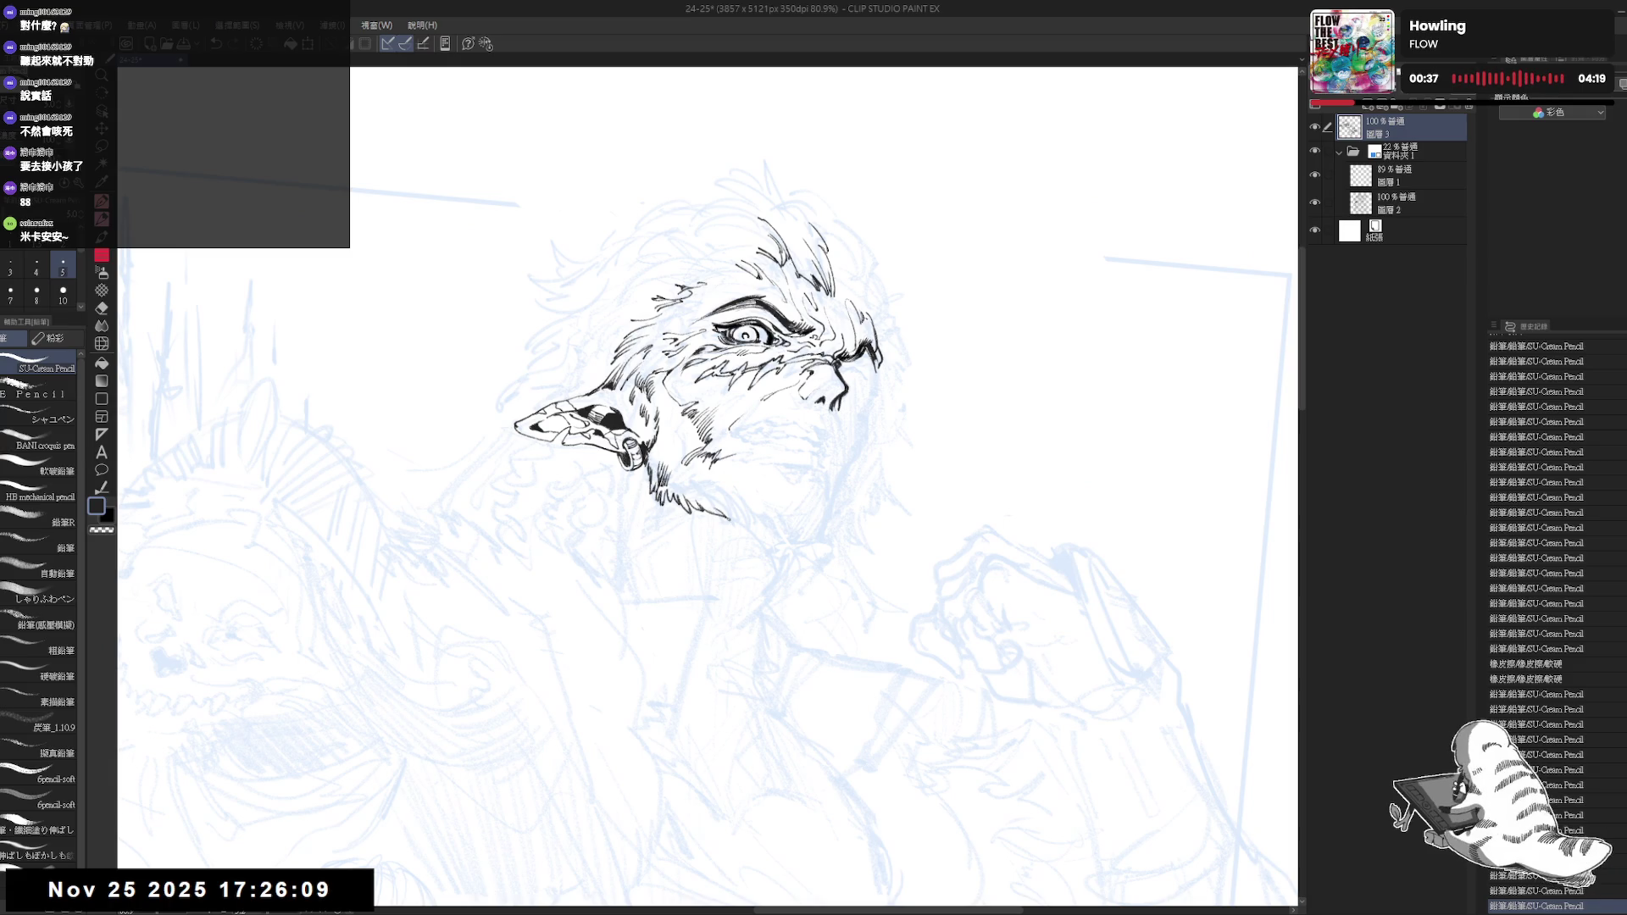
drag(730, 519, 793, 550)
key(e)
key(p)
key(e)
key(p)
key(minus)
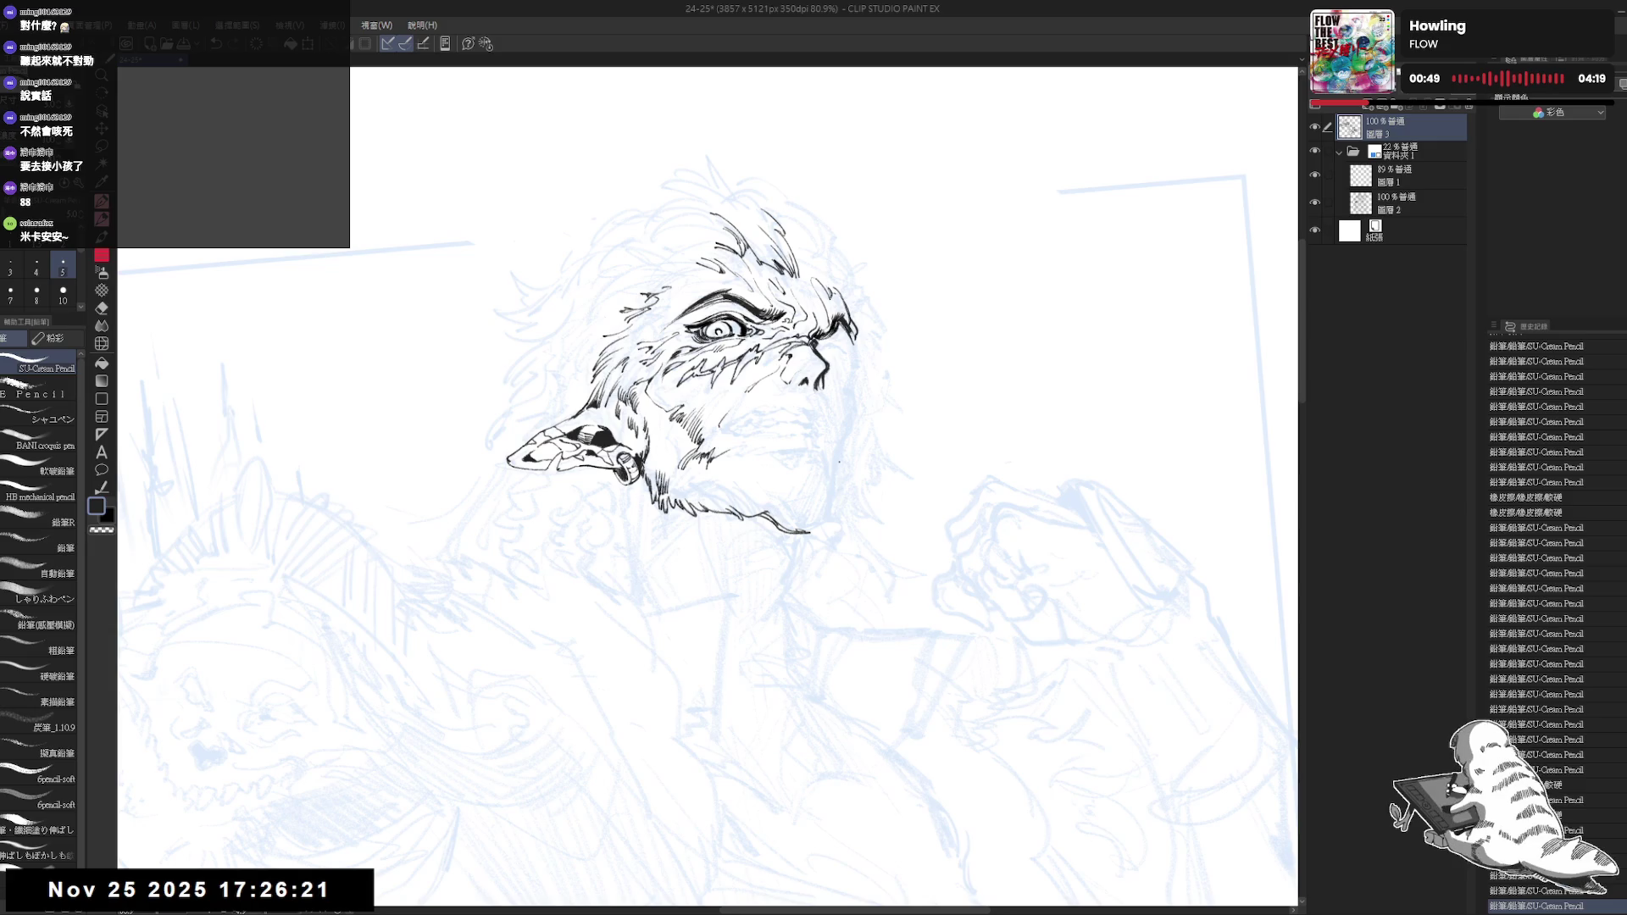
key(ctrl+z)
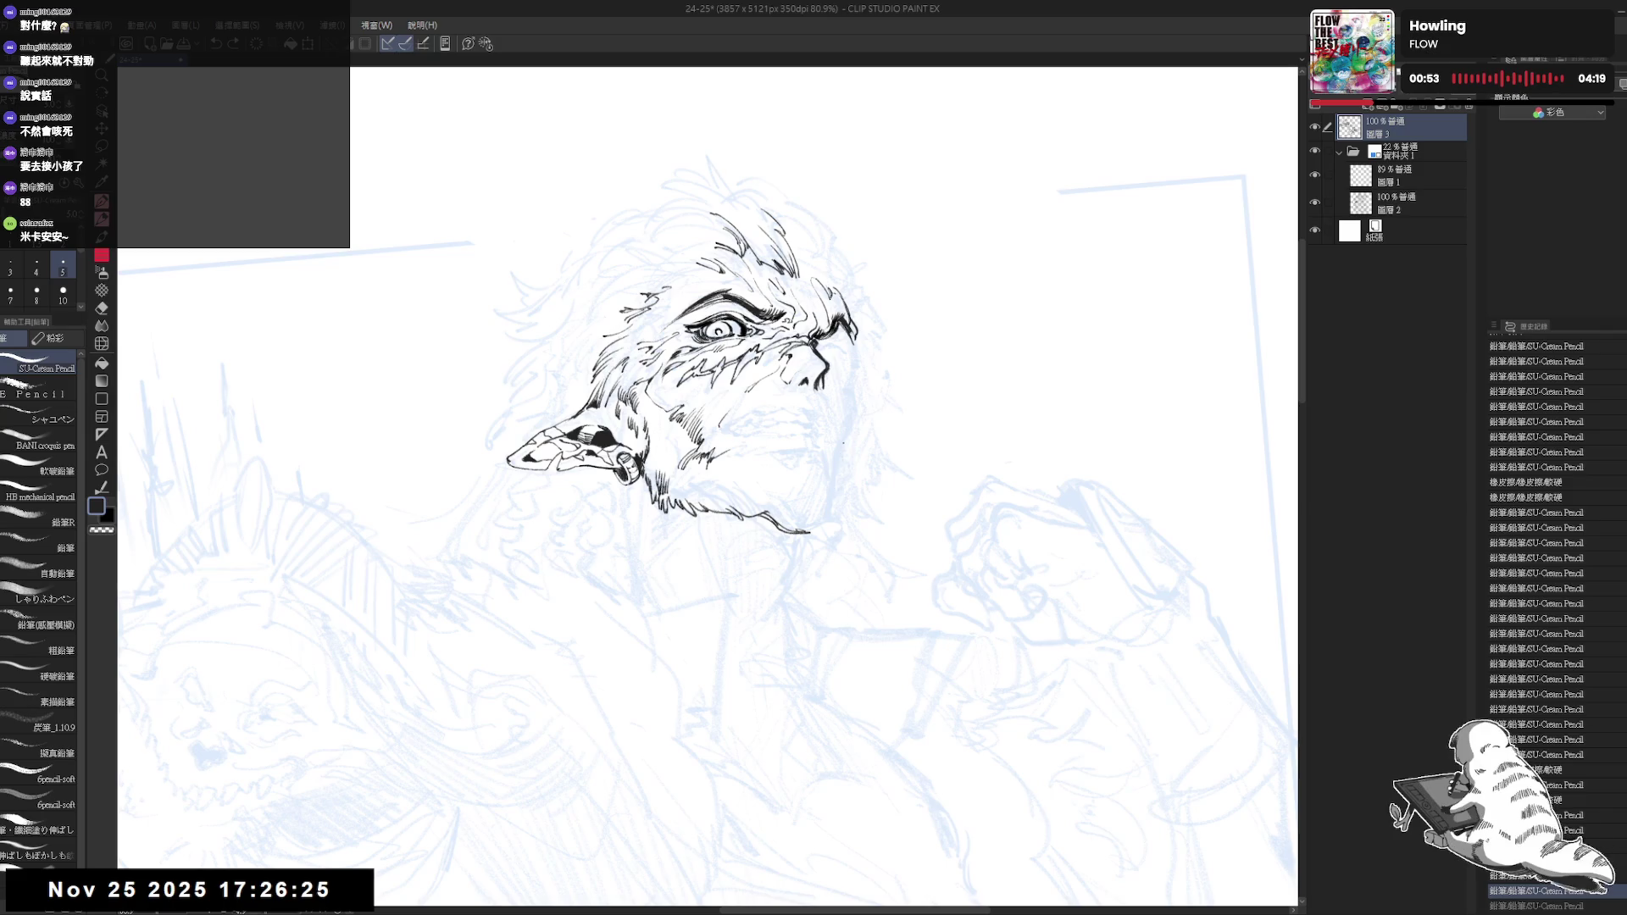
Redraw the curved jaw line so it extends further down beneath the face
mouse_move(846, 441)
mouse_down()
mouse_move(842, 534)
mouse_move(763, 560)
mouse_up()
key(ctrl+z)
key(ctrl+z)
key(h)
mouse_move(635, 534)
mouse_down()
mouse_move(681, 583)
mouse_move(700, 515)
mouse_up()
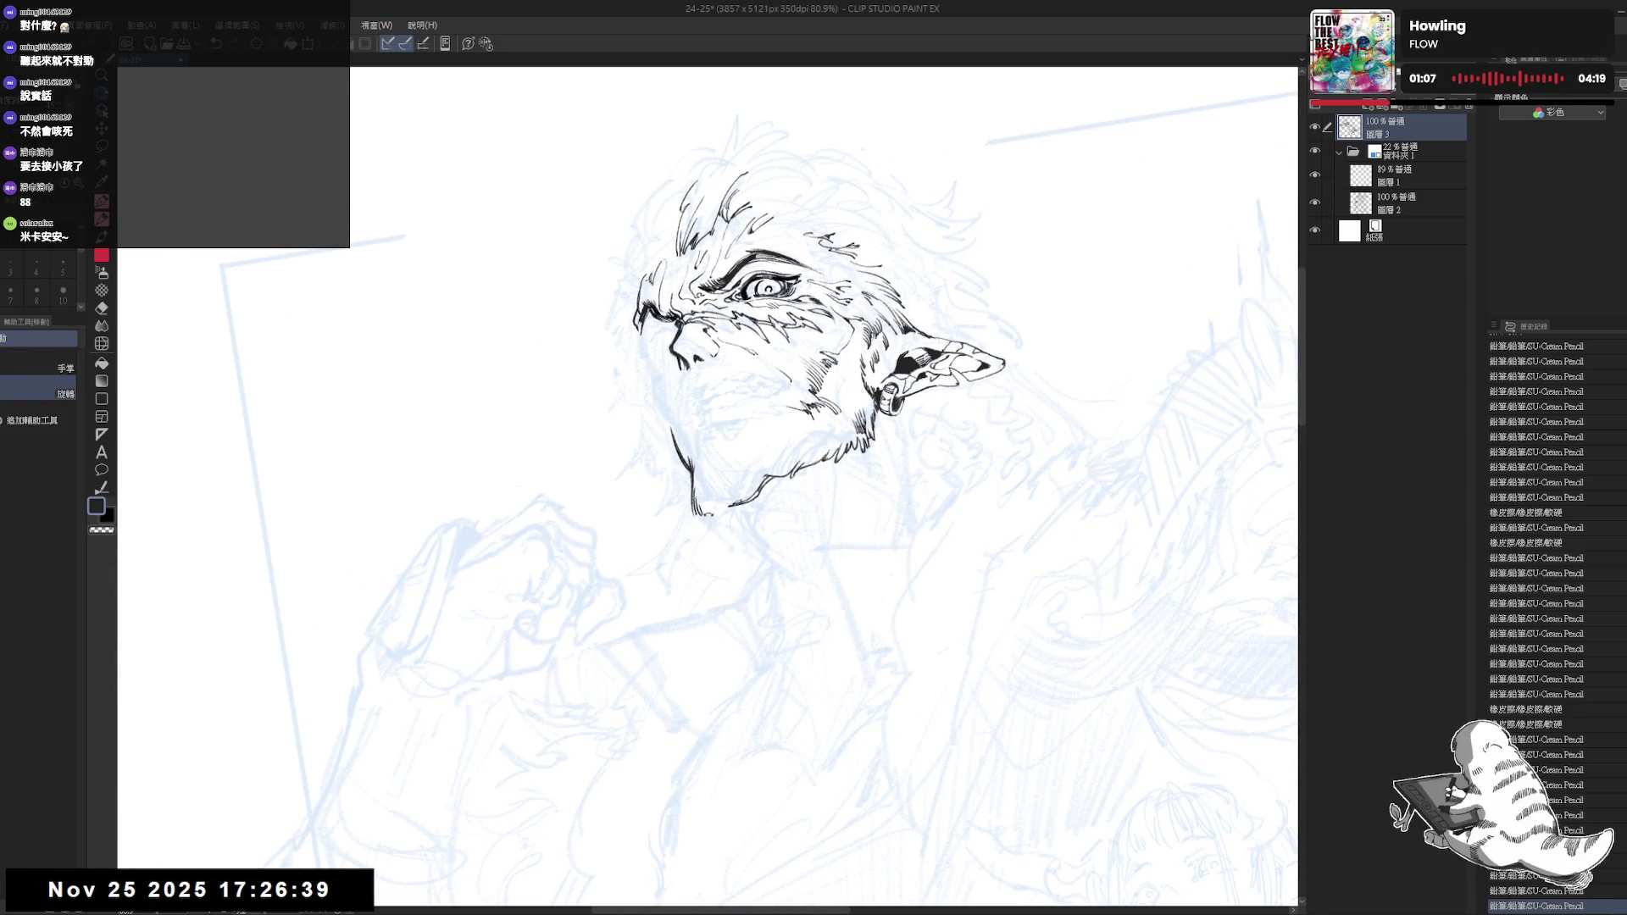
Extend the chin lines with eraser/pencil touch-ups, undoing a bad stroke
key(e)
key(p)
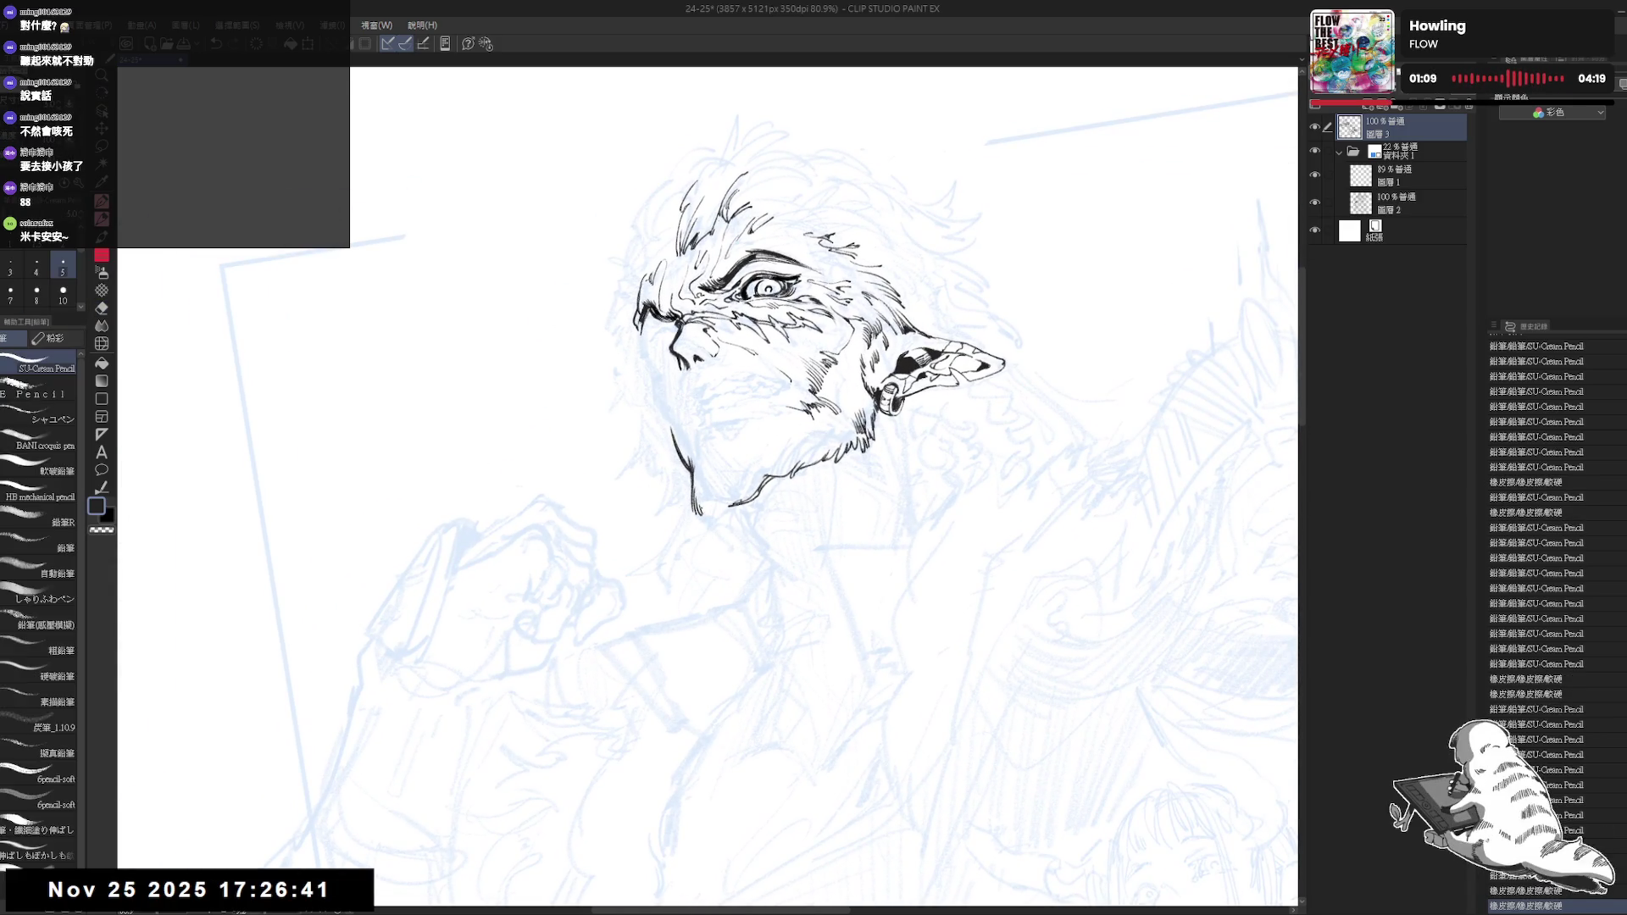
drag(694, 488, 706, 515)
key(e)
key(p)
key(ctrl+z)
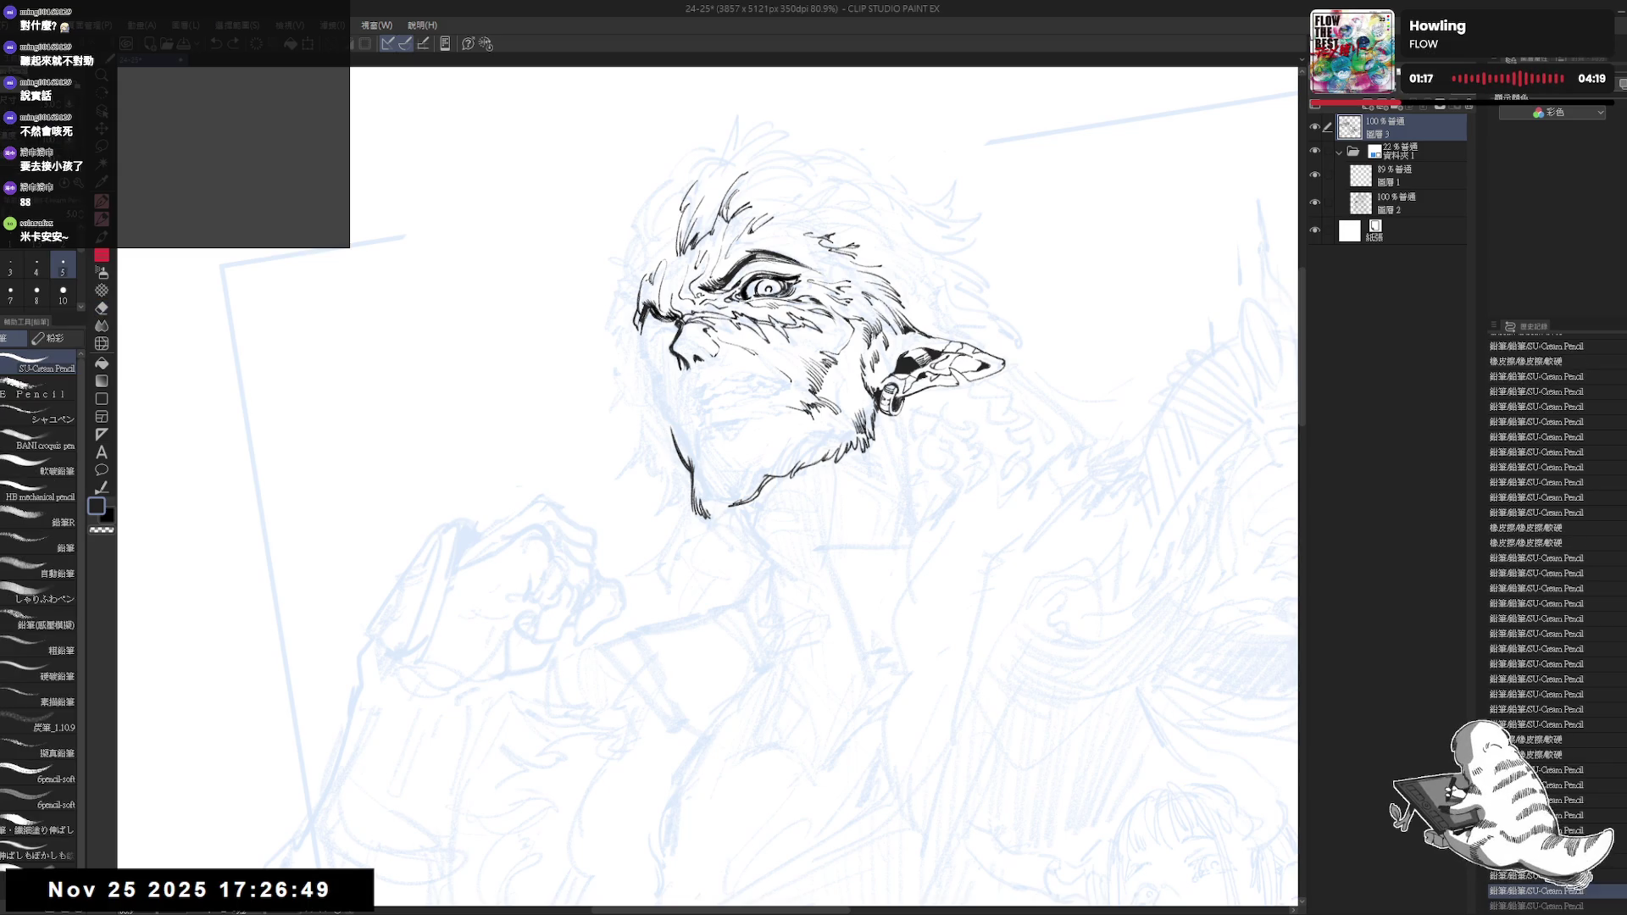
drag(699, 498, 707, 518)
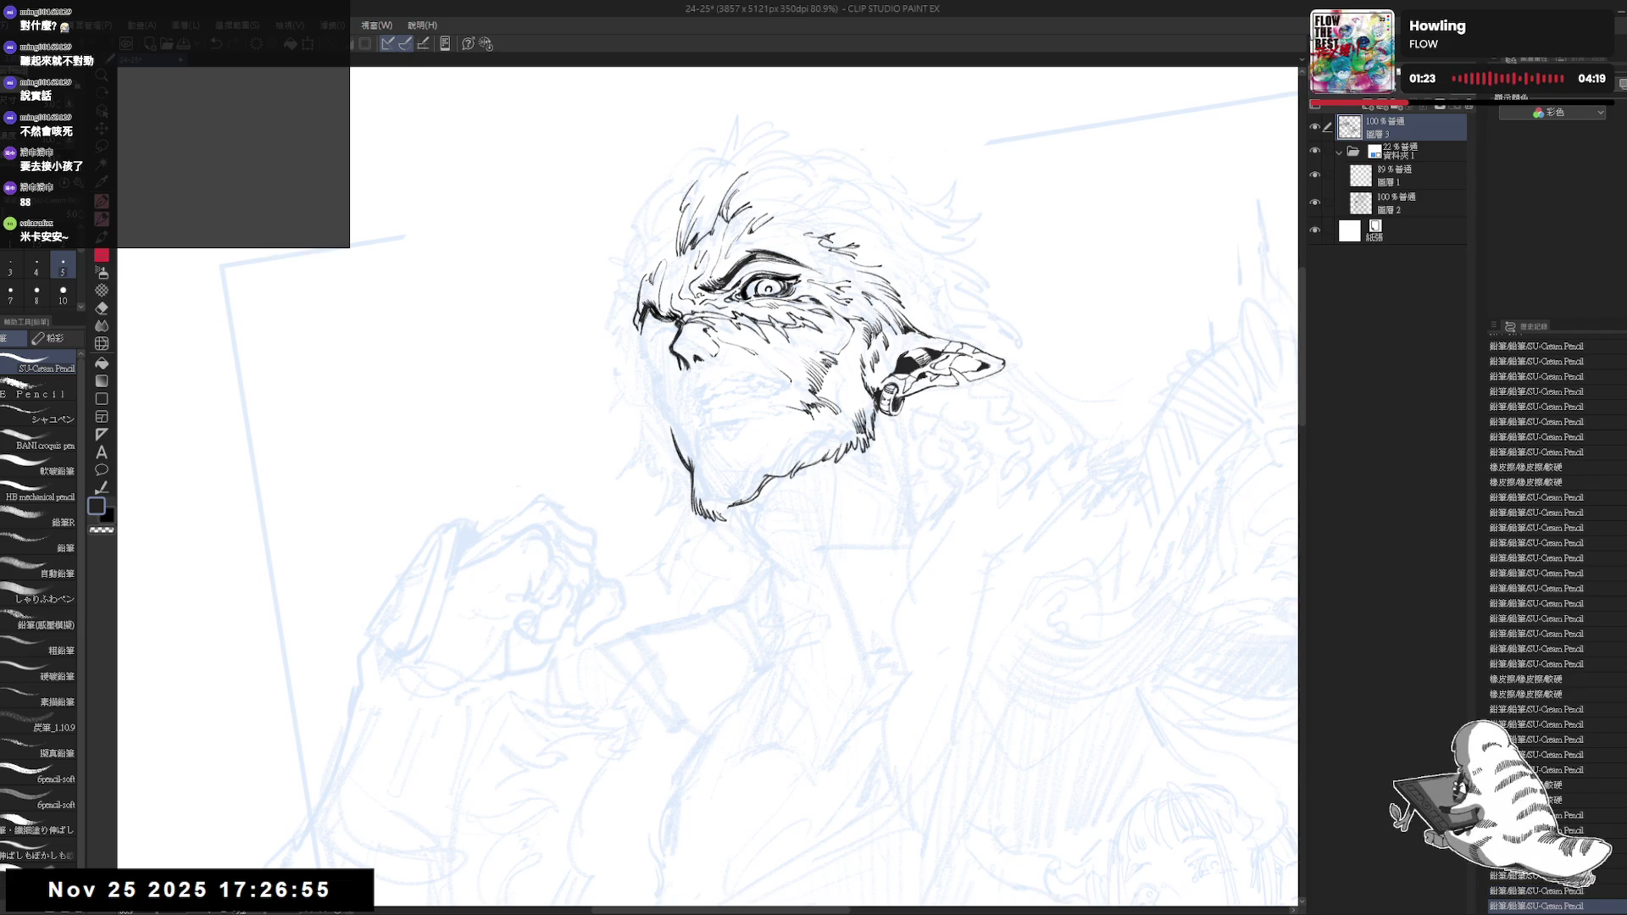
With the view reset and rotated about 35°, ink short fur strokes on the left cheek
key(ctrl+0)
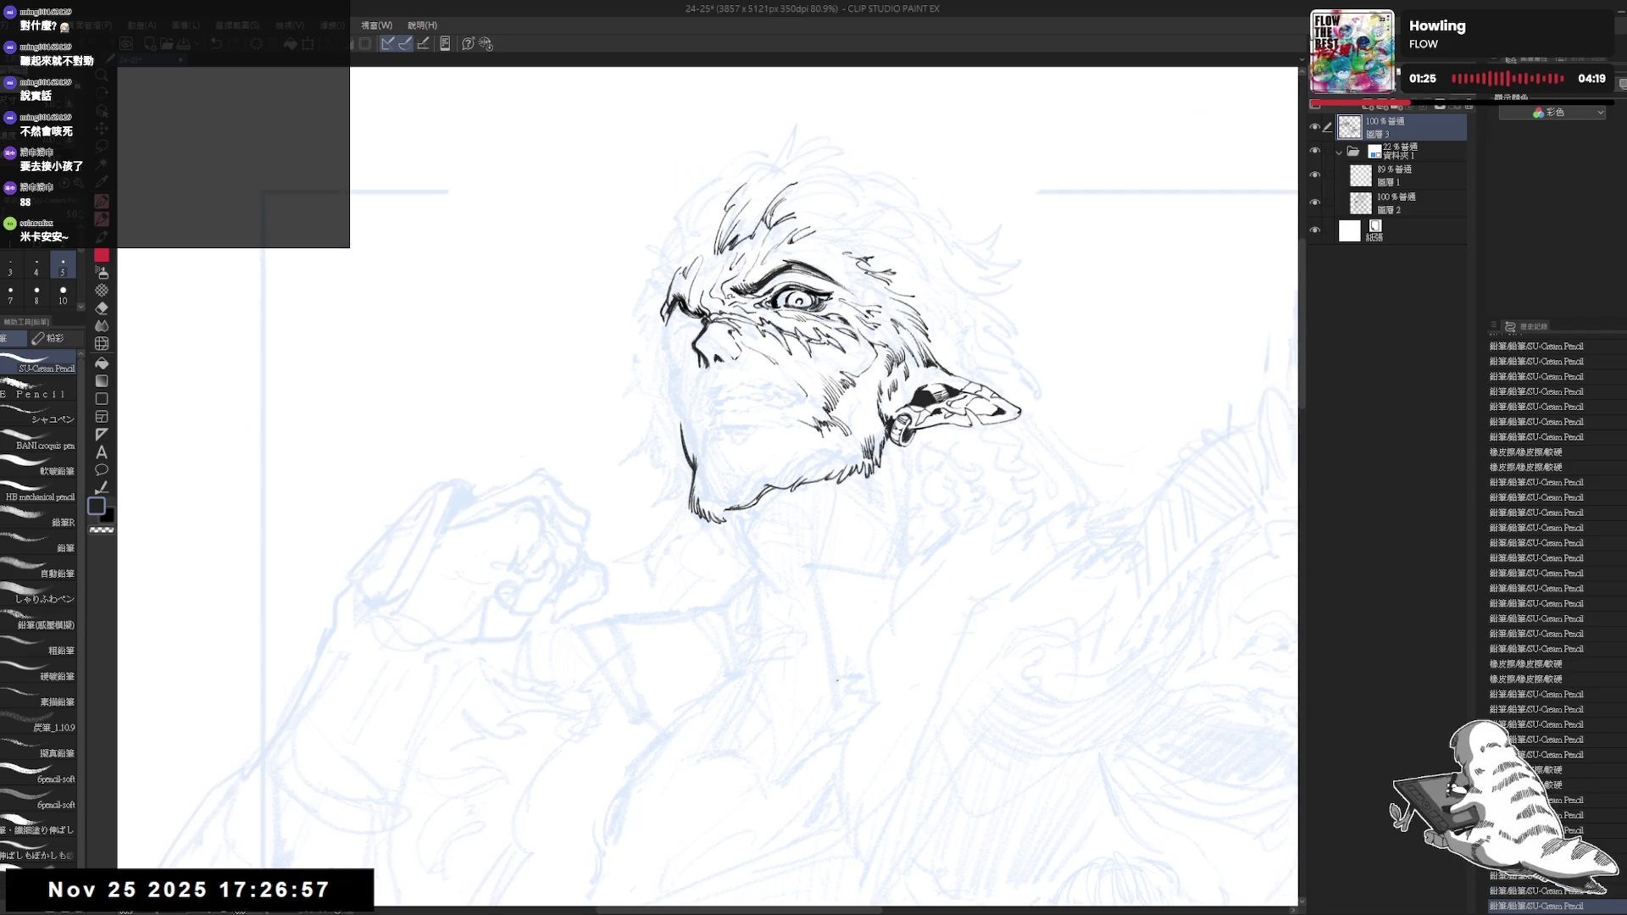
key(ctrl+minus)
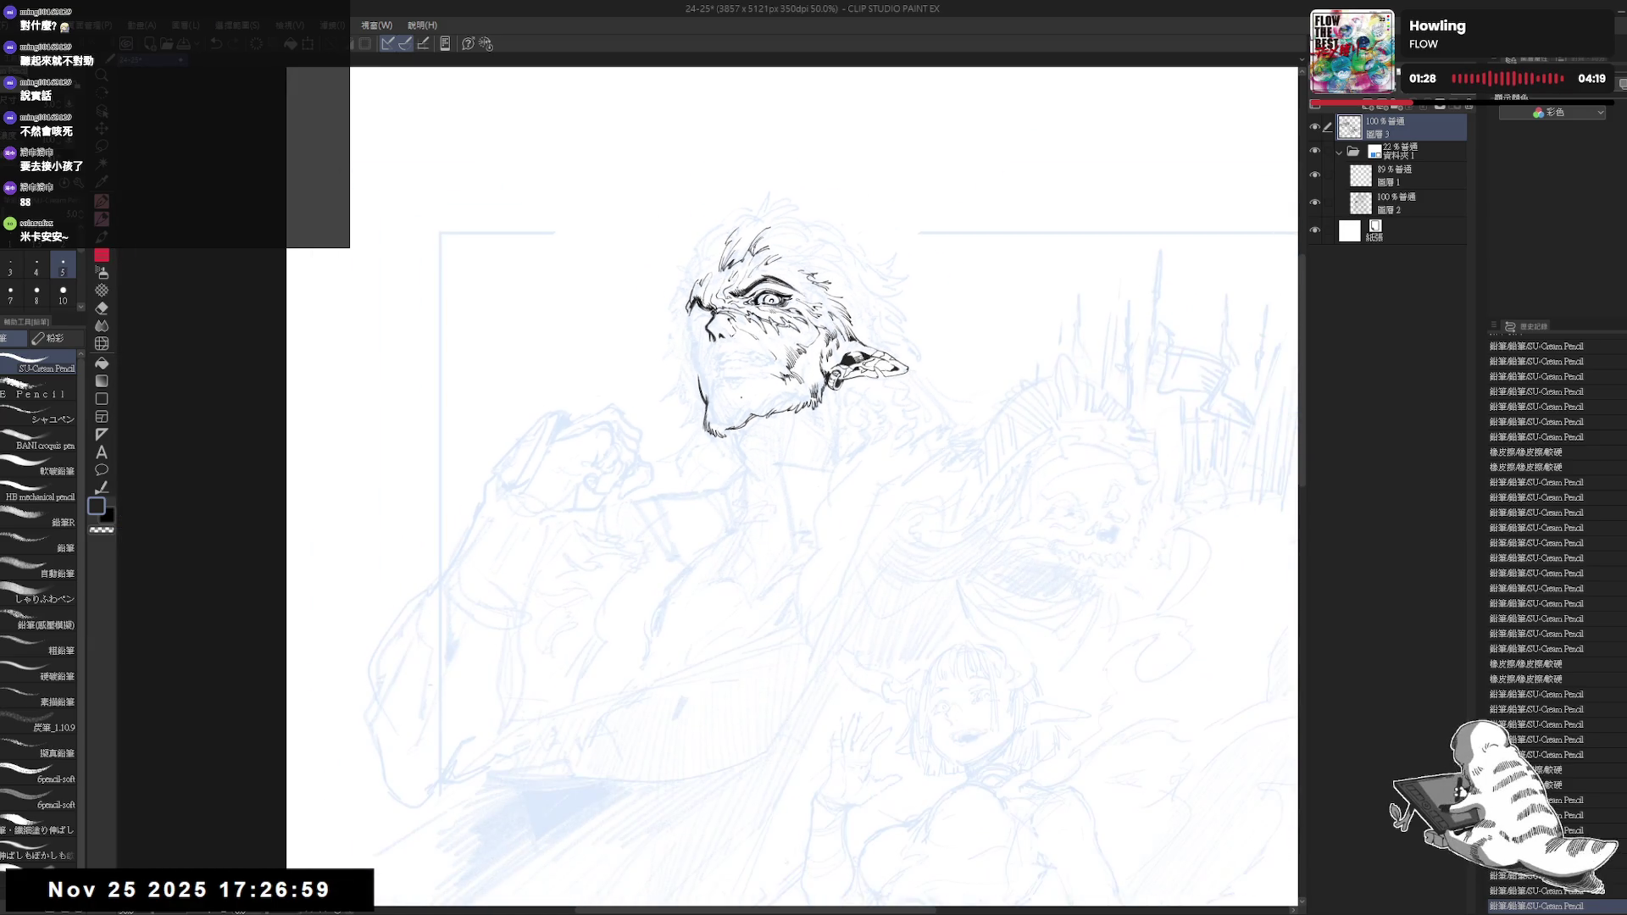
scroll(777, 372, up, 2)
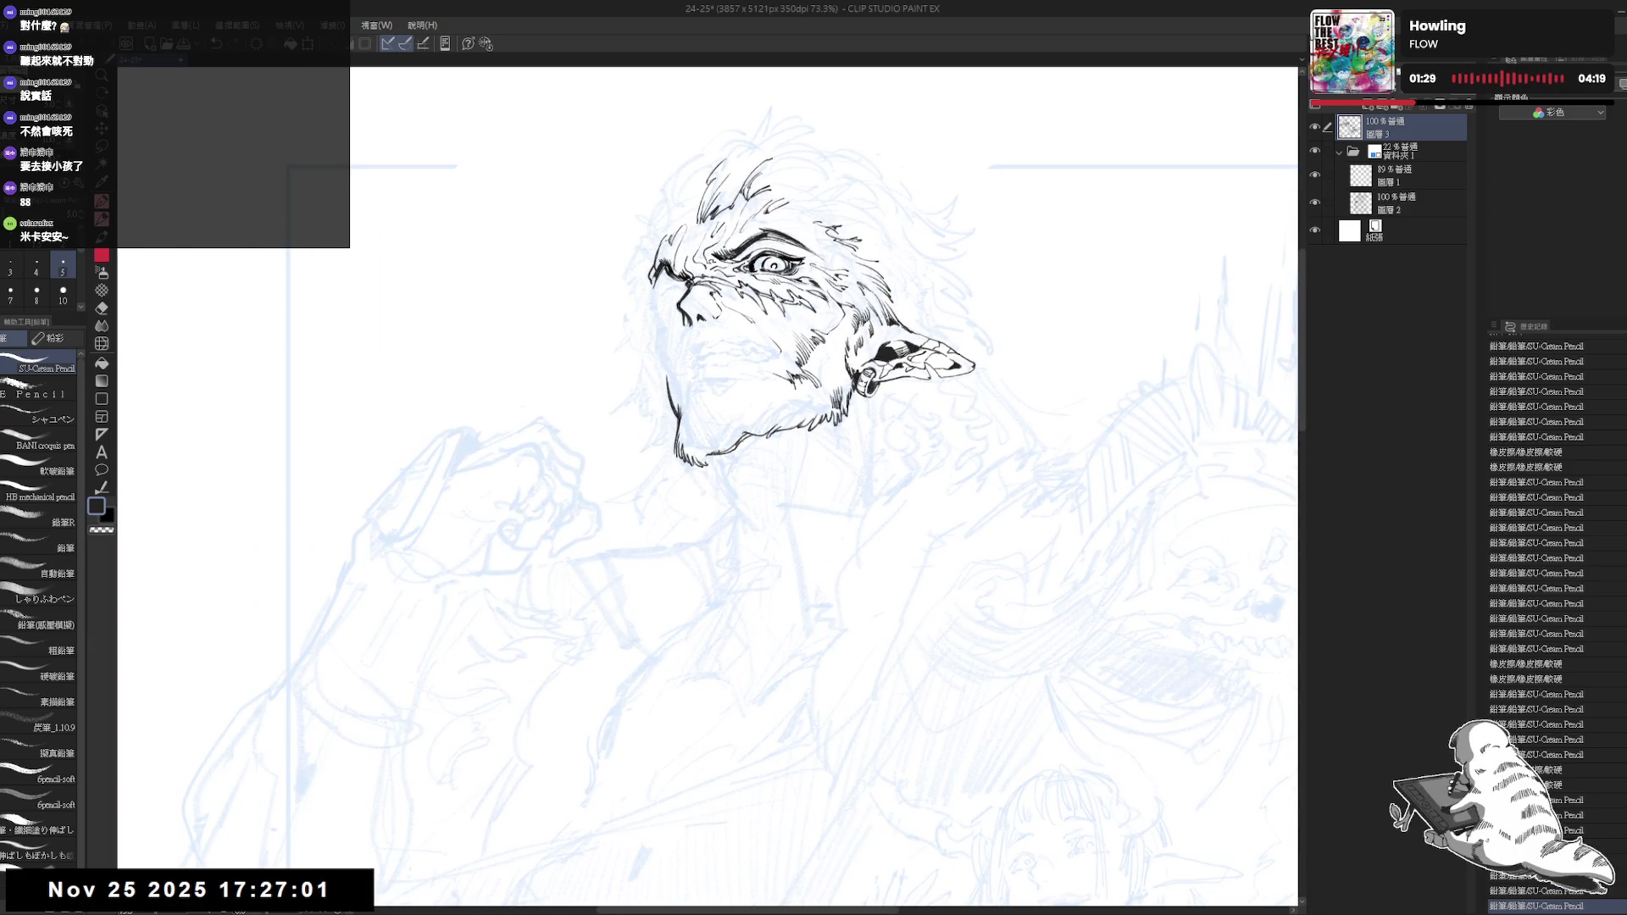
drag(777, 372, 750, 487)
key(e)
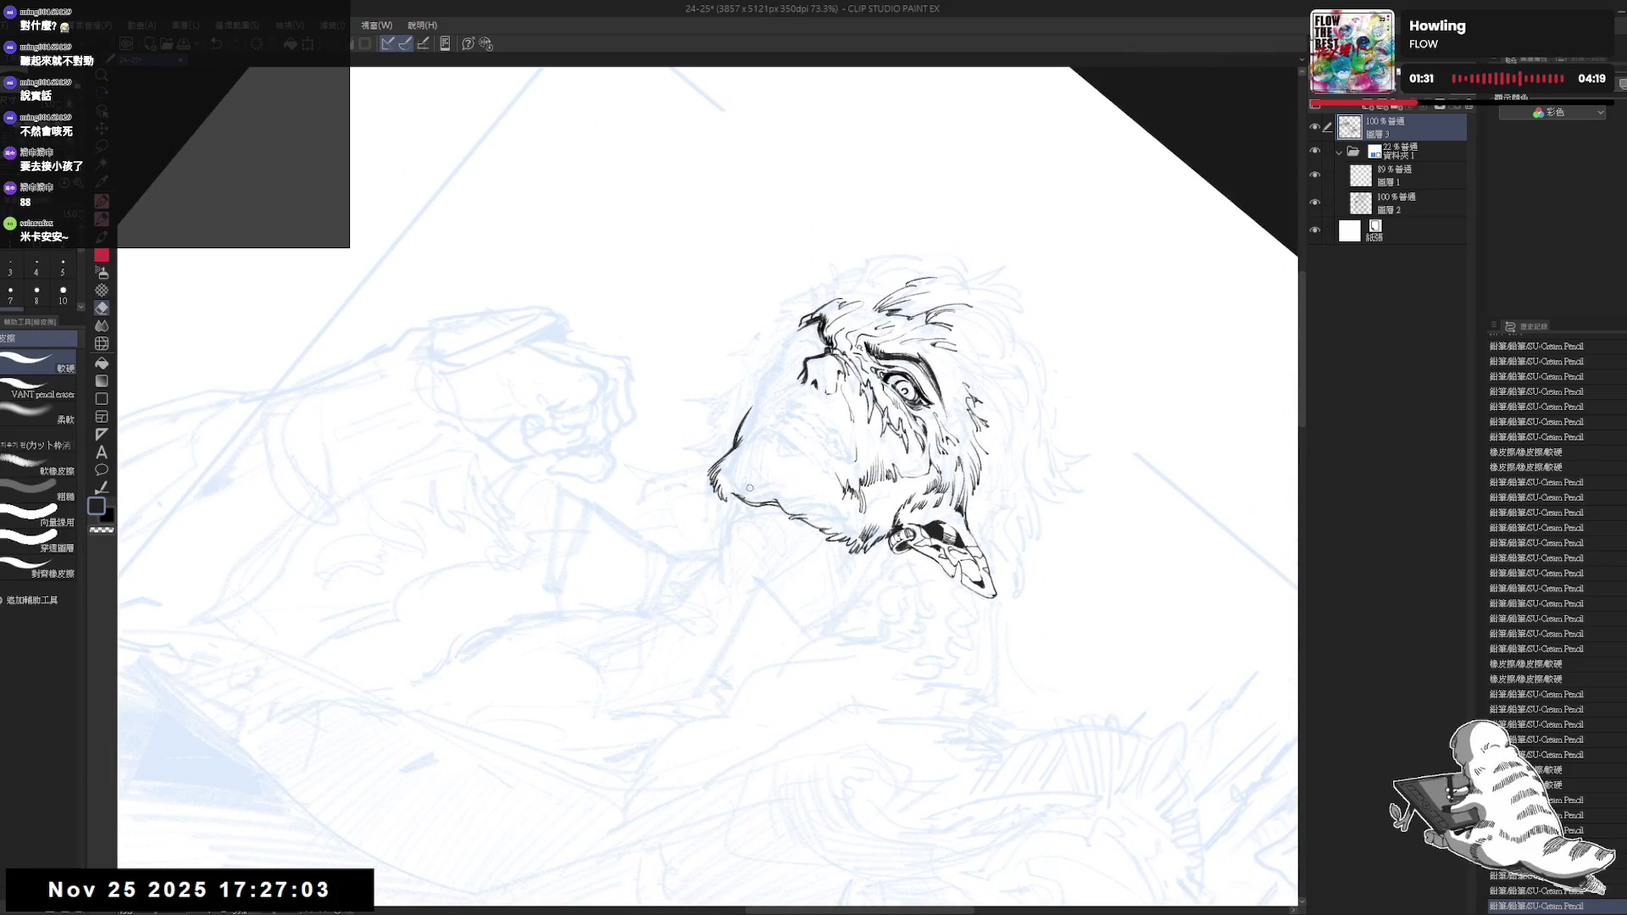
key(p)
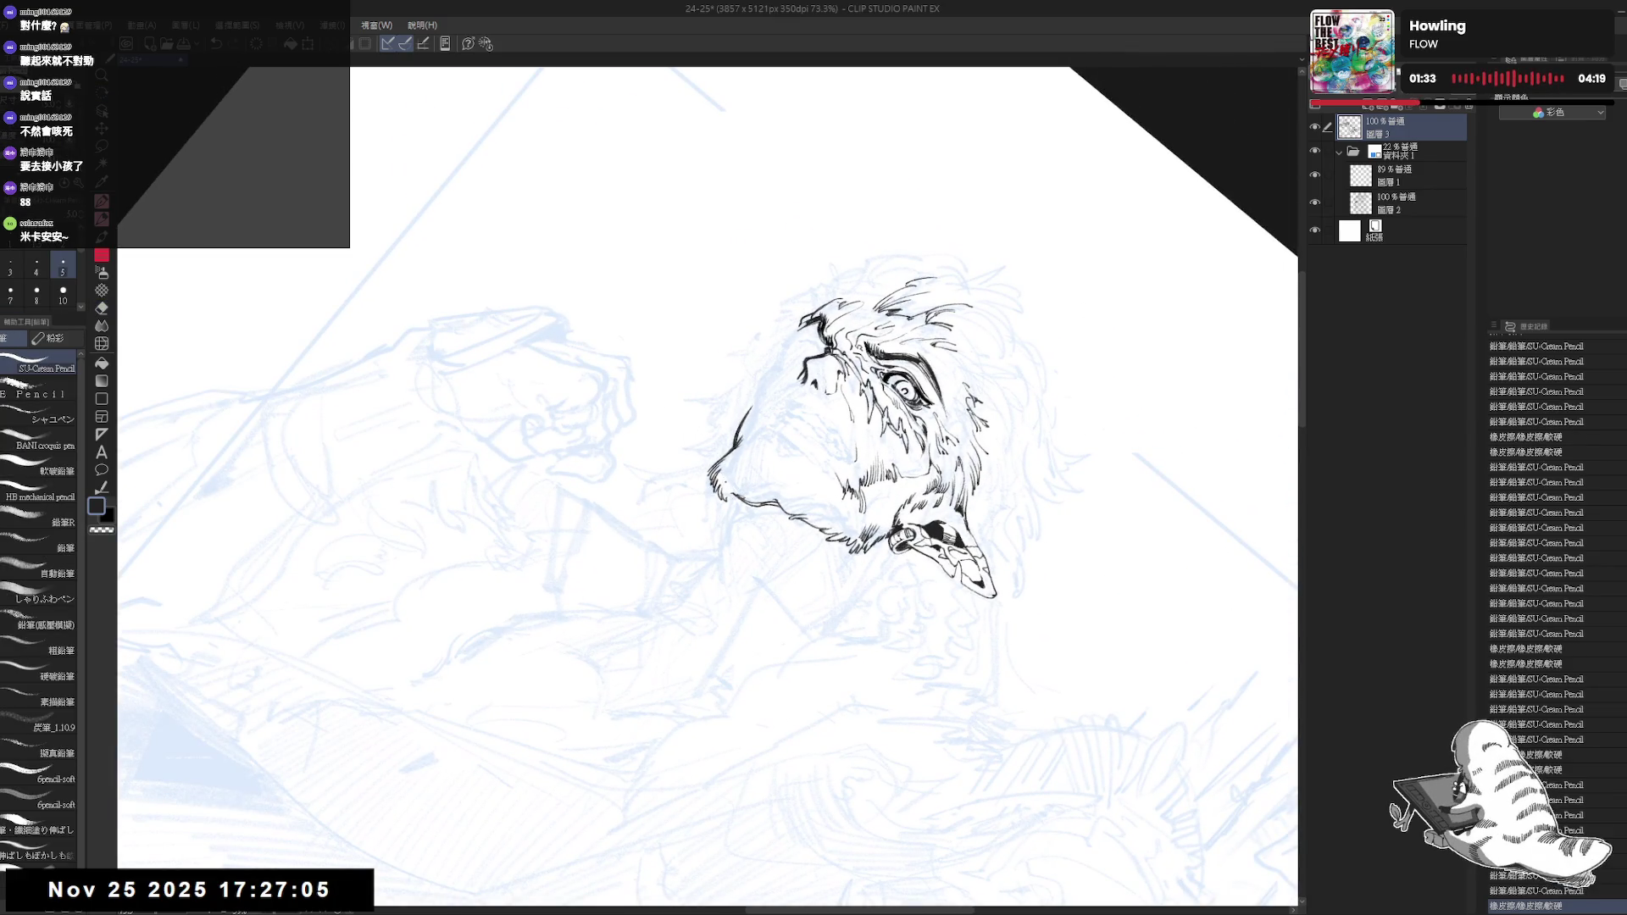
key(e)
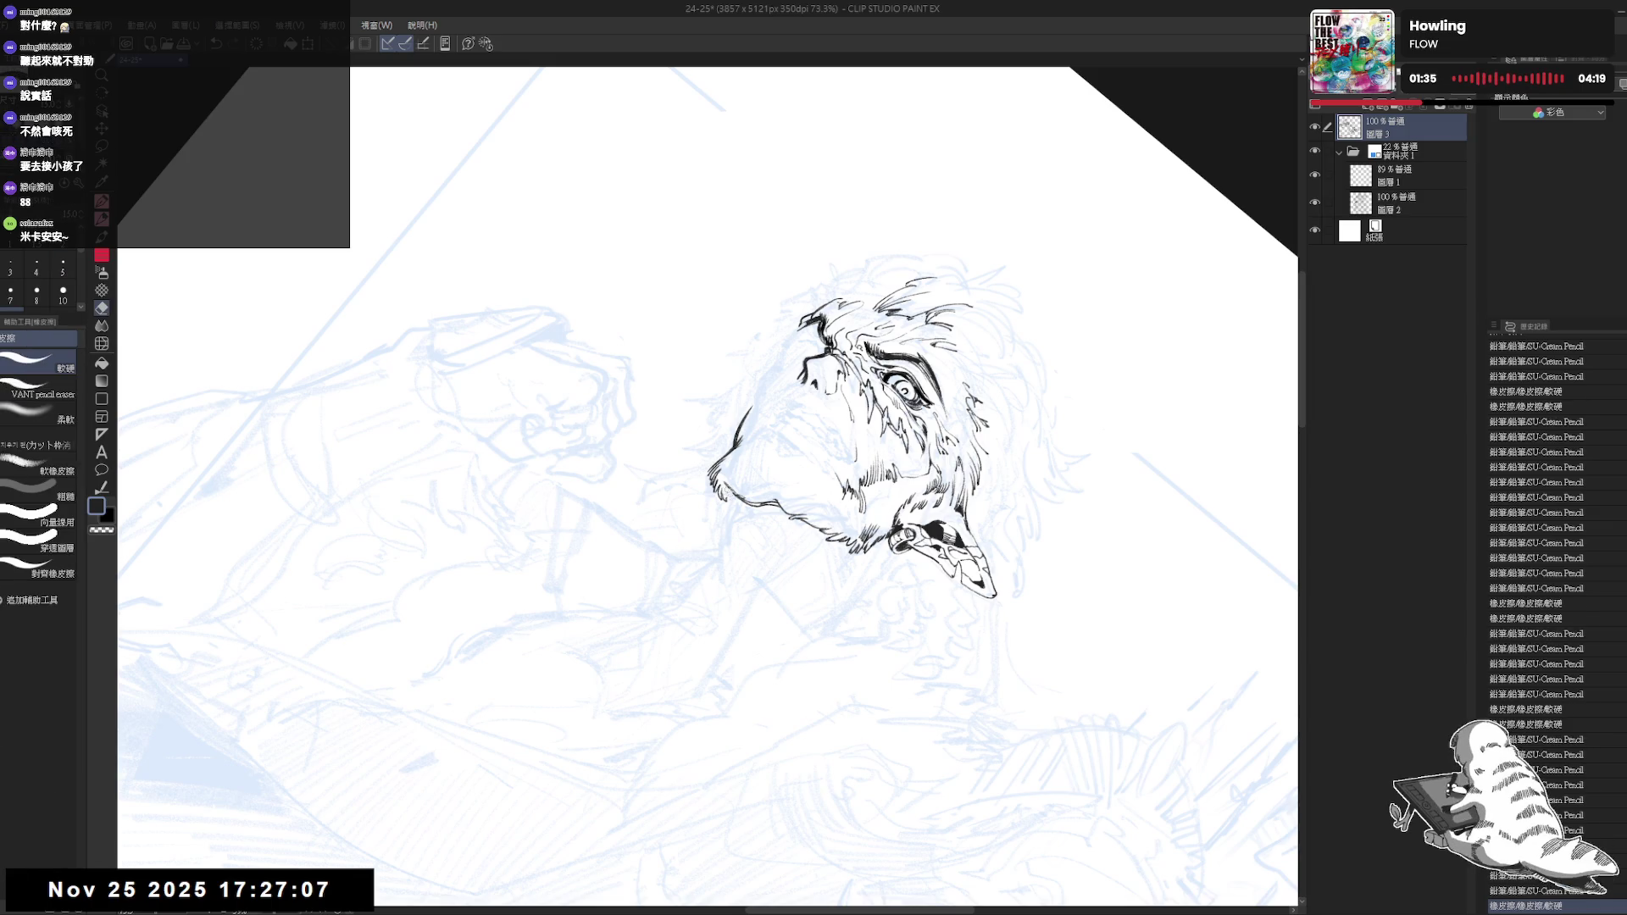
key(p)
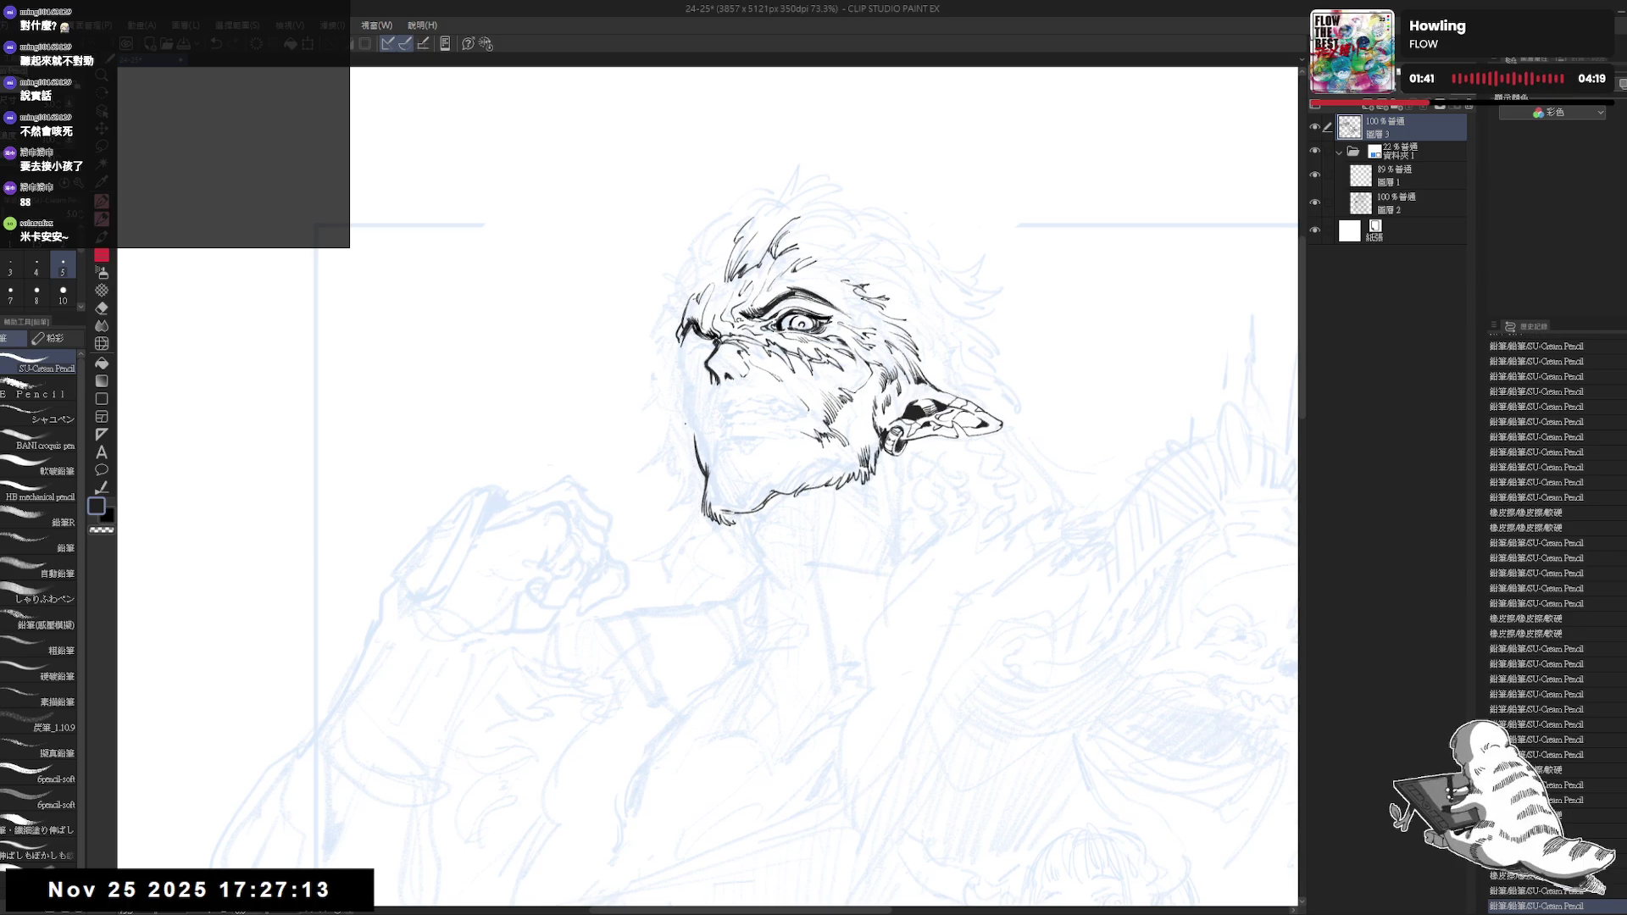
drag(683, 407, 683, 430)
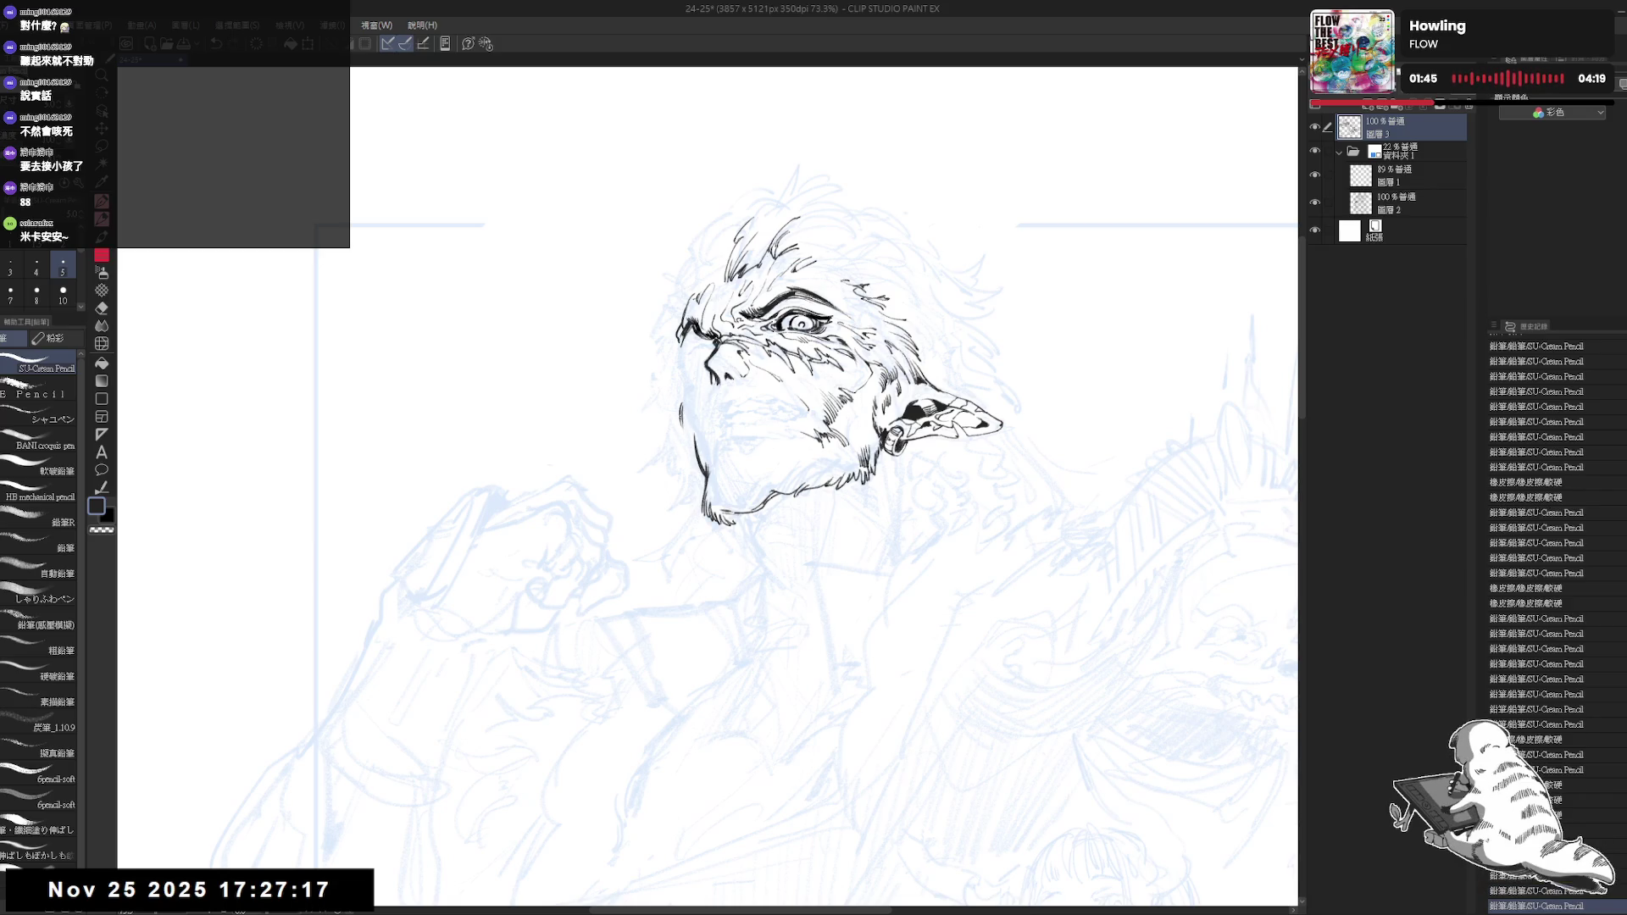
drag(680, 414, 680, 439)
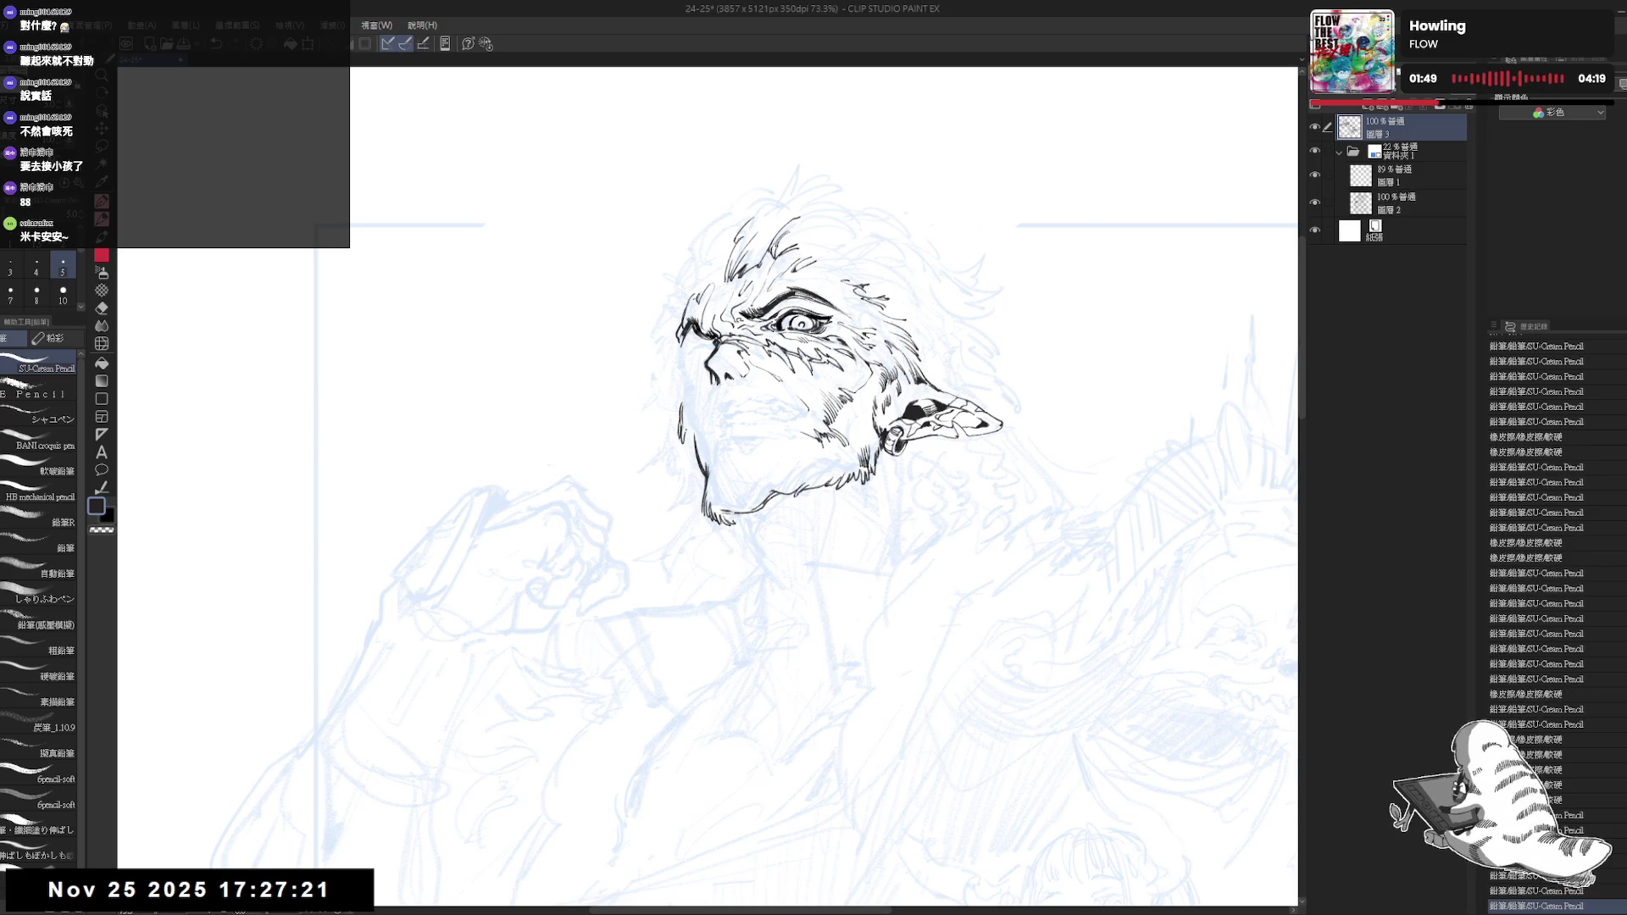
drag(682, 425, 694, 444)
key(ctrl+z)
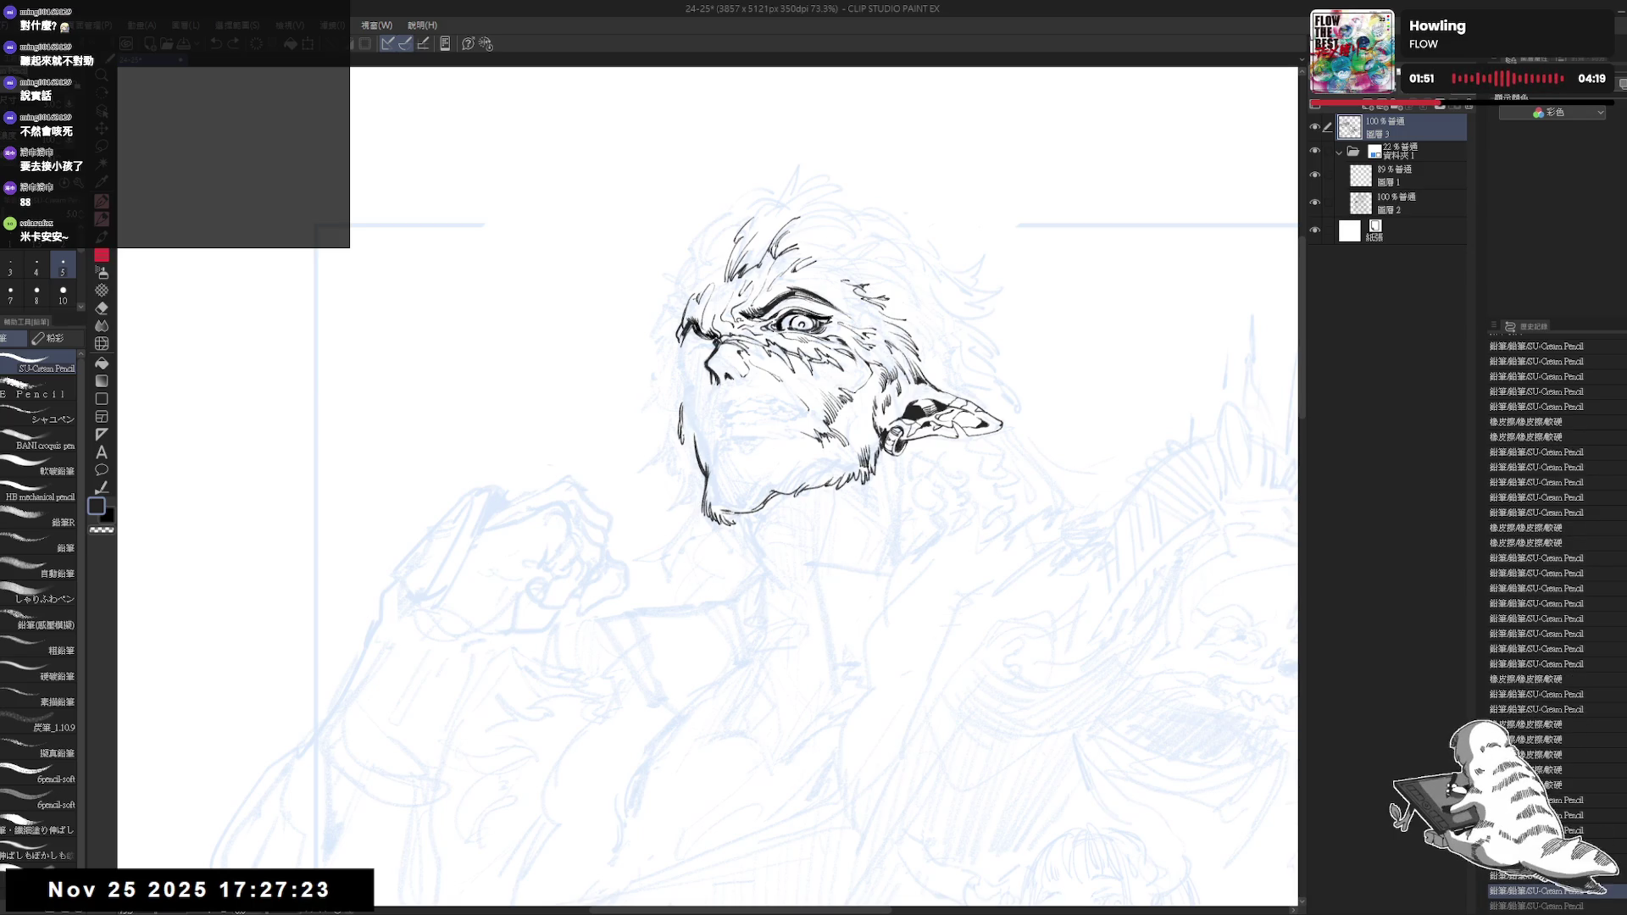
key(ctrl+y)
Mirror-check the face, then add small strokes near the cheek, undoing an accidental mark
key(h)
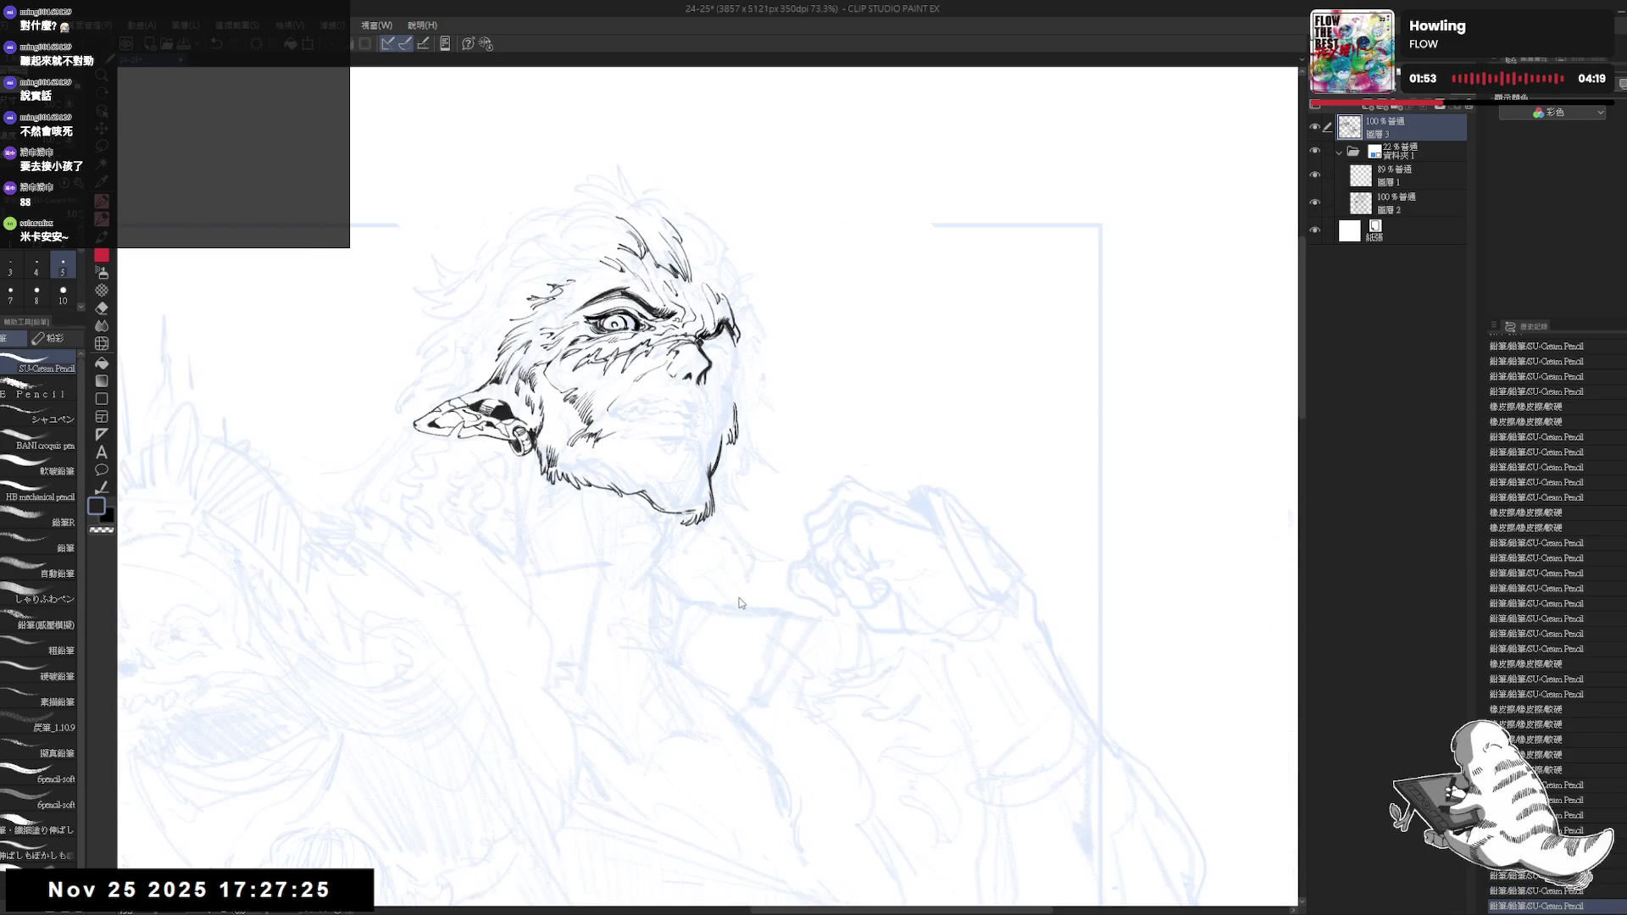
key(h)
drag(729, 596, 659, 468)
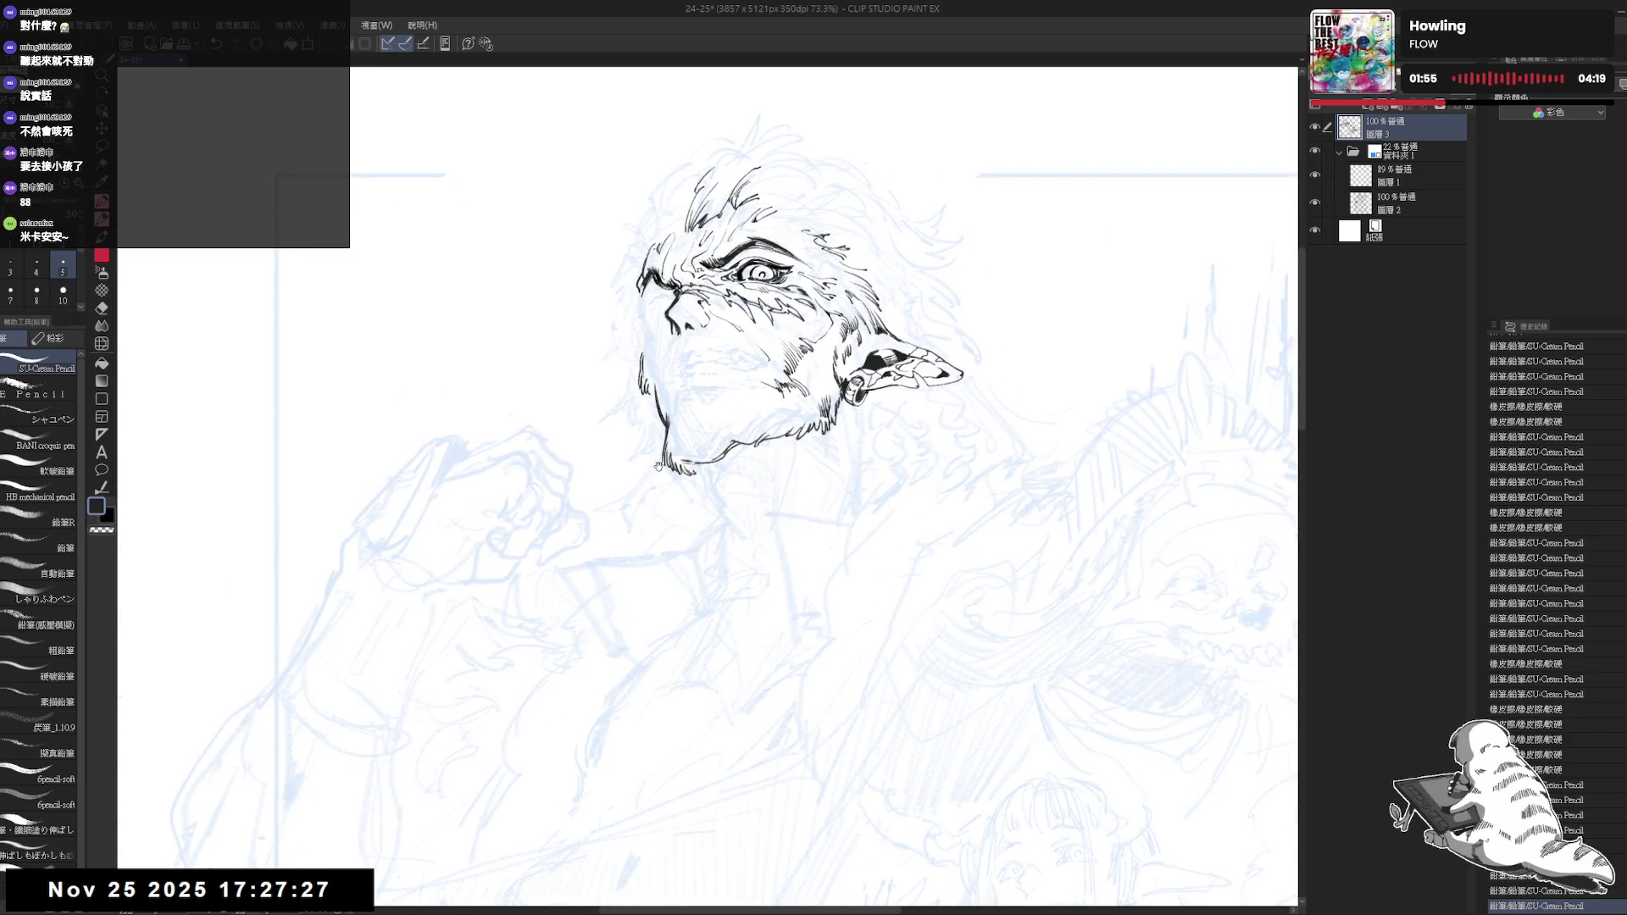
scroll(657, 466, down, 1)
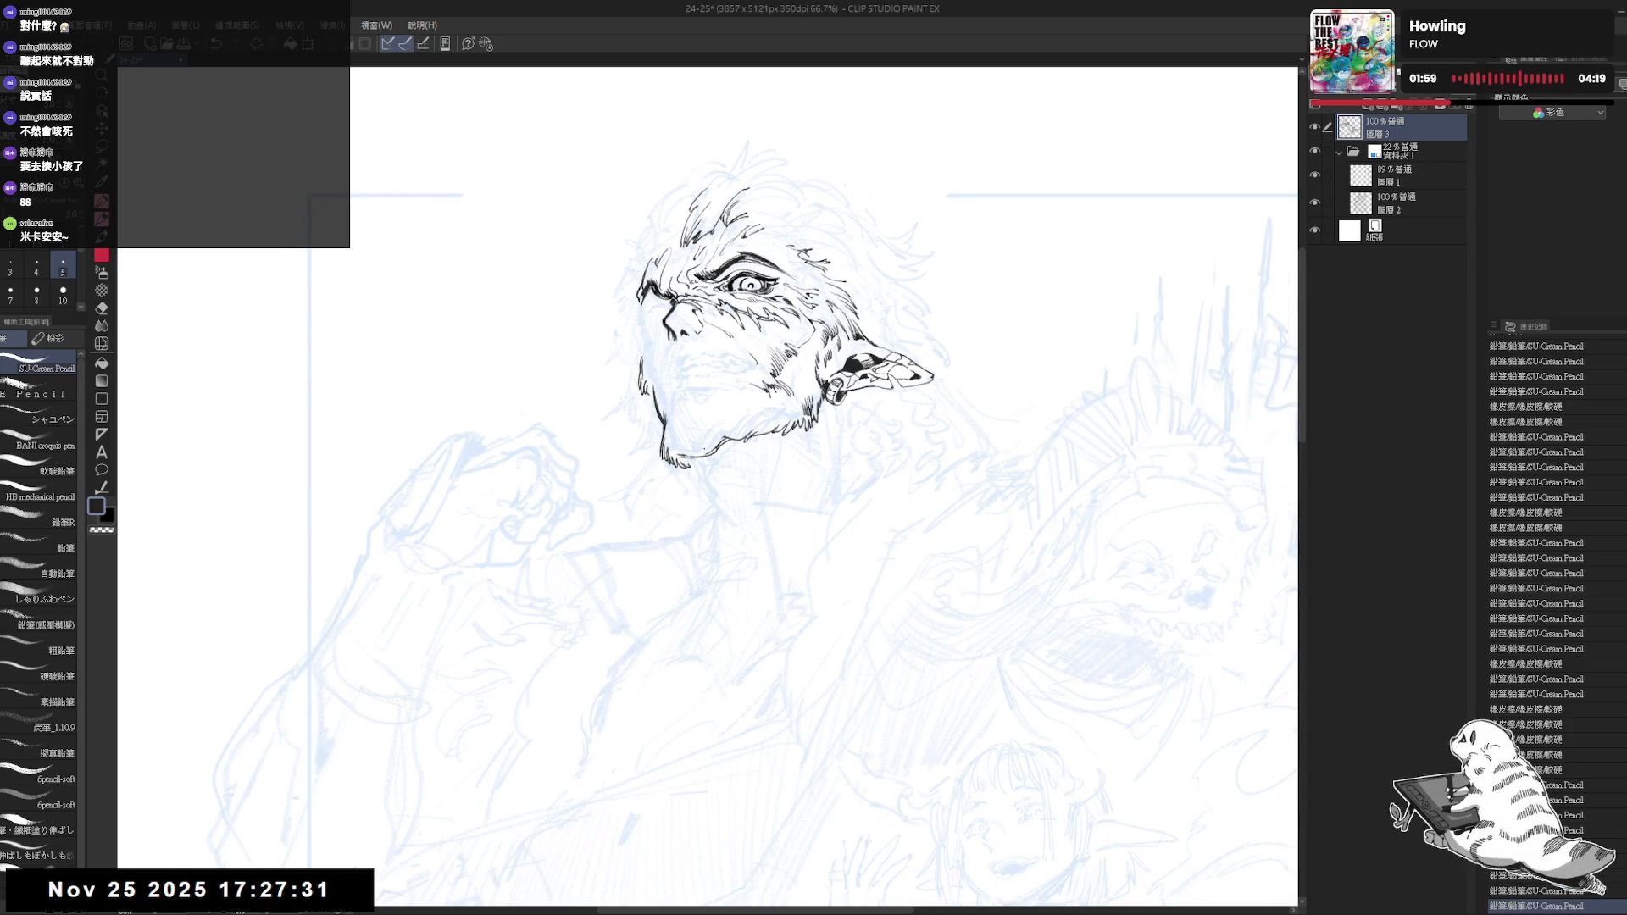
scroll(676, 343, up, 1)
scroll(665, 378, up, 1)
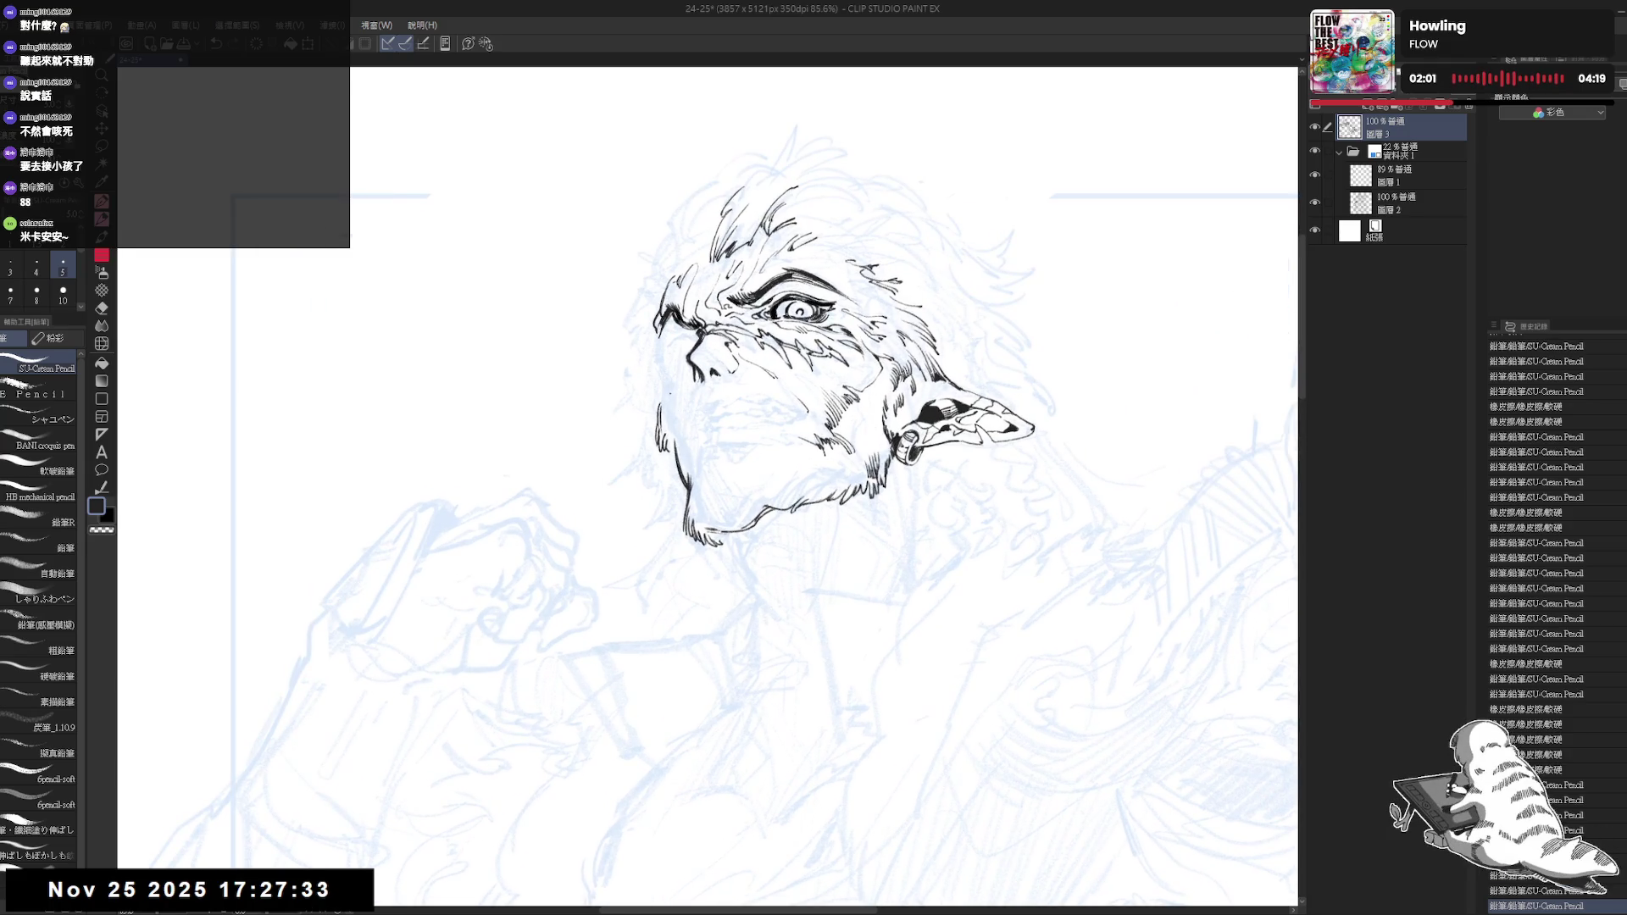
click(670, 399)
key(ctrl+z)
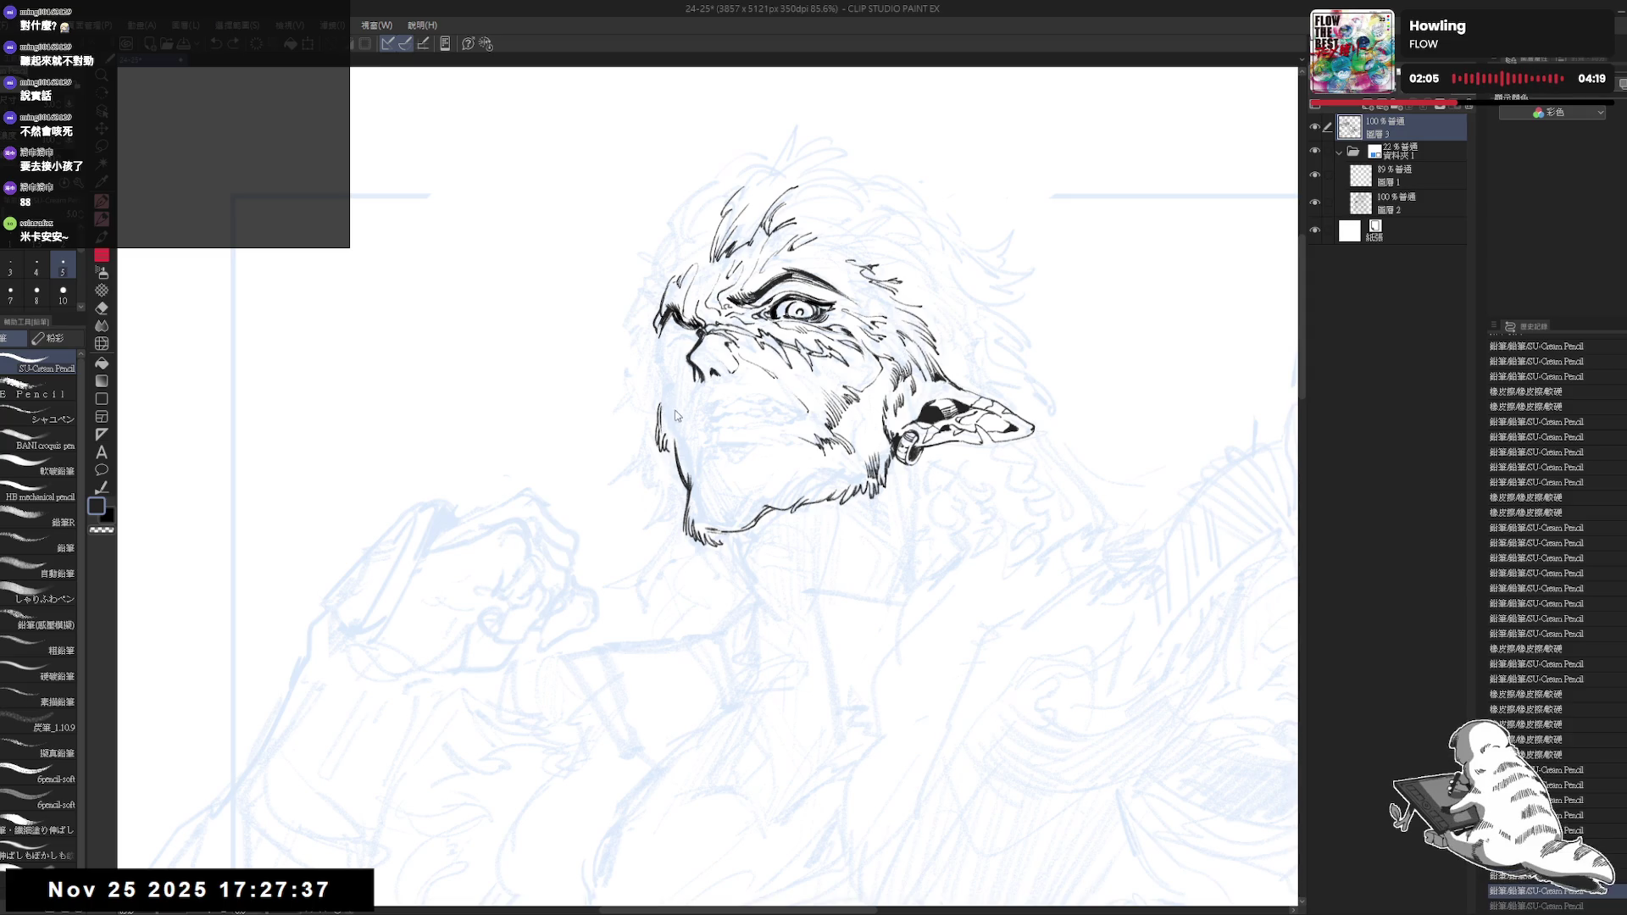
drag(677, 417, 674, 470)
key(ctrl+z)
key(ctrl+z)
key(ctrl+z)
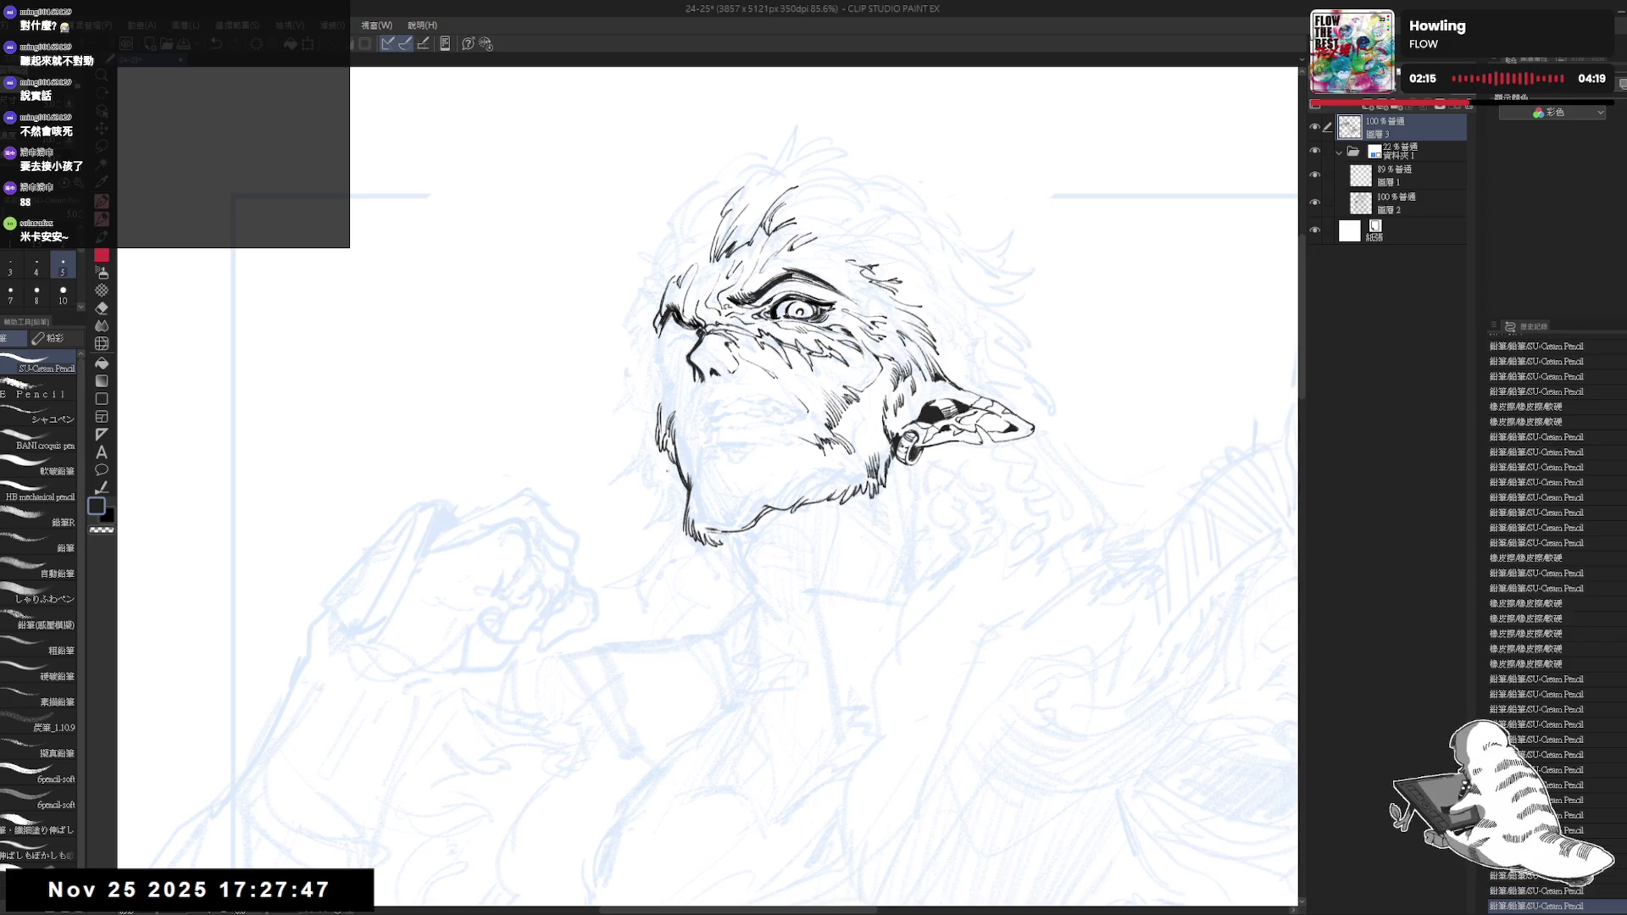
Flip the view to check proportions and add a faint stroke near the upper face
key(h)
drag(755, 439, 755, 458)
key(h)
scroll(712, 483, down, 1)
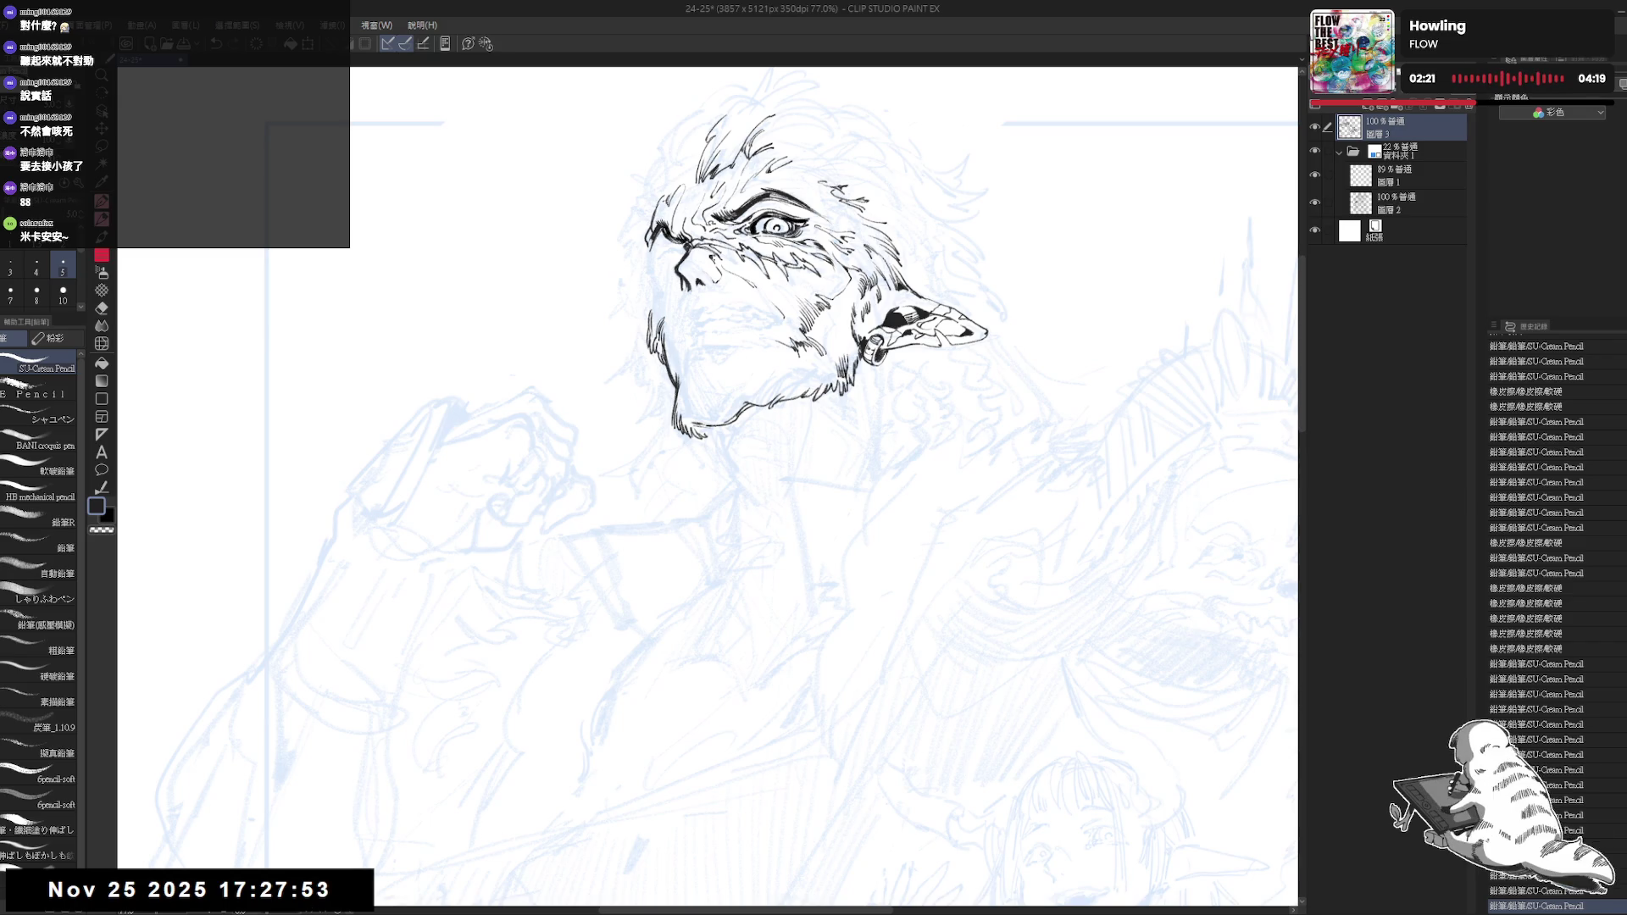
scroll(671, 305, up, 1)
scroll(667, 293, up, 1)
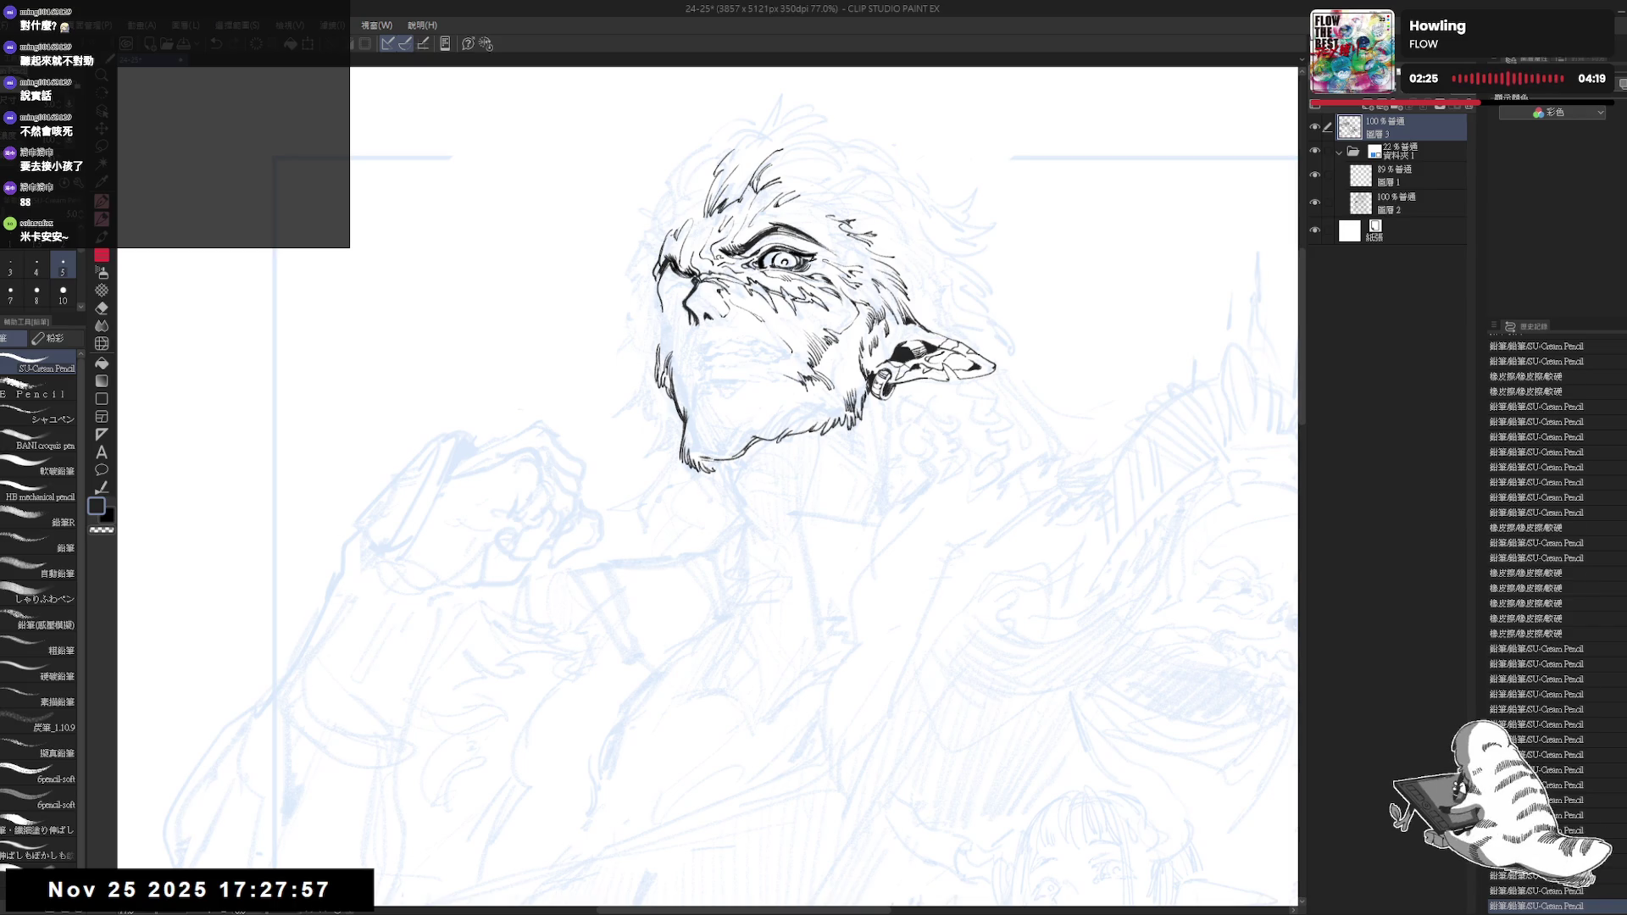
drag(656, 286, 658, 305)
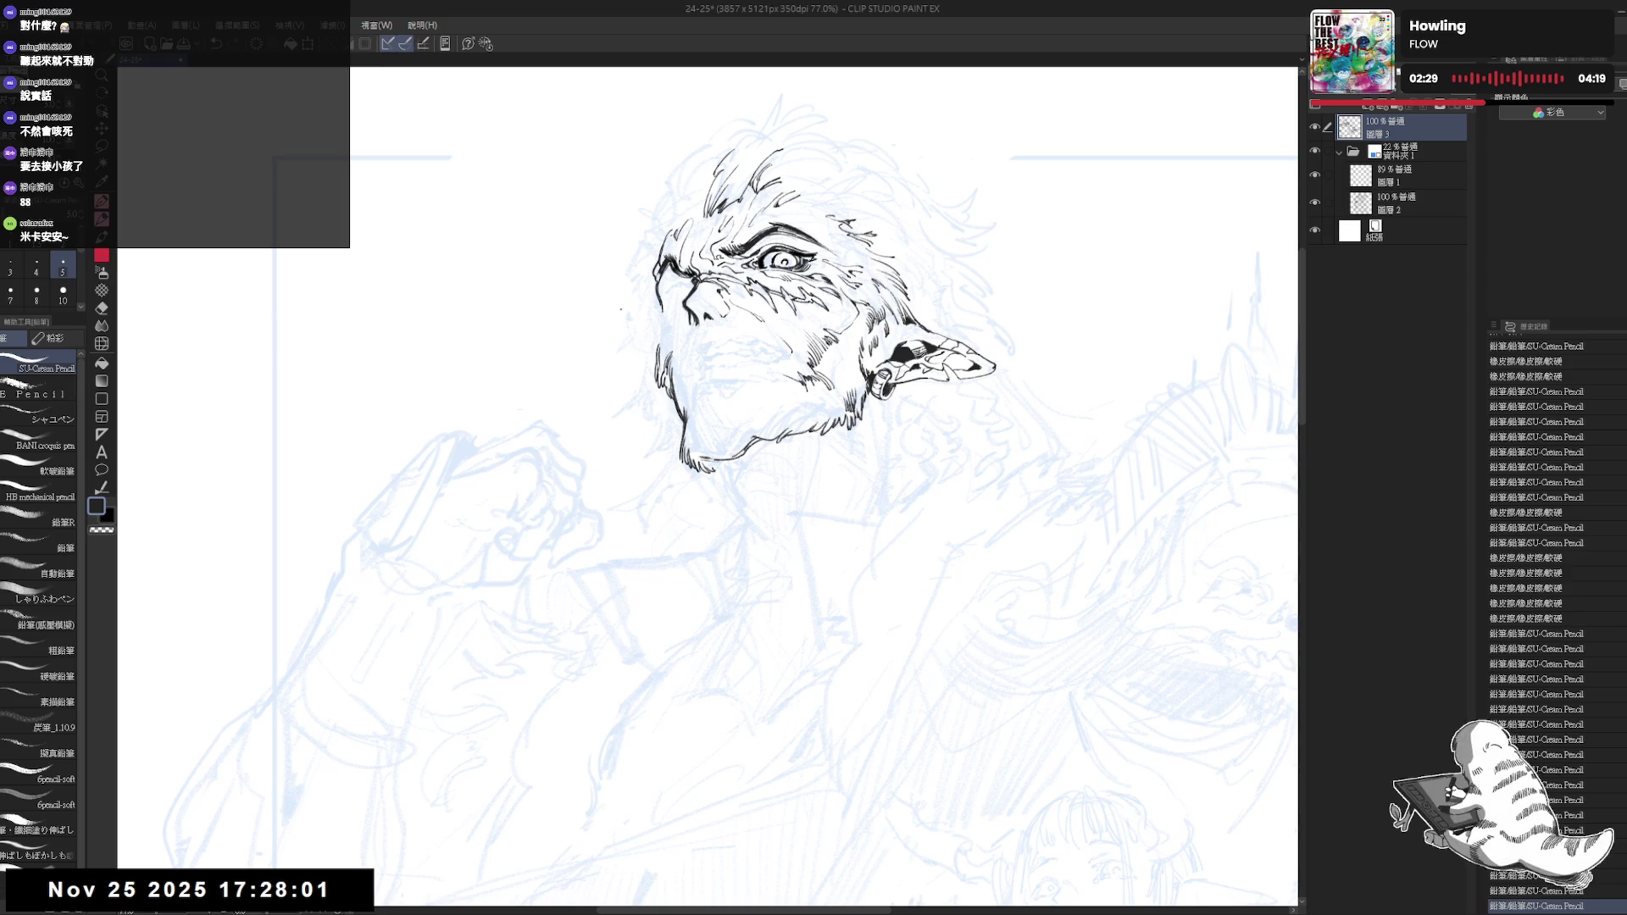
key(e)
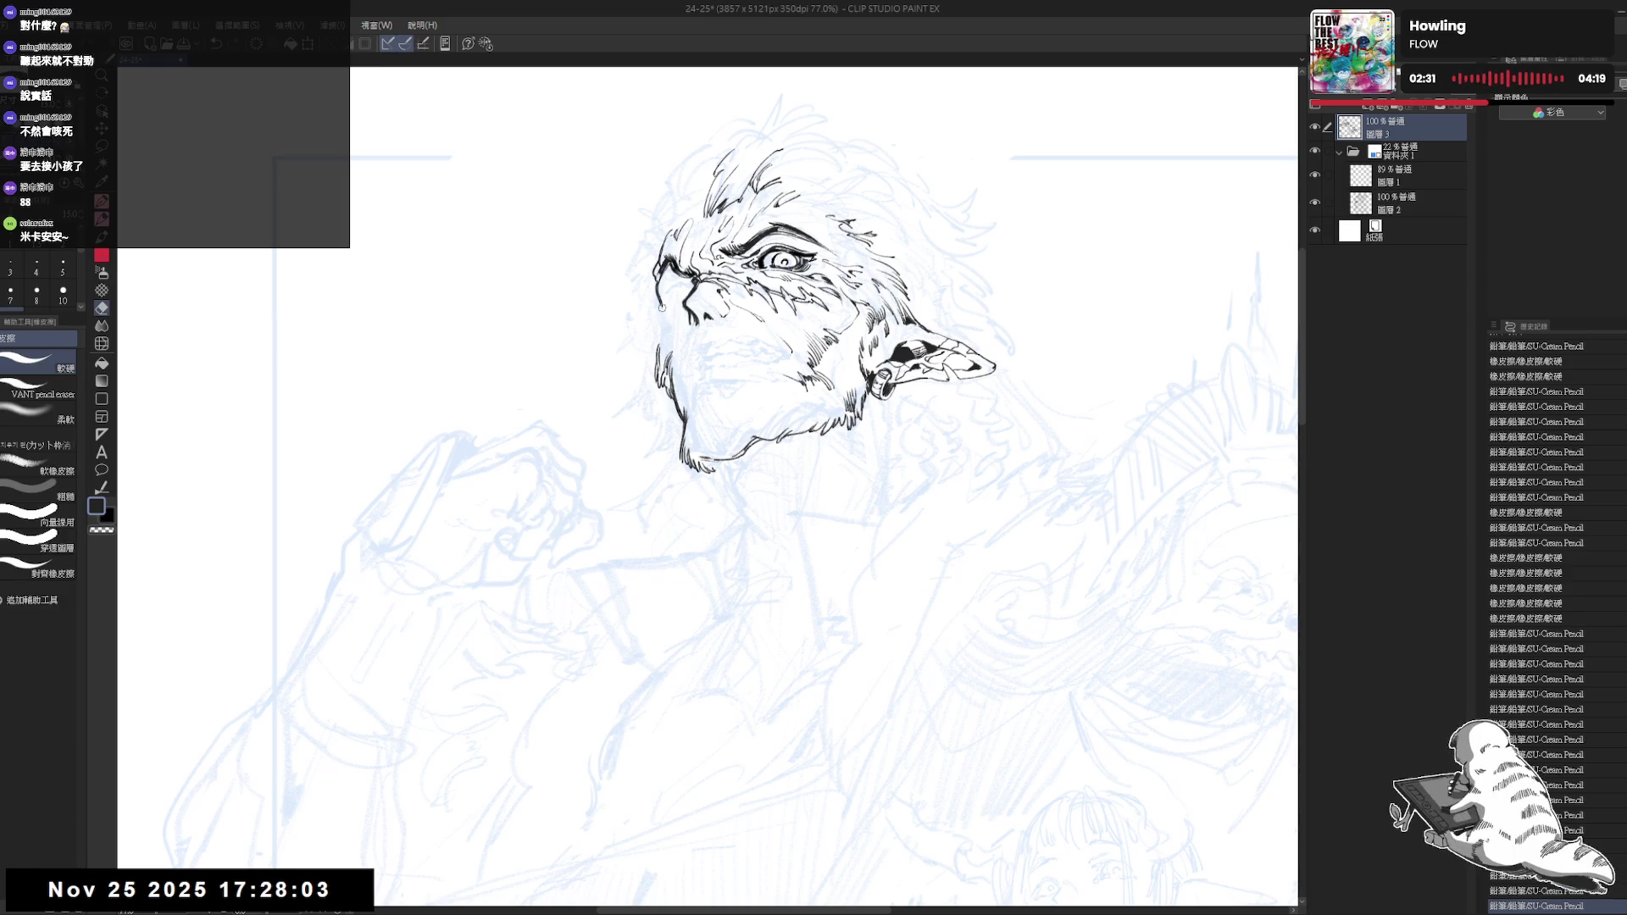
key(p)
drag(660, 305, 664, 315)
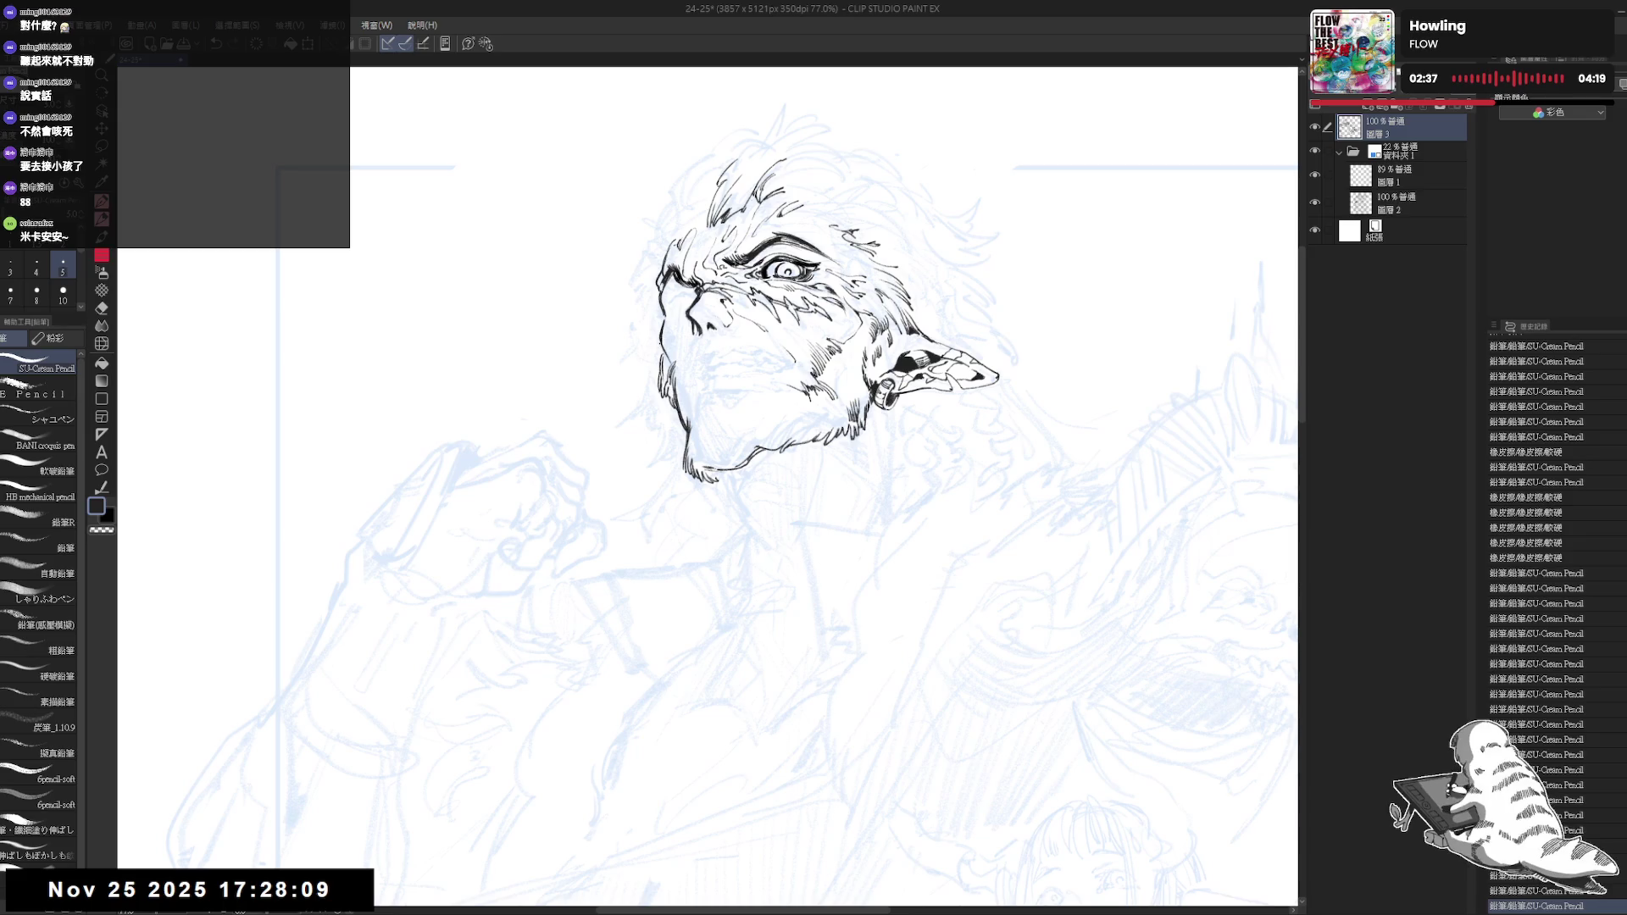
key(h)
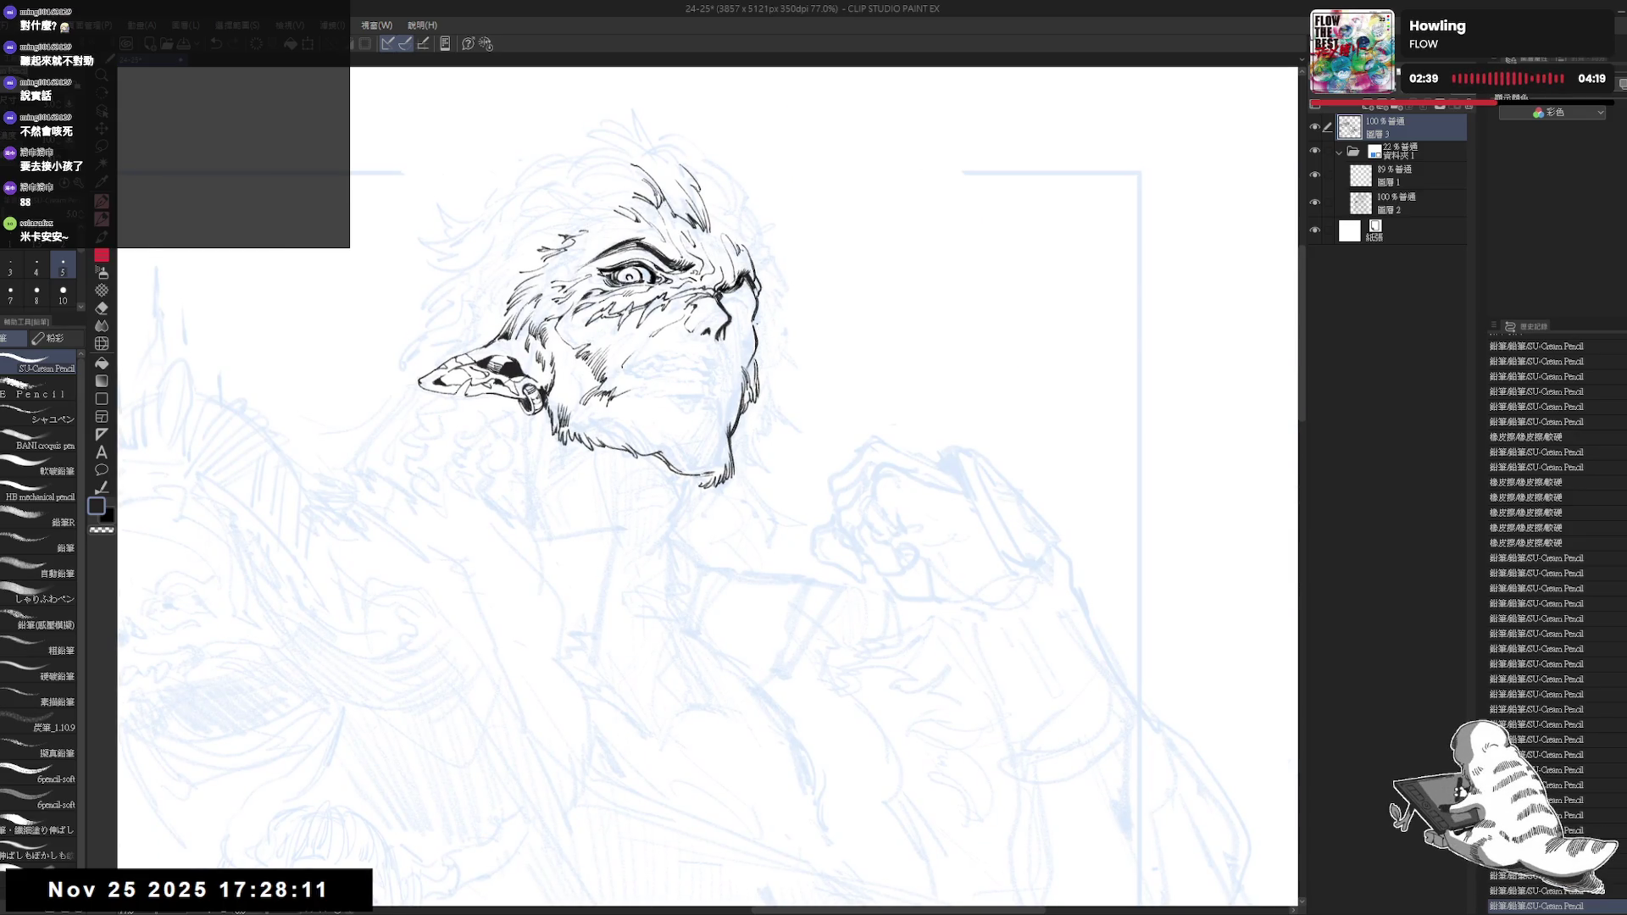
key(h)
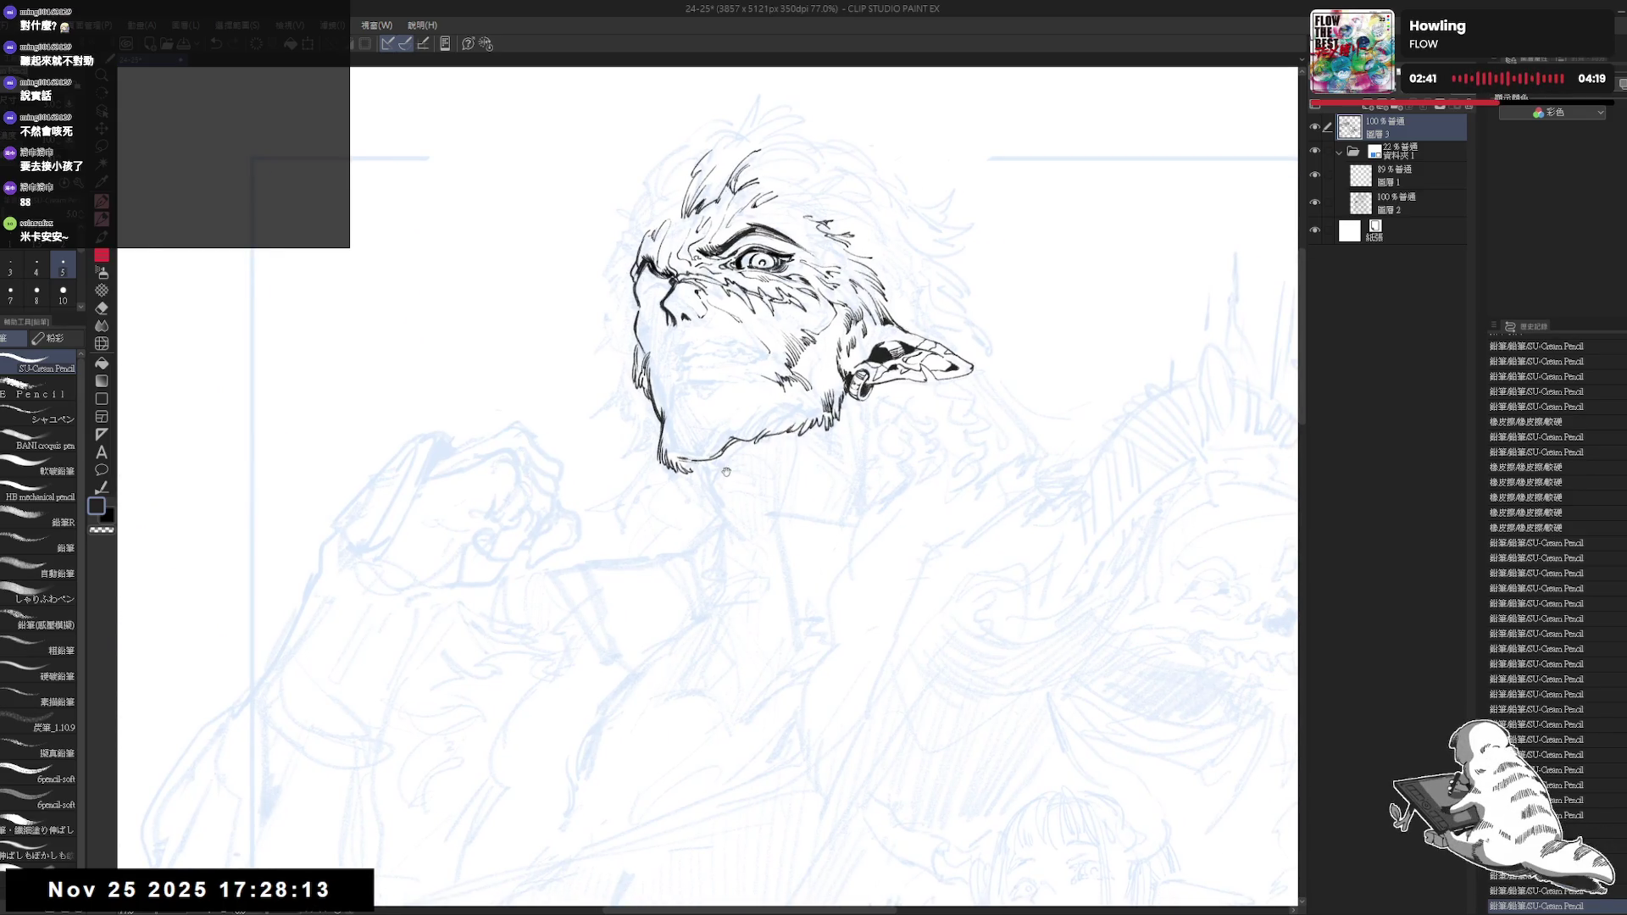
Ink small strokes near the chin and fill the chin tip with darker ink
drag(697, 468, 725, 515)
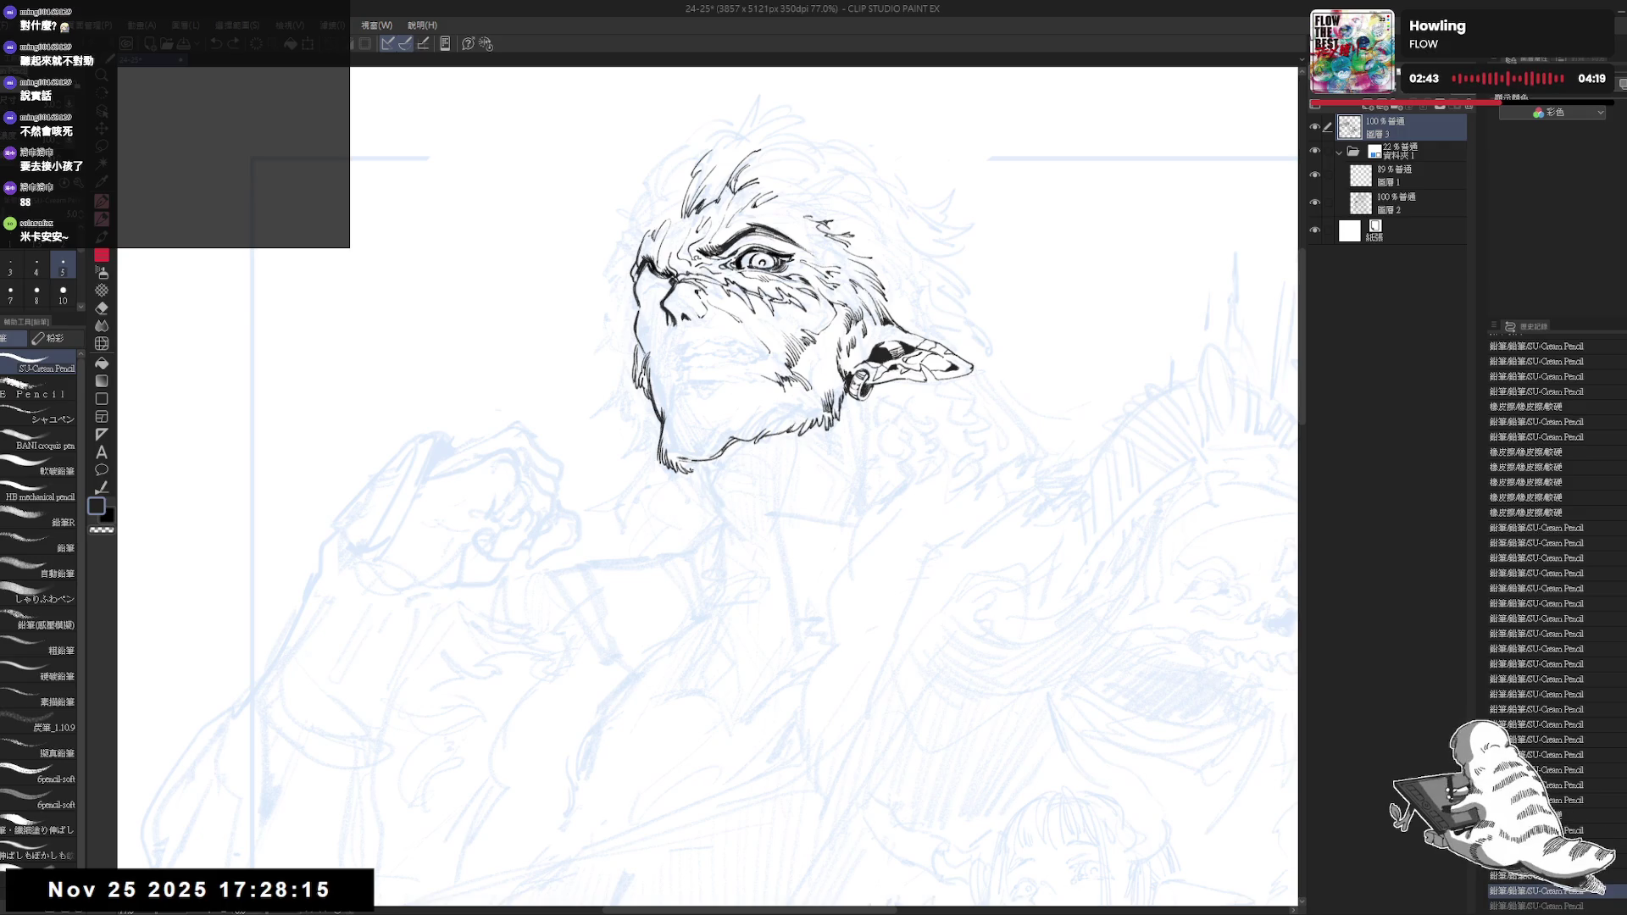
mouse_move(662, 460)
mouse_down()
mouse_move(724, 515)
mouse_move(693, 473)
mouse_up()
key(ctrl+z)
key(ctrl+z)
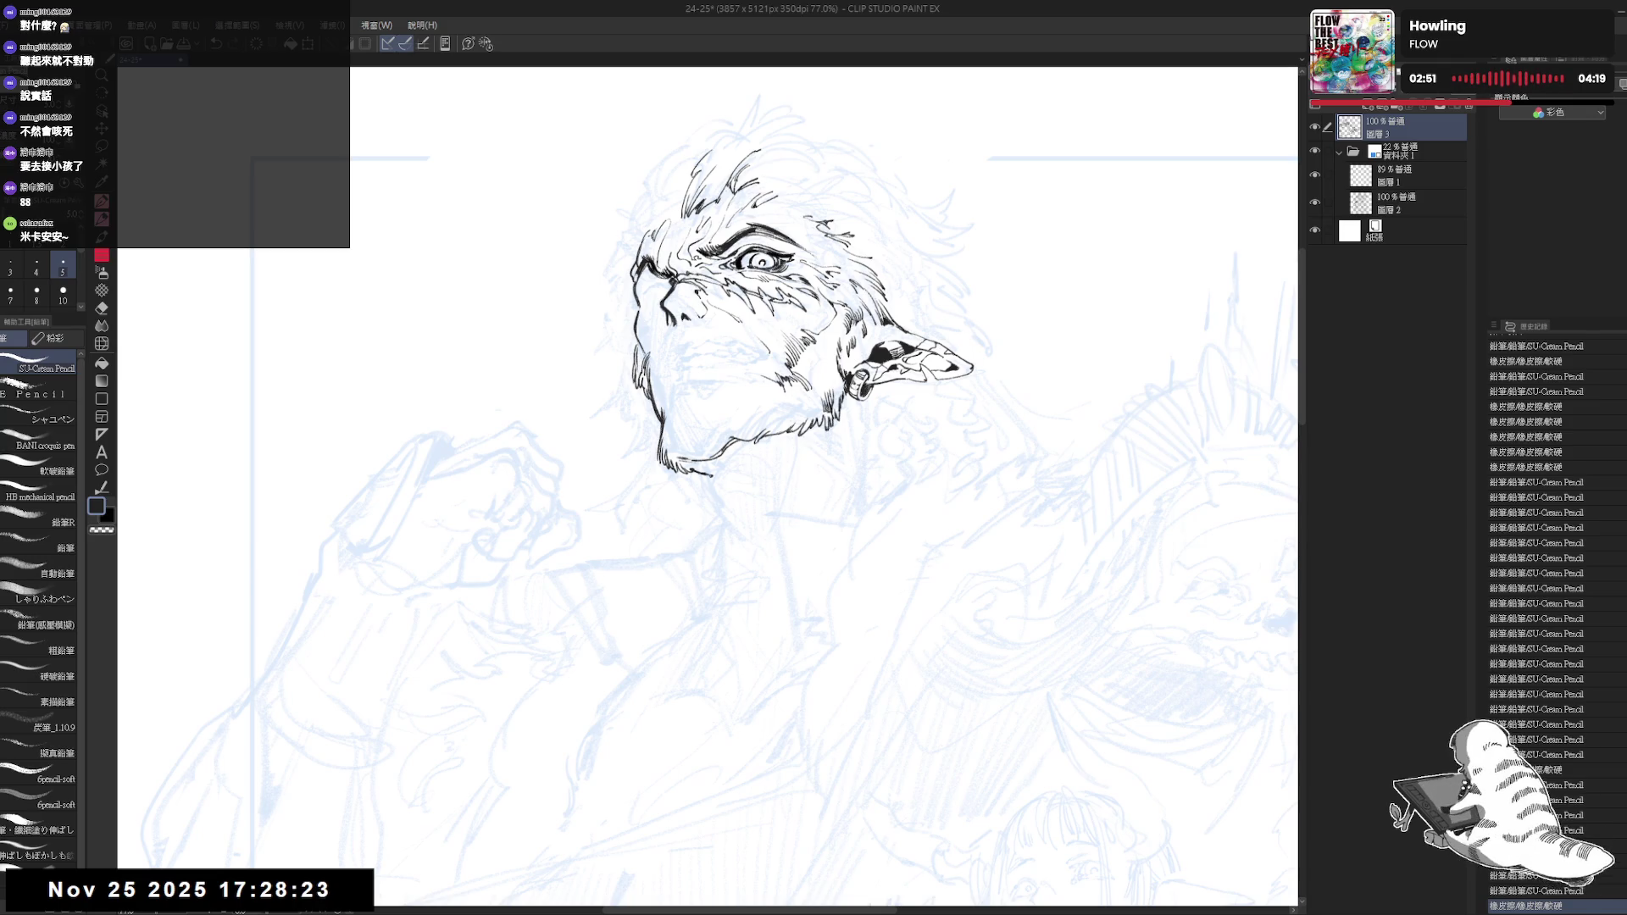
drag(735, 540, 722, 517)
drag(630, 318, 639, 369)
drag(684, 439, 701, 450)
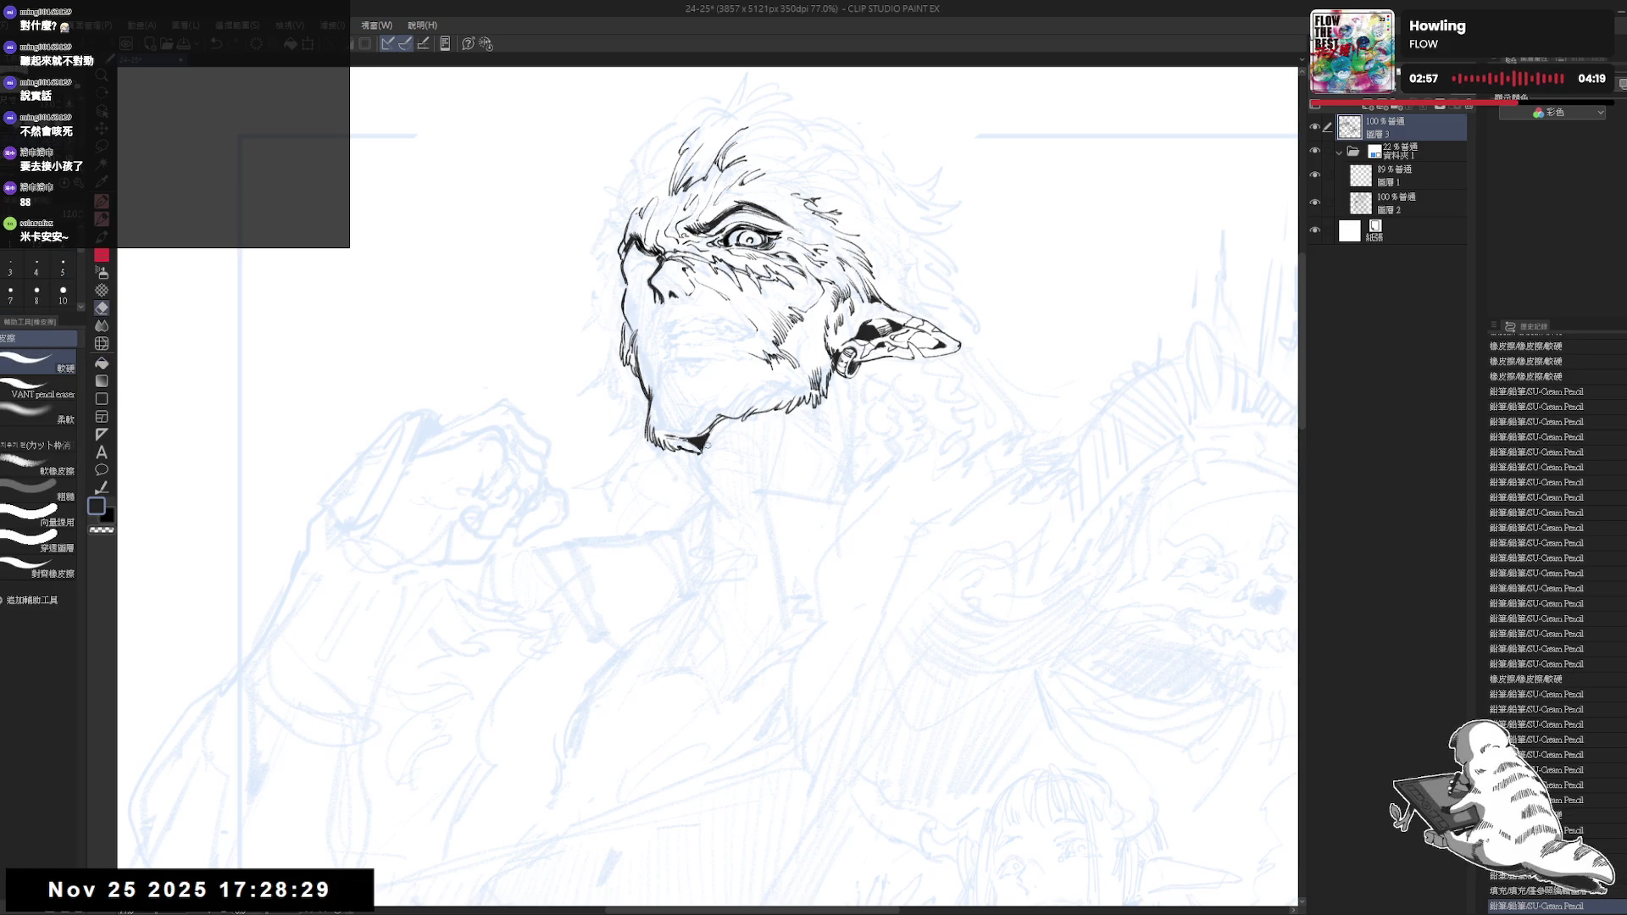
Rotate the view so the head faces upward and start fur strokes under the chin
drag(712, 483, 661, 382)
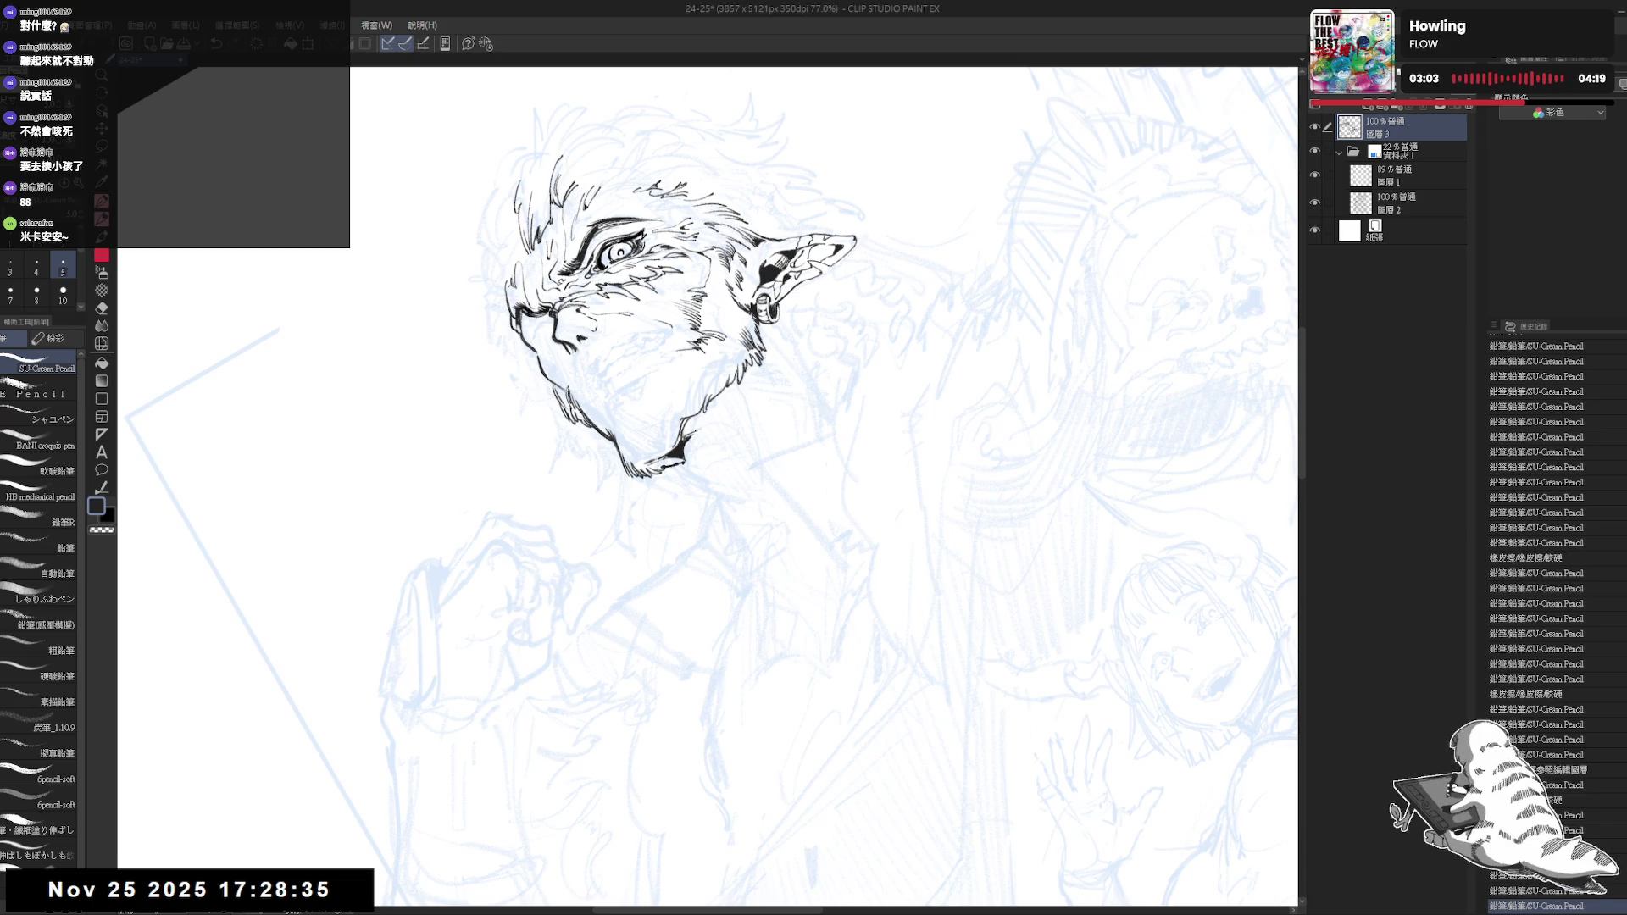
drag(708, 483, 788, 420)
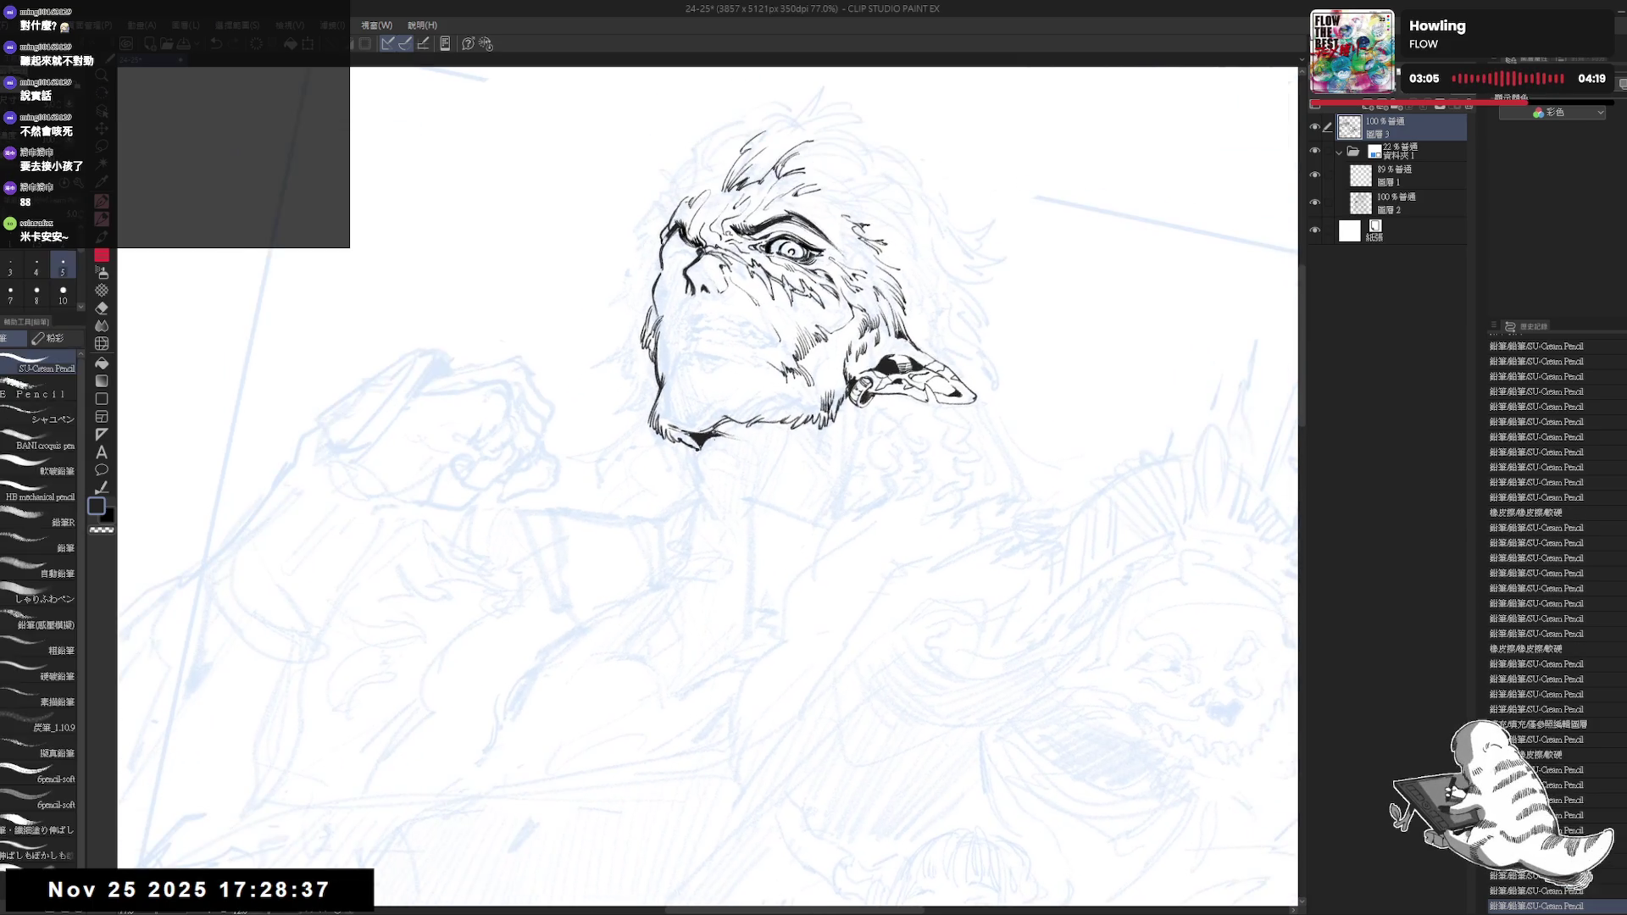
mouse_move(712, 482)
mouse_down()
mouse_move(692, 497)
mouse_move(710, 455)
mouse_move(691, 476)
mouse_up()
drag(686, 457, 692, 477)
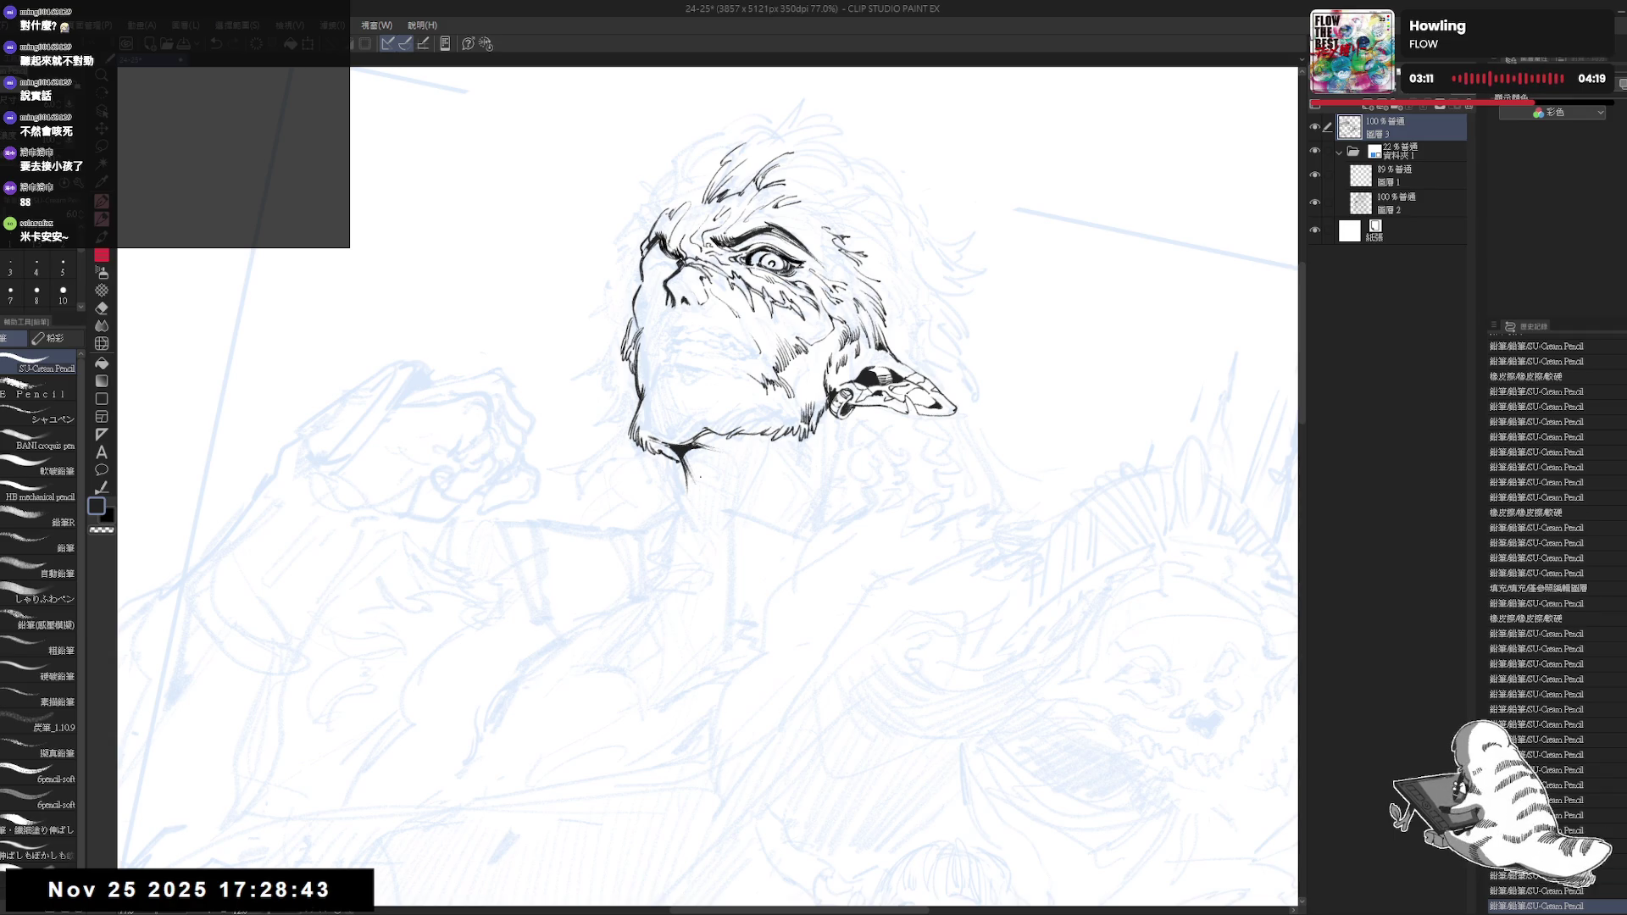
drag(697, 546, 697, 534)
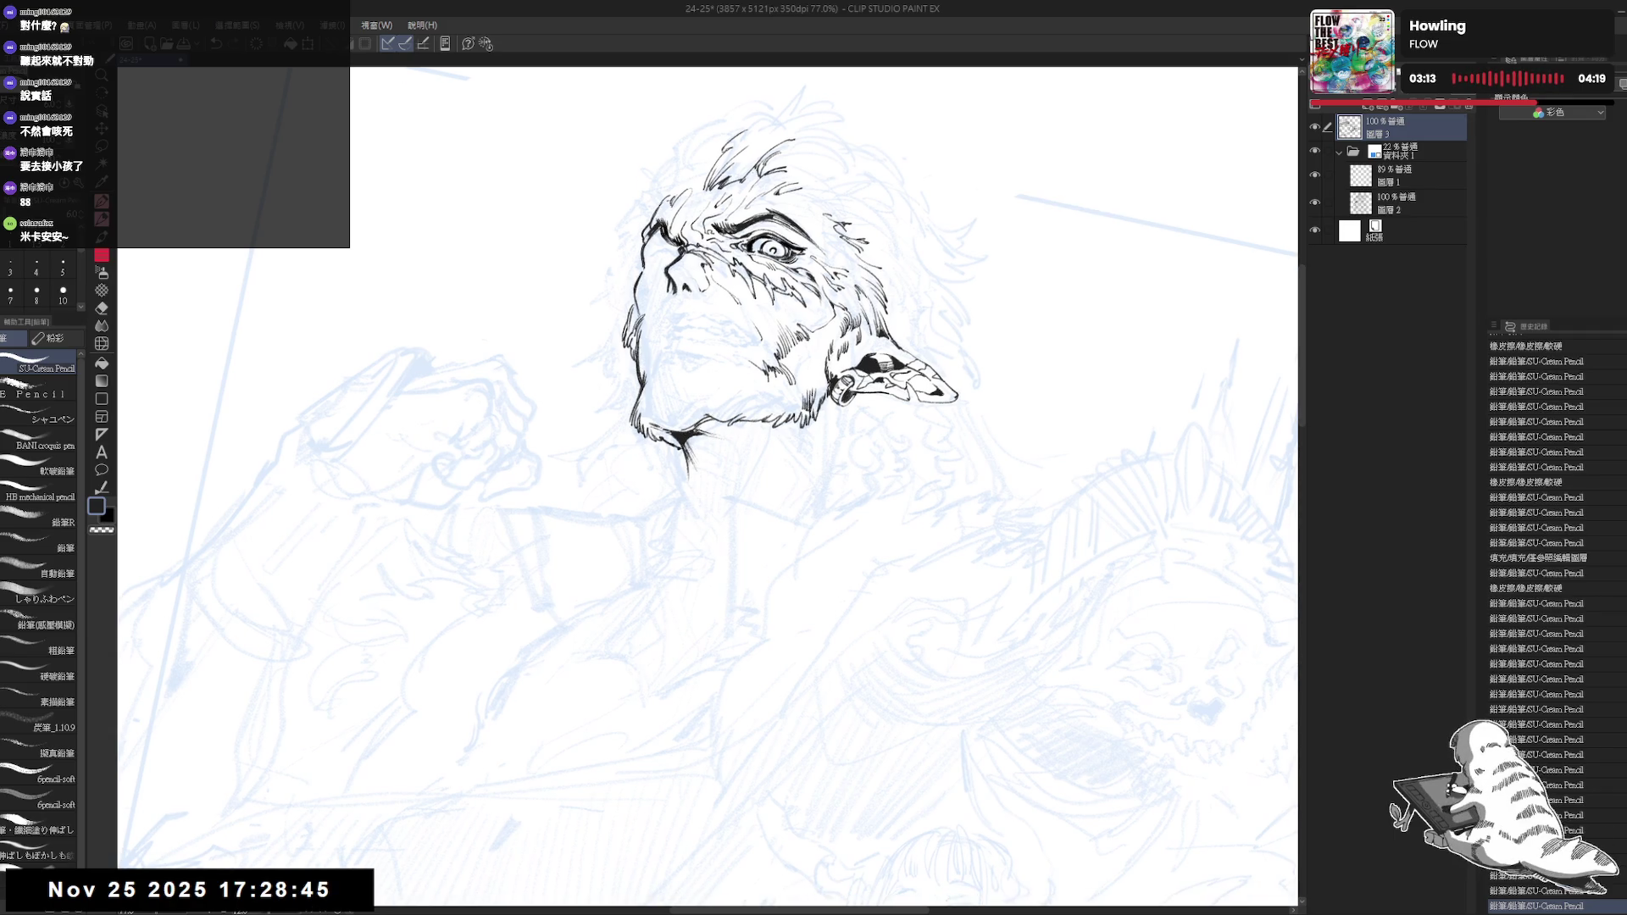
mouse_move(681, 466)
mouse_down()
mouse_move(689, 490)
mouse_move(696, 468)
mouse_up()
key(ctrl+z)
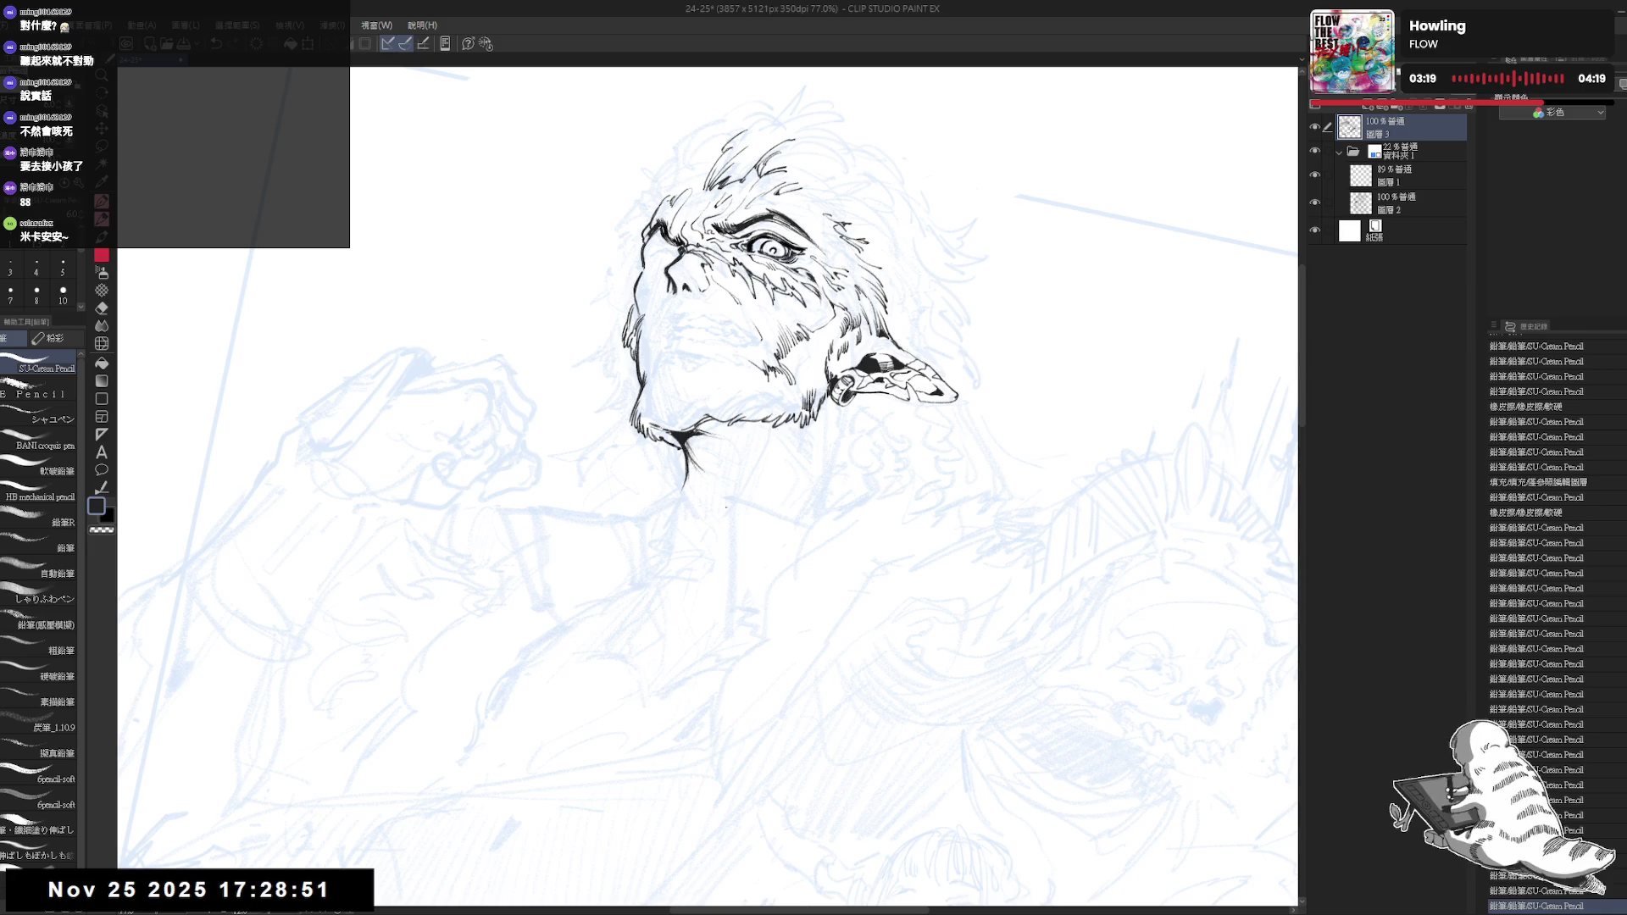
scroll(715, 456, down, 1)
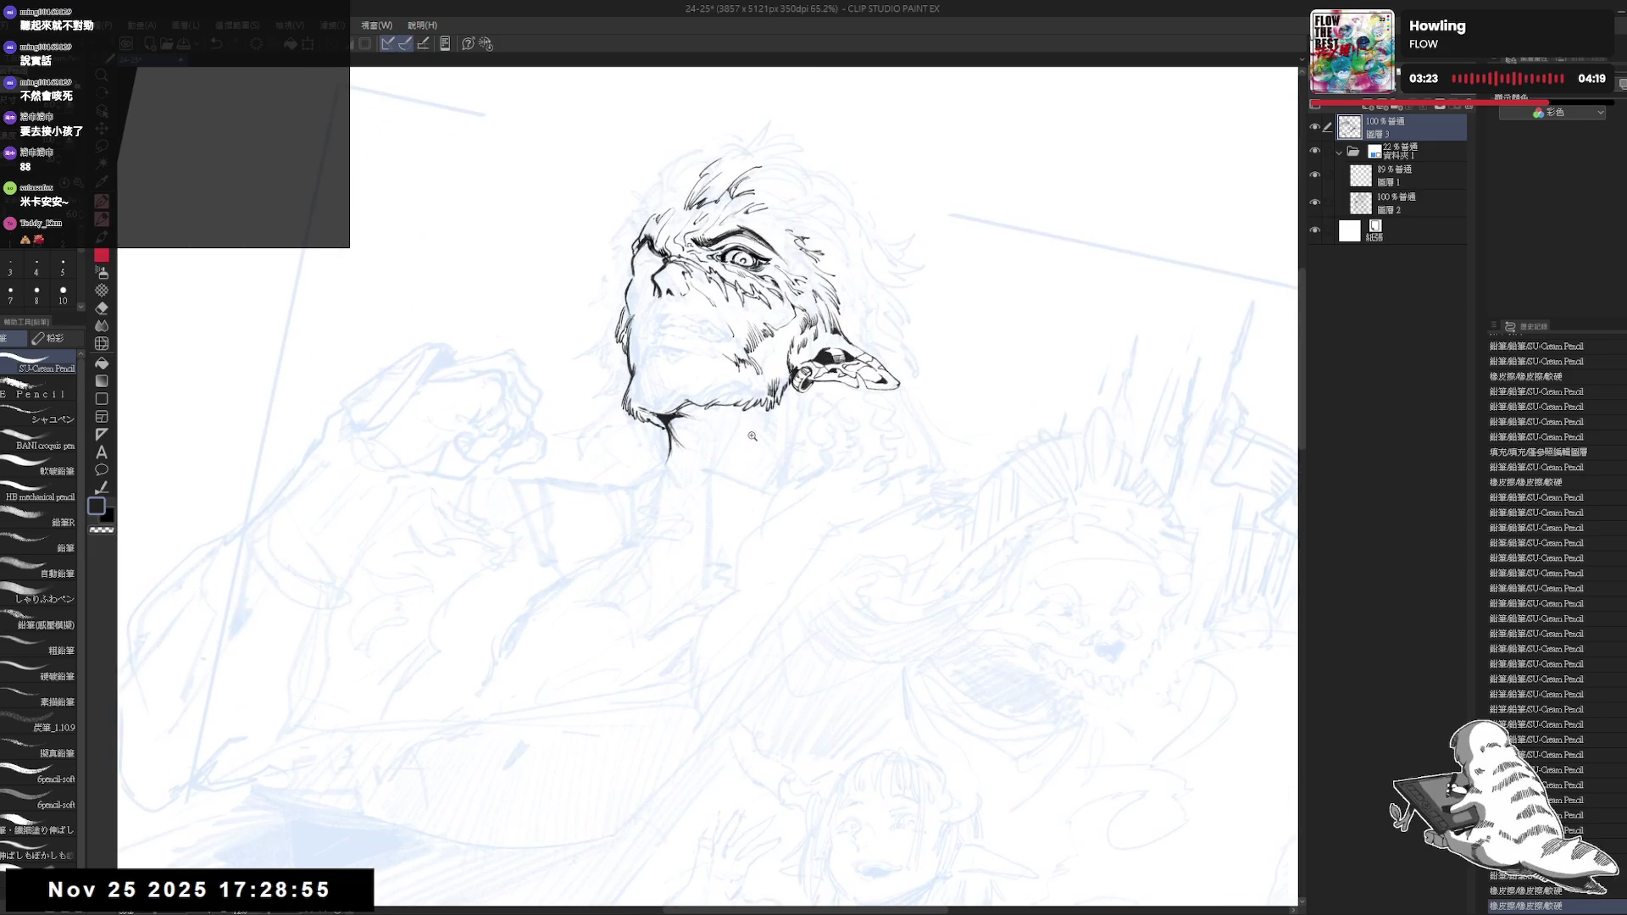
Add and refine ink strokes under the chin, redrawing them more cleanly
drag(713, 443, 662, 571)
drag(681, 447, 684, 473)
key(e)
key(p)
mouse_move(680, 464)
mouse_down()
mouse_move(687, 505)
mouse_move(688, 486)
mouse_up()
key(ctrl+z)
Clean up the chin fur with the eraser and mirror the view to check proportions
key(e)
key(p)
key(h)
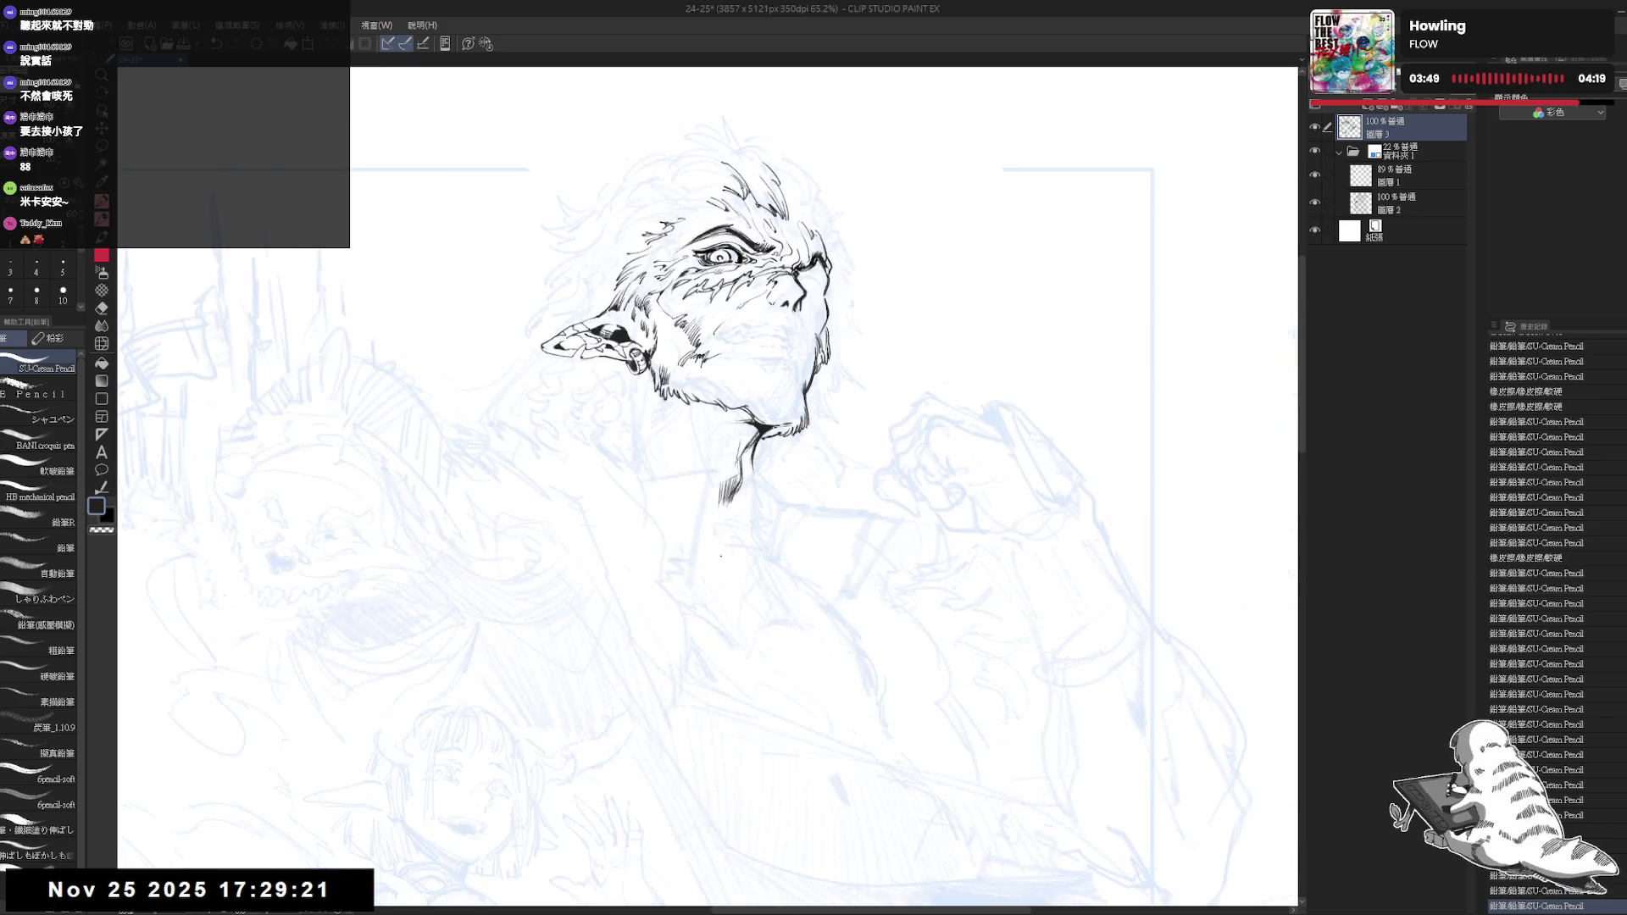
scroll(721, 459, up, 1)
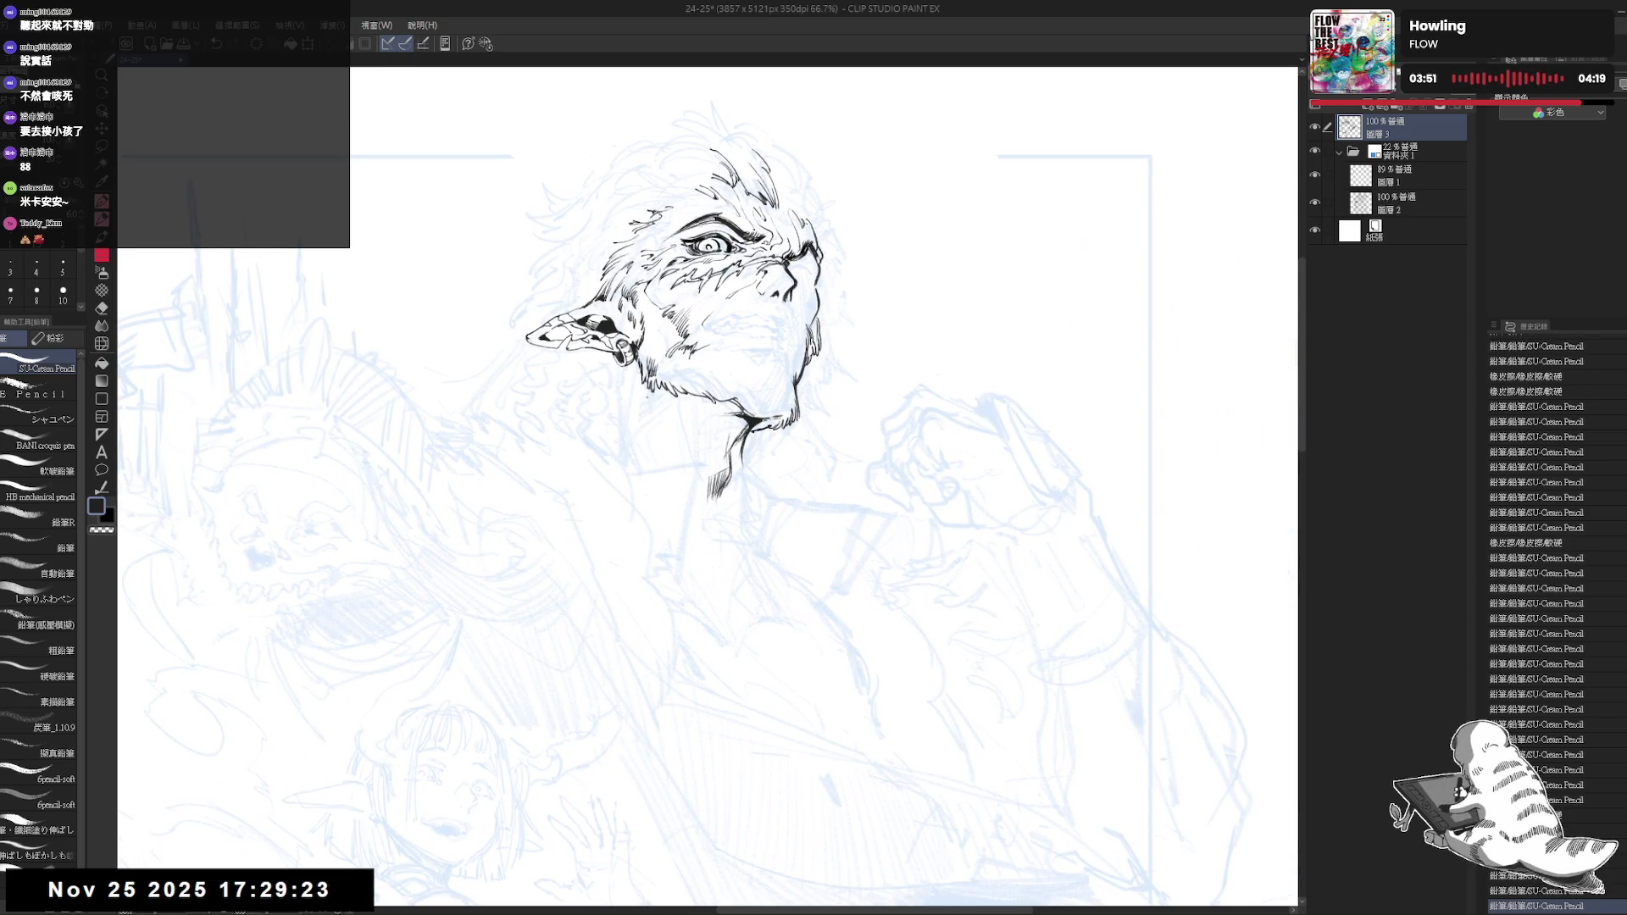
key(ctrl+z)
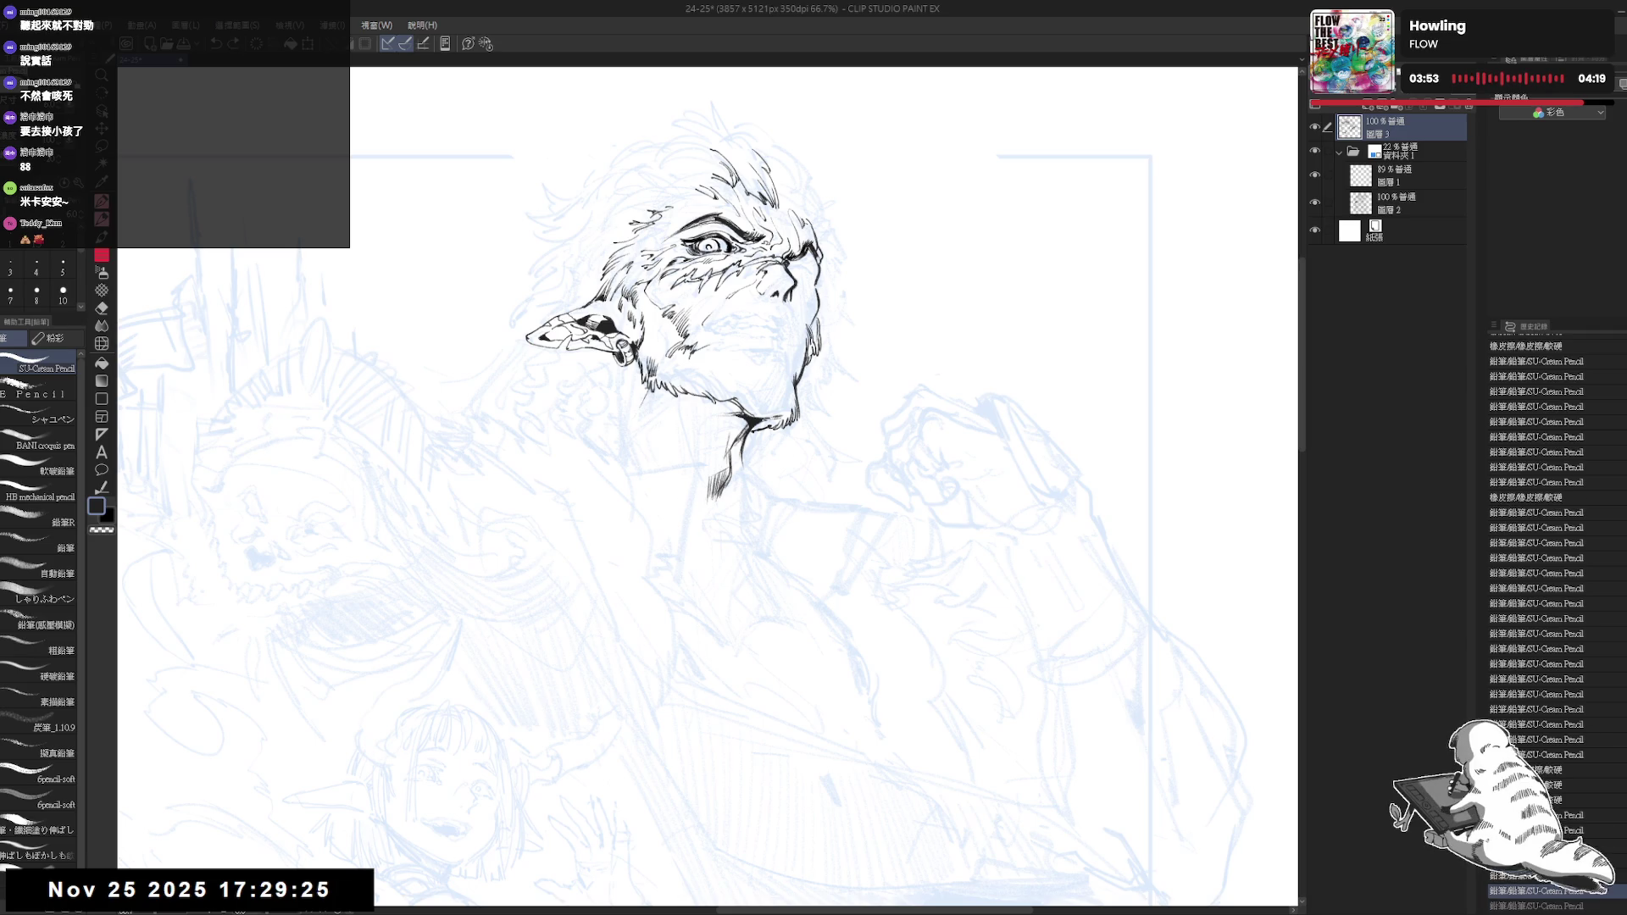
drag(661, 419, 673, 496)
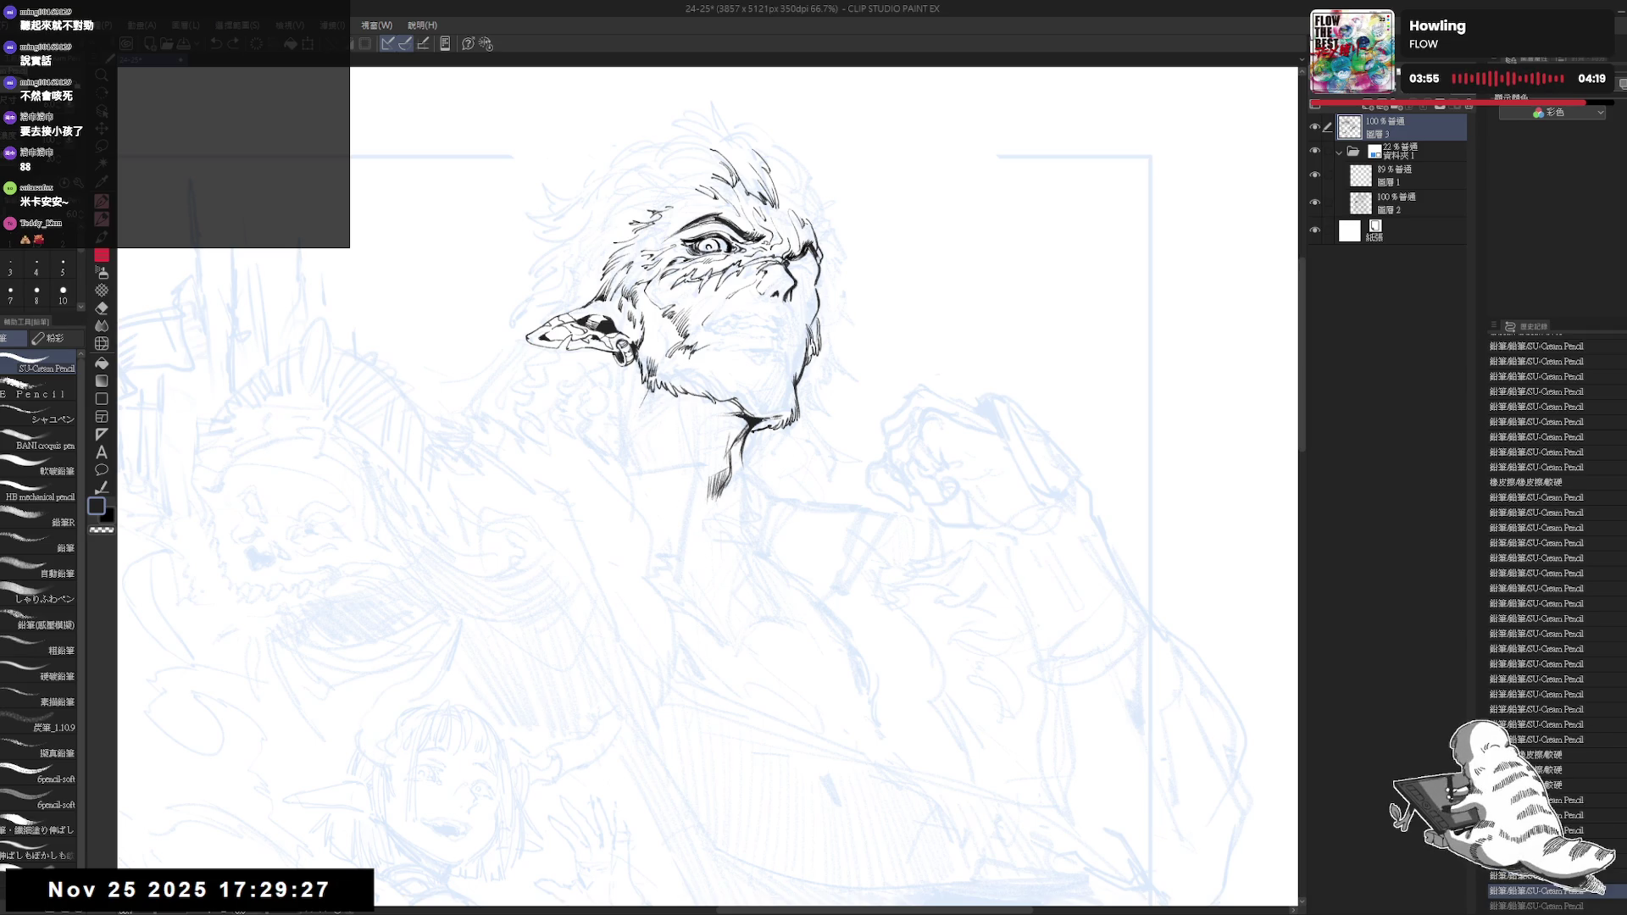
Draw thin neck lines running down below the chin and touch them up
key(ctrl+y)
drag(671, 417, 715, 567)
mouse_move(706, 509)
mouse_down()
mouse_move(714, 560)
mouse_move(750, 521)
mouse_up()
key(h)
key(minus)
key(e)
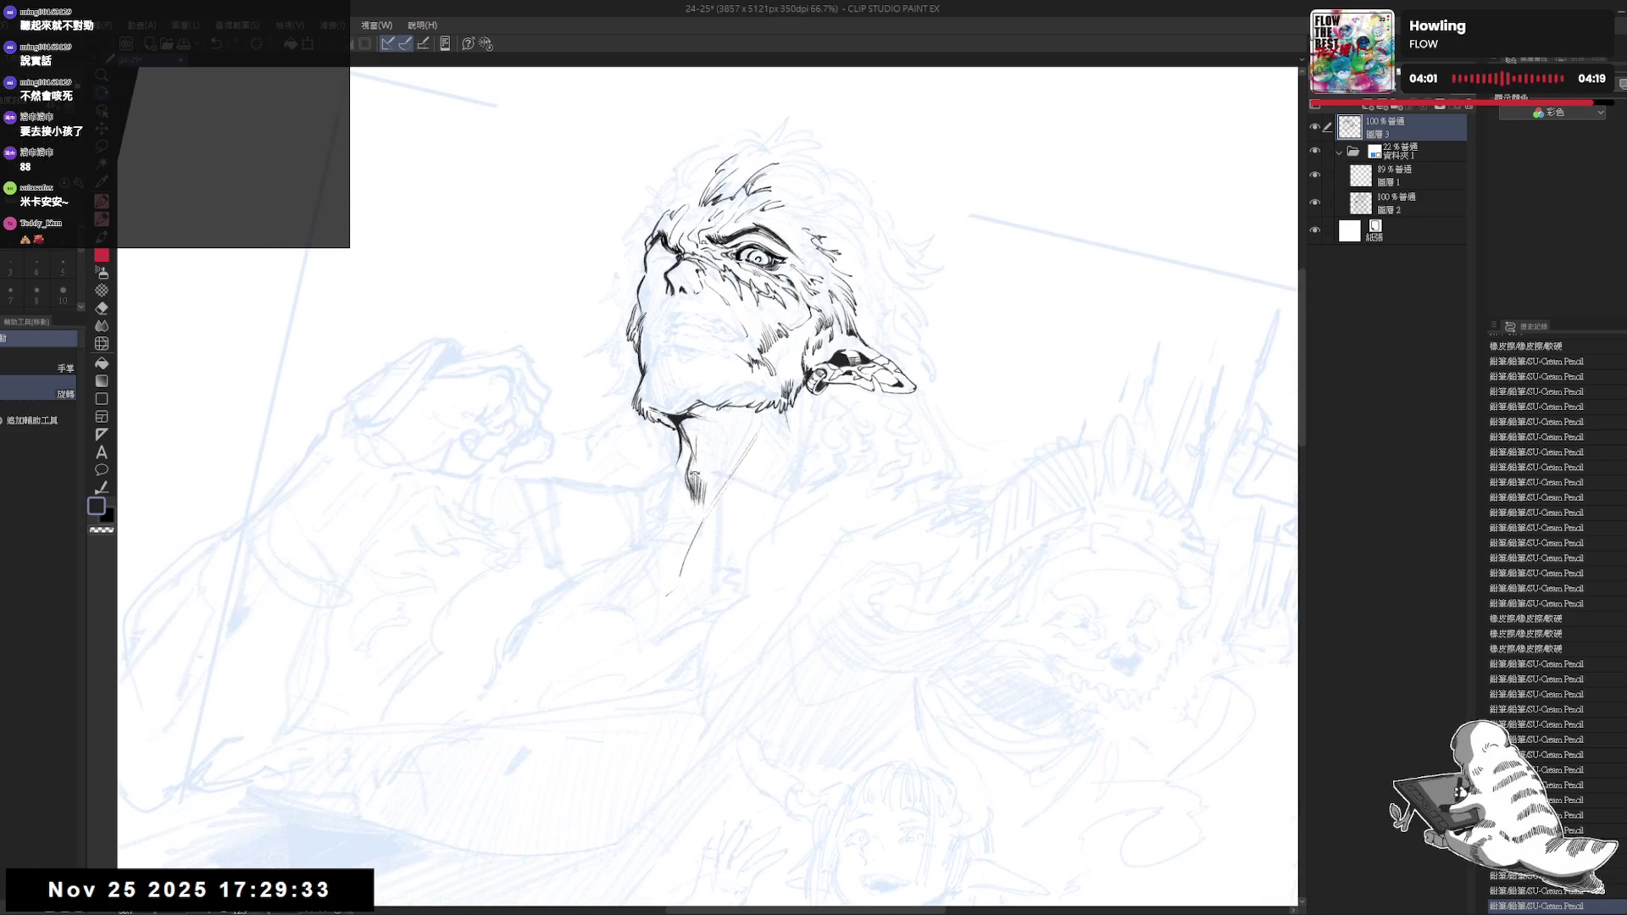
key(p)
key(e)
key(p)
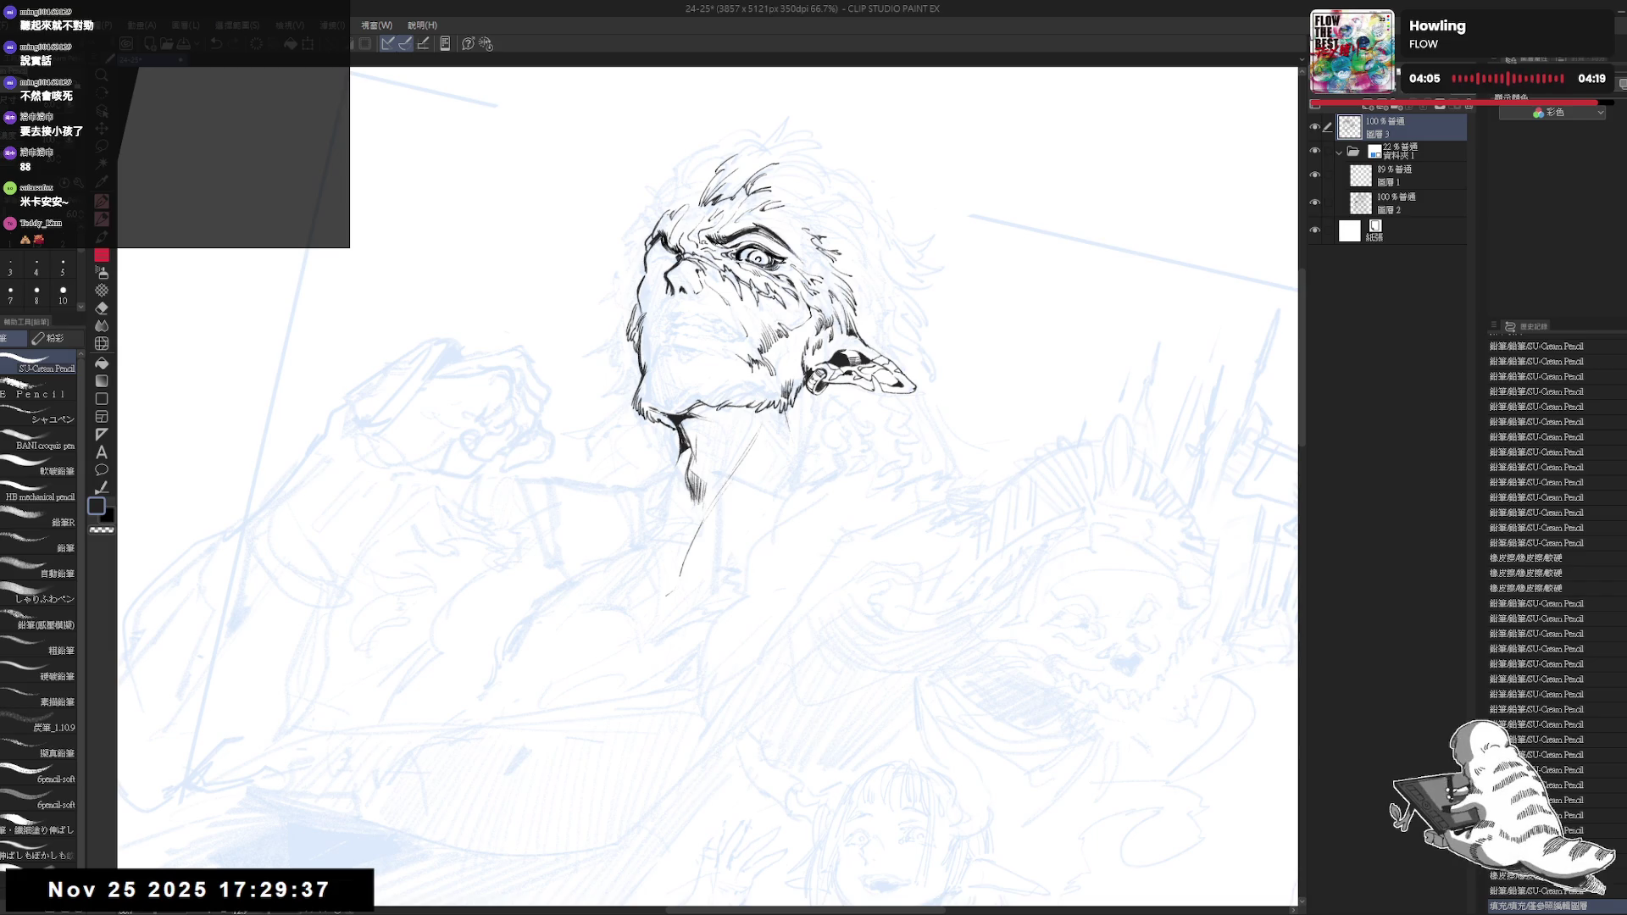
Add a small stroke along the neck, rotating the view to sit level
key(minus)
drag(733, 409, 750, 440)
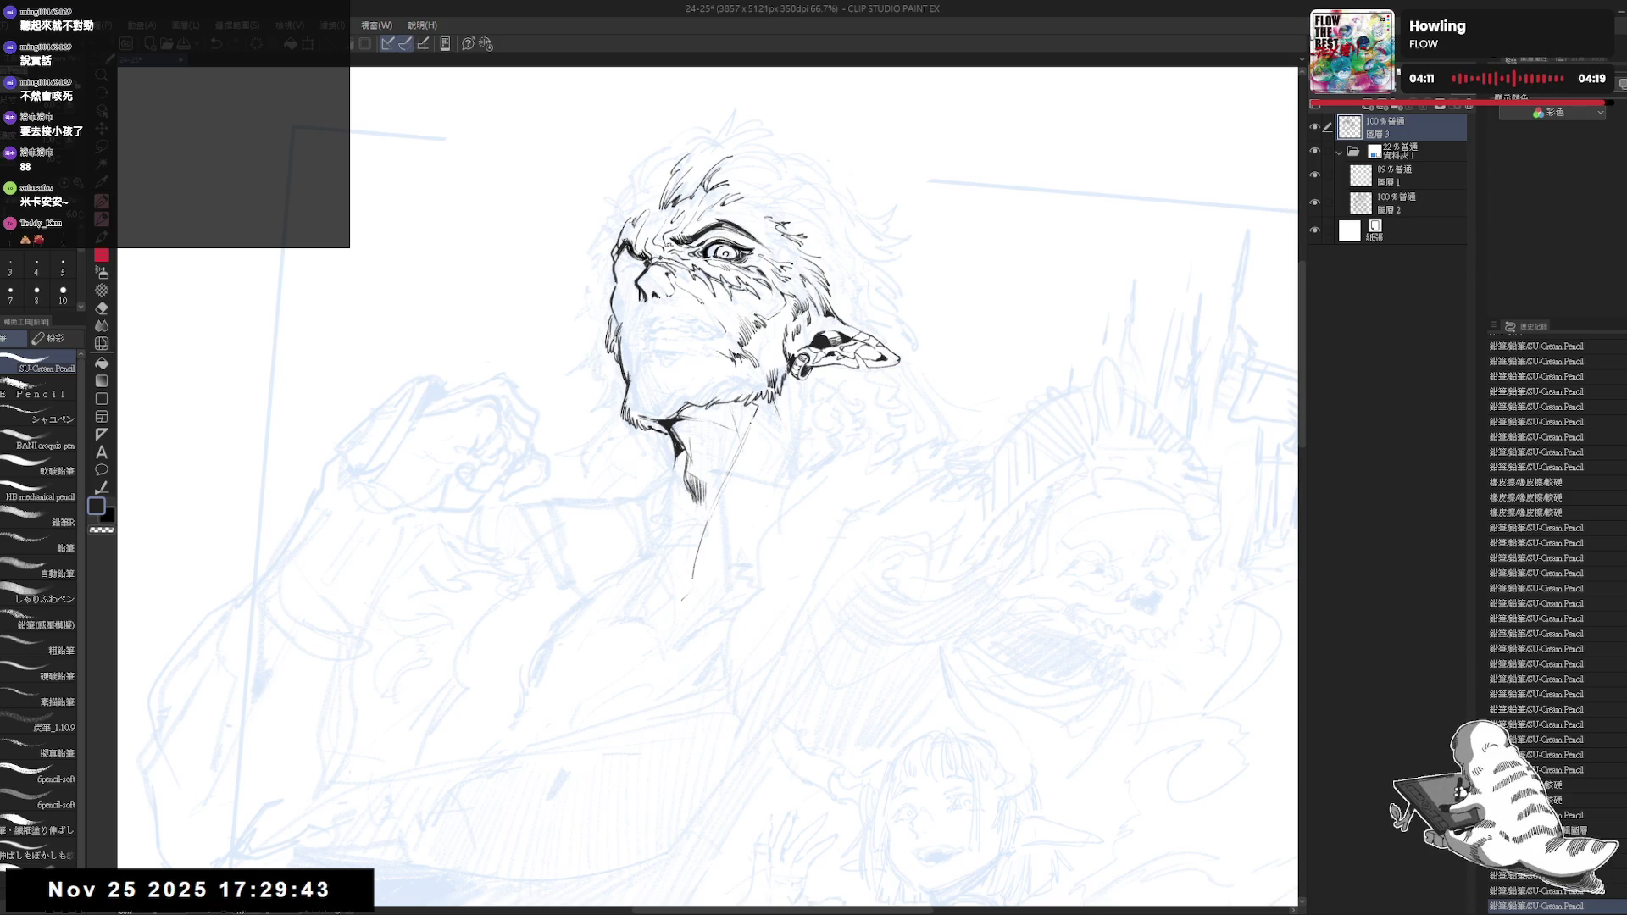
key(minus)
key(minus)
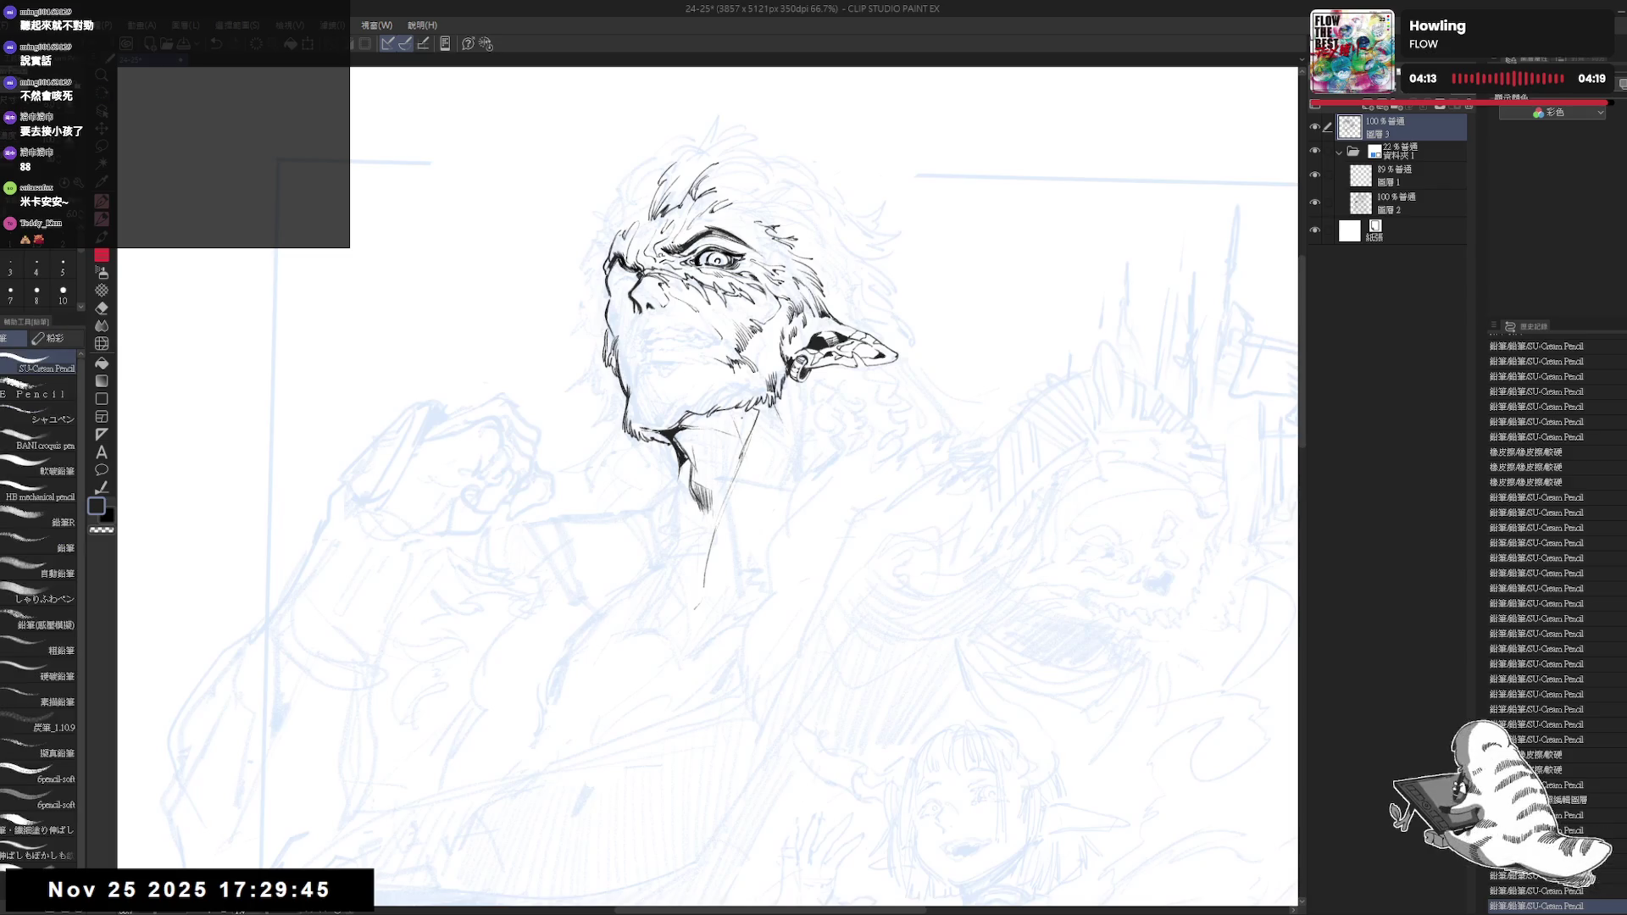
key(minus)
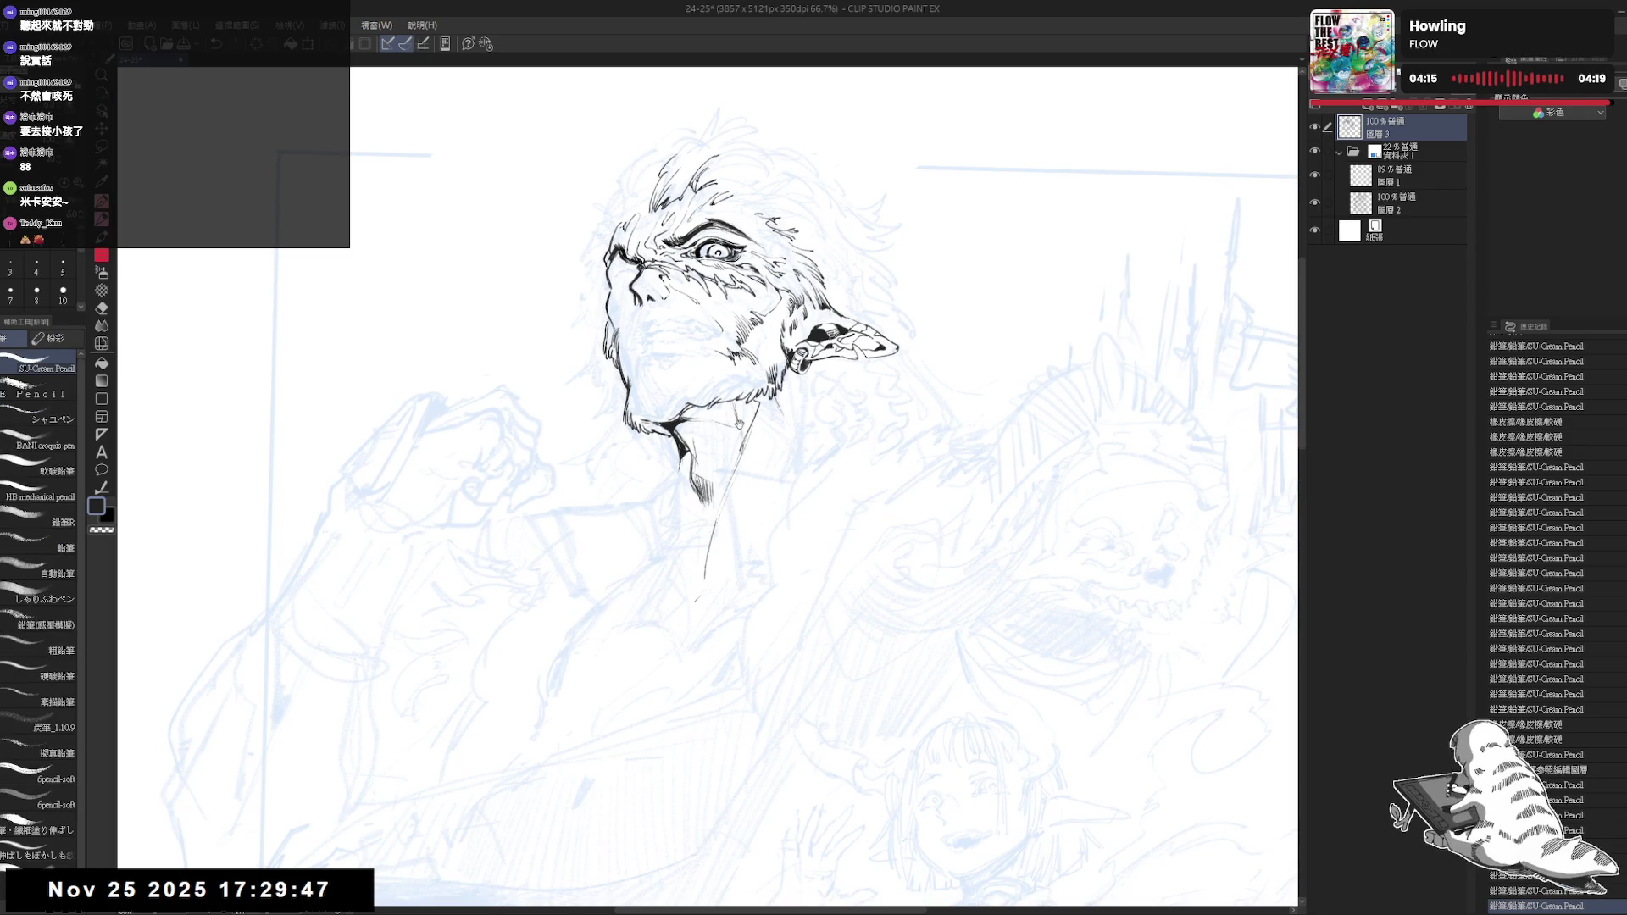
key(r)
drag(763, 509, 840, 572)
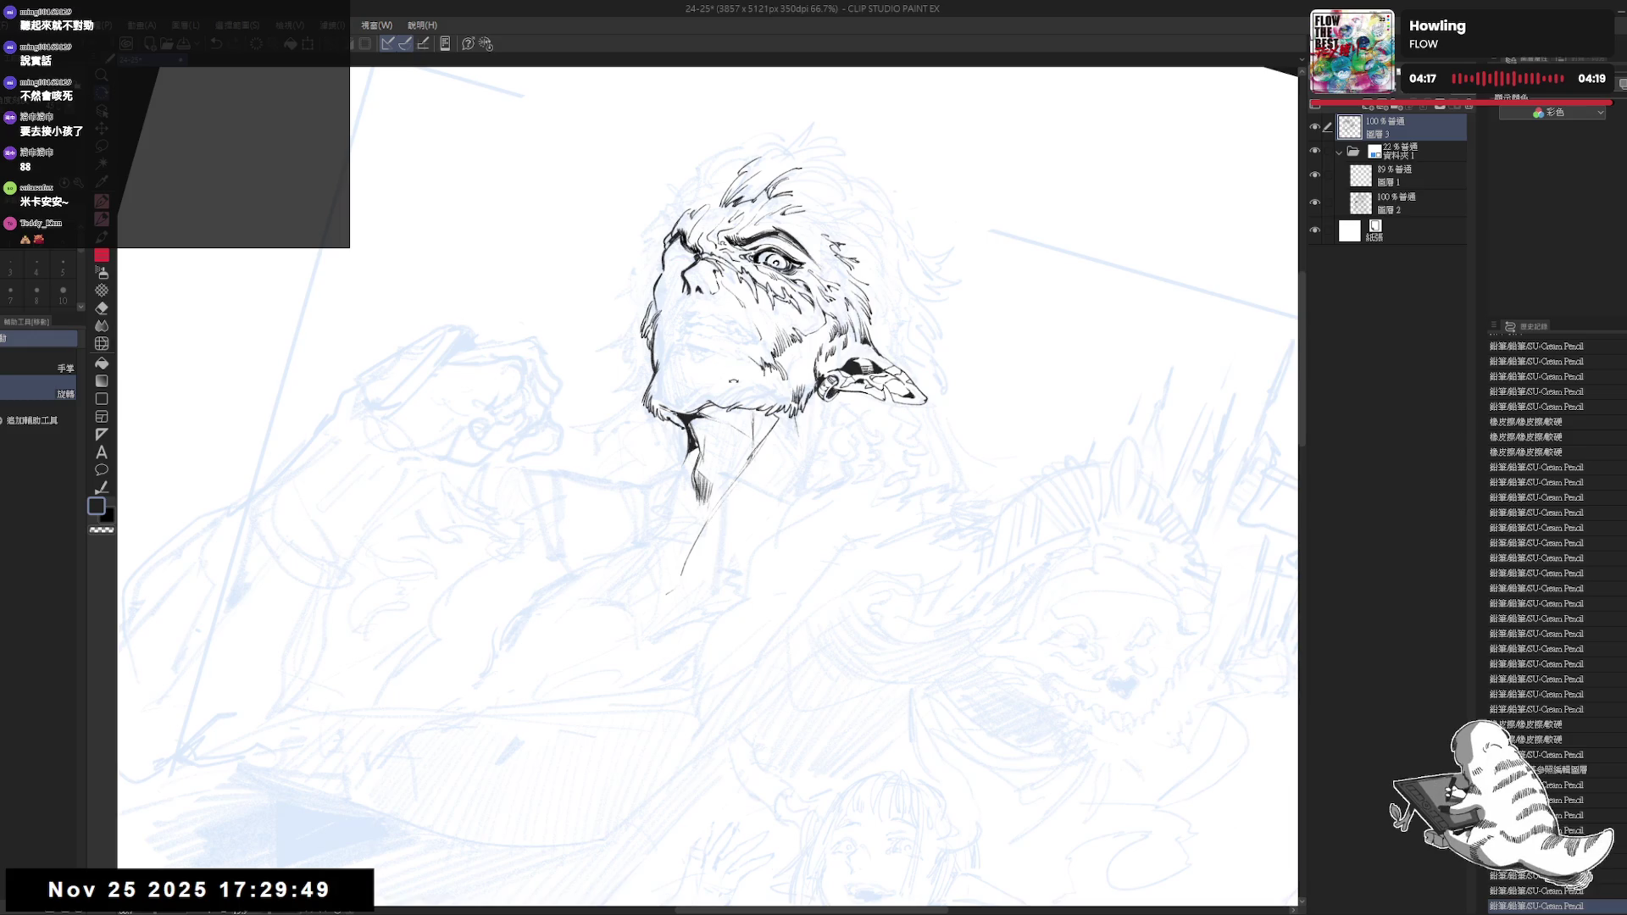
drag(740, 568, 660, 372)
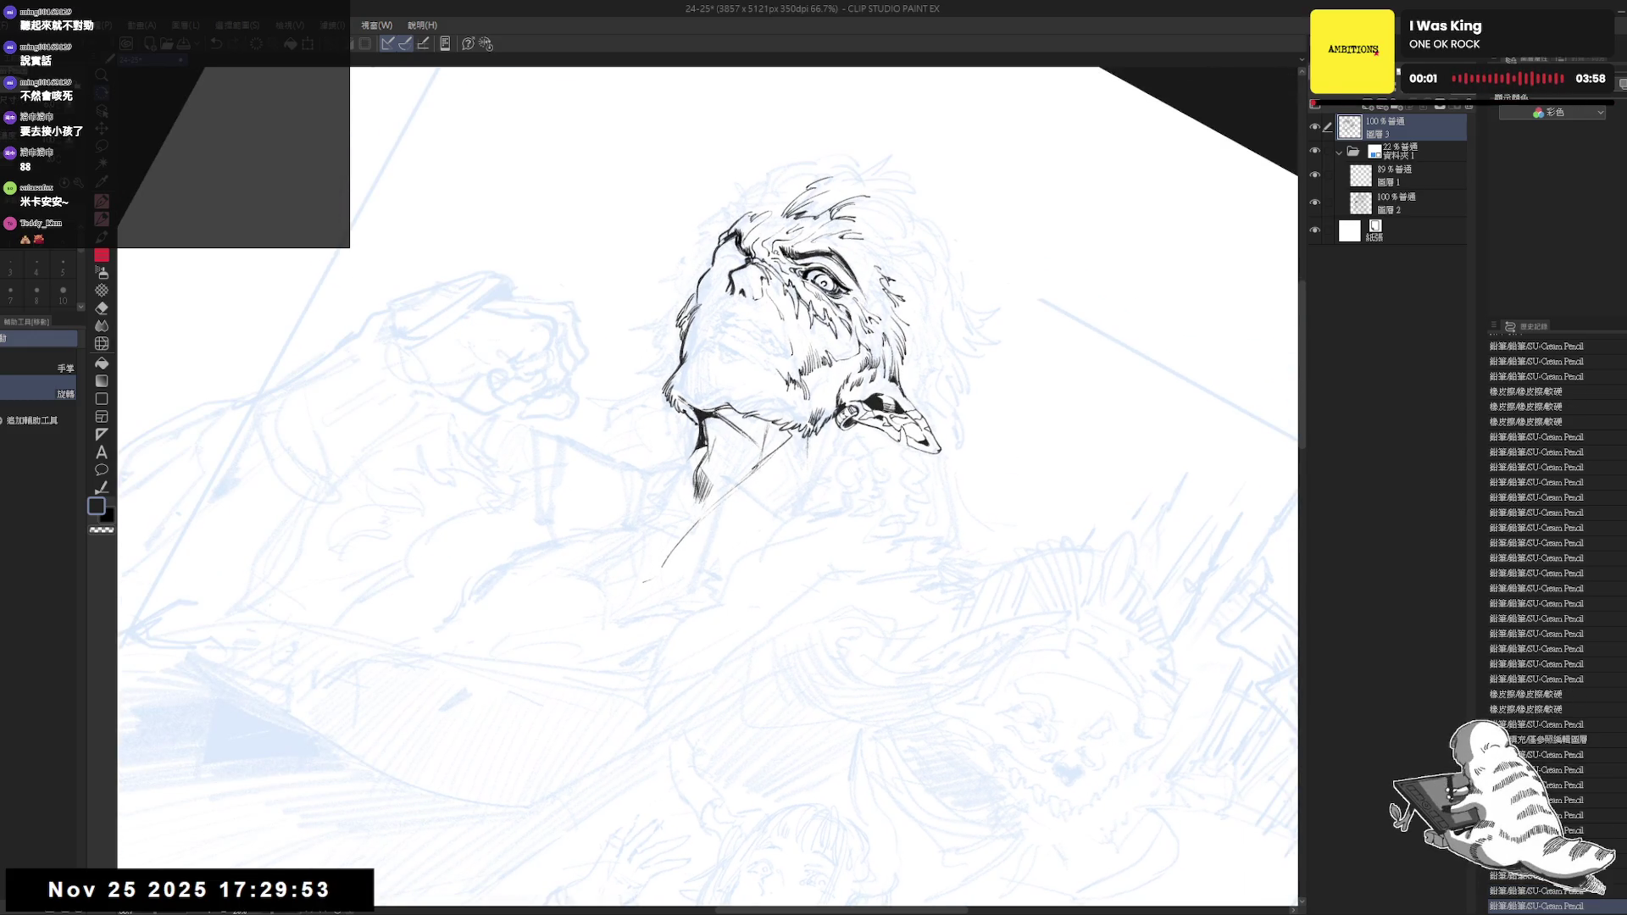
key(minus)
key(p)
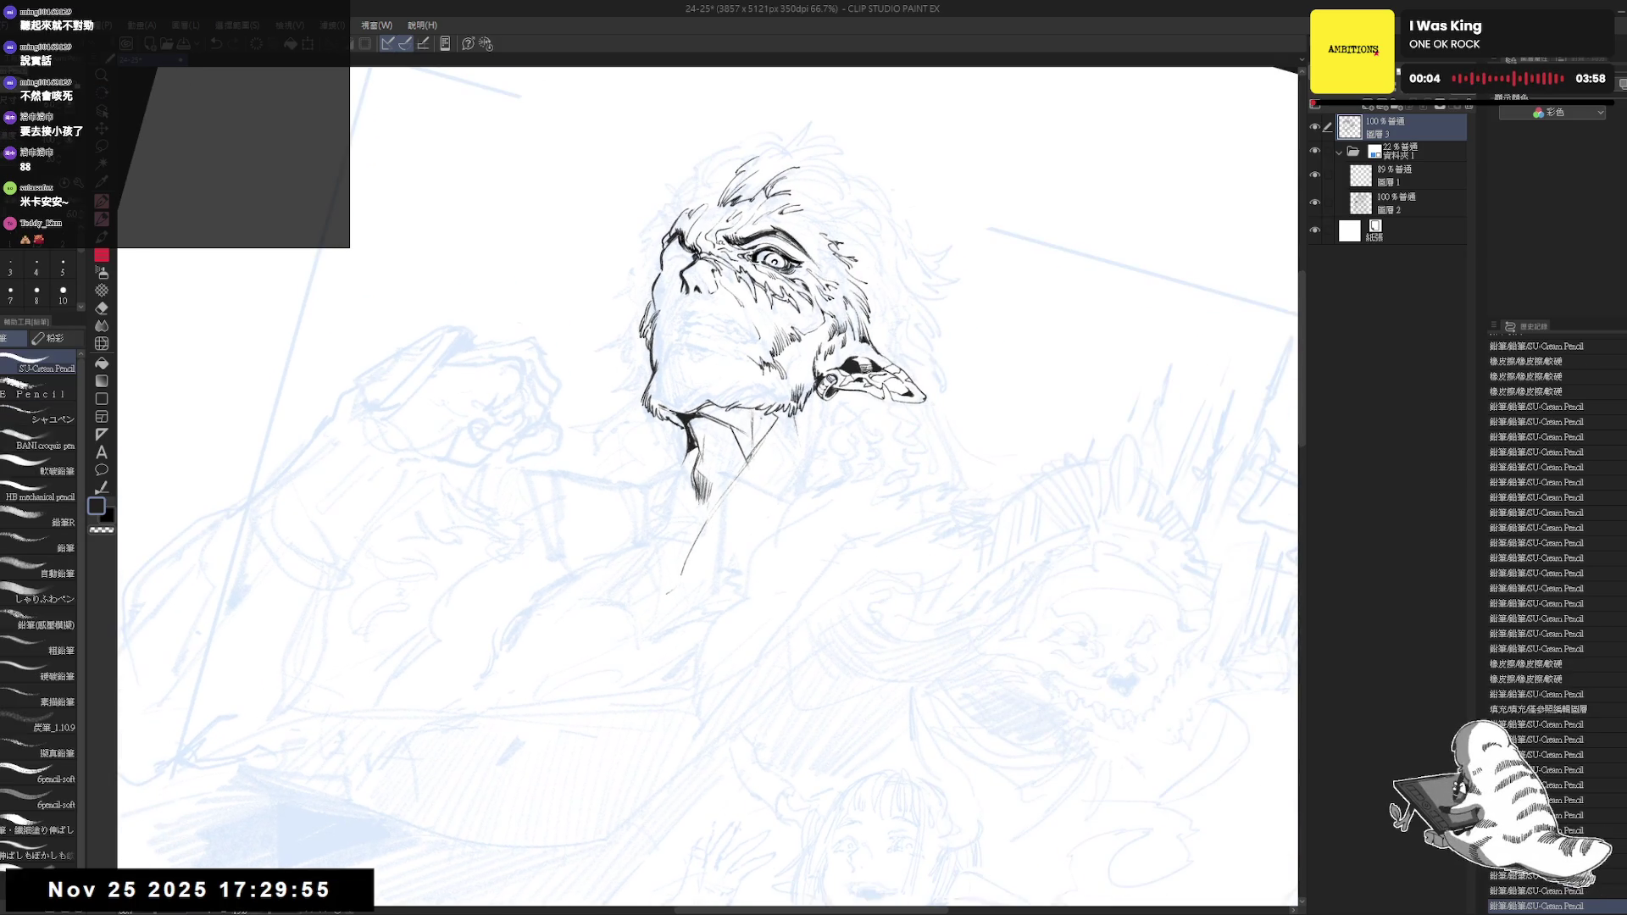
Ink a neck line below the collar plus short accent strokes on the neck
key(minus)
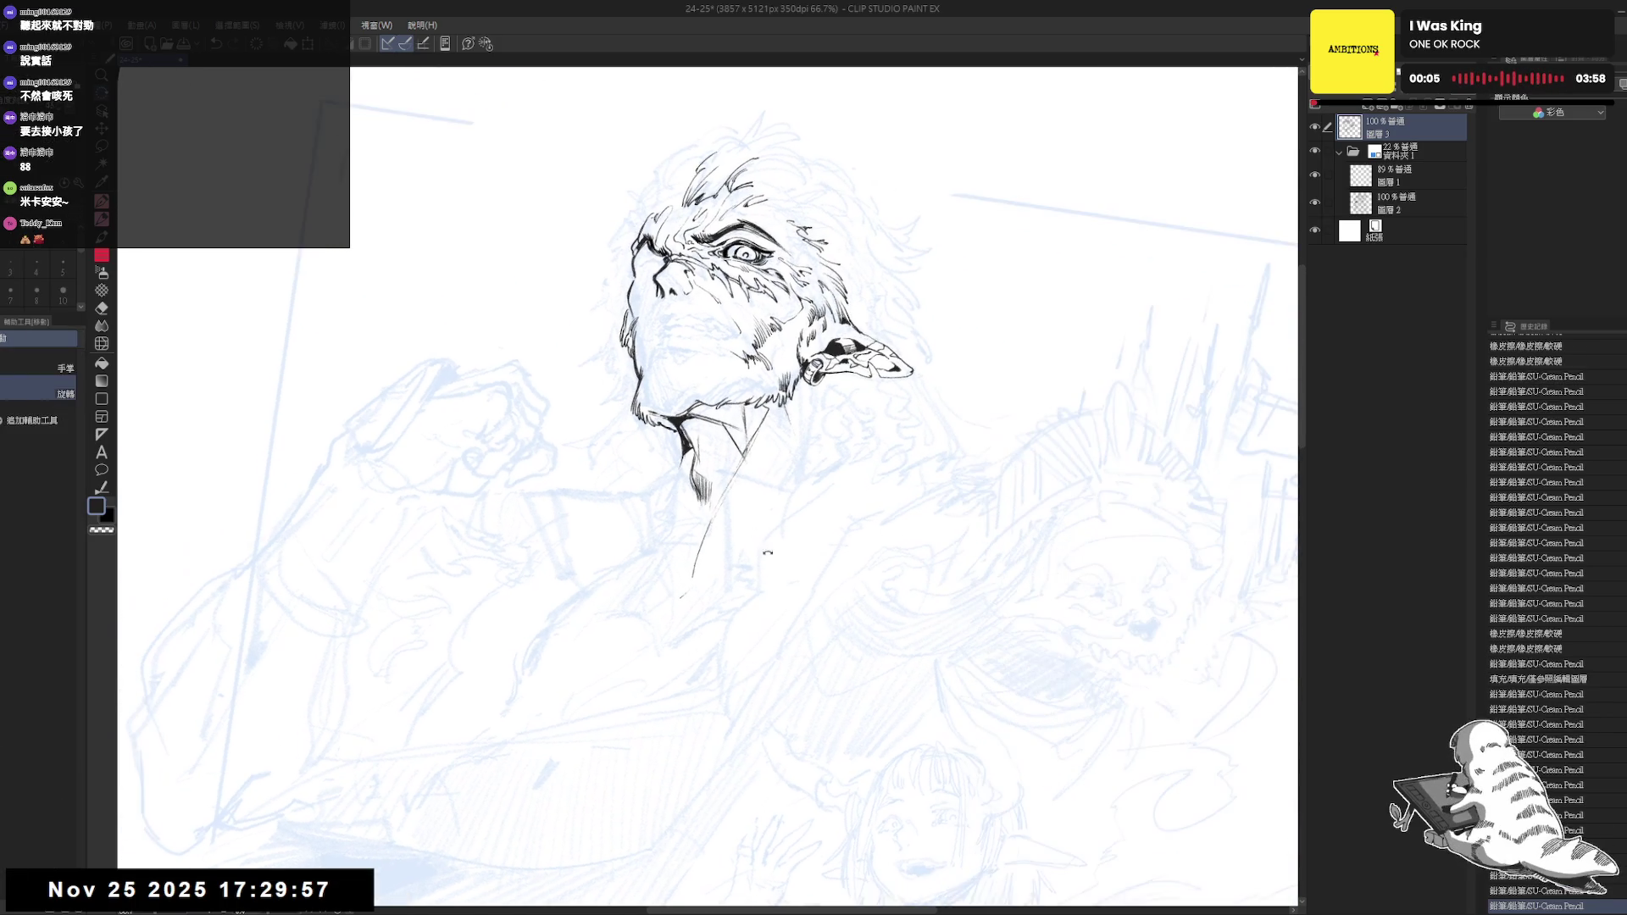
drag(793, 442, 749, 519)
click(714, 586)
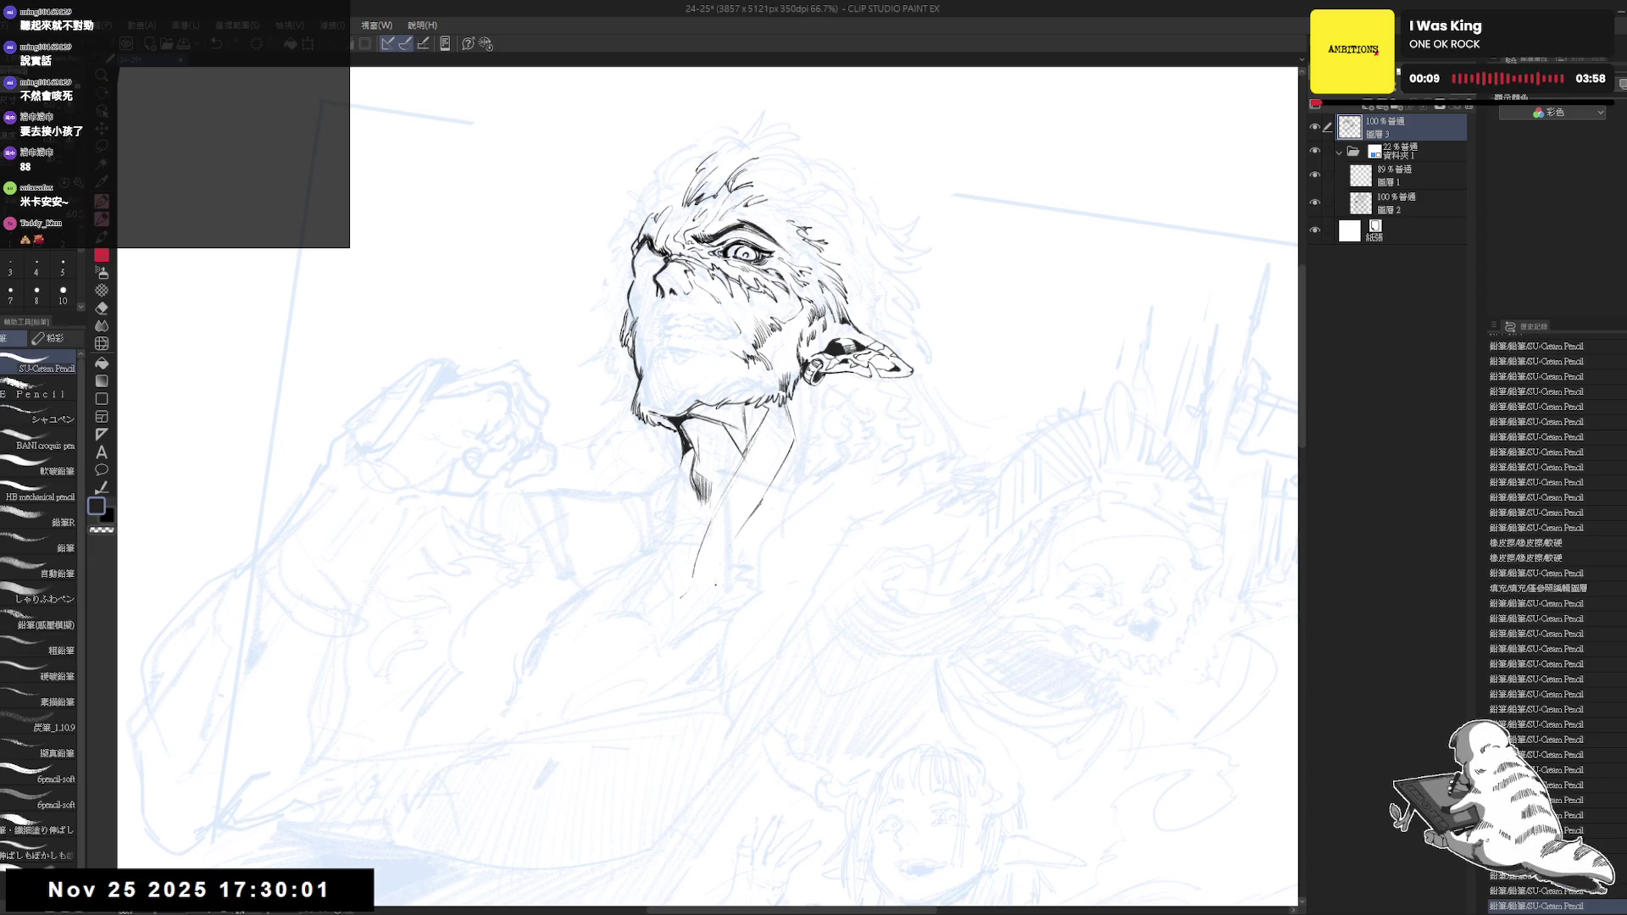
key(minus)
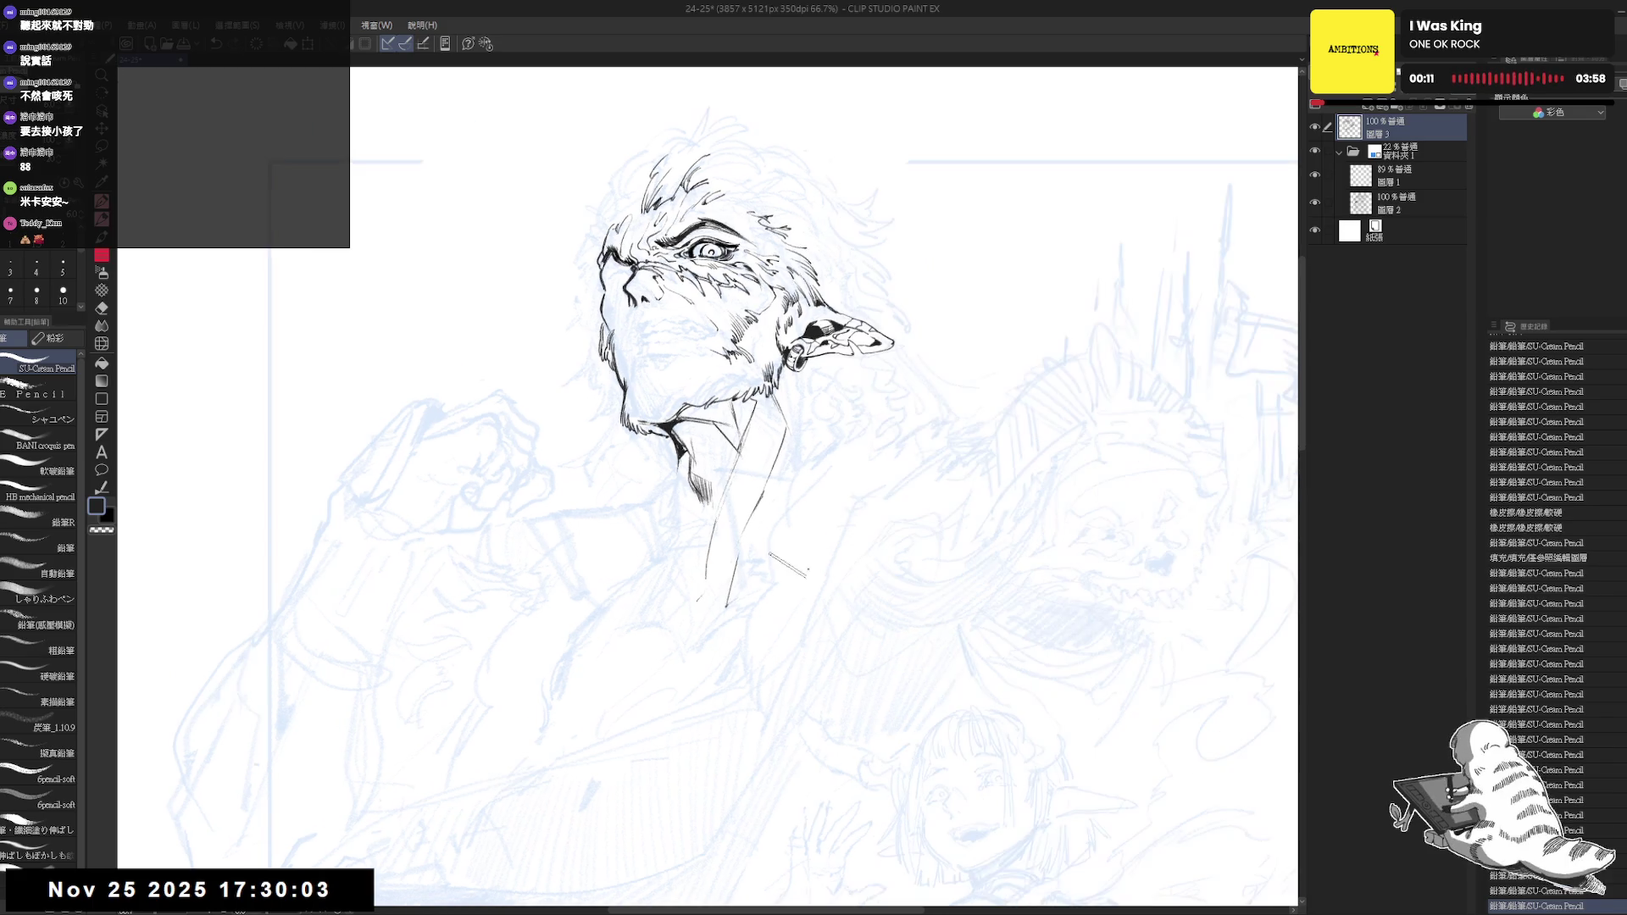
drag(753, 579, 776, 549)
drag(776, 491, 778, 502)
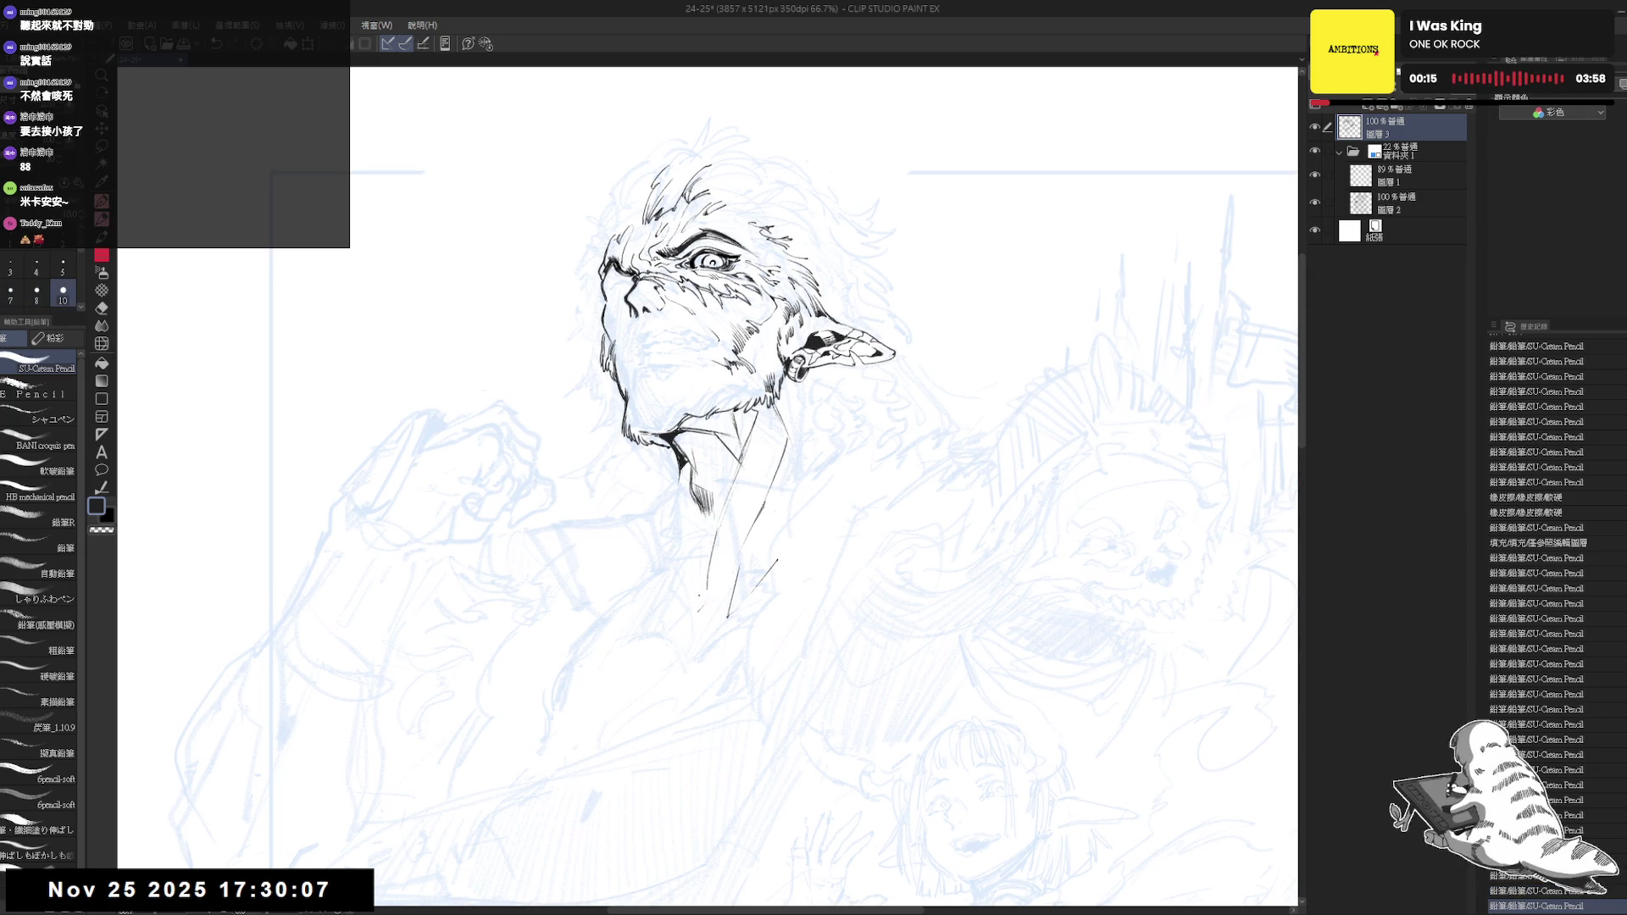
key(e)
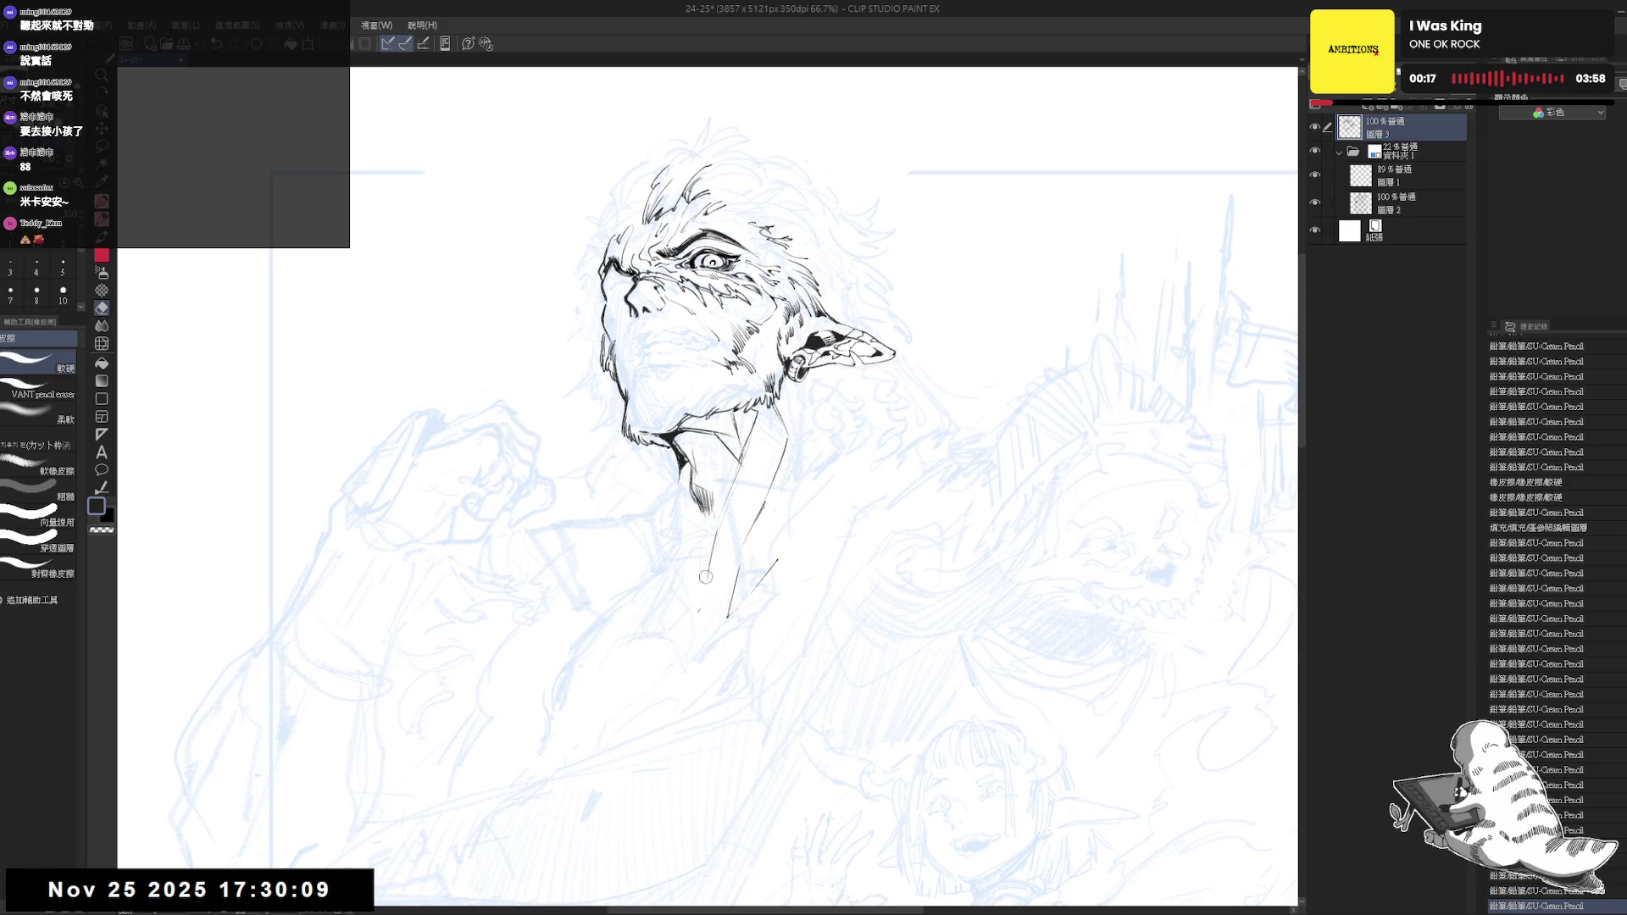
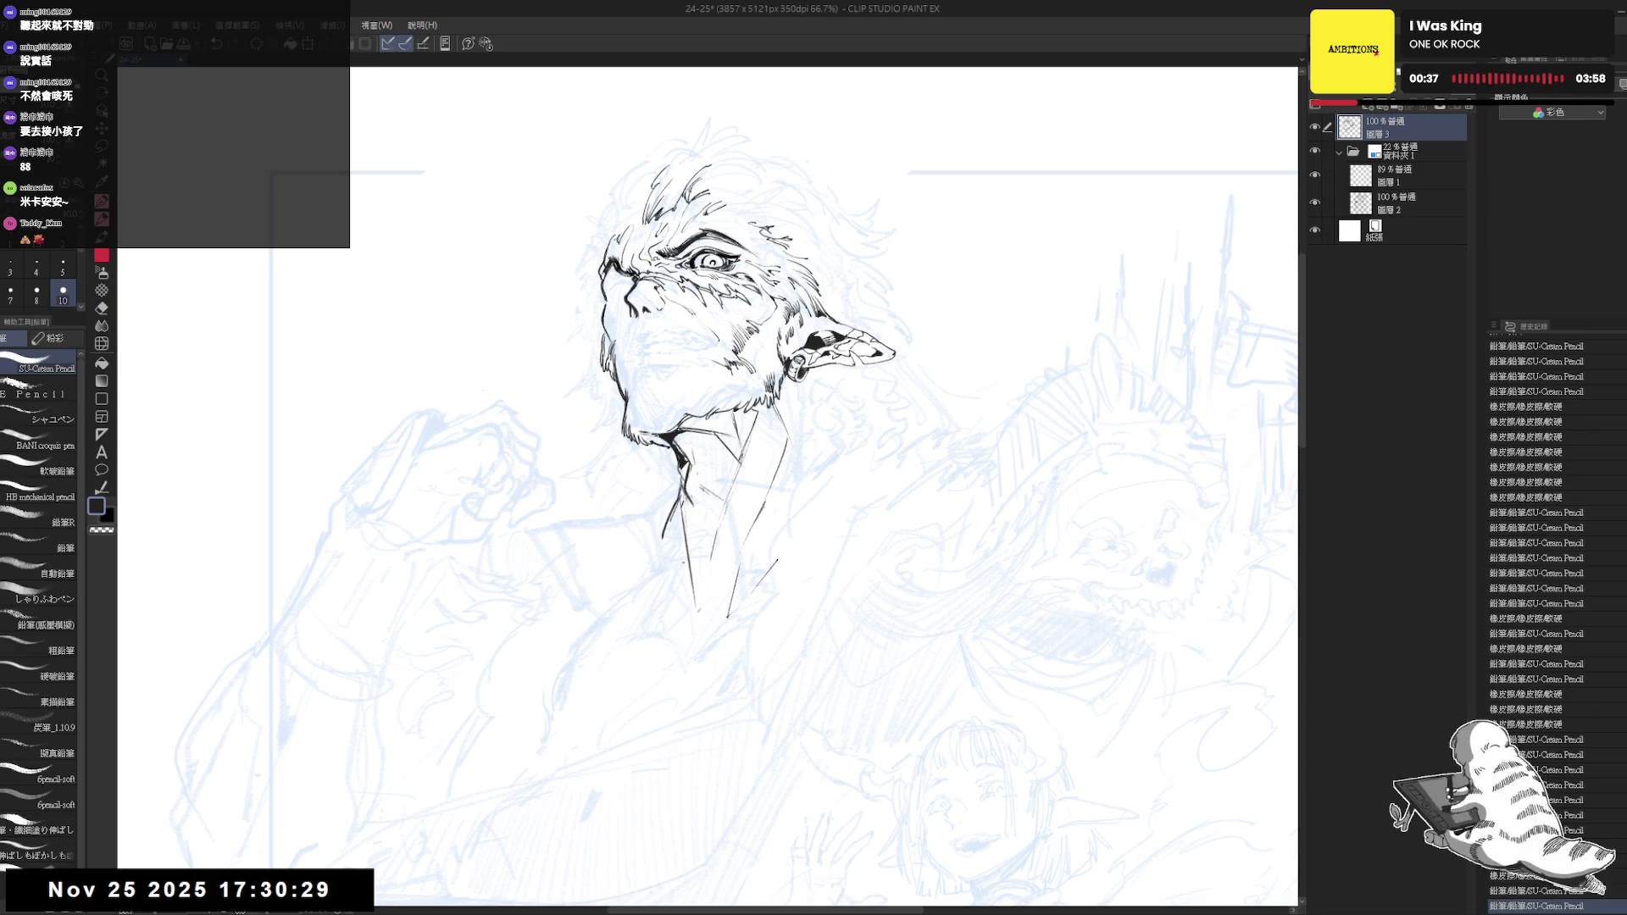
mouse_move(684, 501)
mouse_down()
mouse_move(693, 559)
mouse_move(671, 664)
mouse_move(700, 602)
mouse_move(781, 558)
mouse_up()
Place and redo a small ink mark just below the collar until it sits right
click(678, 655)
scroll(752, 555, down, 1)
key(e)
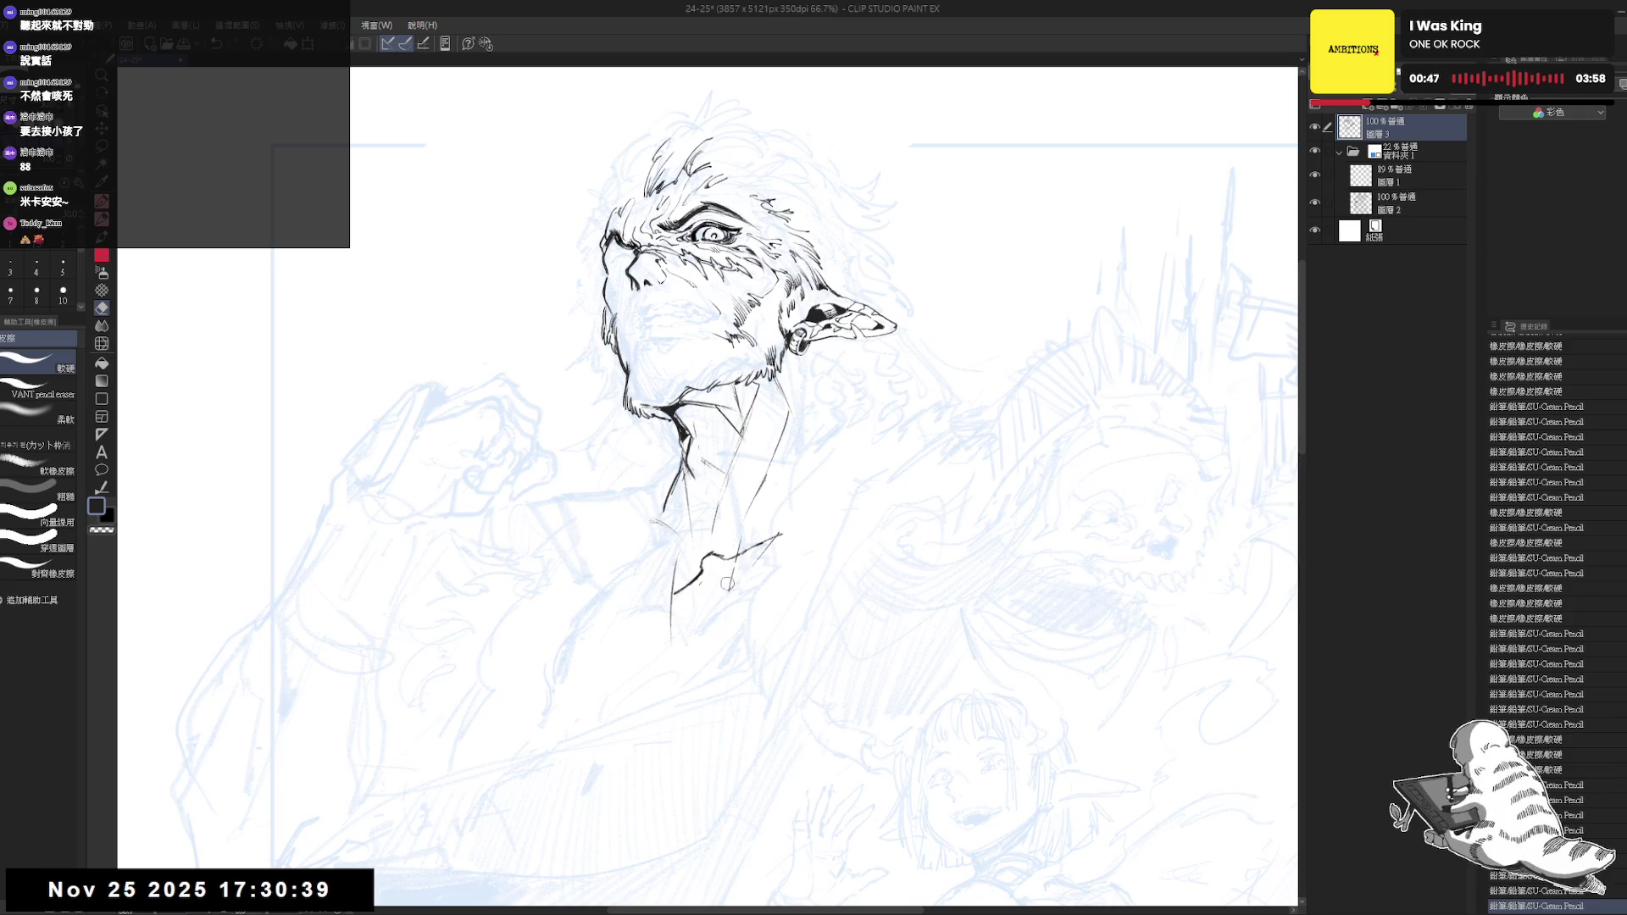
key(p)
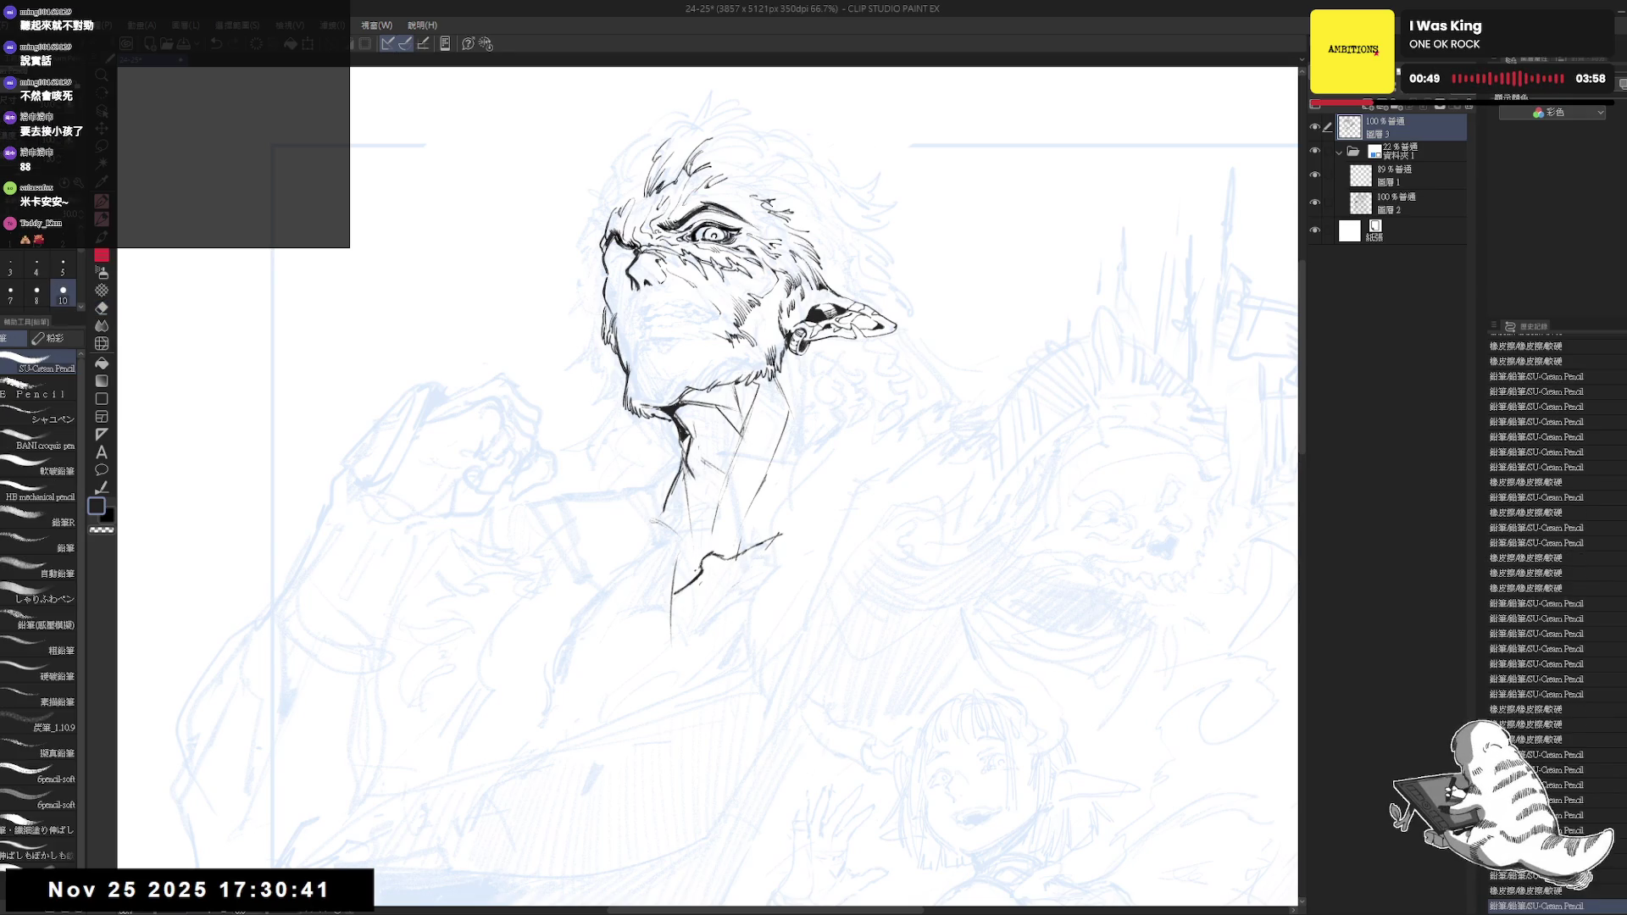
key(ctrl+z)
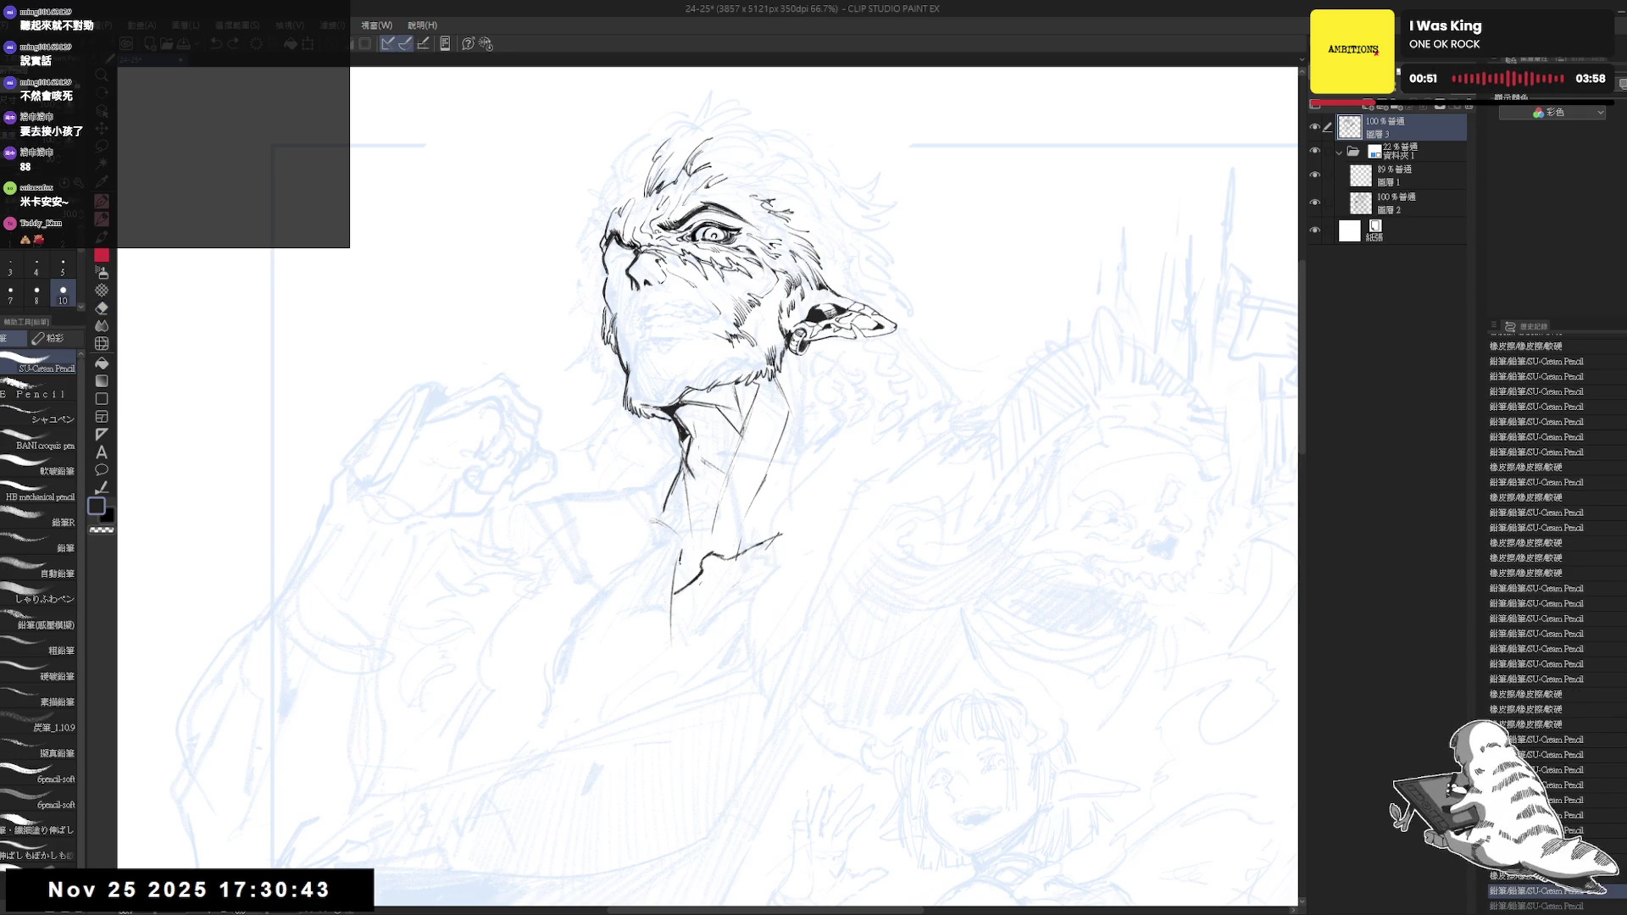
drag(683, 585, 701, 573)
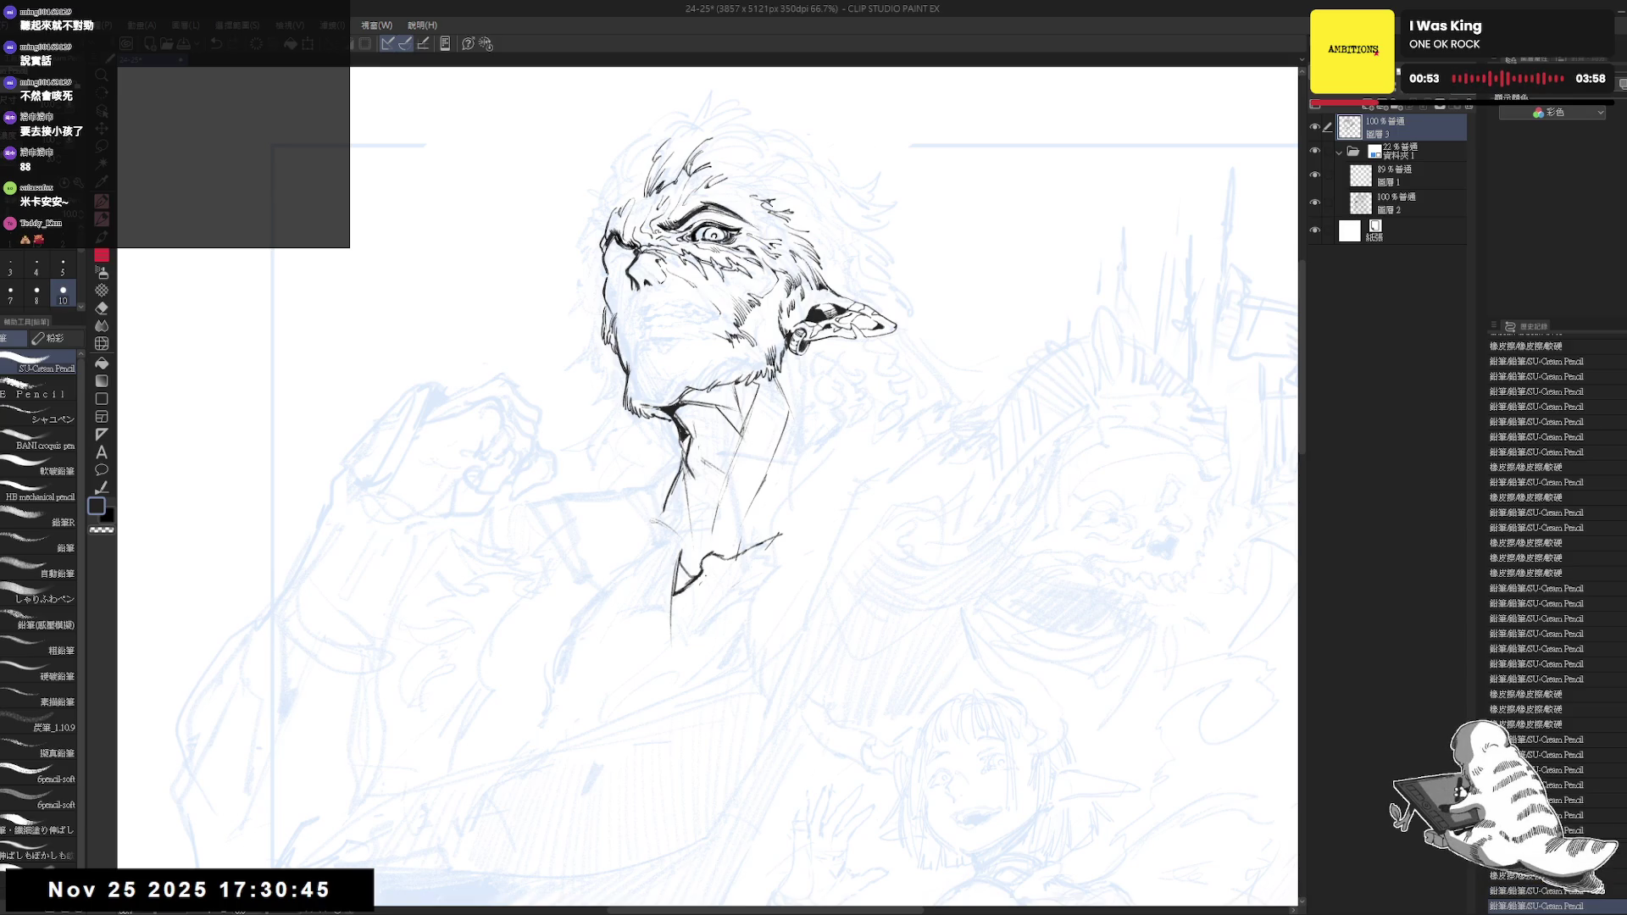
scroll(703, 669, down, 1)
Ink further collar strokes under the neck, erasing and undoing the ones that stray
key(e)
key(p)
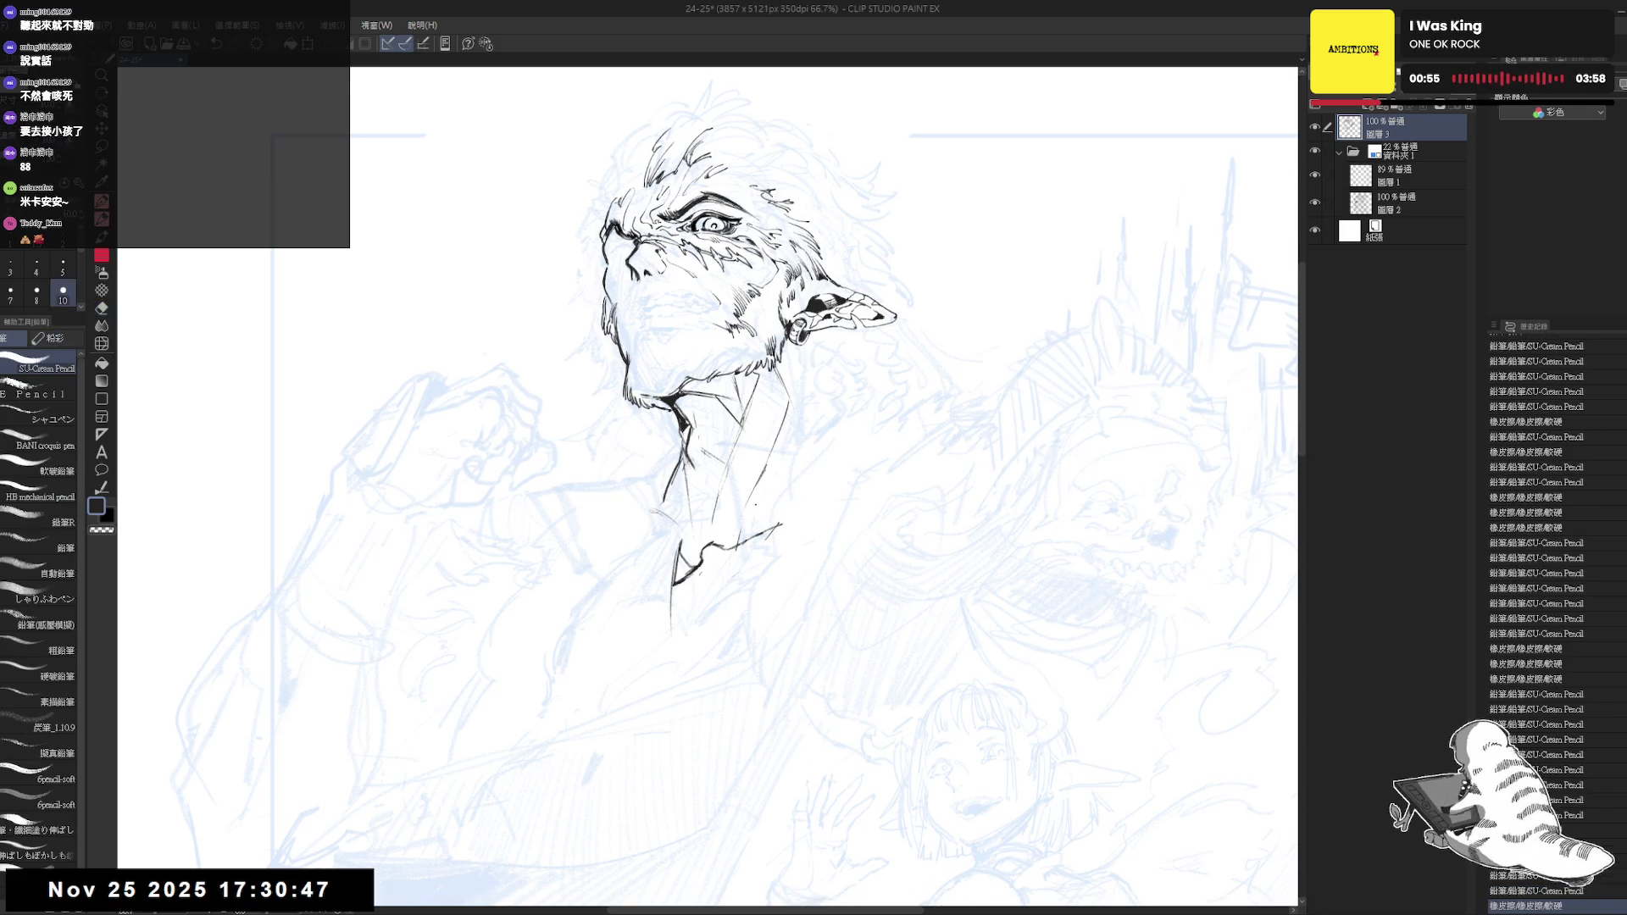
drag(684, 566, 699, 550)
drag(788, 415, 758, 477)
key(e)
key(p)
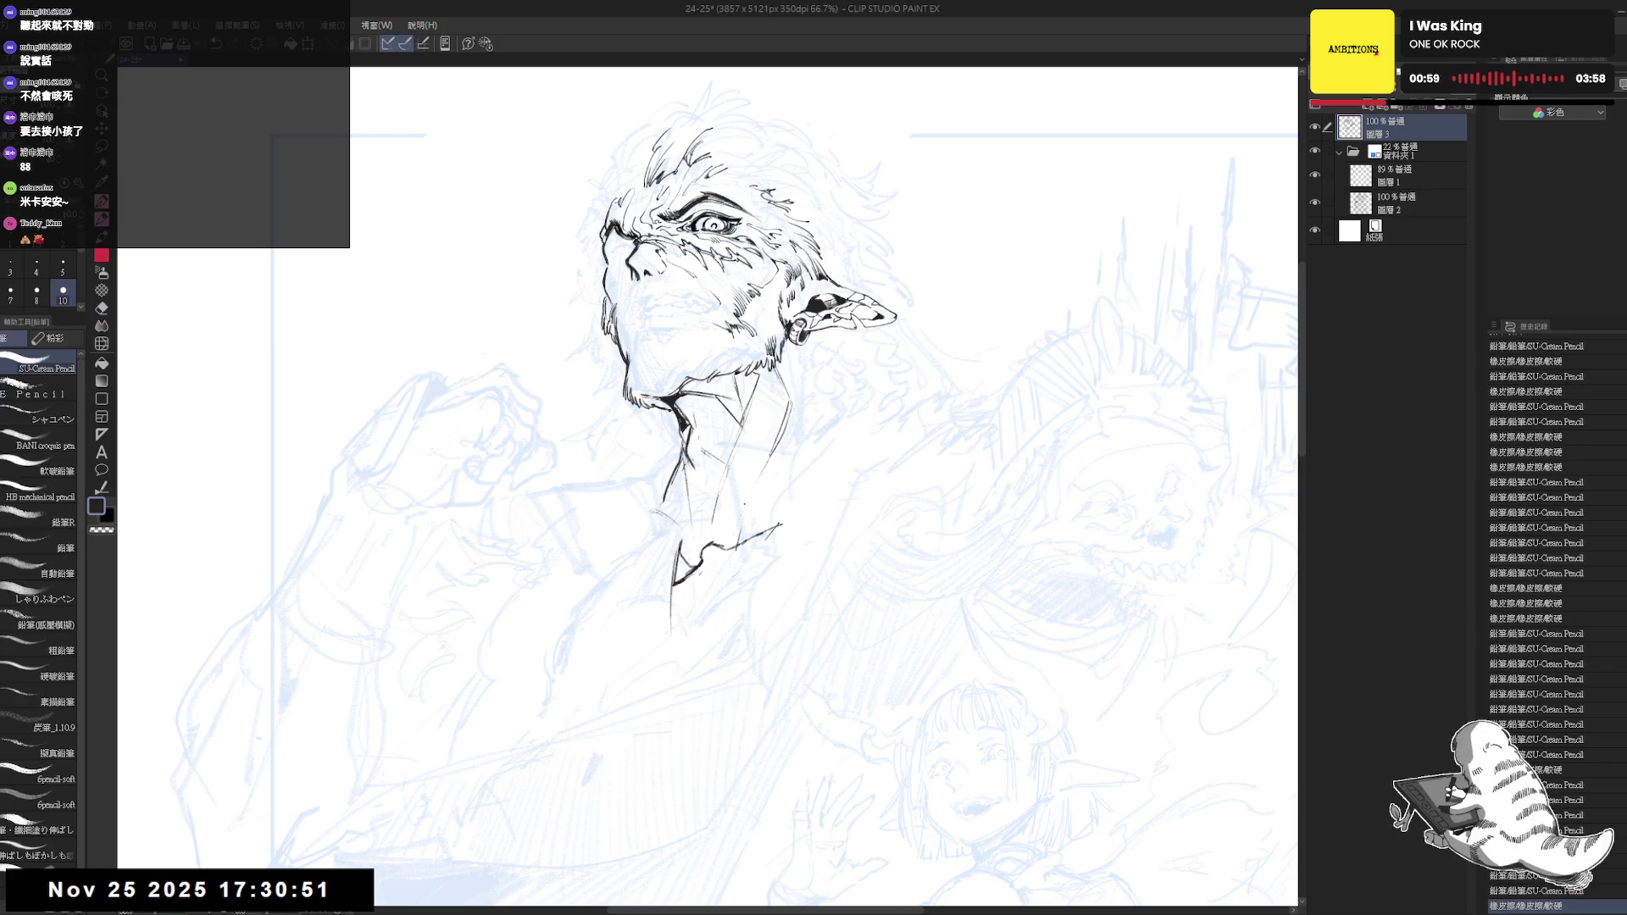
key(ctrl+z)
scroll(775, 471, down, 1)
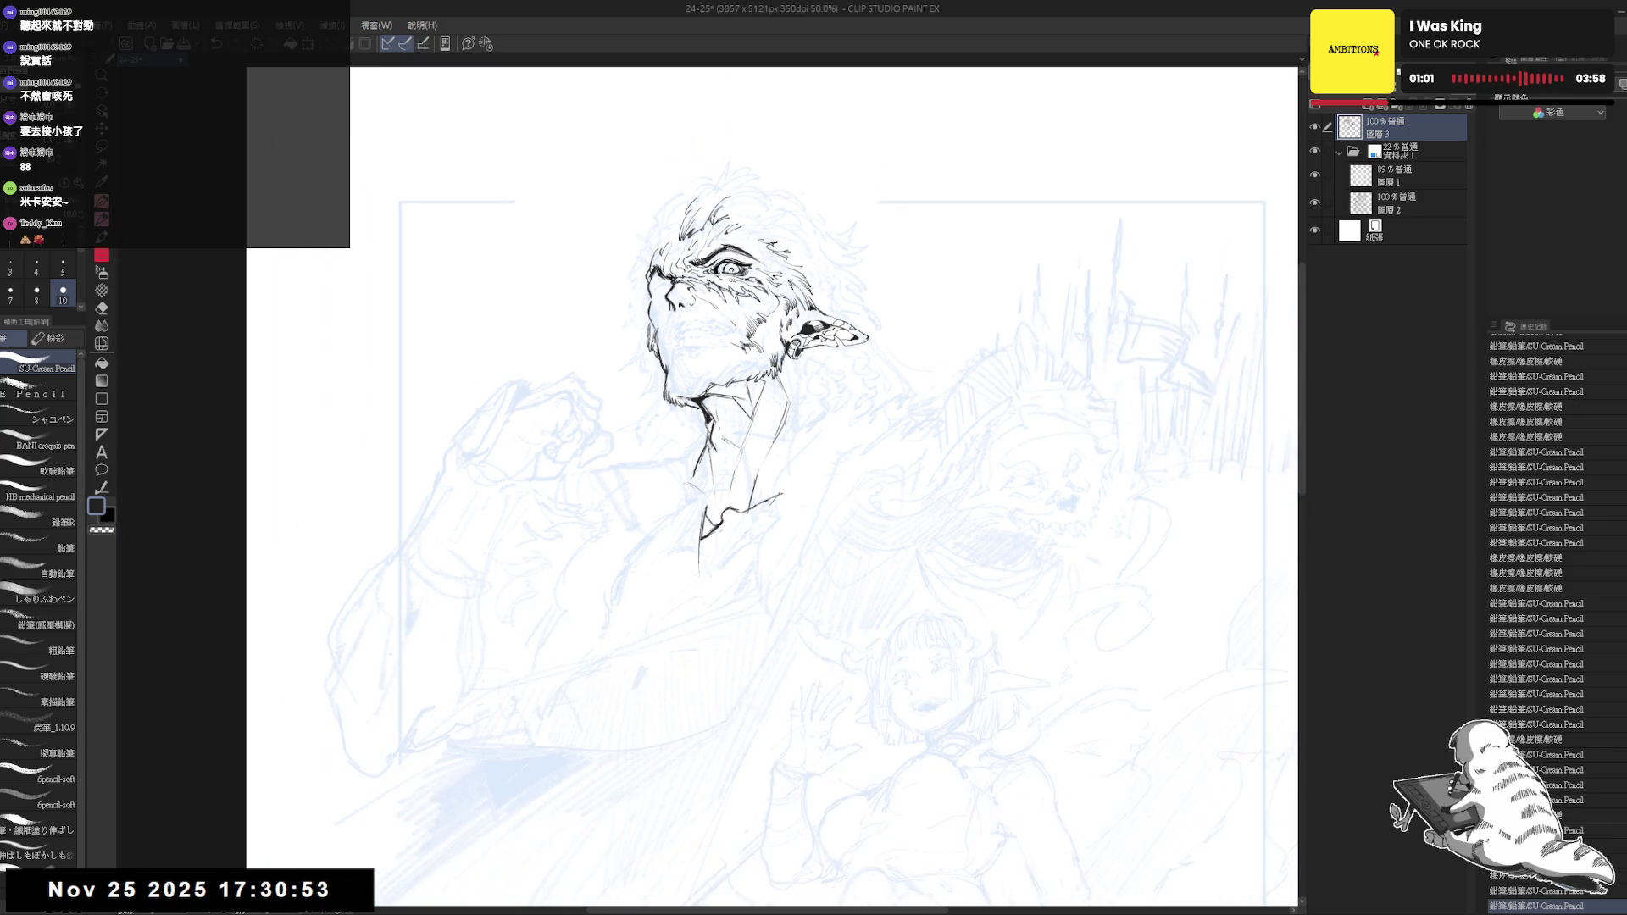
scroll(814, 383, down, 1)
scroll(869, 290, down, 1)
scroll(869, 290, up, 1)
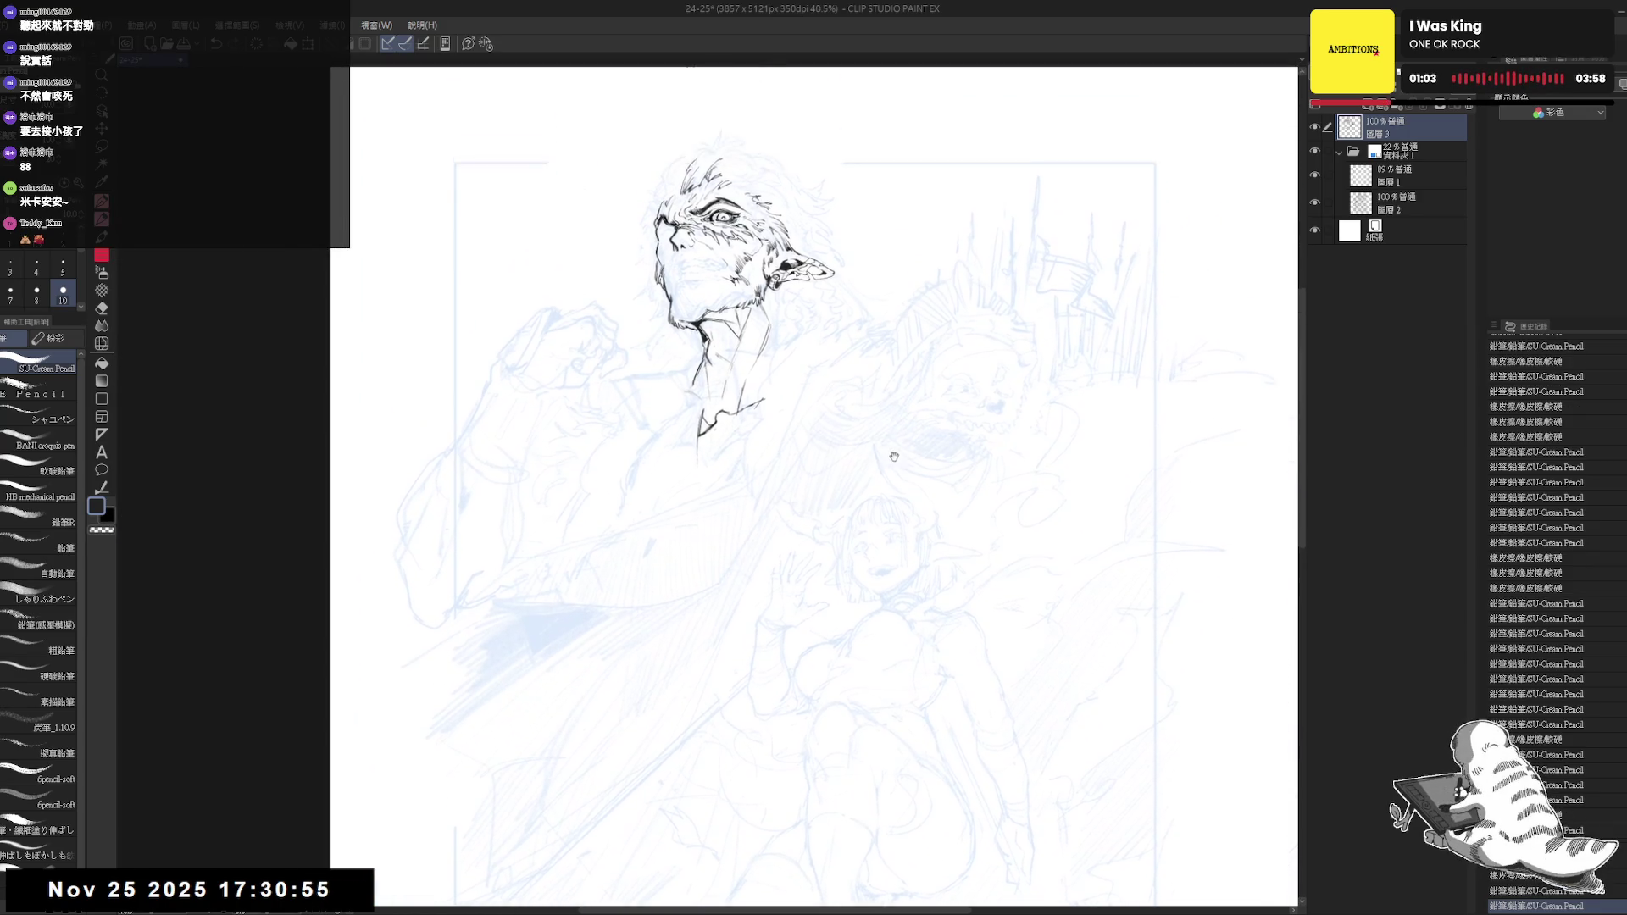
scroll(839, 344, up, 1)
scroll(814, 387, up, 1)
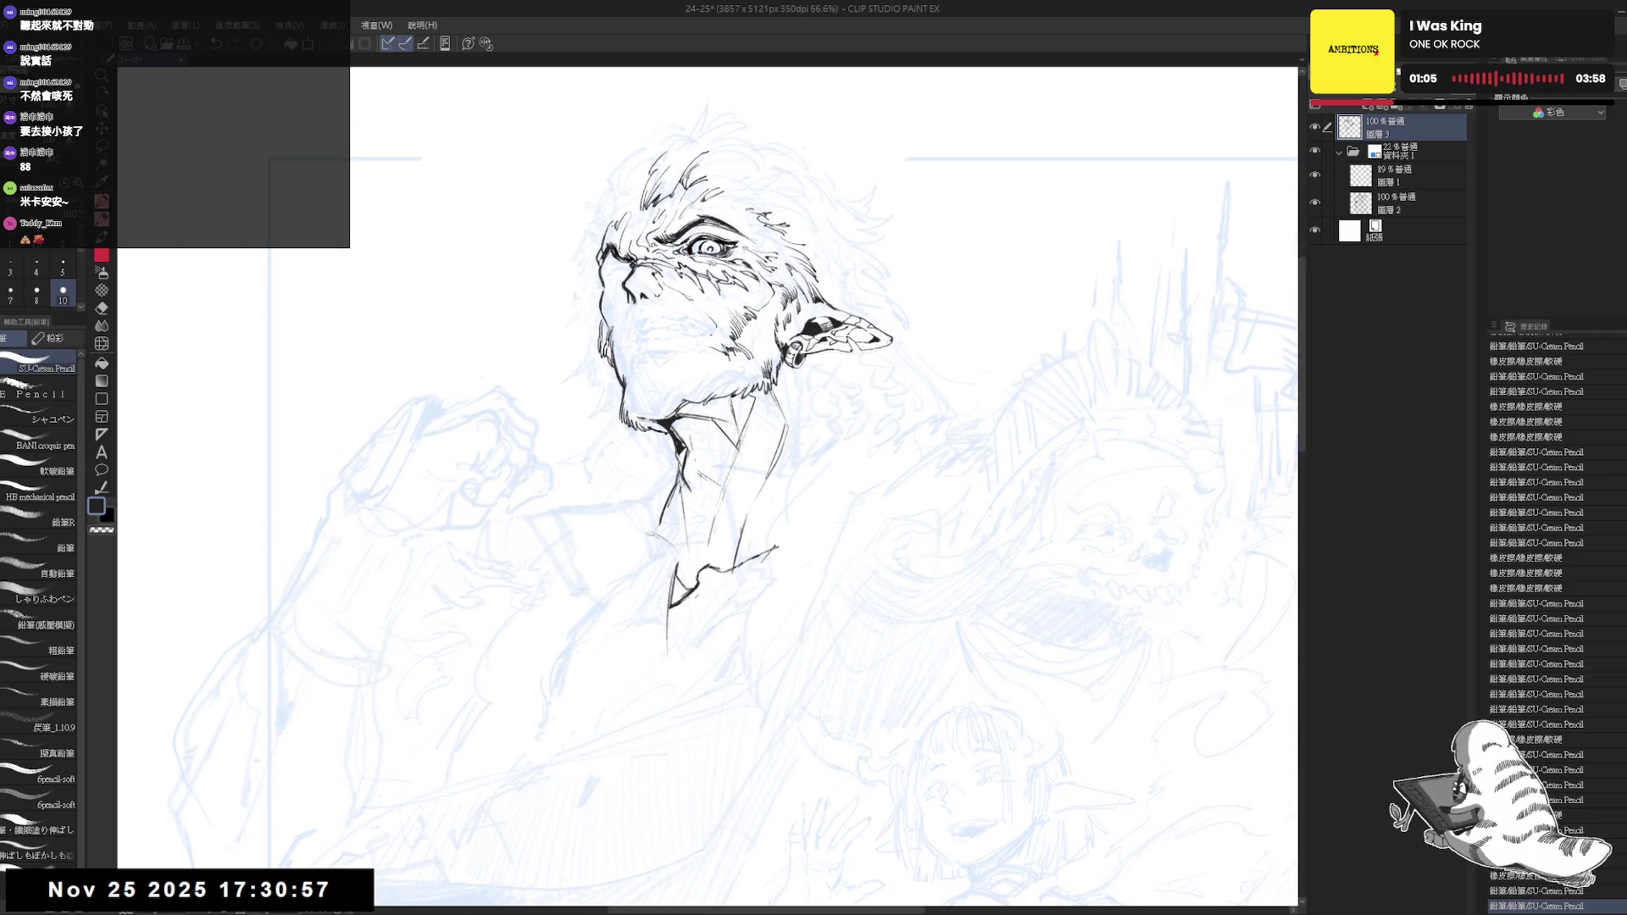
Recenter and straighten the view on the head, then mirror it to check proportions
mouse_move(815, 386)
mouse_down()
mouse_move(780, 598)
mouse_move(701, 438)
mouse_move(716, 418)
mouse_up()
key(e)
key(h)
mouse_move(691, 478)
mouse_down()
mouse_move(689, 432)
mouse_move(719, 454)
mouse_up()
key(p)
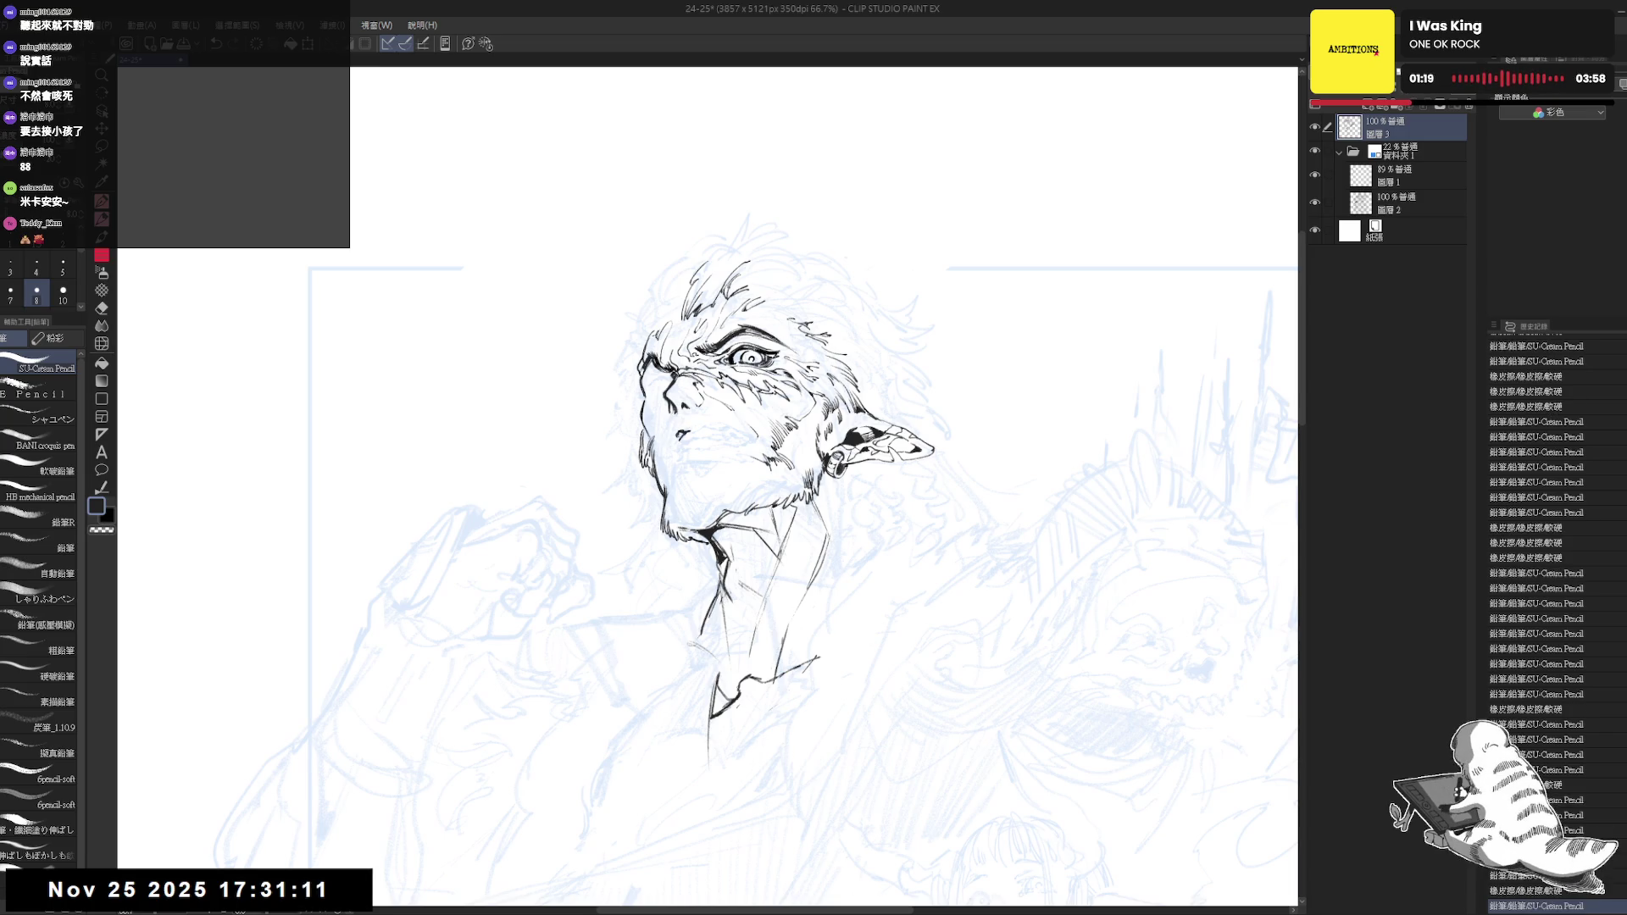
key(h)
key(h)
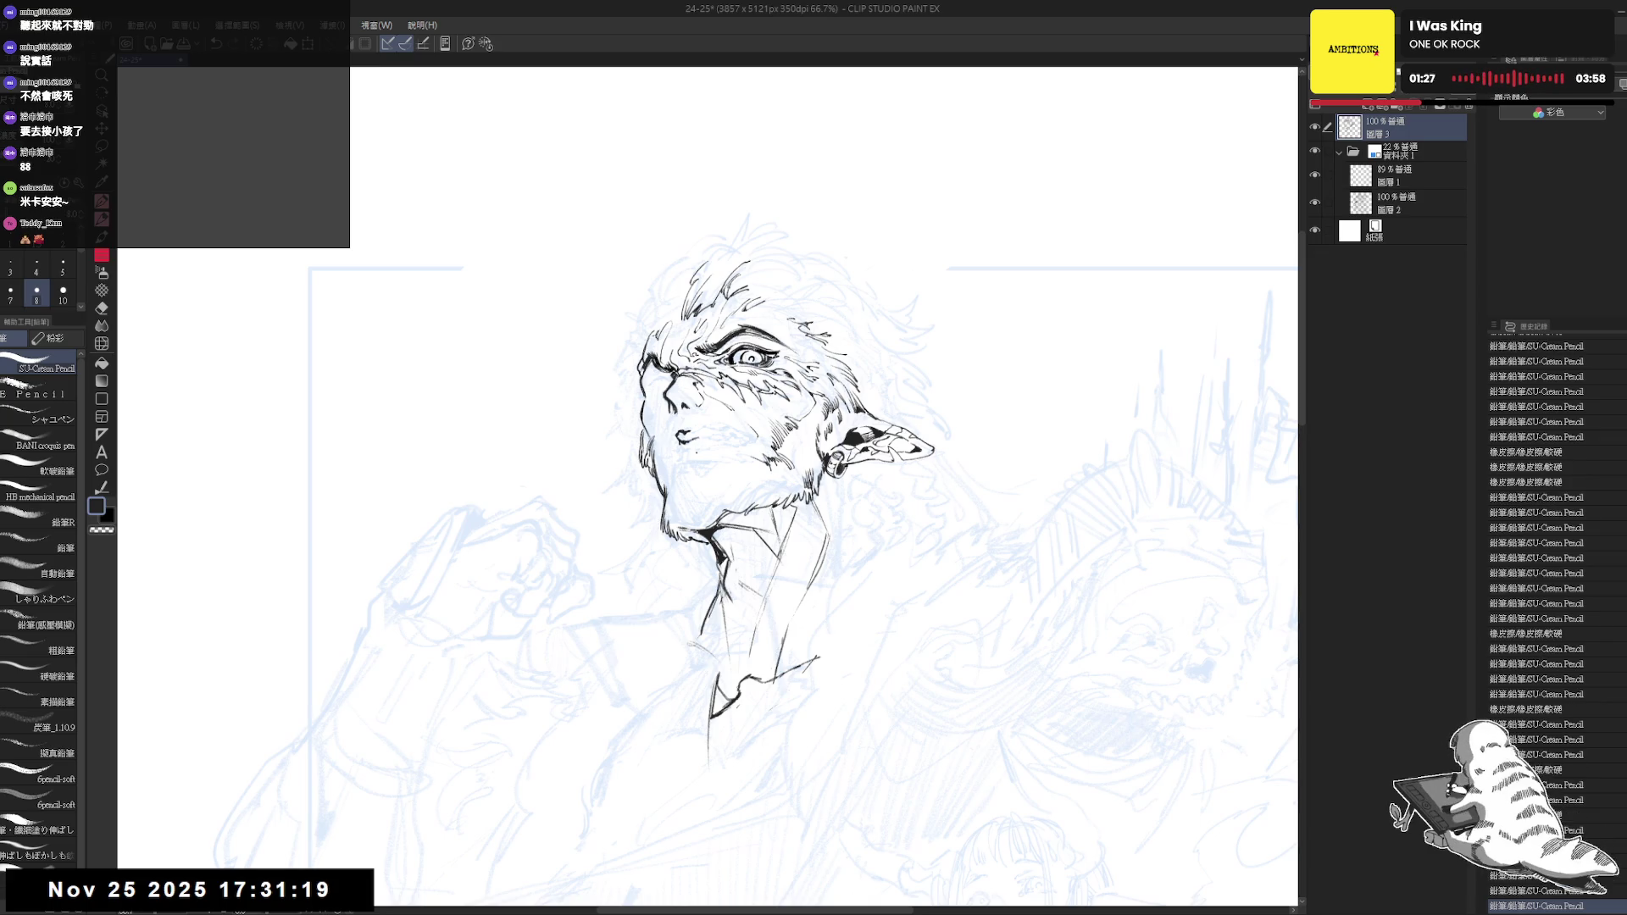
Ink the snarling lip and mouth strokes, comparing versions with undo and redo
key(e)
key(p)
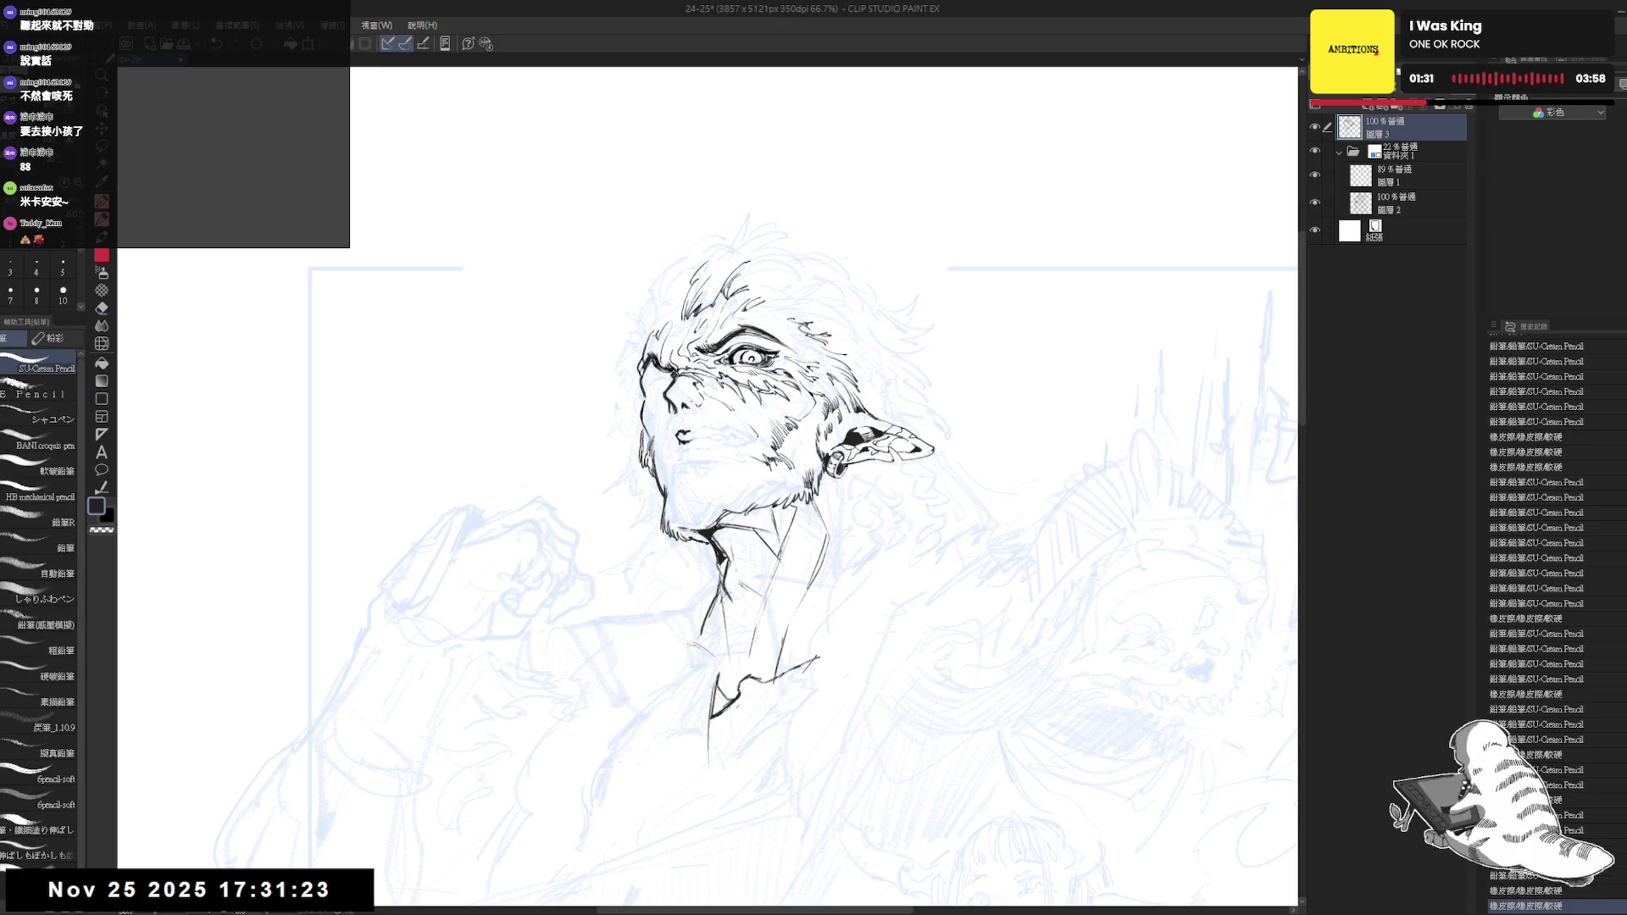
drag(718, 420, 702, 403)
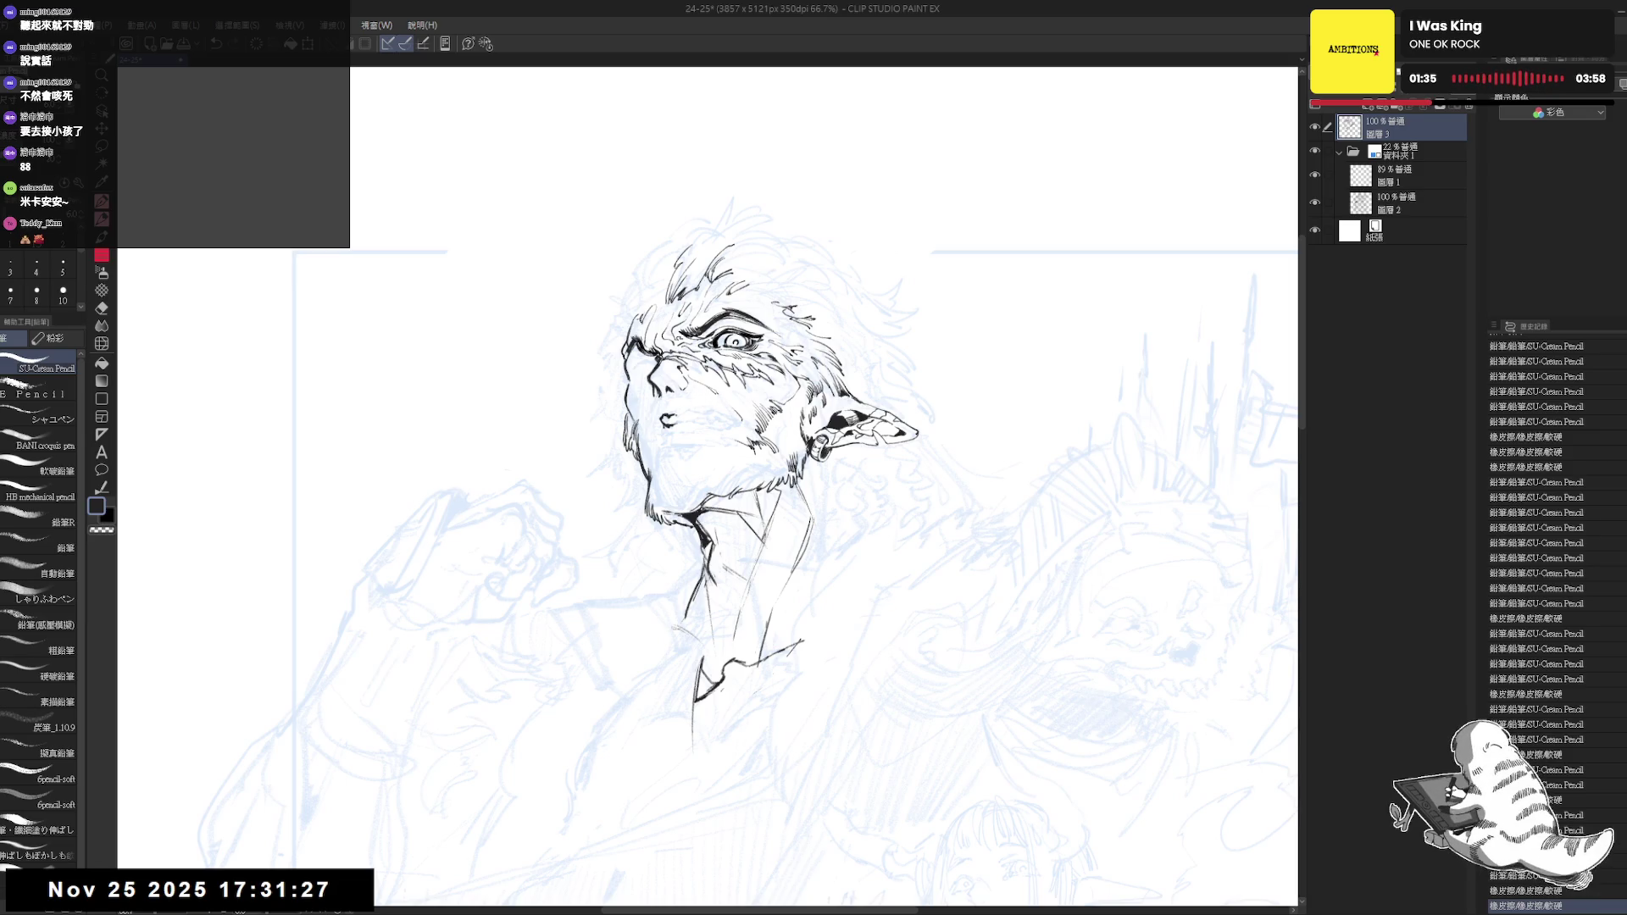
drag(676, 416, 685, 419)
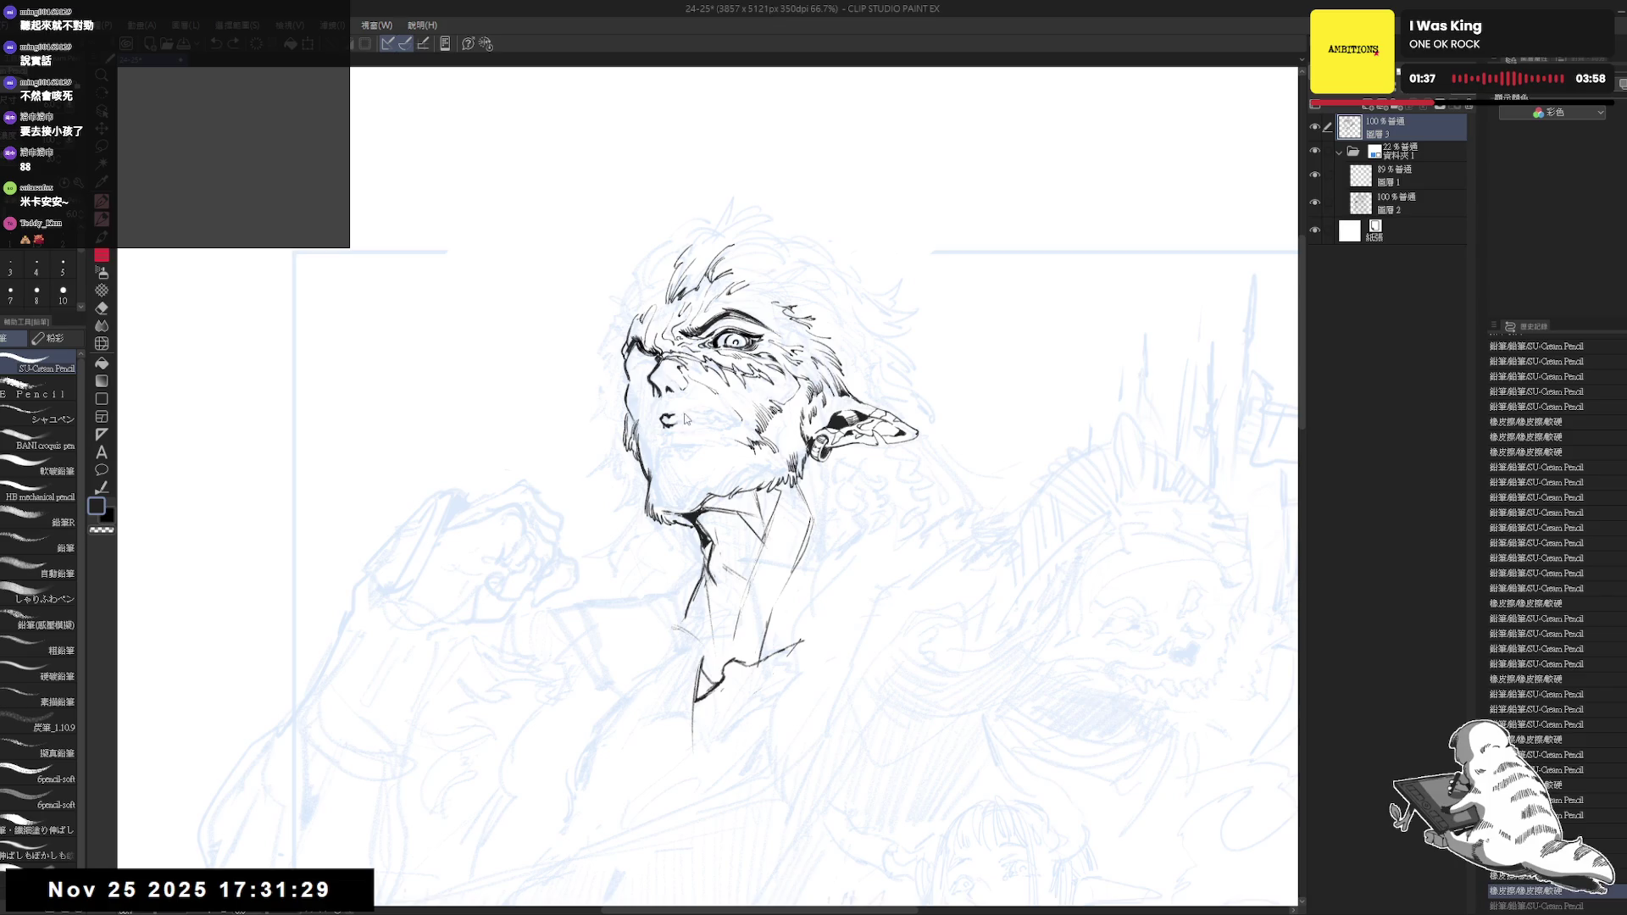
key(ctrl+y)
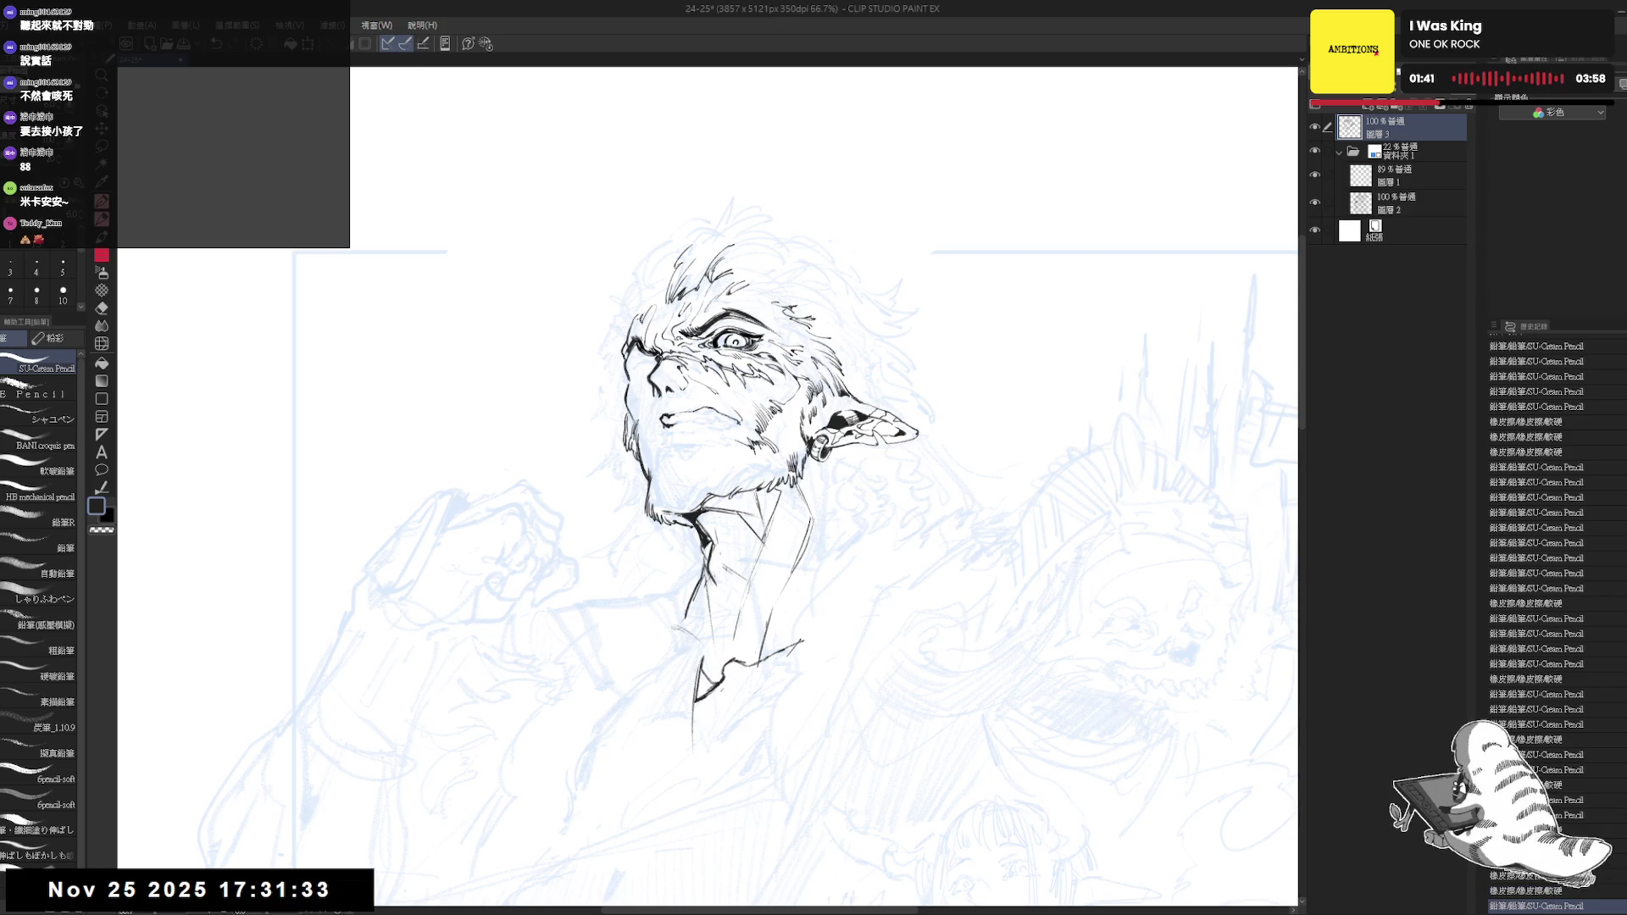
drag(694, 409, 739, 424)
key(ctrl+z)
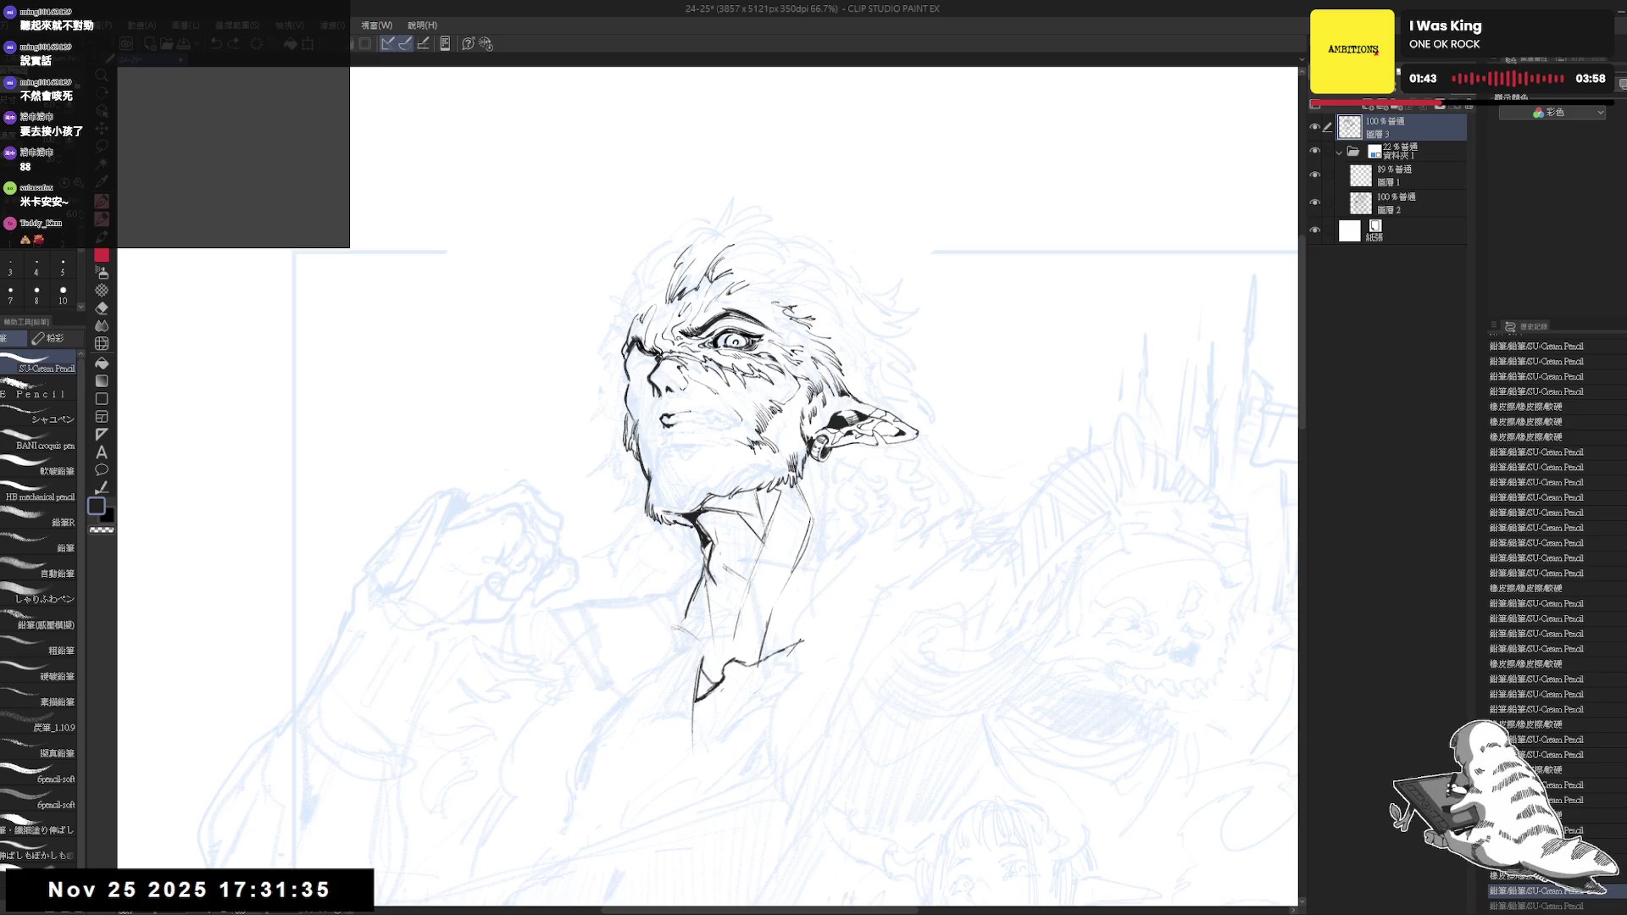
key(ctrl+y)
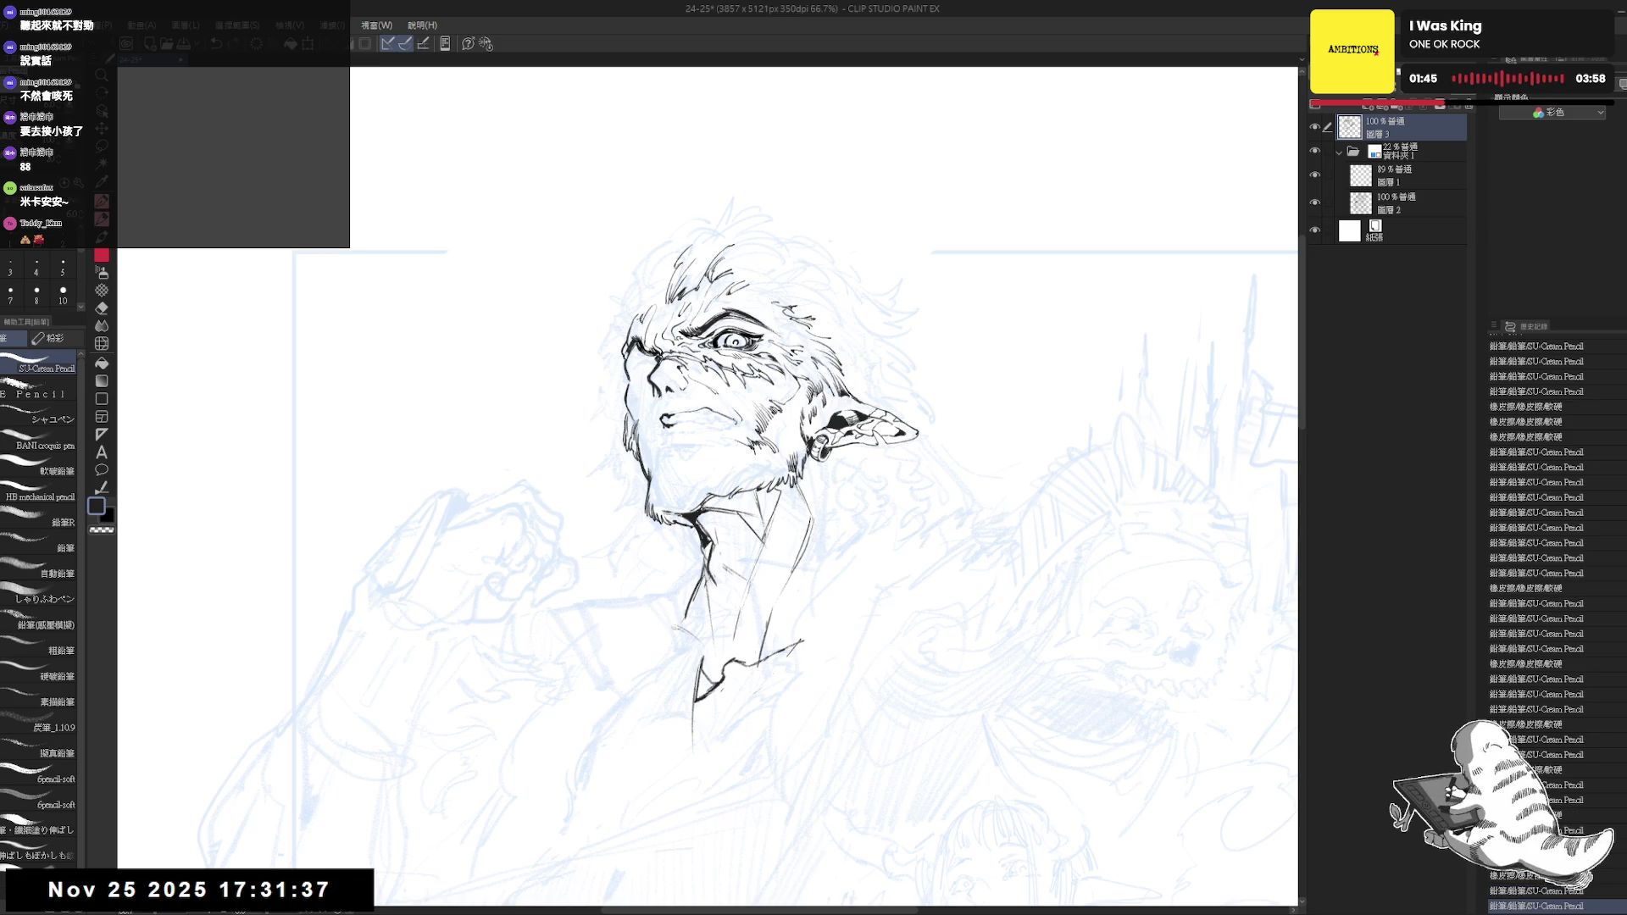
key(h)
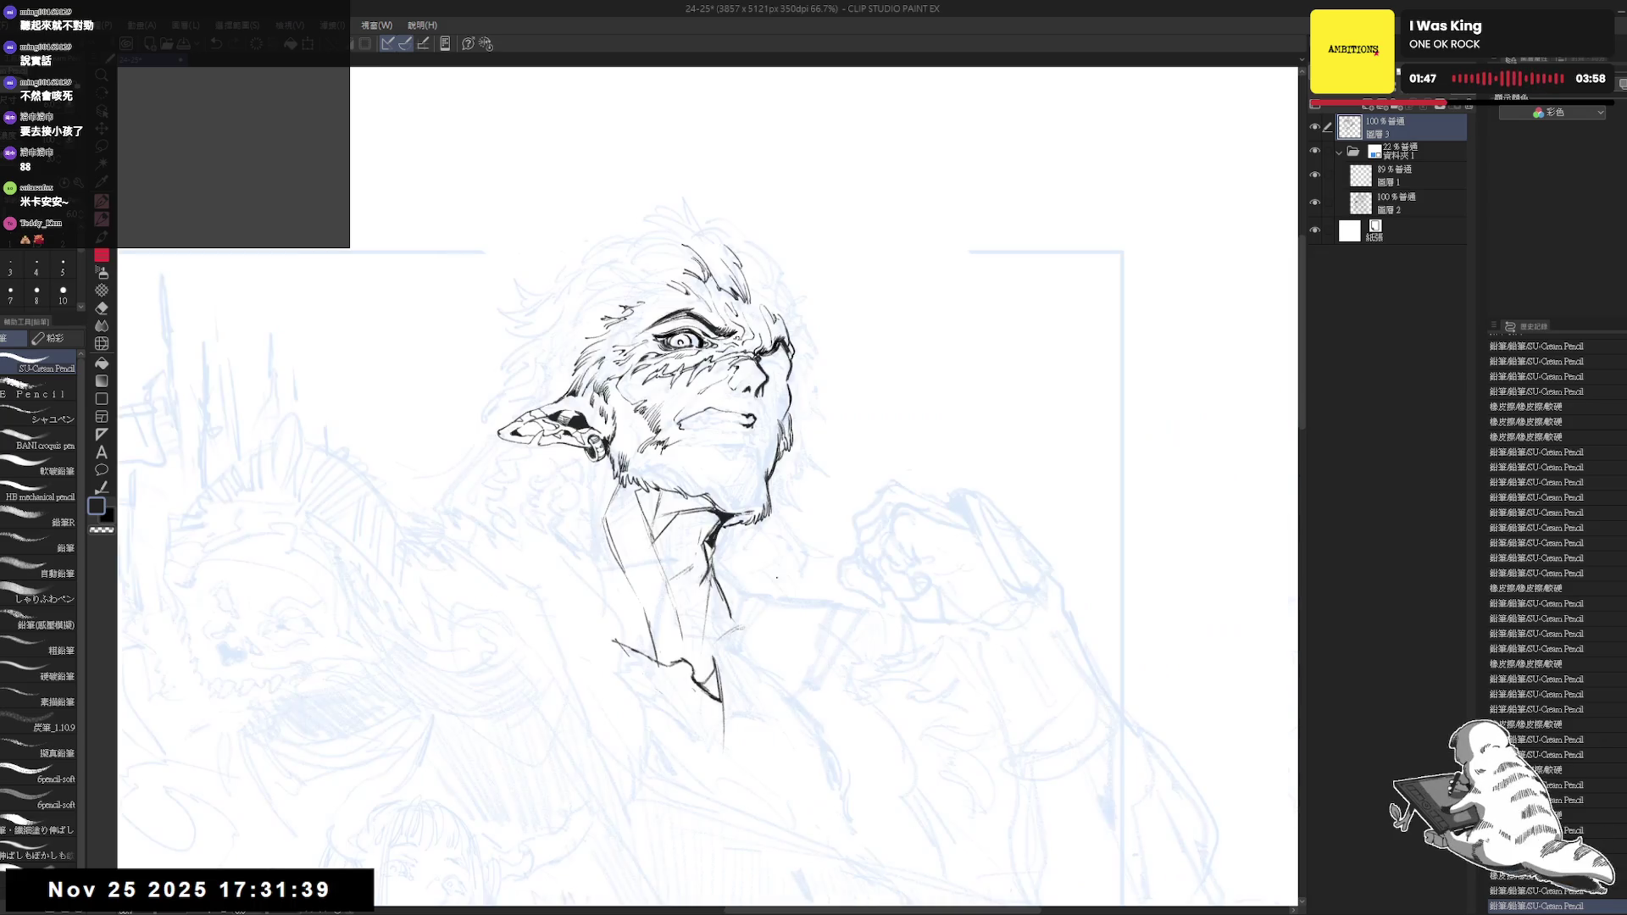
scroll(708, 483, up, 3)
Add scar hatching and detail marks near the mouth, then zoom out to view the whole composition
key(p)
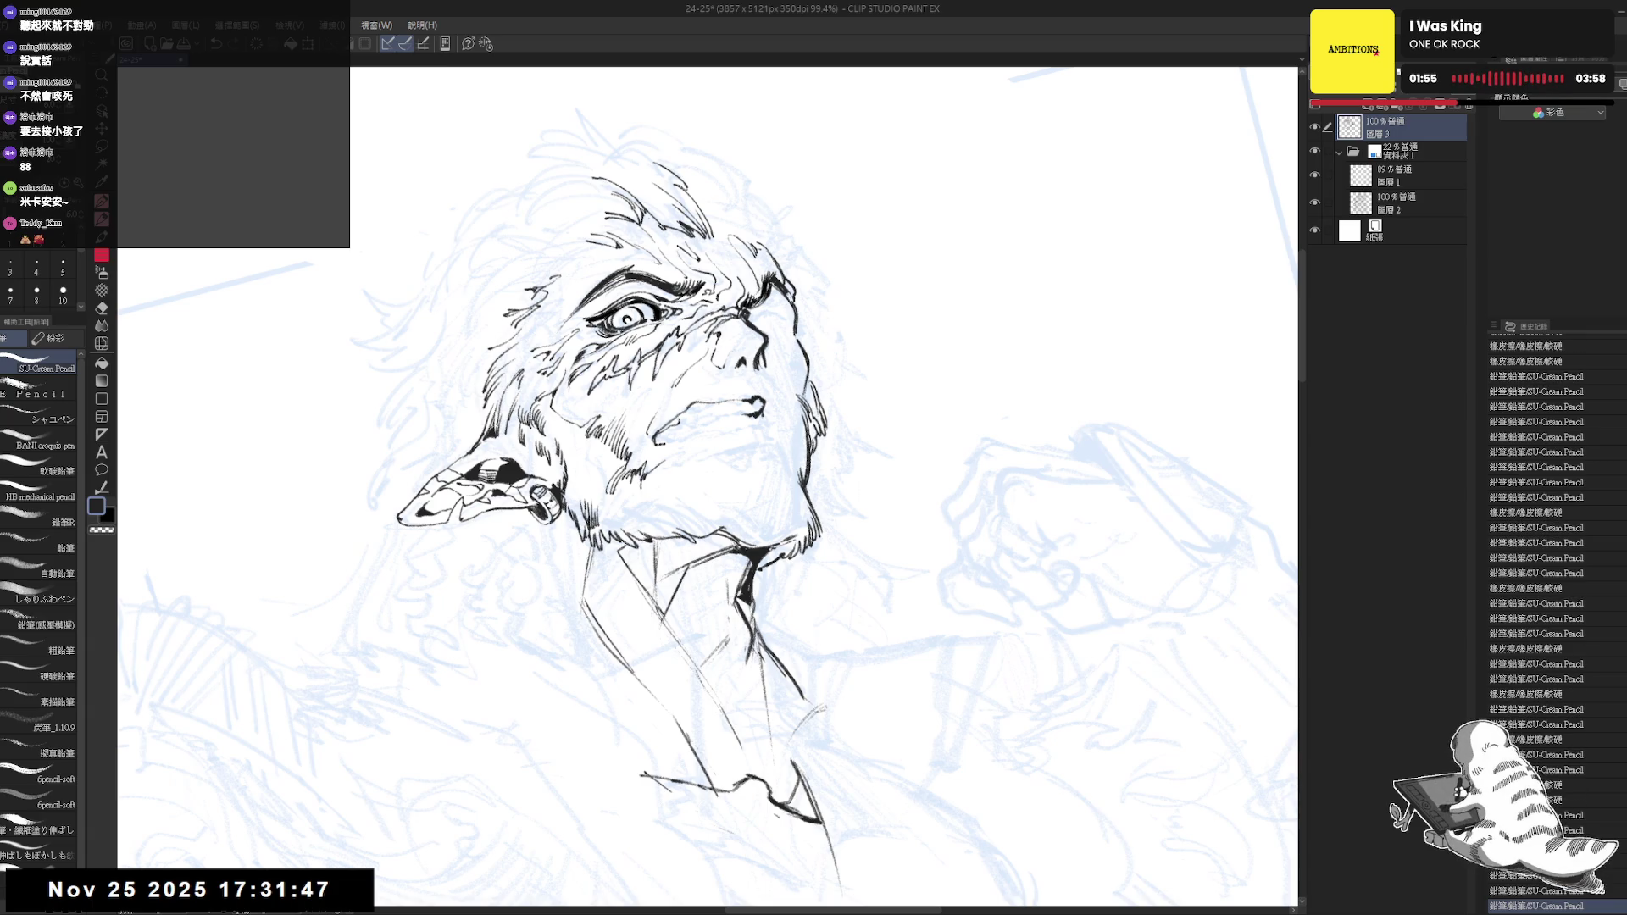
drag(708, 487, 673, 522)
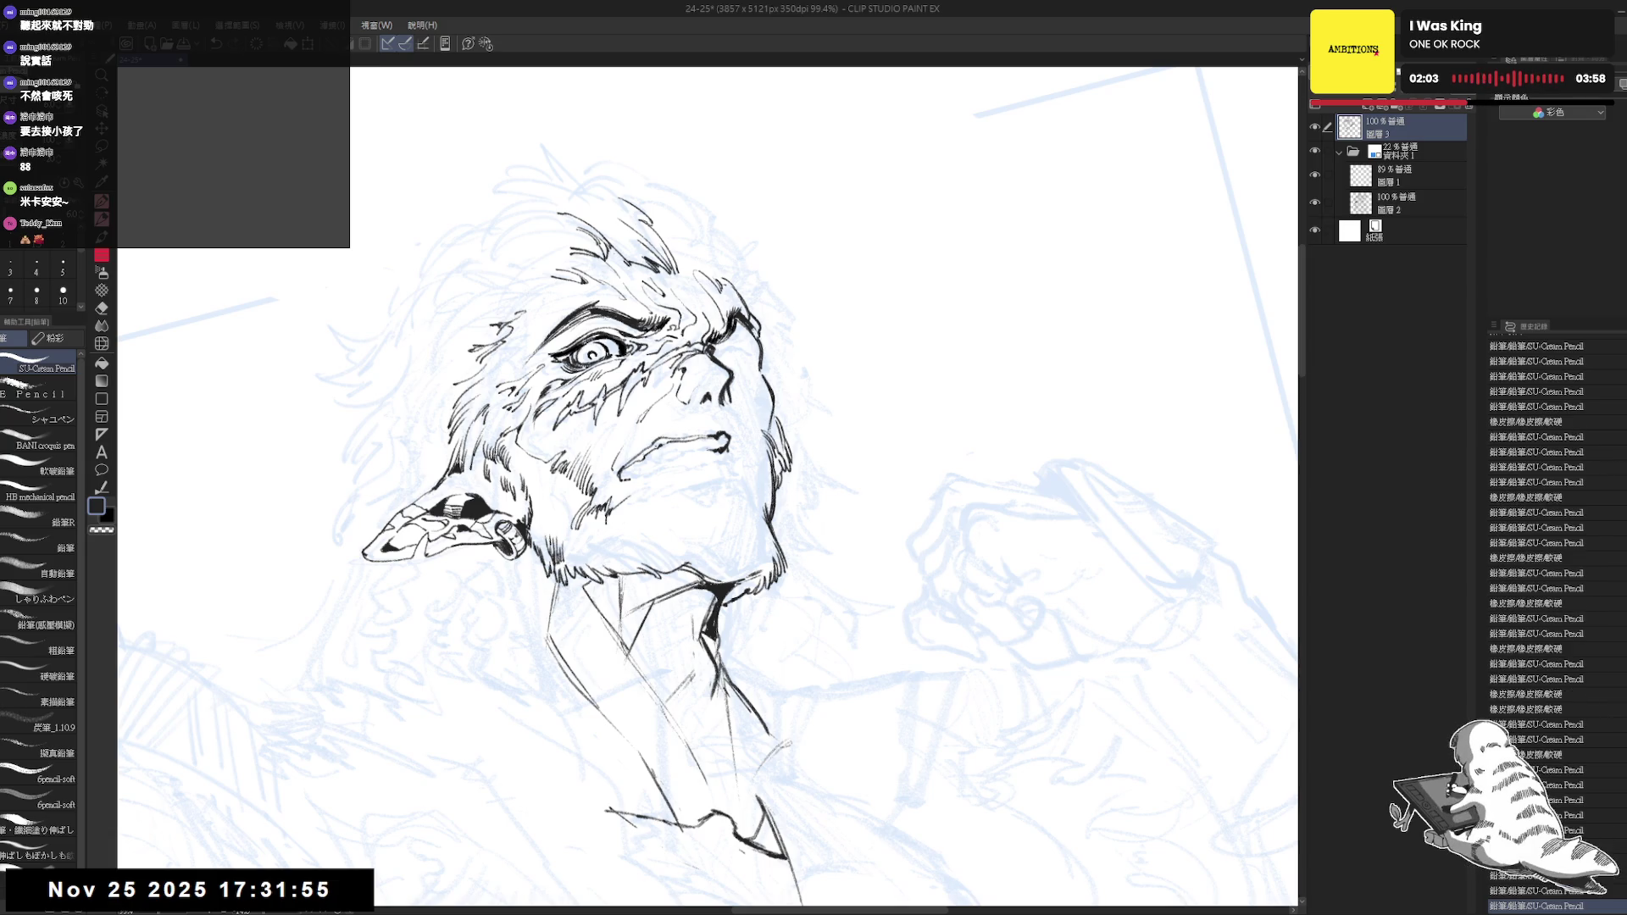
key(h)
drag(666, 438, 681, 449)
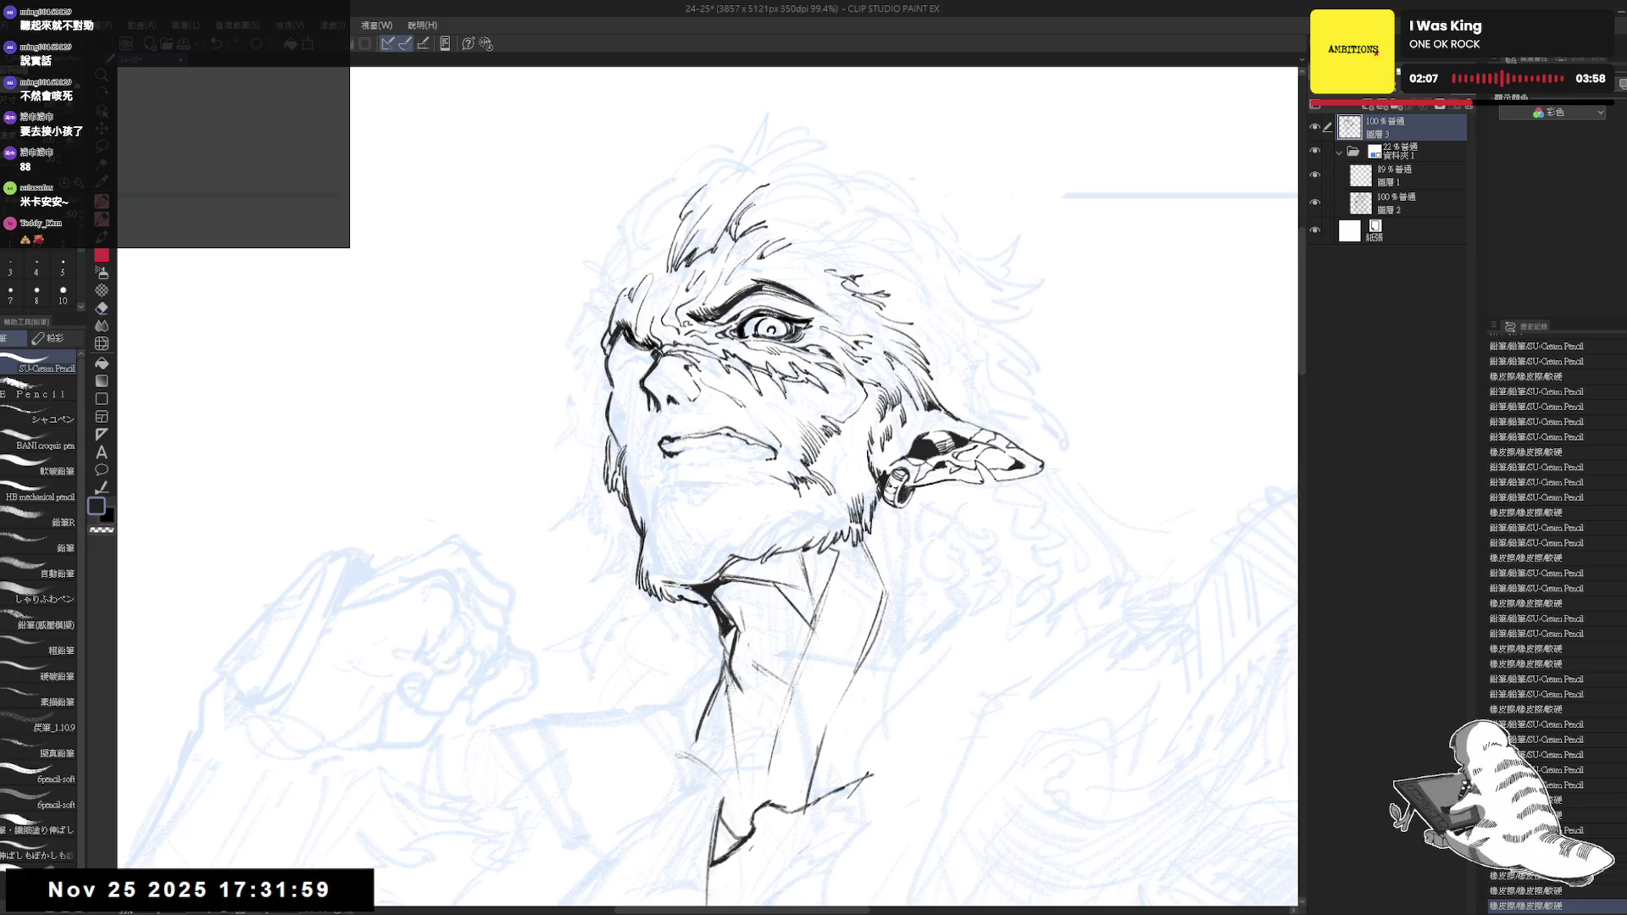
key(ctrl+minus)
key(ctrl+minus)
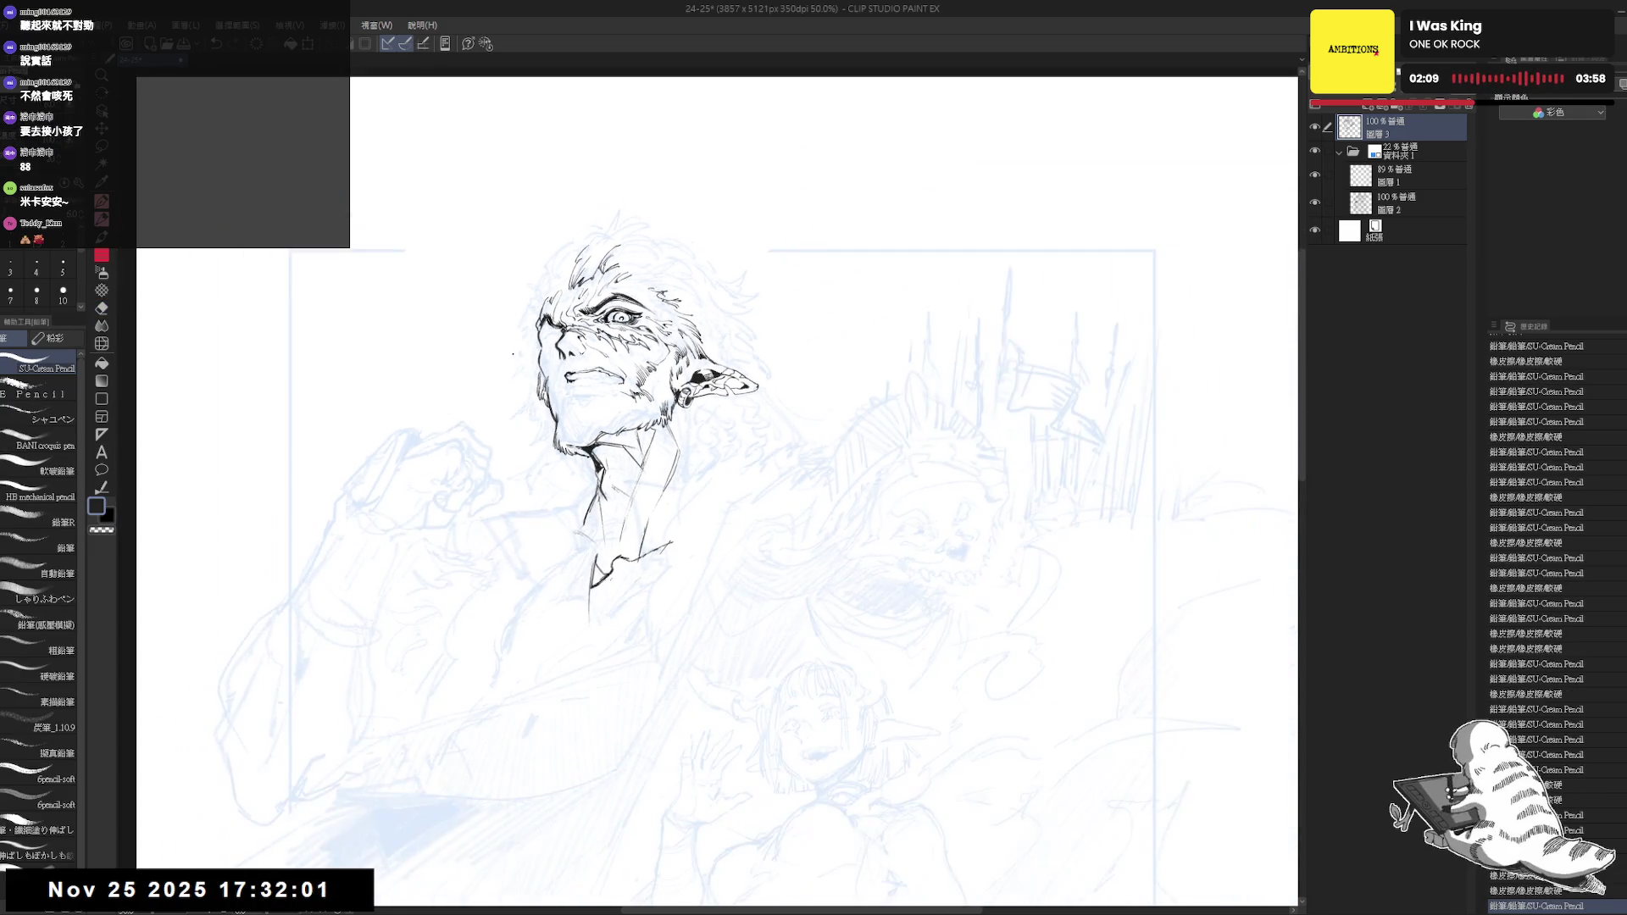
key(ctrl+minus)
key(ctrl+minus)
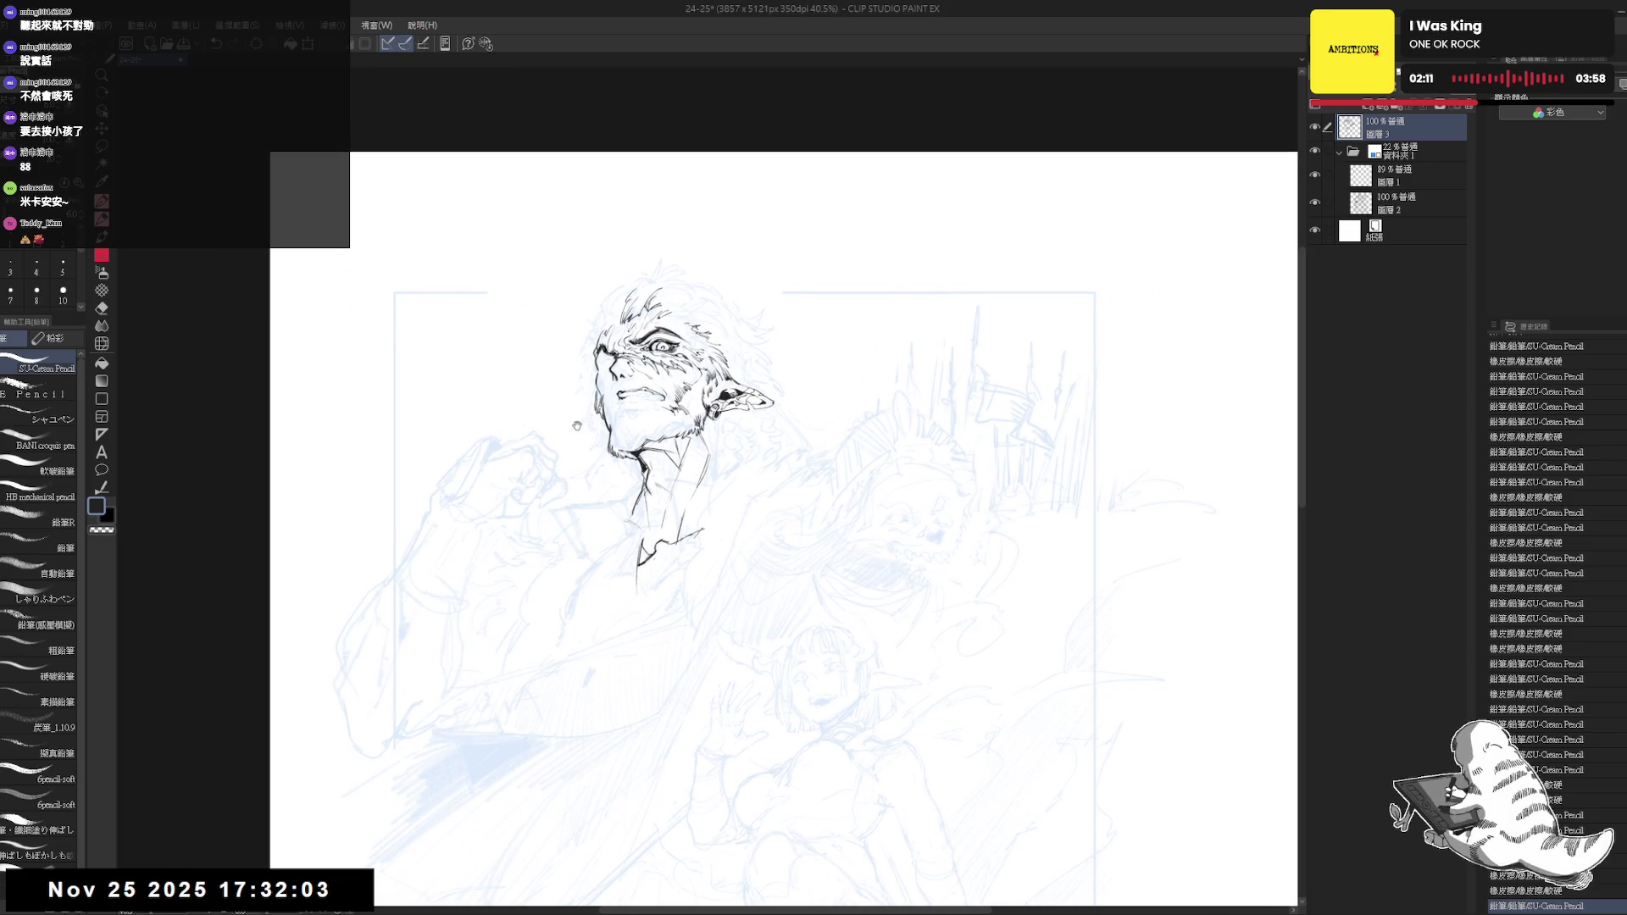
scroll(577, 425, up, 1)
scroll(598, 420, up, 1)
Hatch the cheek with pencil strokes, cleaning up with the eraser and mirroring to check
key(e)
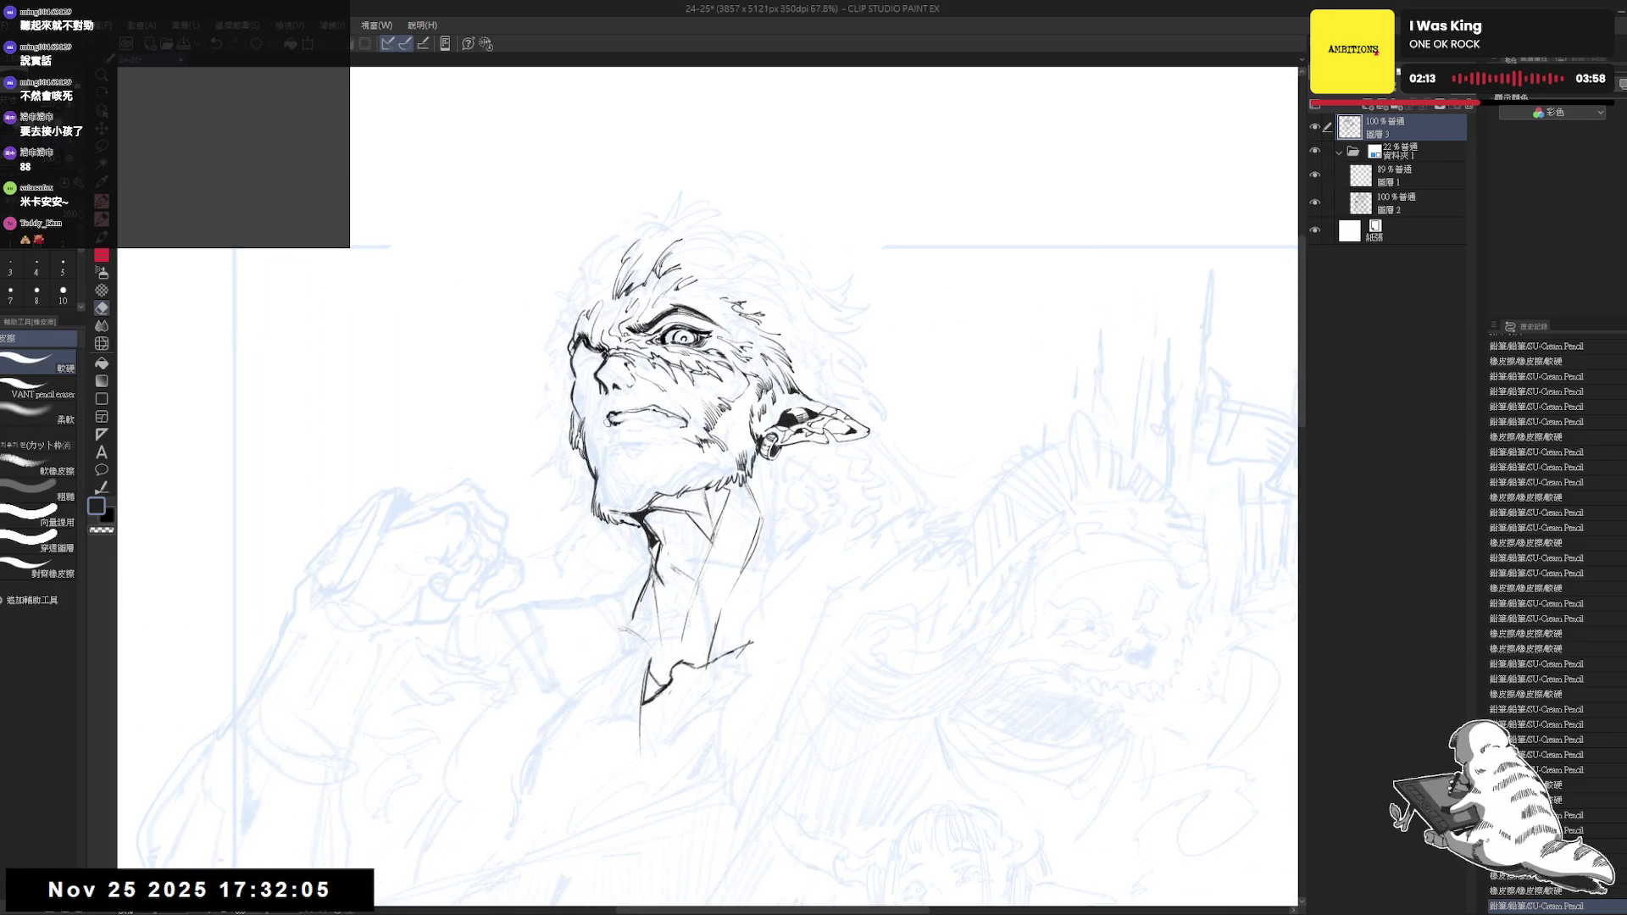
key(p)
scroll(611, 422, up, 1)
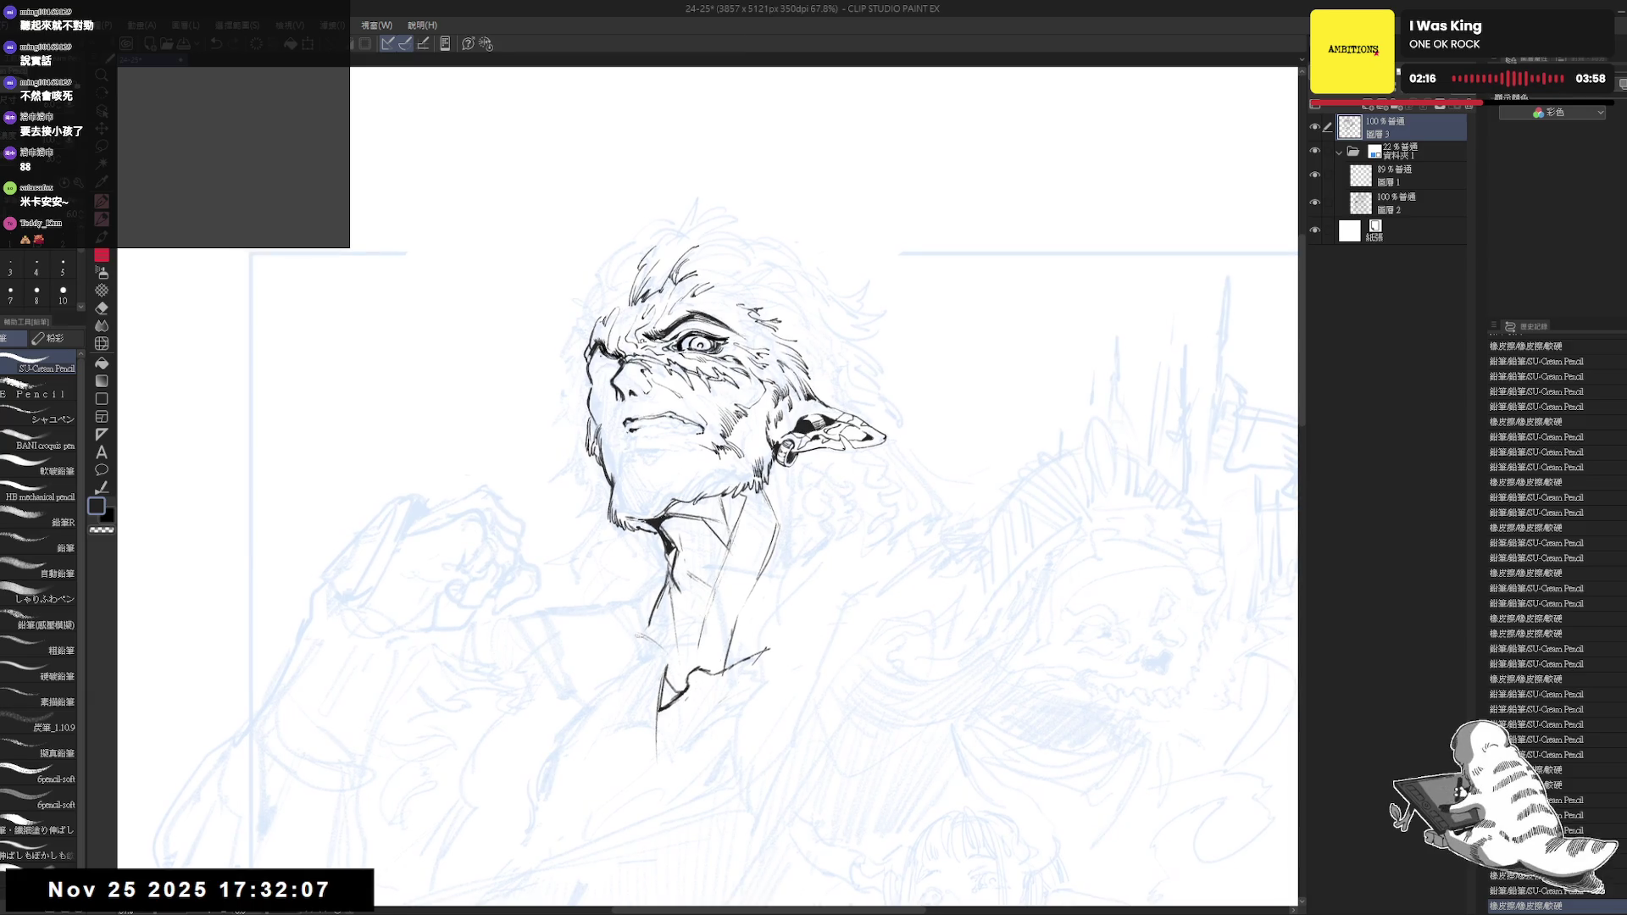
drag(611, 424, 623, 432)
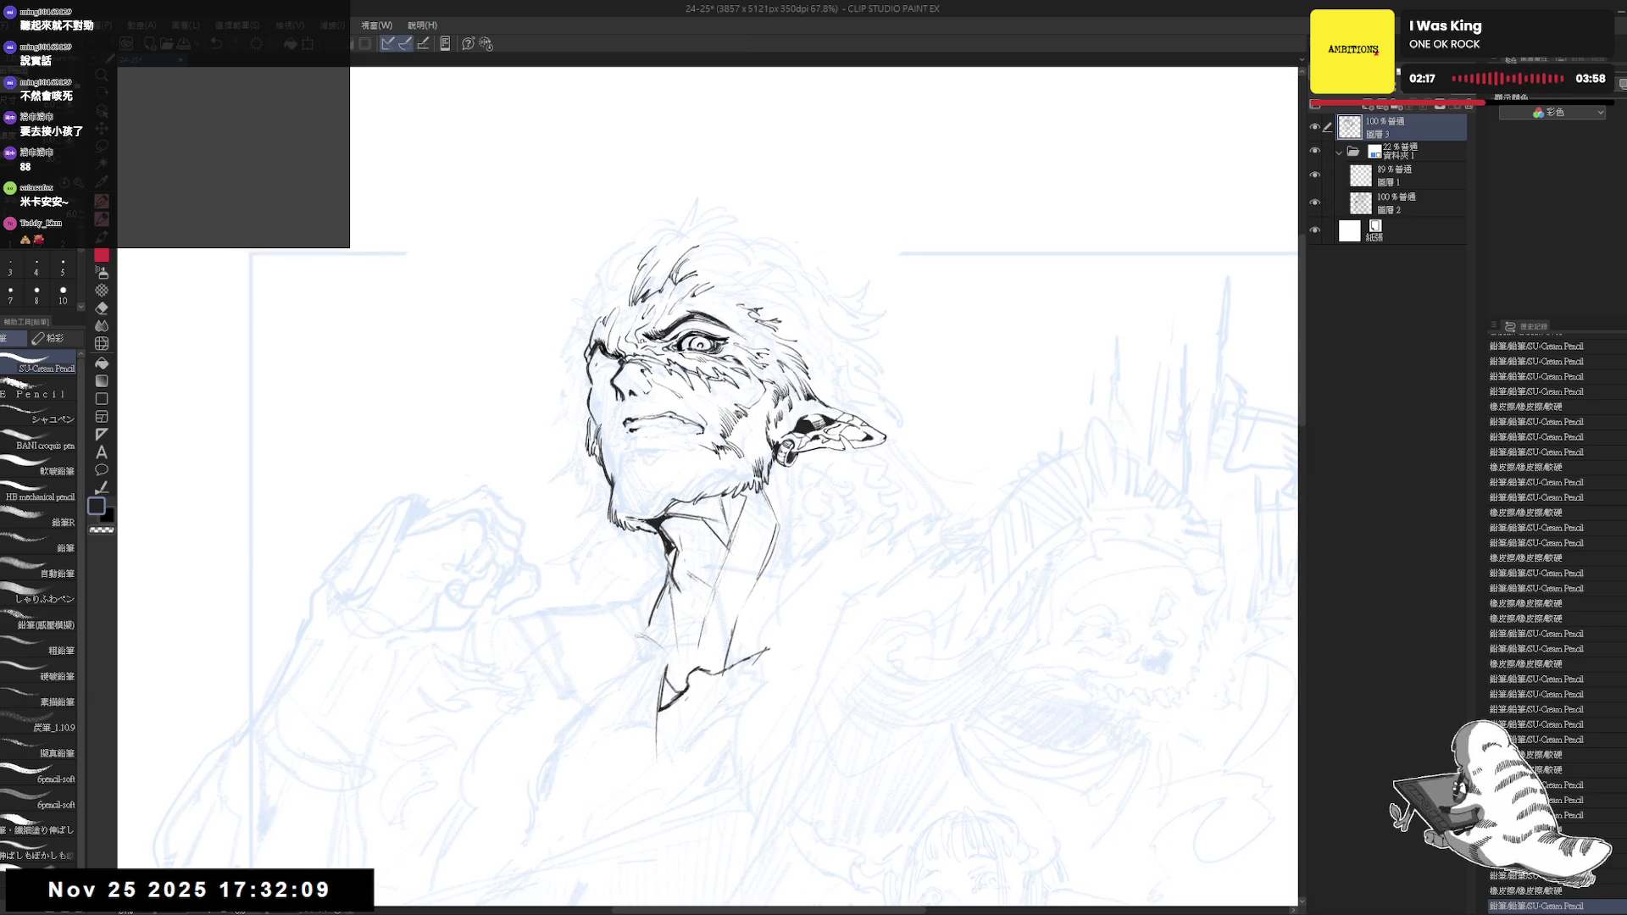
drag(593, 362, 609, 382)
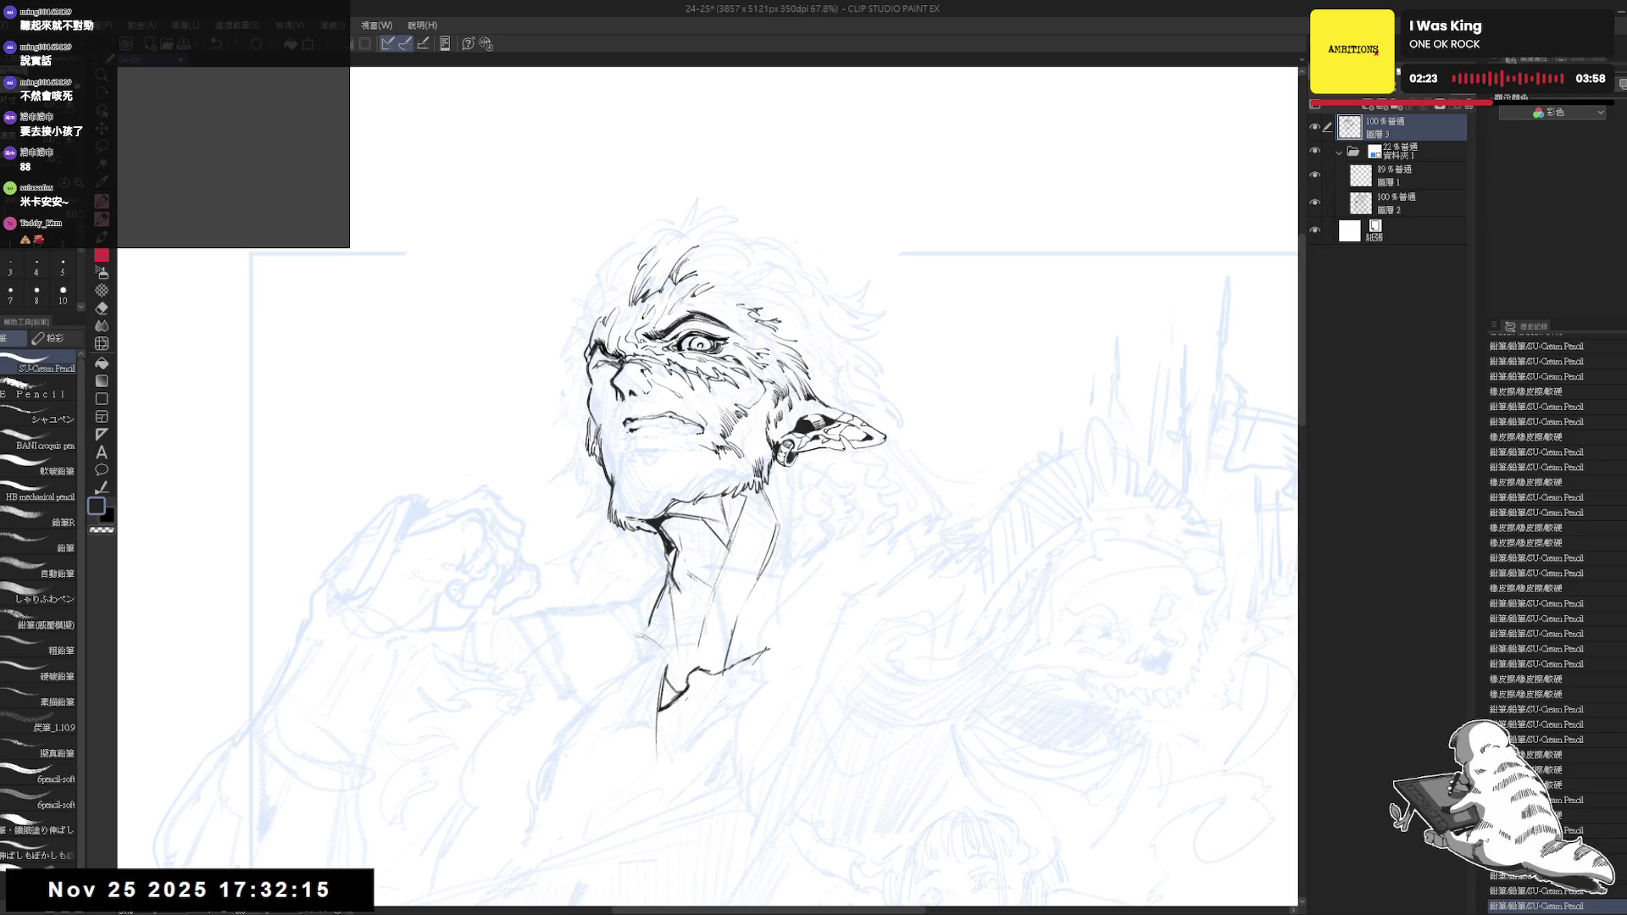
key(h)
key(h)
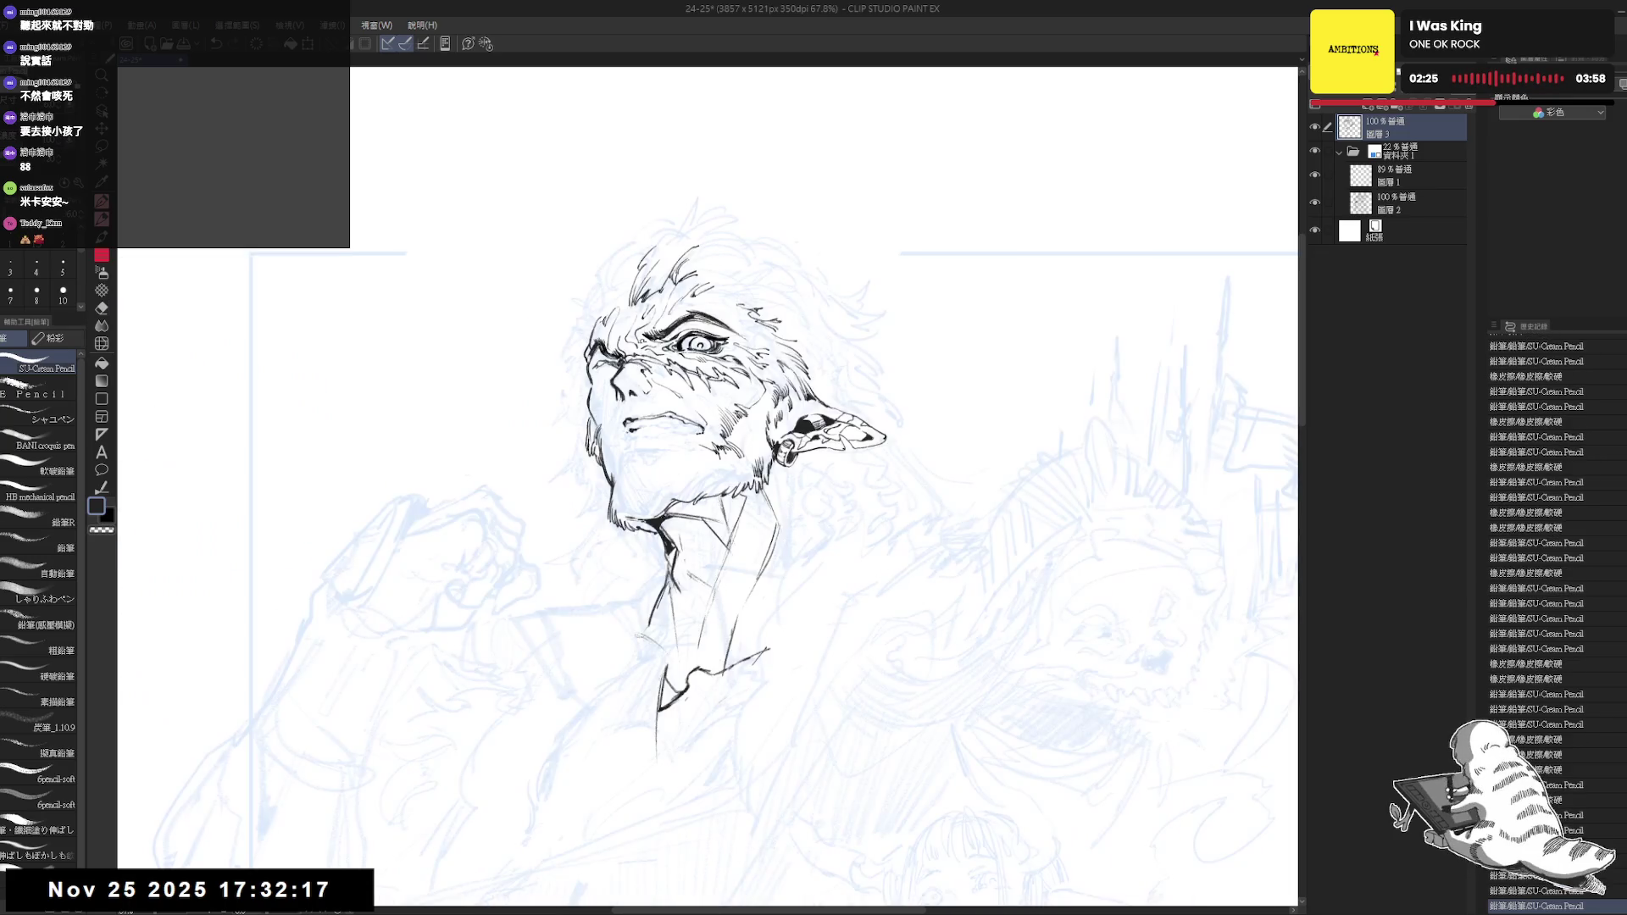
key(e)
key(p)
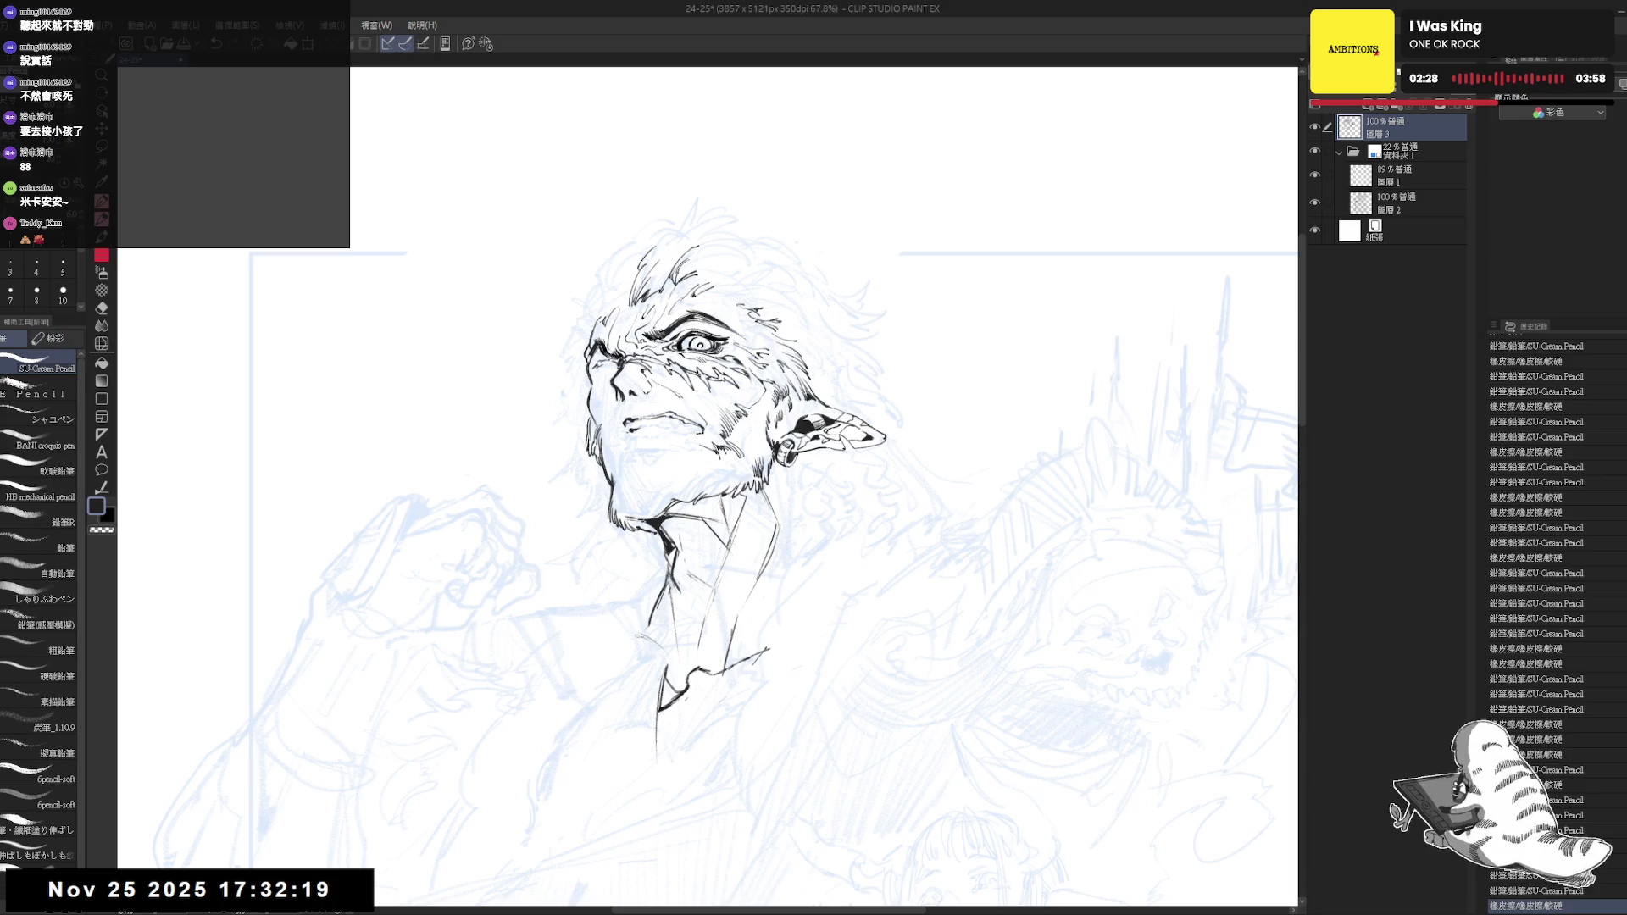
key(e)
key(p)
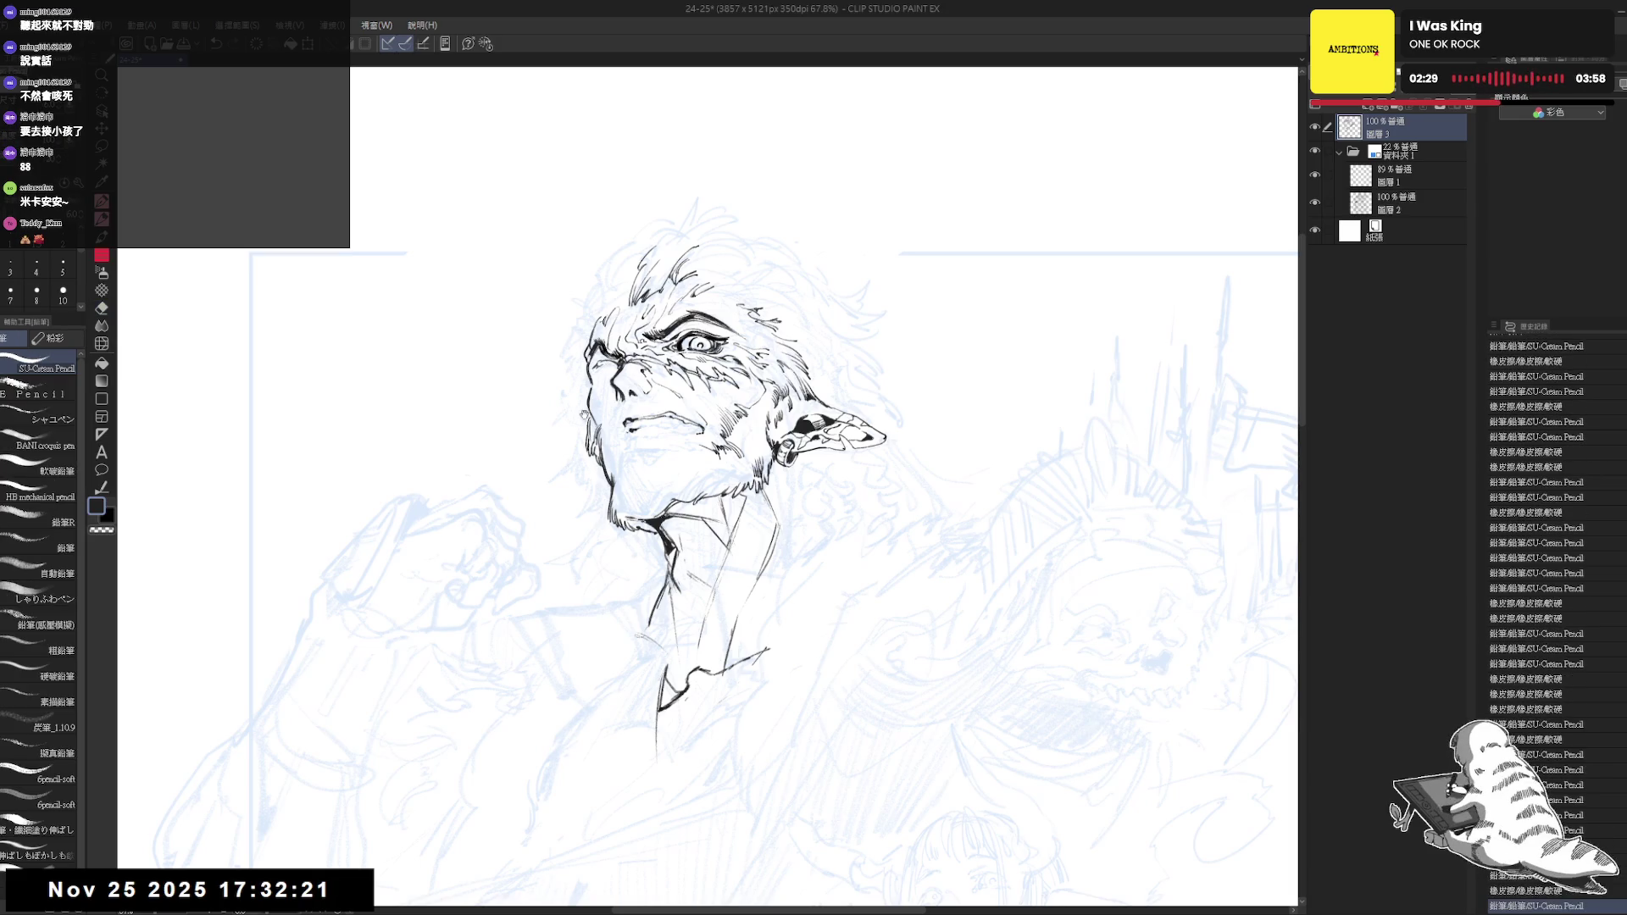
drag(565, 358, 574, 388)
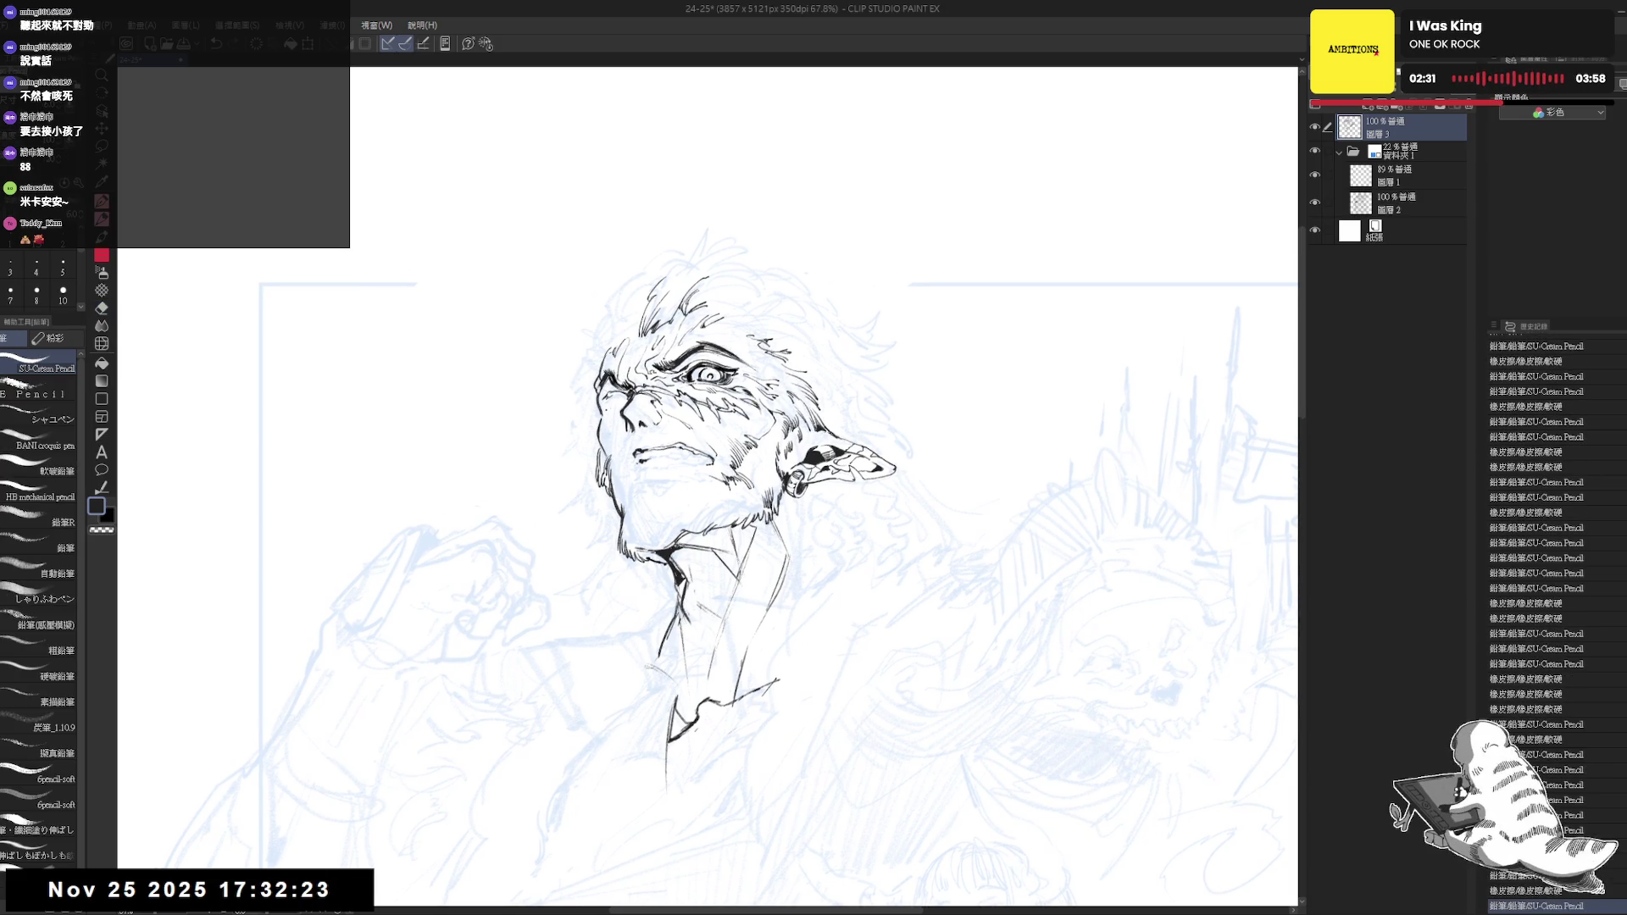
Work further detail into the mouth and collar area, alternating pencil and eraser
key(e)
key(p)
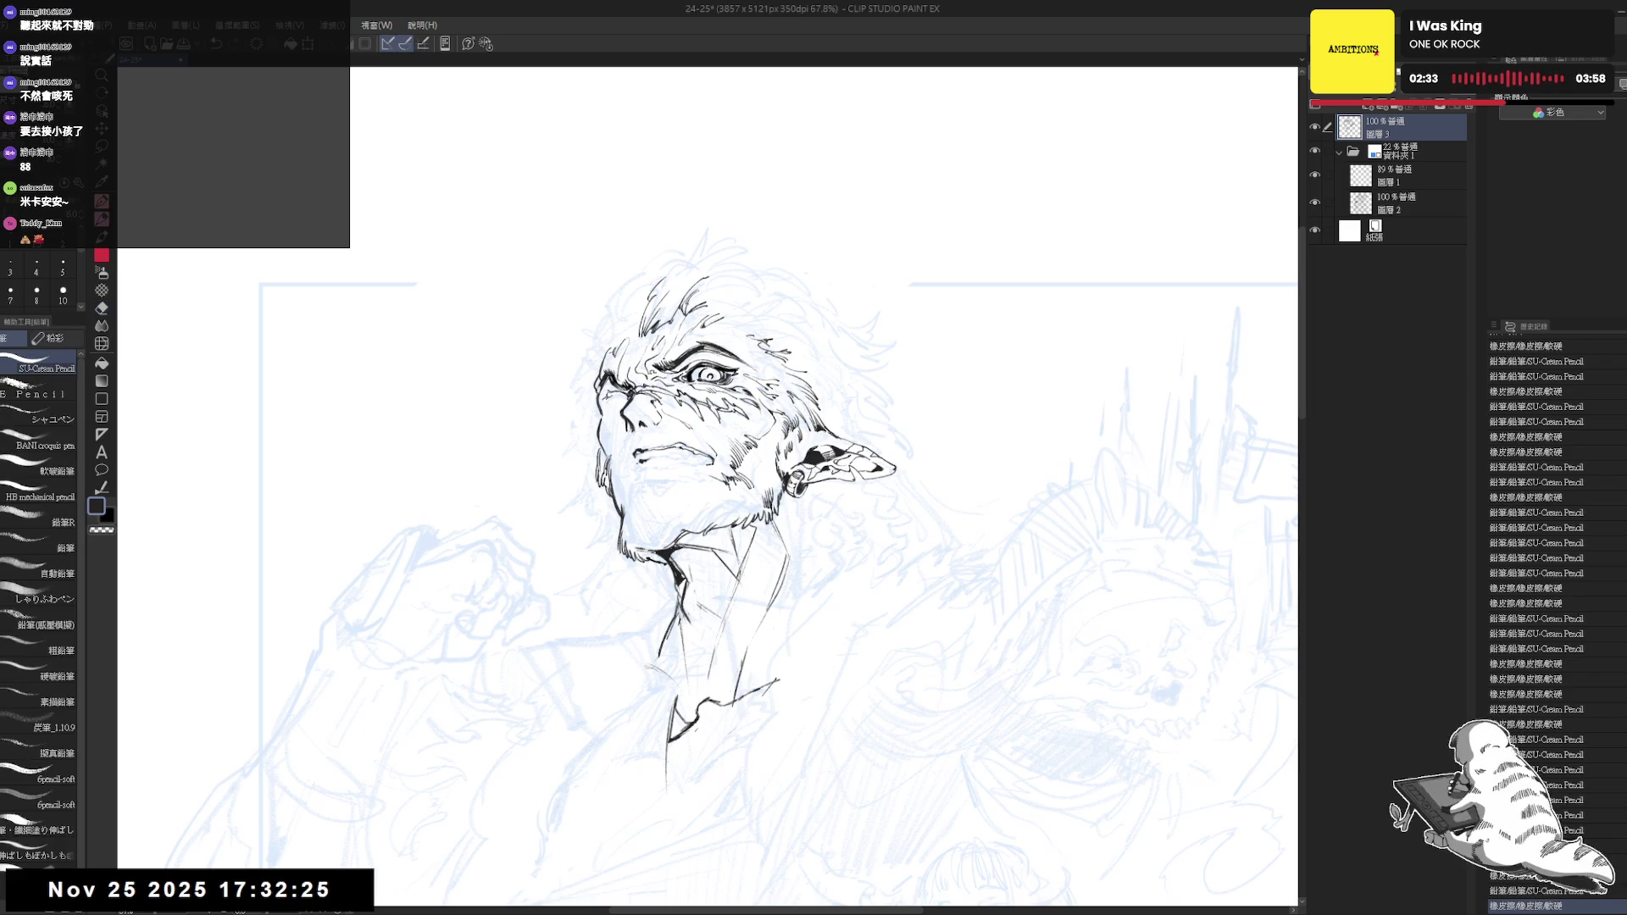
key(e)
key(p)
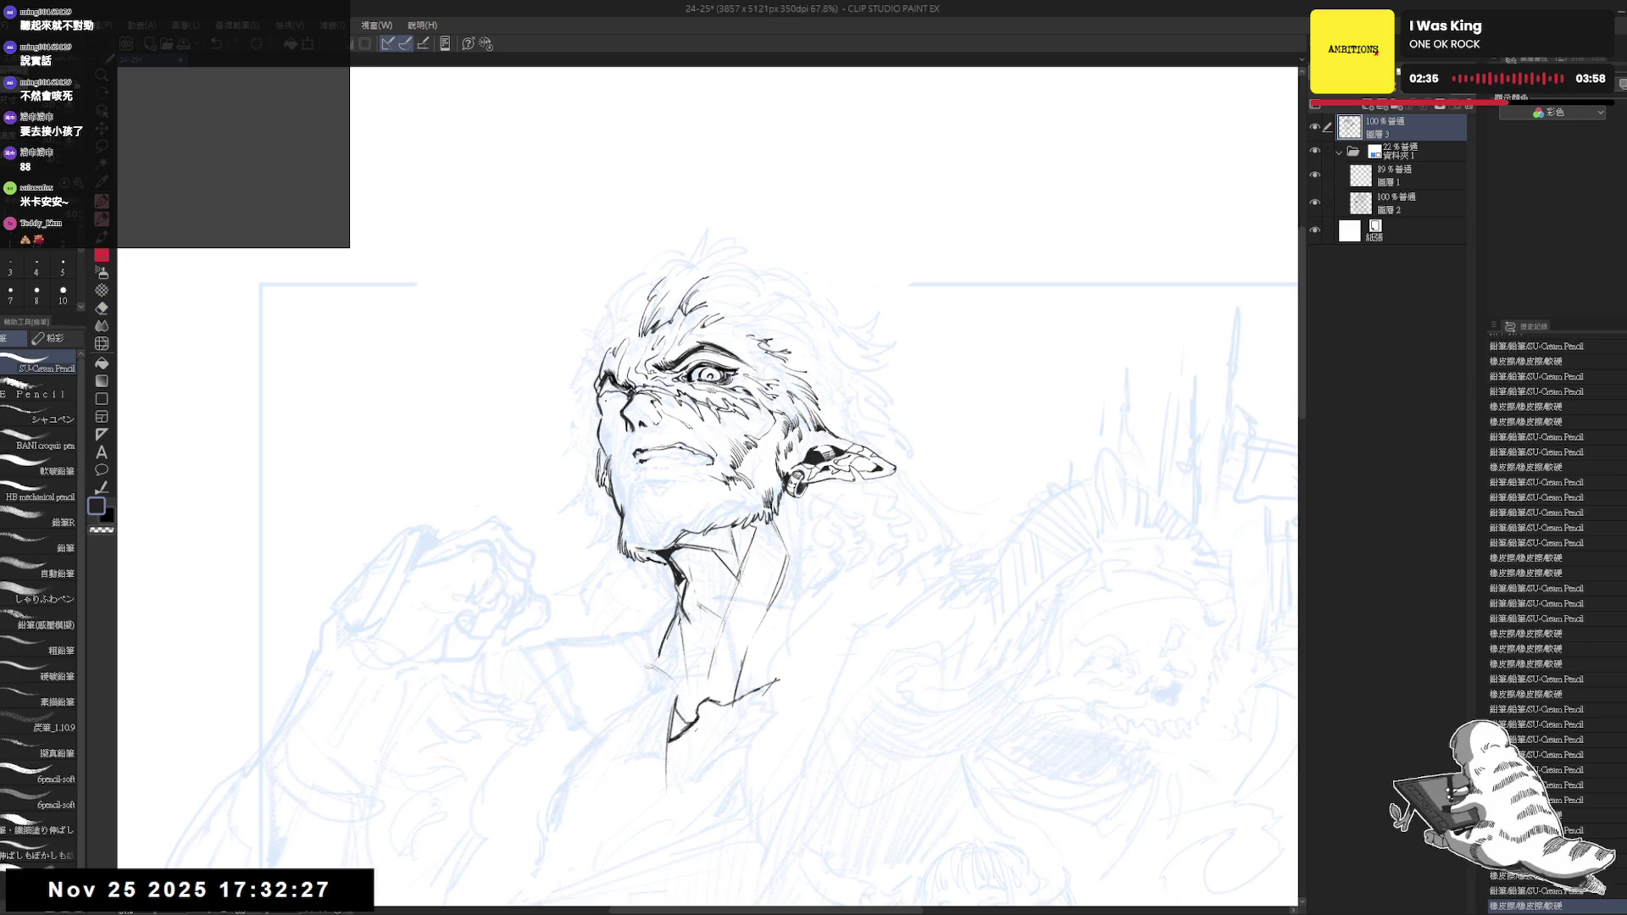
drag(712, 508, 699, 493)
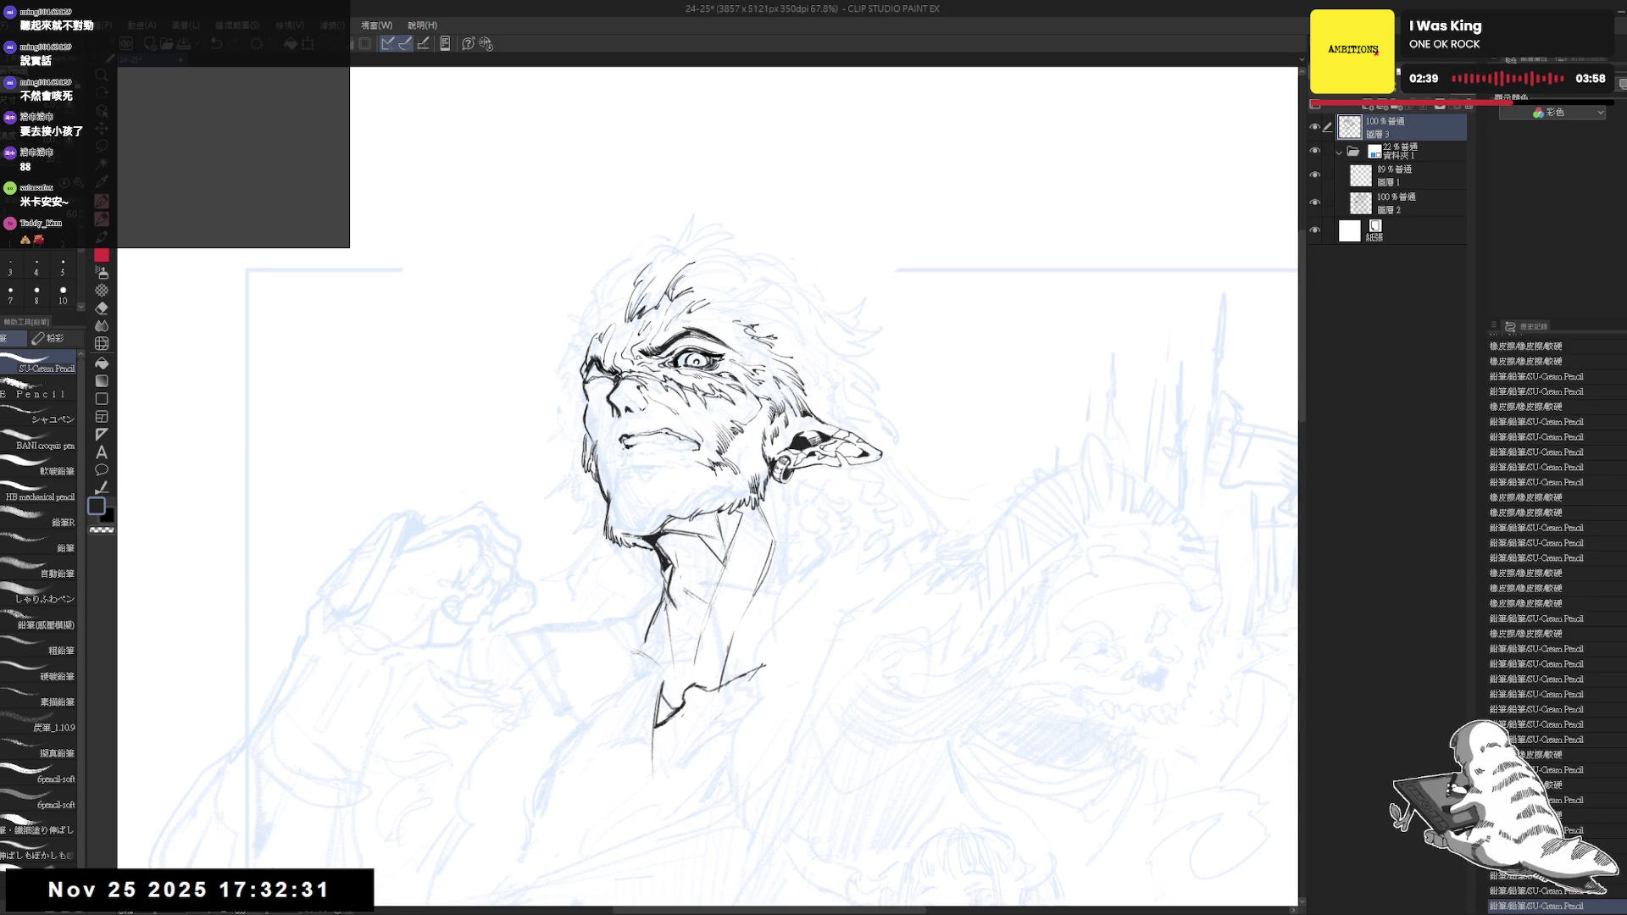
key(e)
key(p)
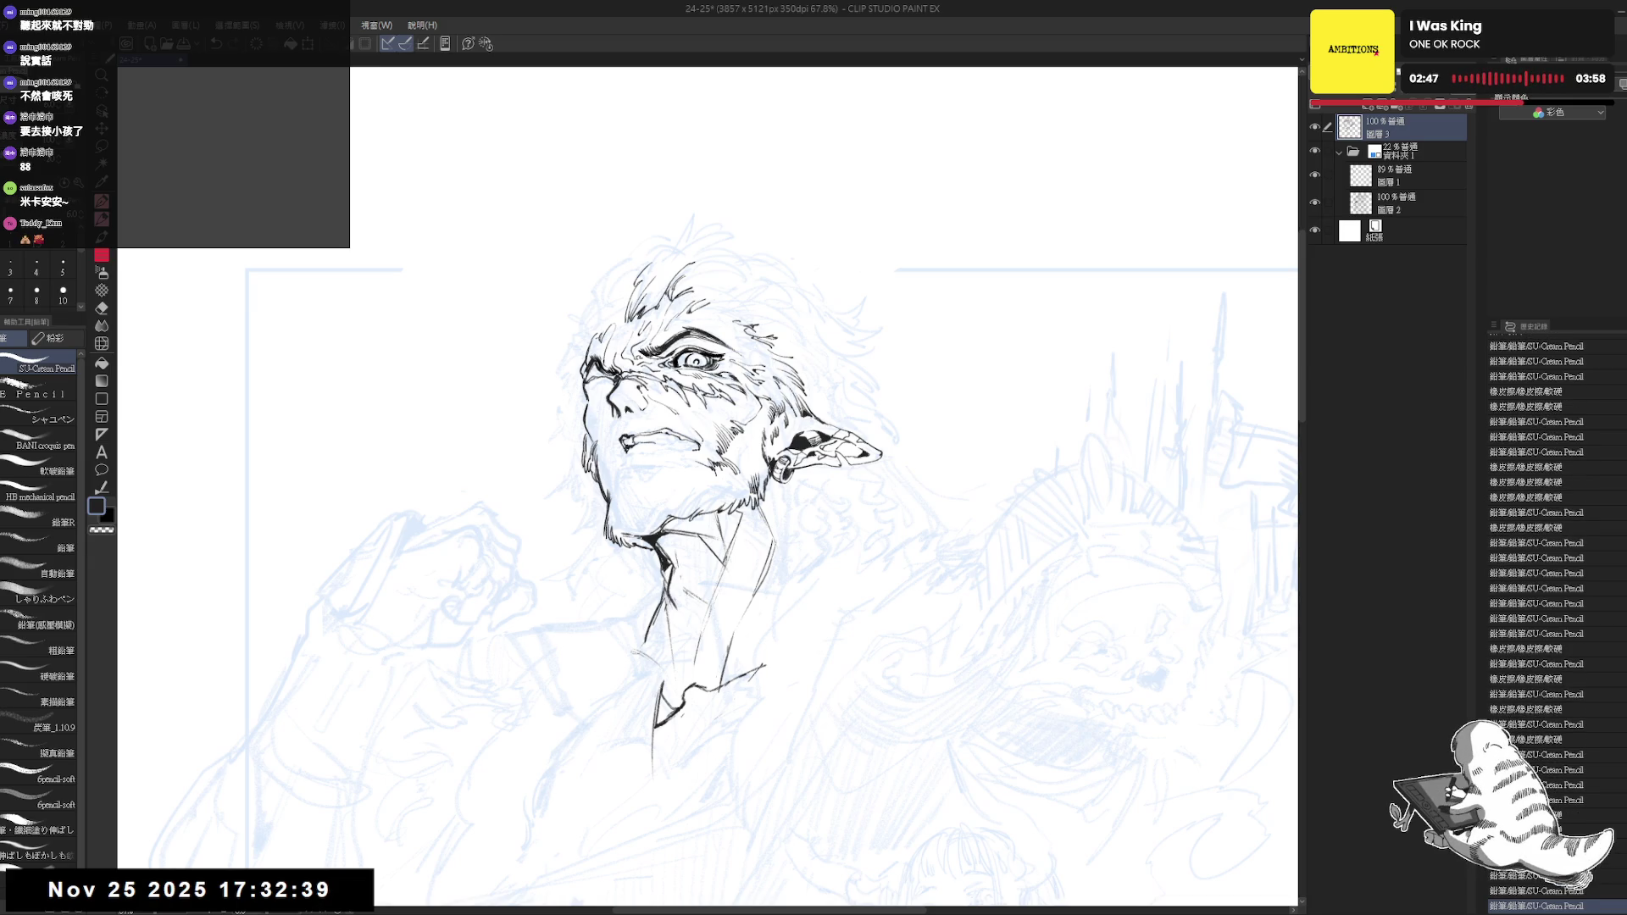
drag(630, 490, 619, 496)
Erase a stray bit of ink on the face and mirror the canvas to review the hatching
key(e)
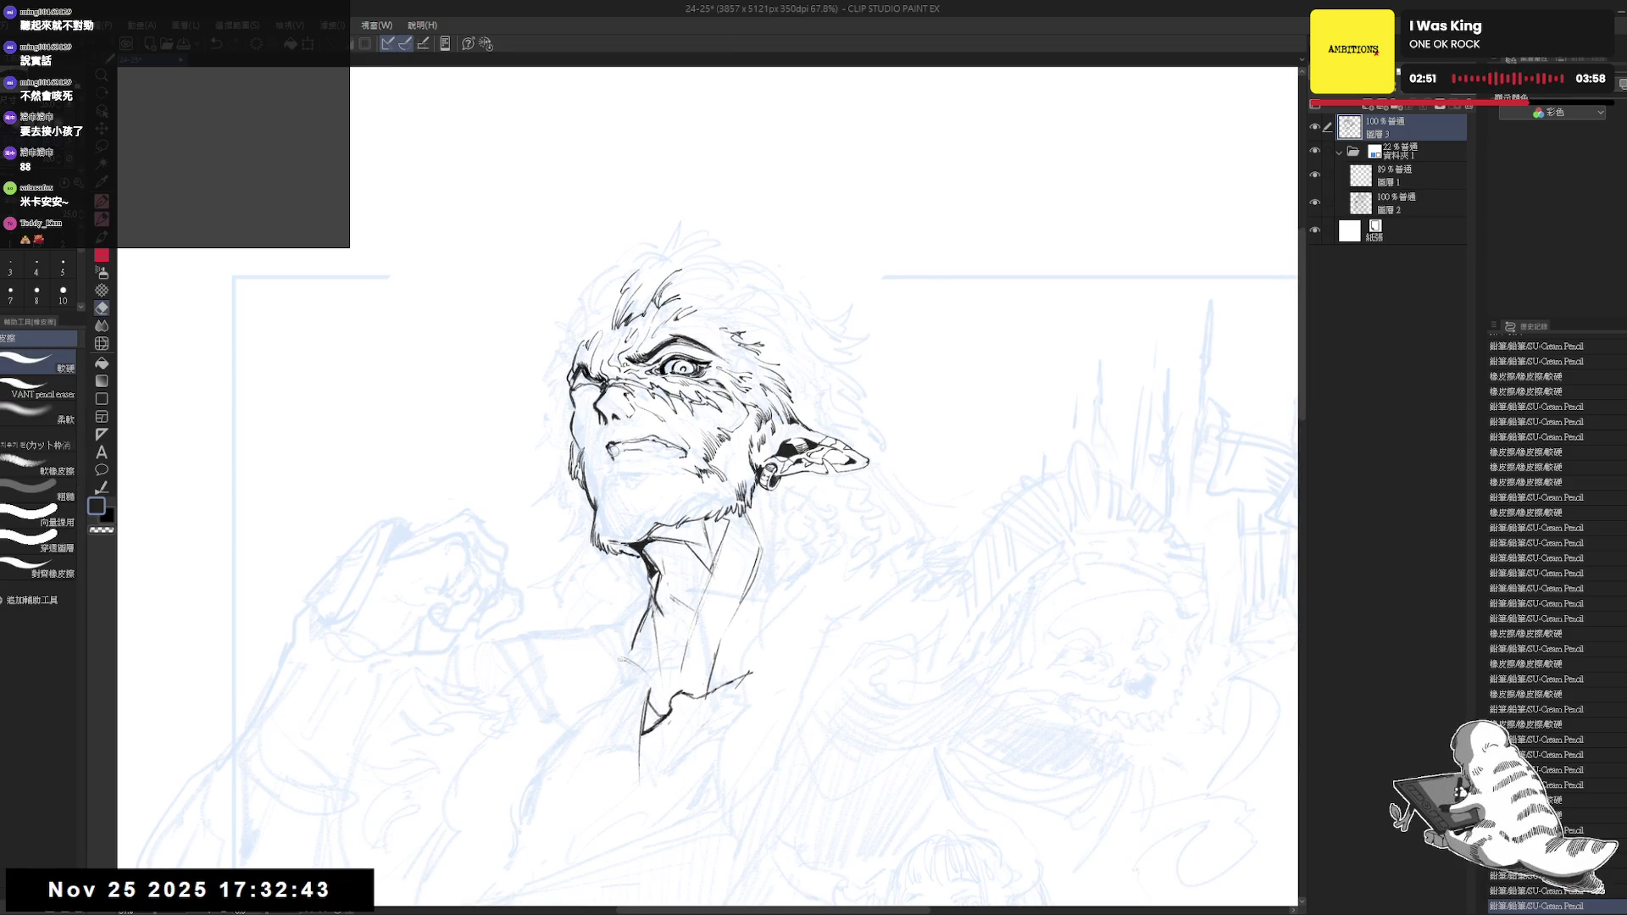
key(p)
drag(615, 450, 626, 460)
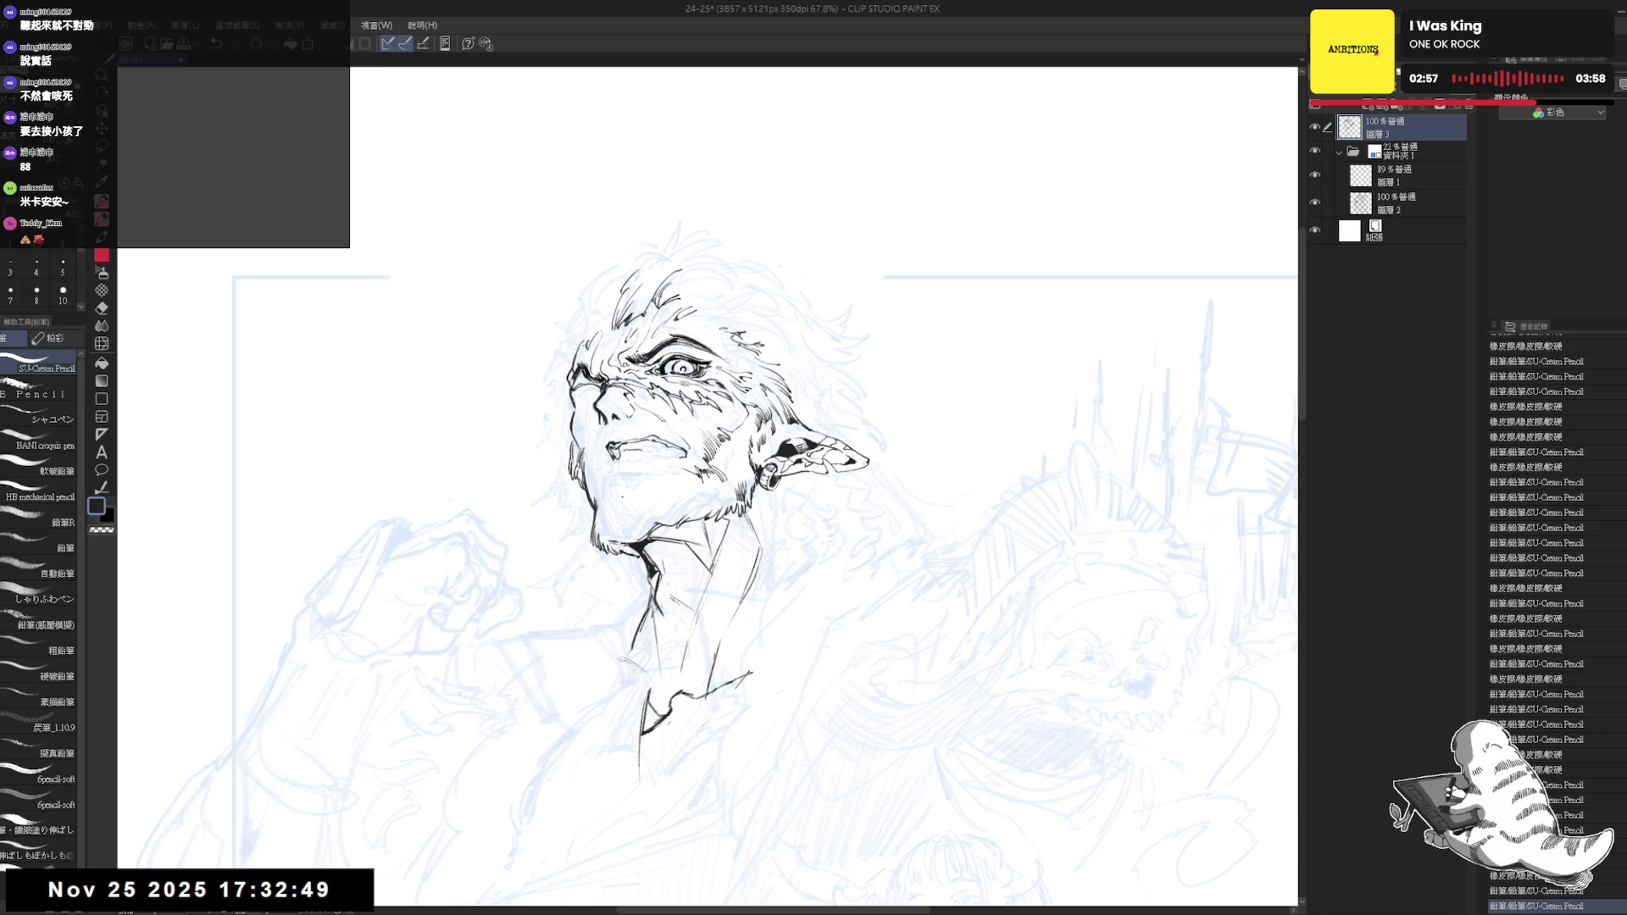
key(e)
drag(620, 455, 638, 463)
key(p)
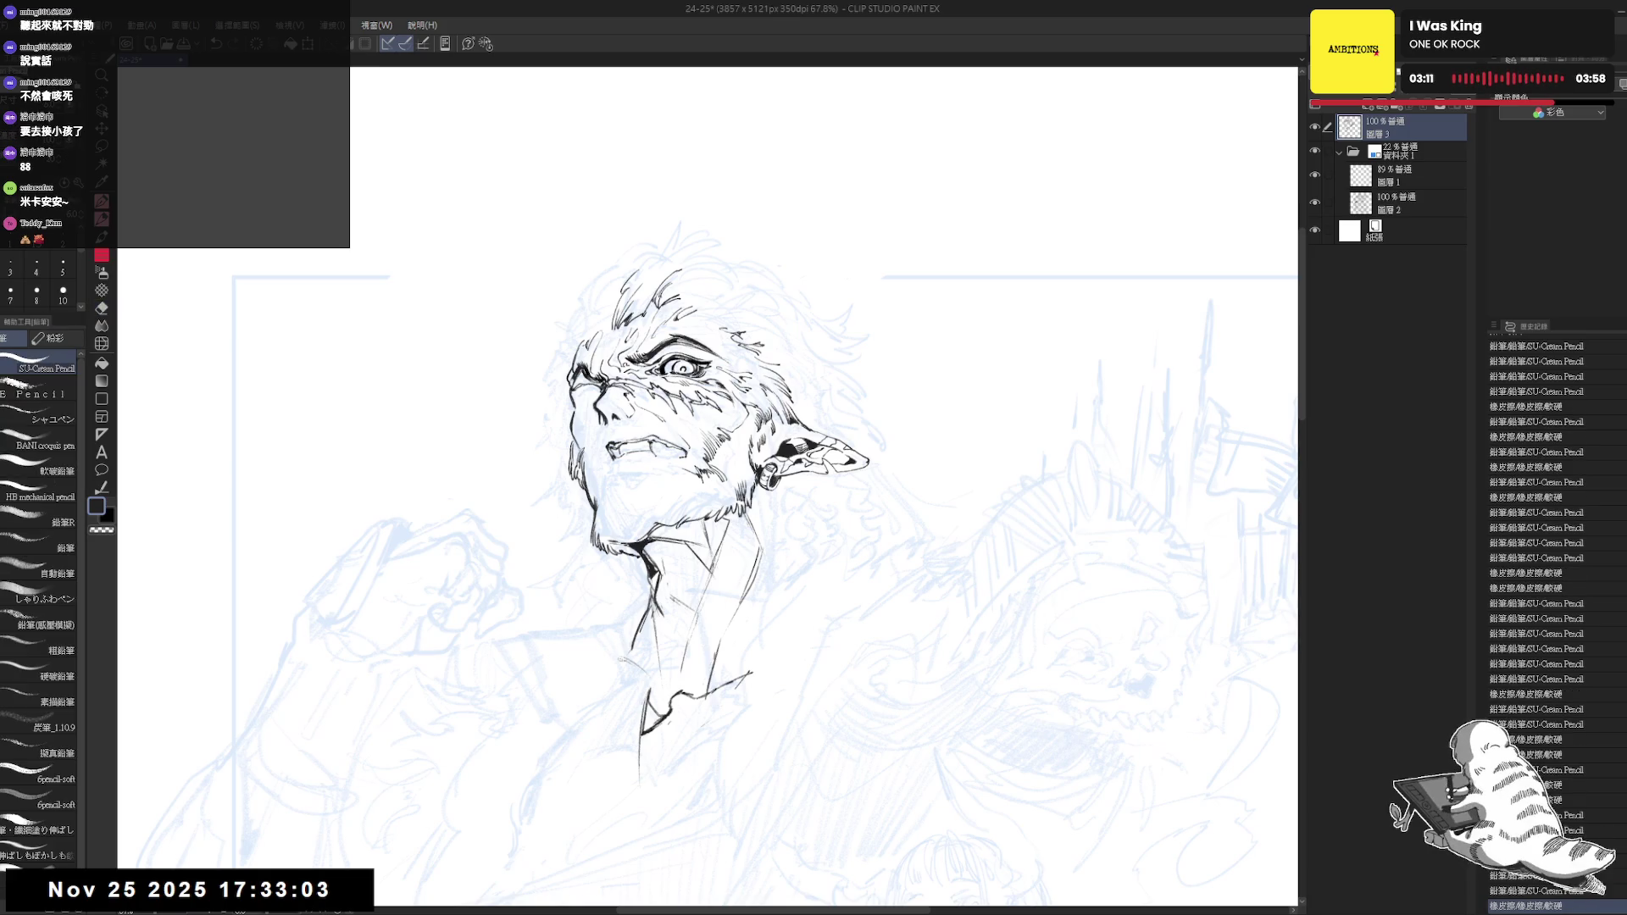
key(h)
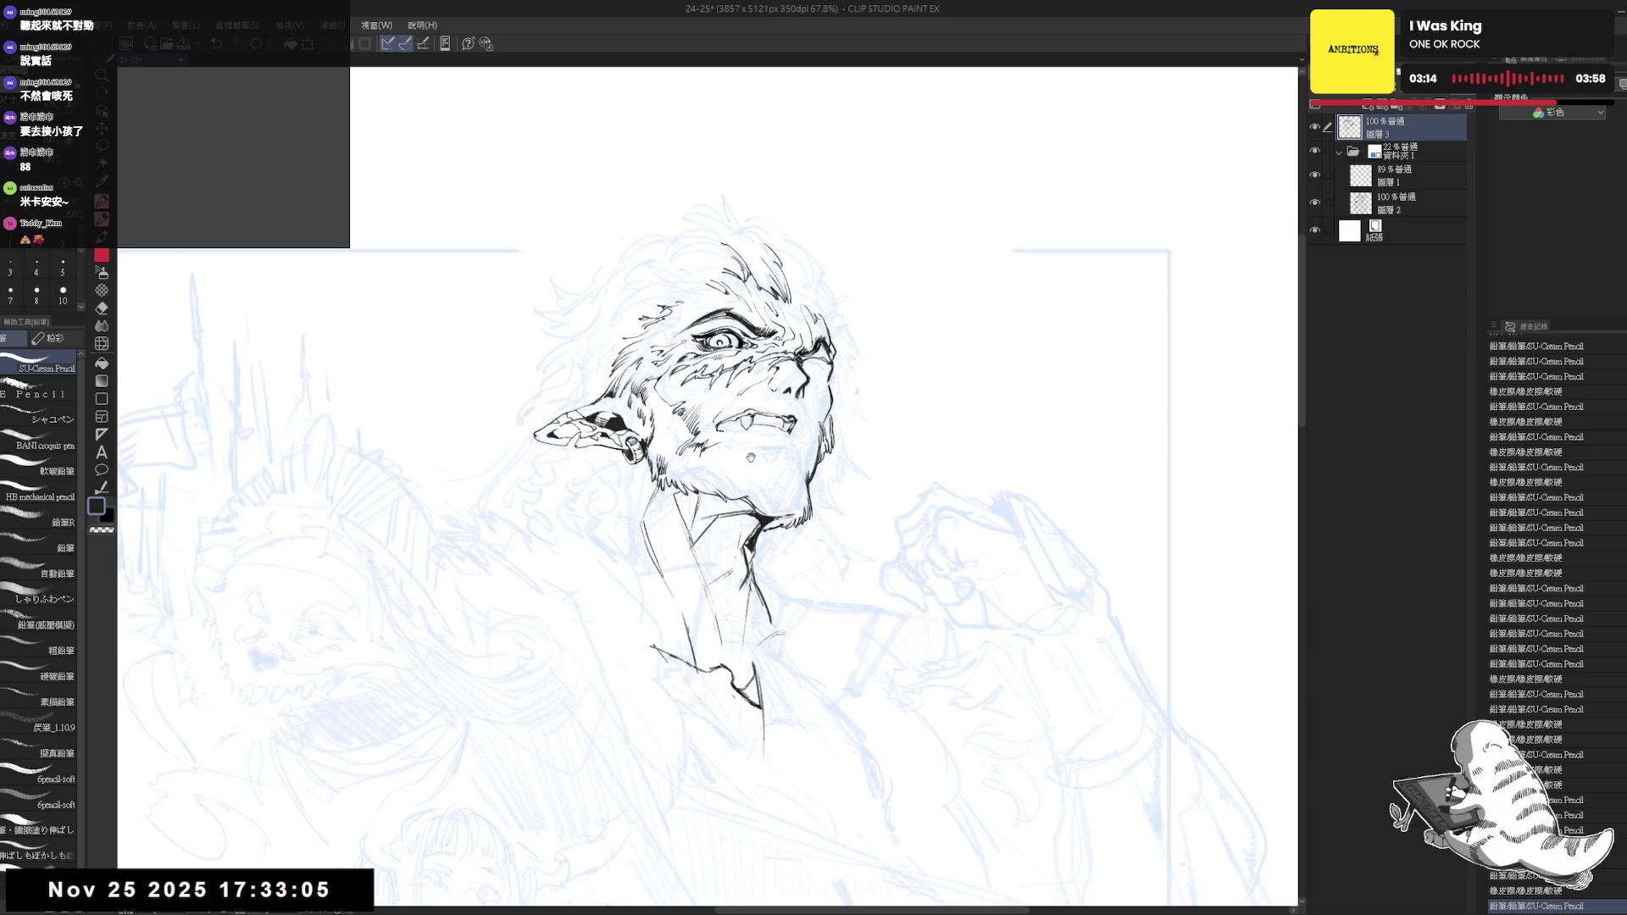
Touch up the bared teeth and ear detail with pencil and eraser, then flip the view back
key(e)
key(p)
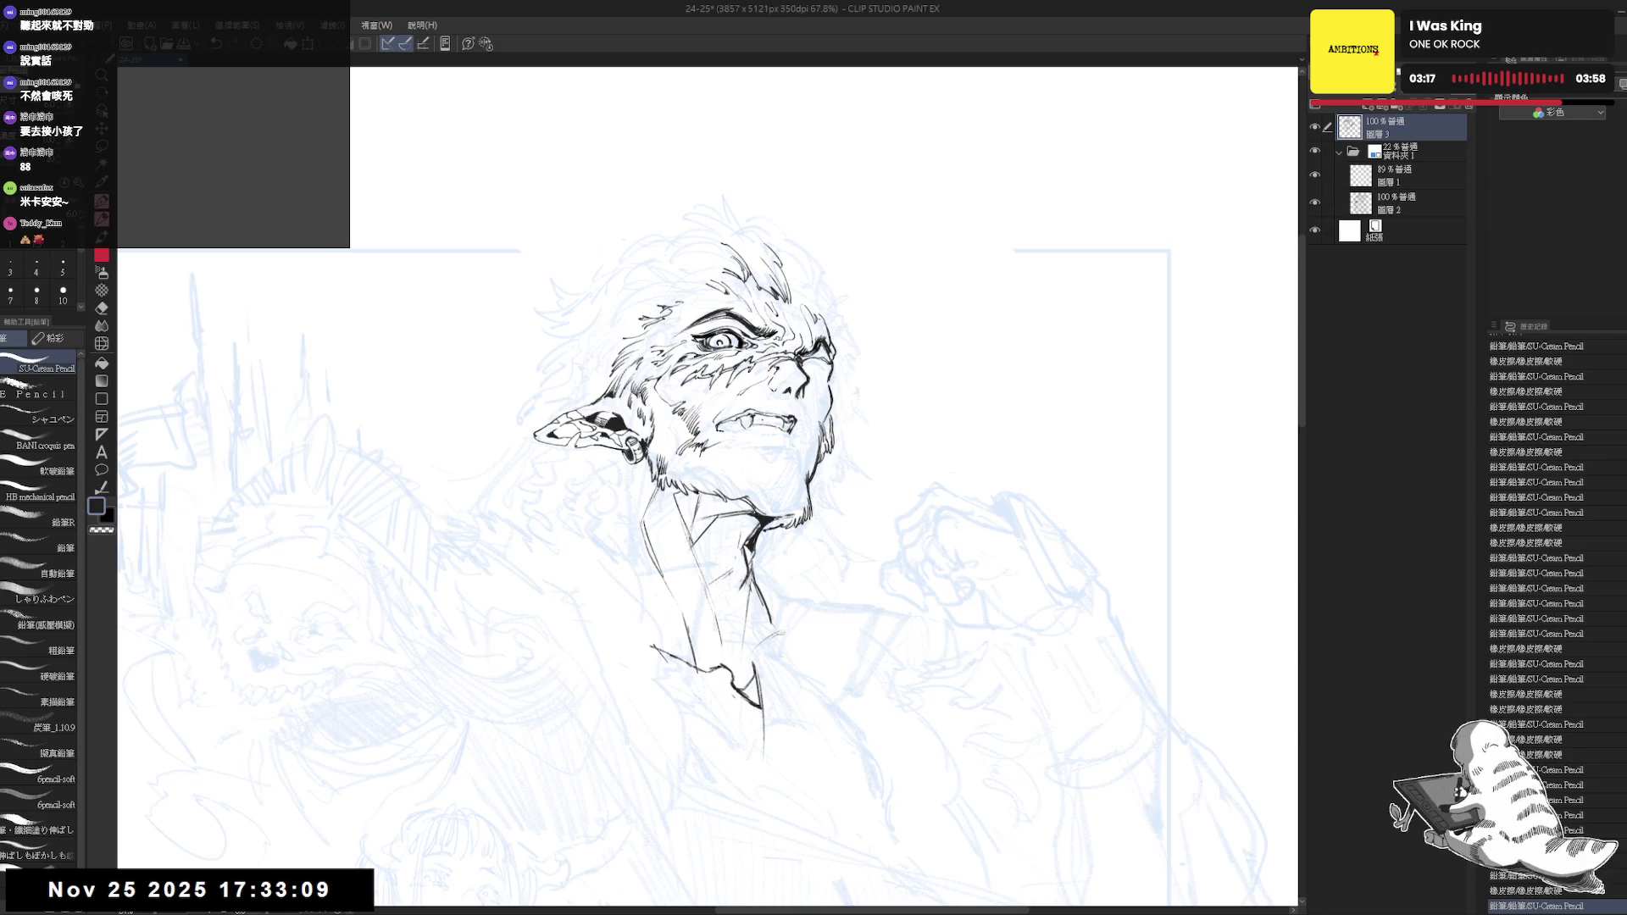
scroll(739, 382, up, 1)
key(e)
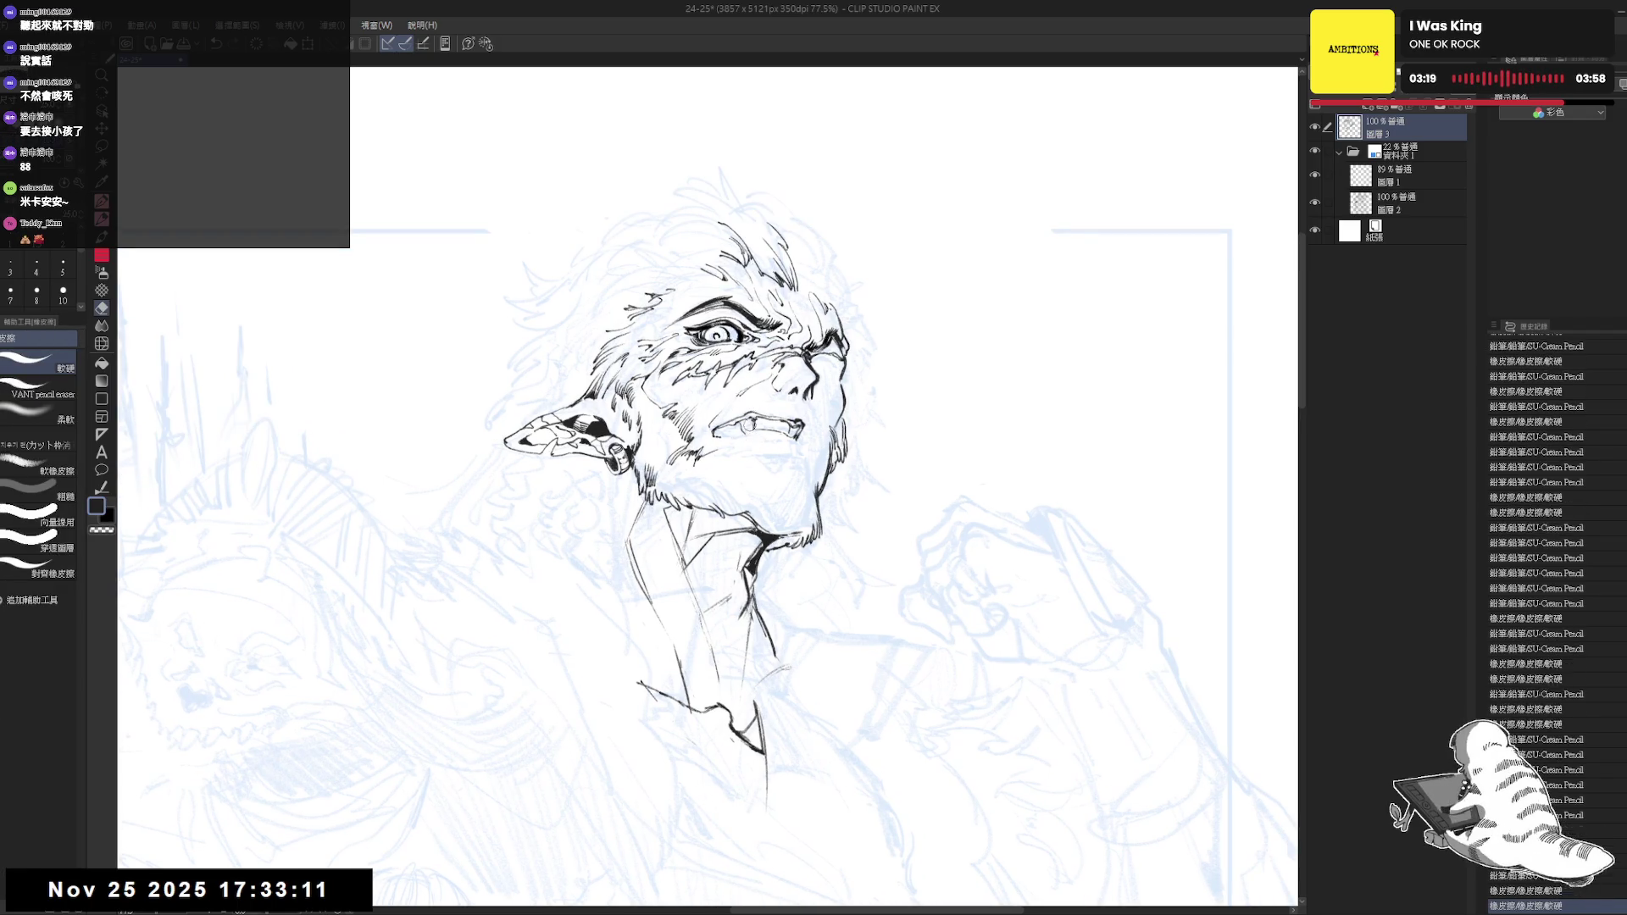
key(p)
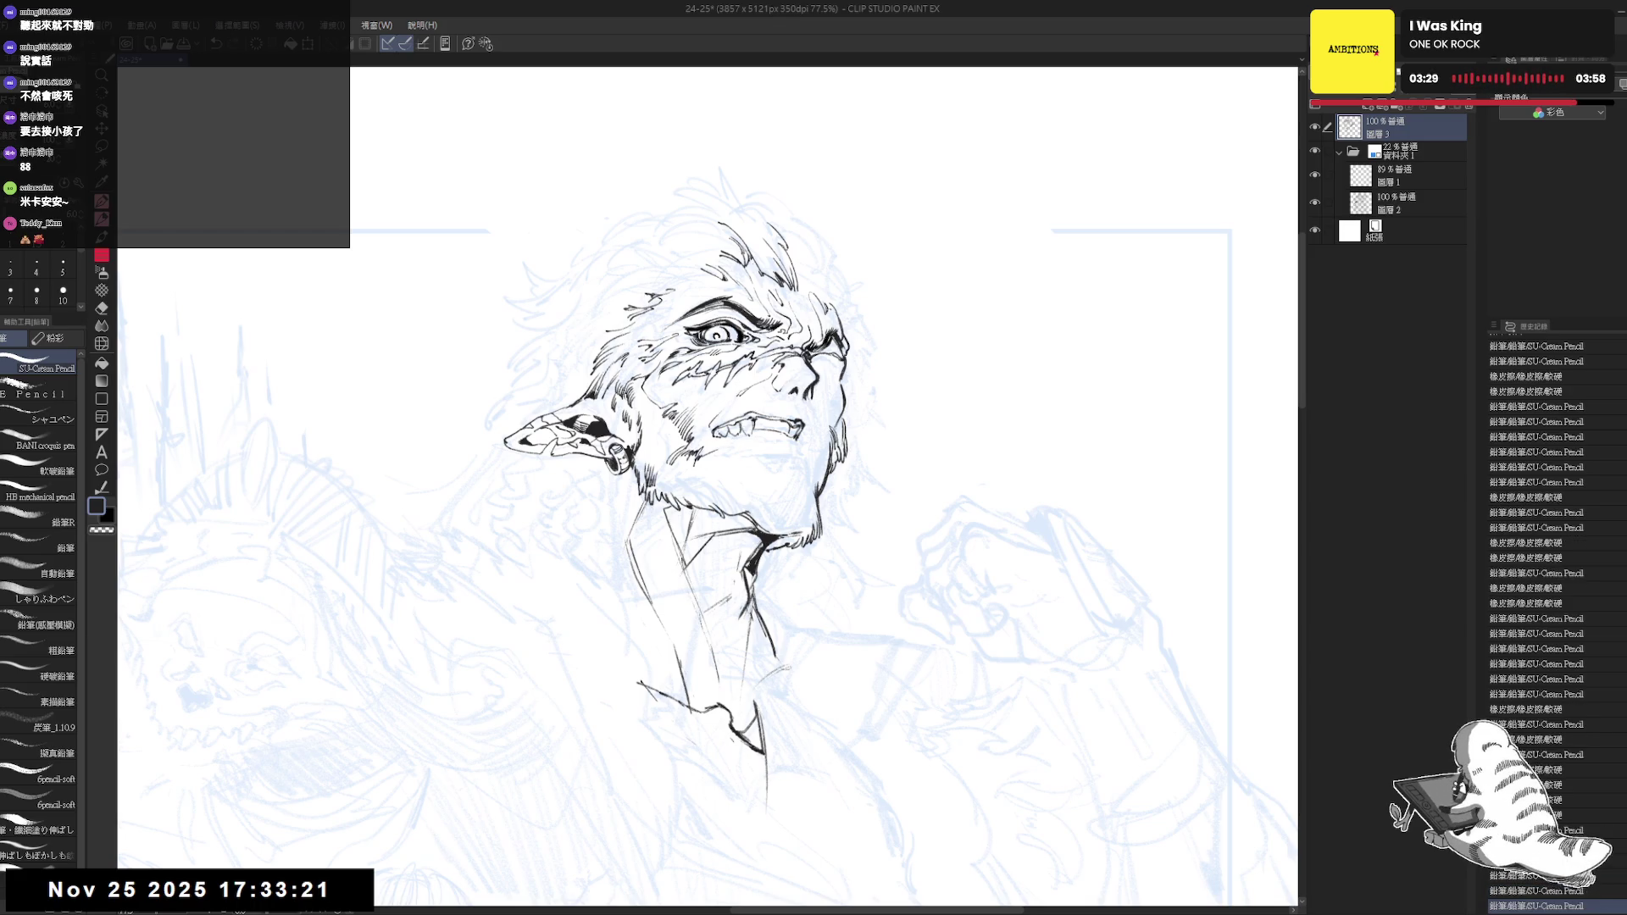
key(h)
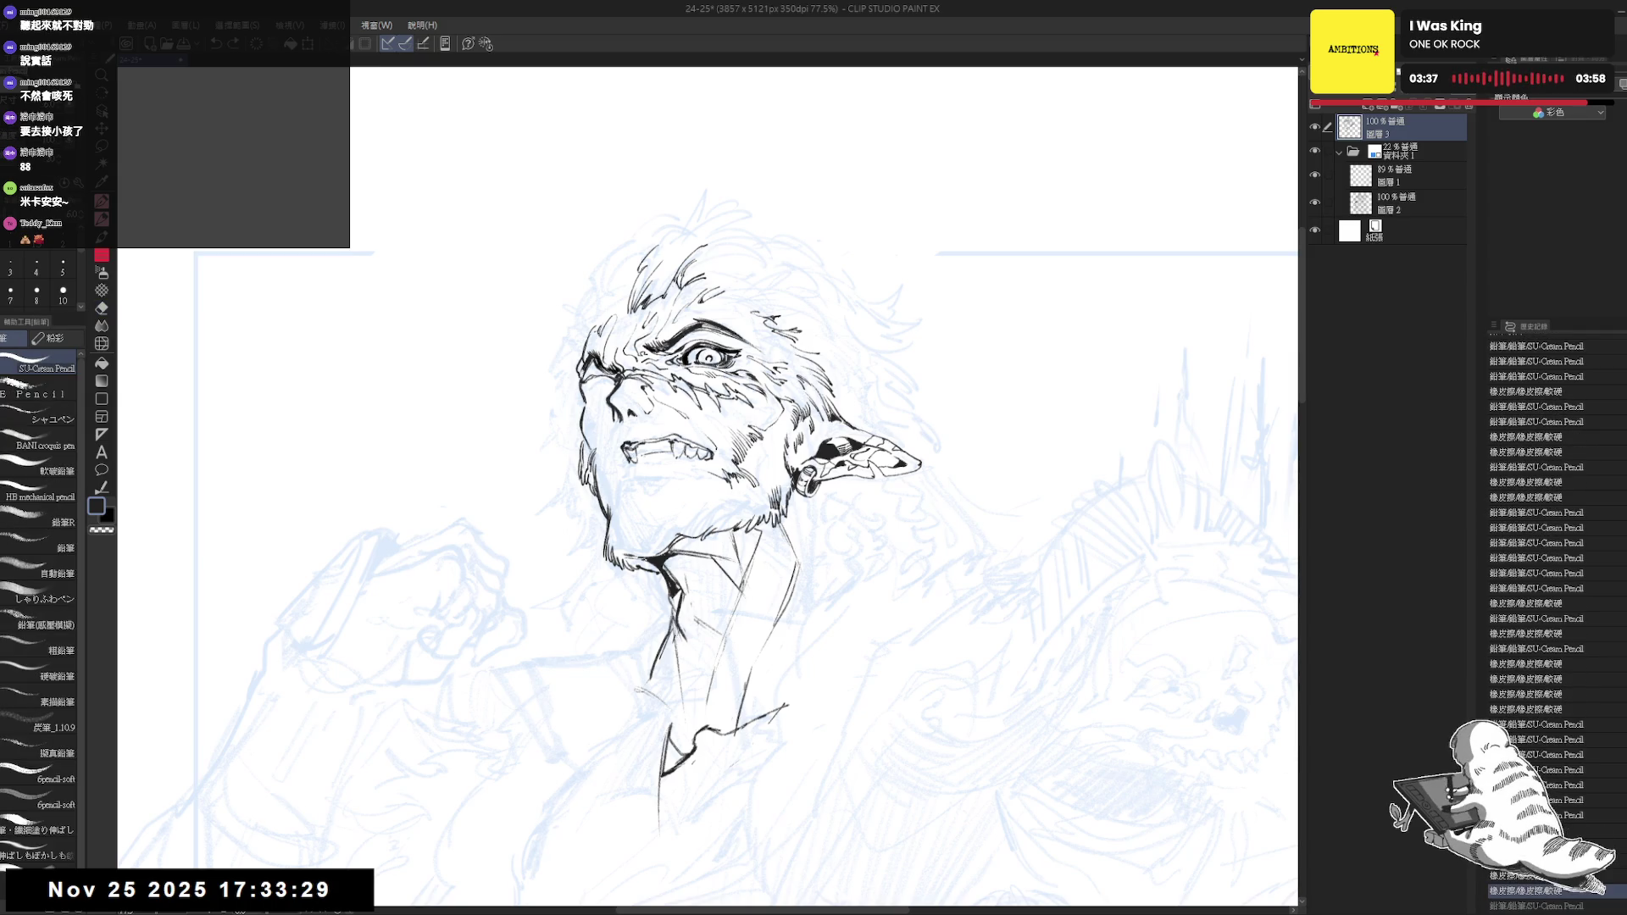
Build up hatching on the cheek and jaw, repeatedly cleaning edges with the eraser
key(e)
key(p)
key(e)
key(p)
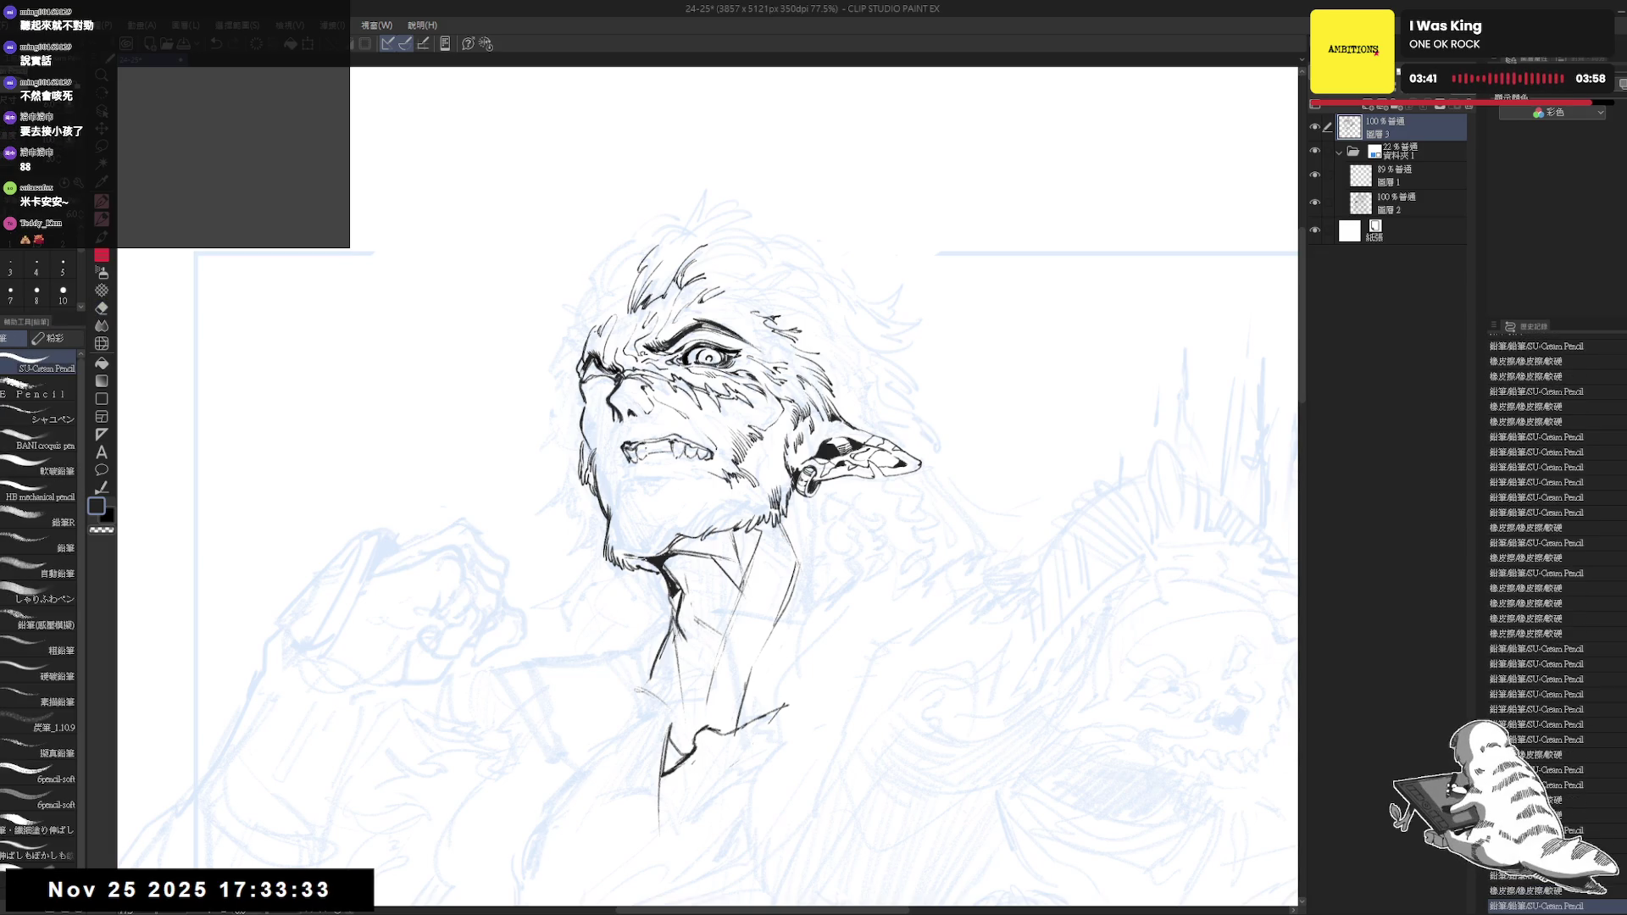
key(e)
key(p)
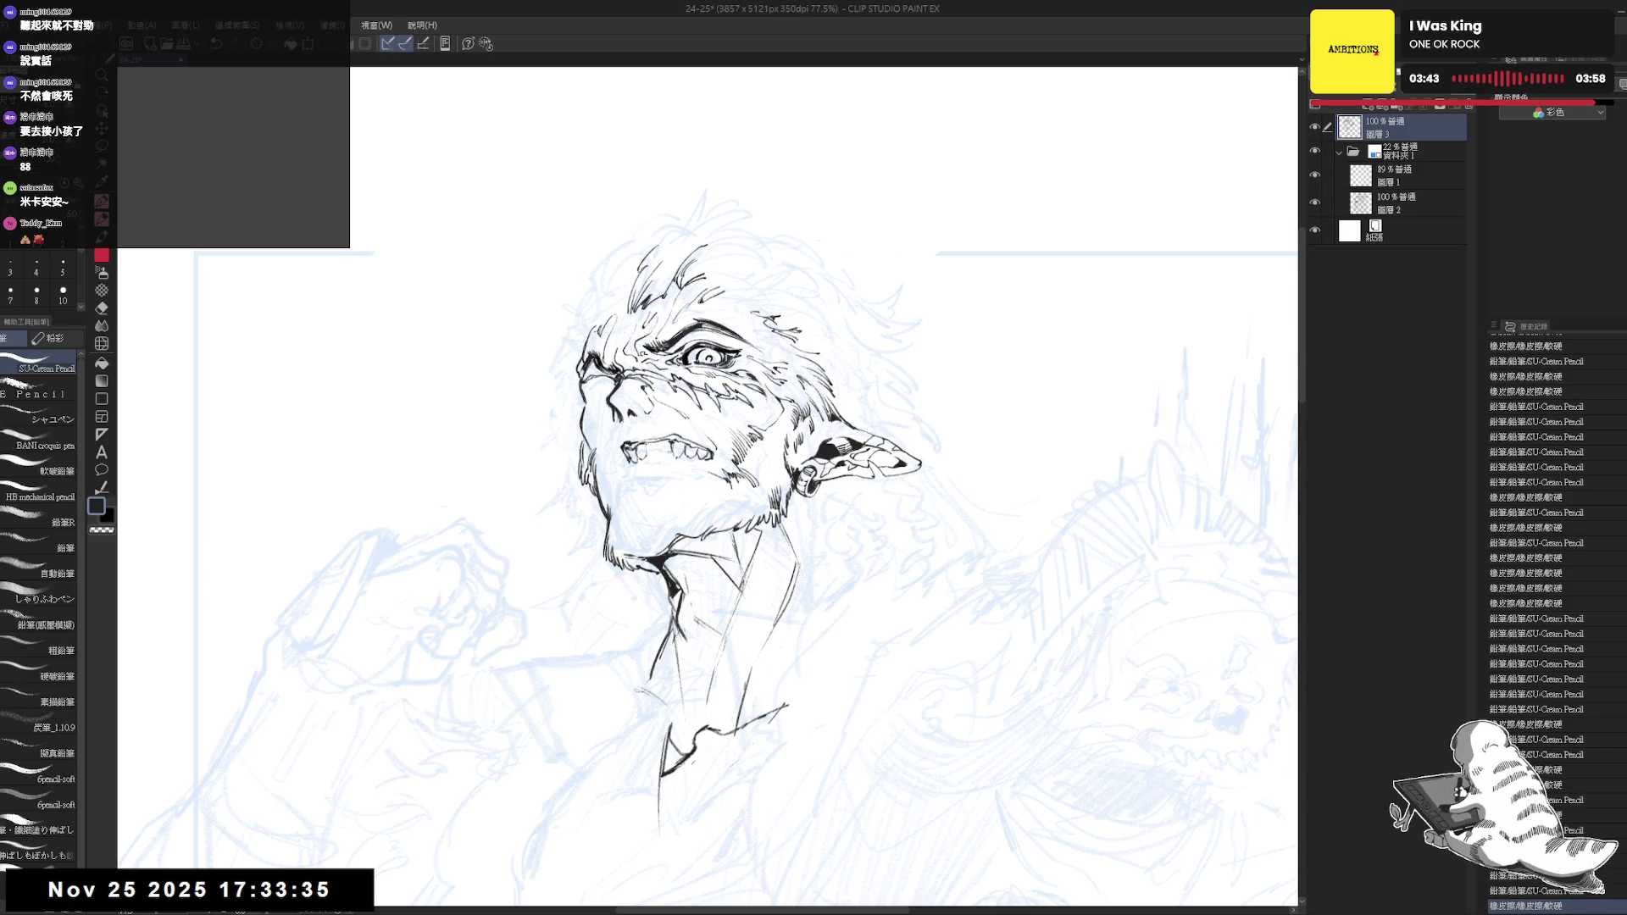
key(e)
key(p)
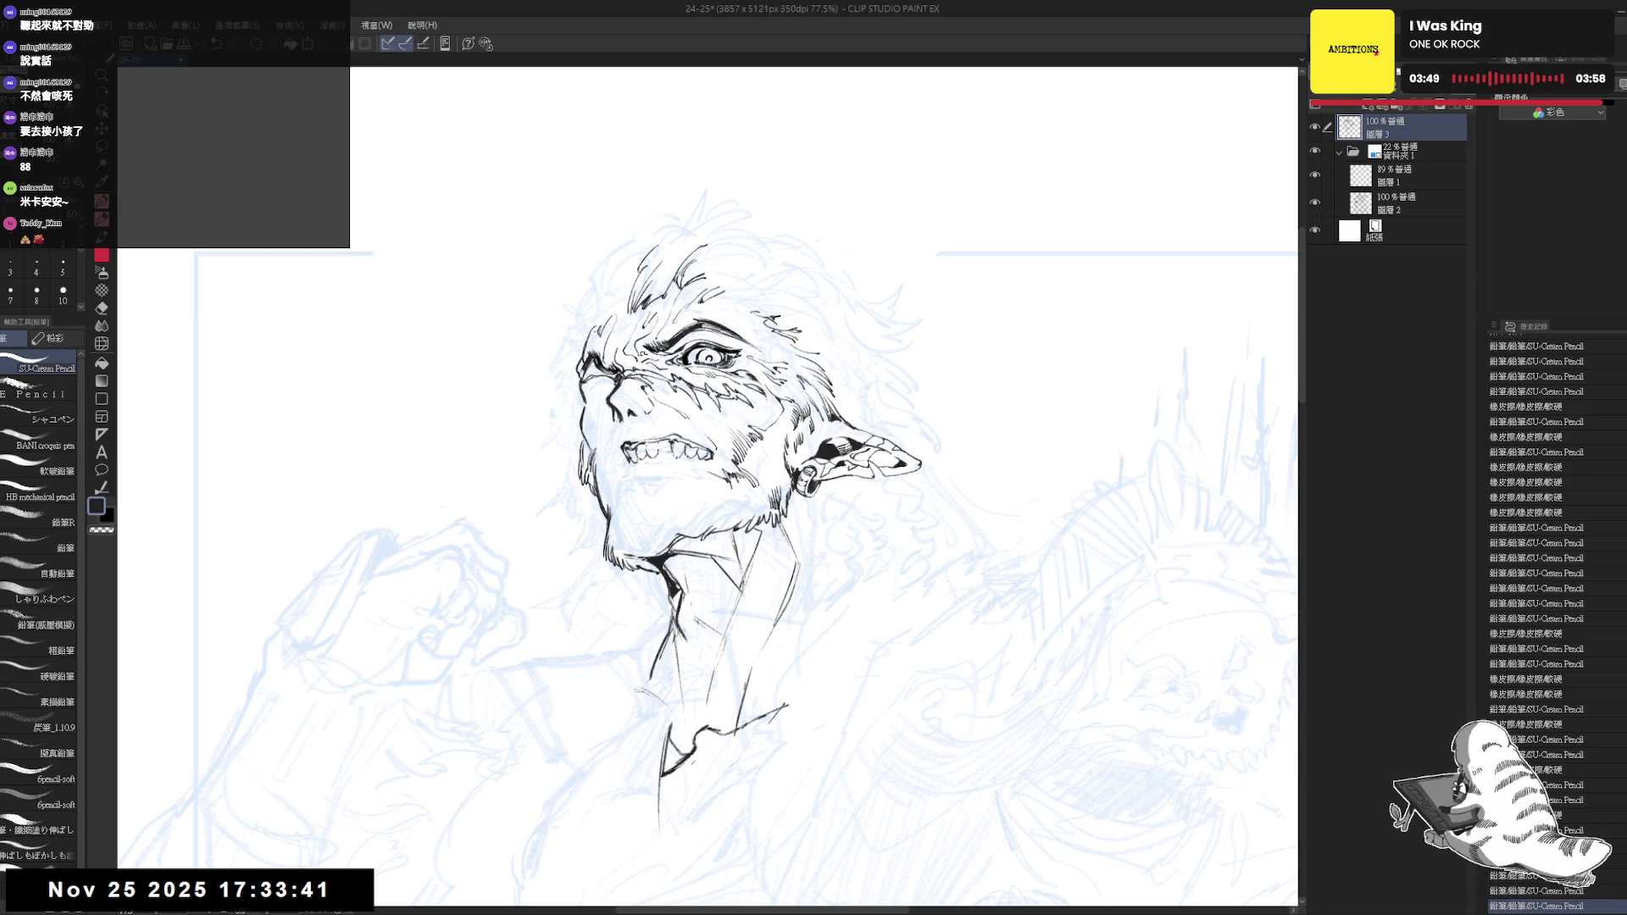
key(e)
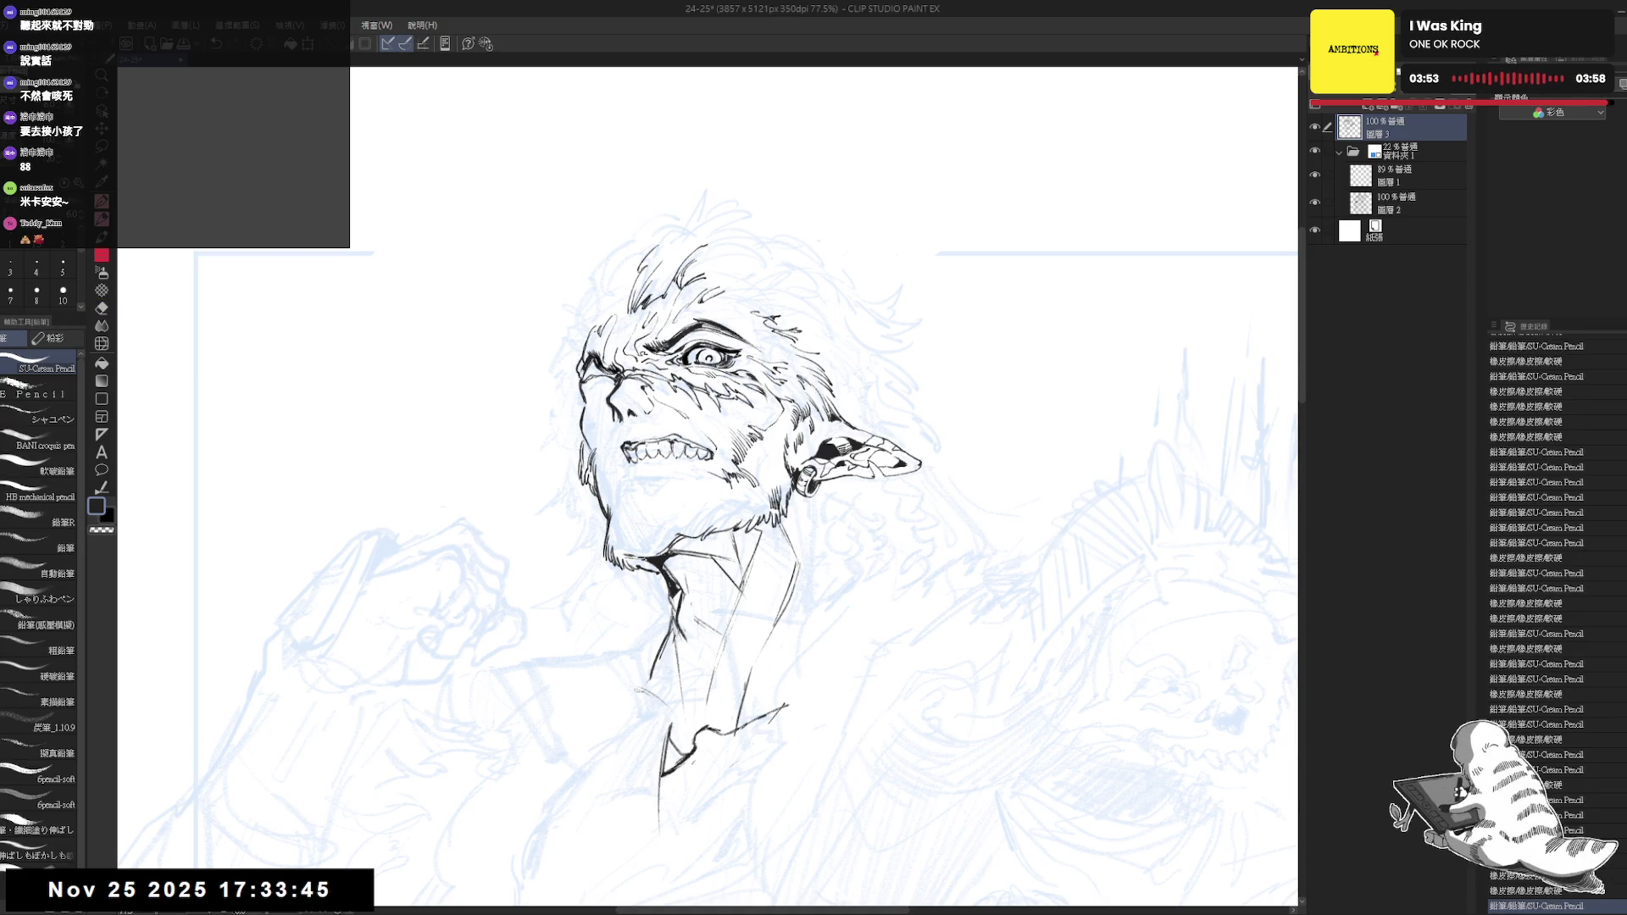
key(e)
key(p)
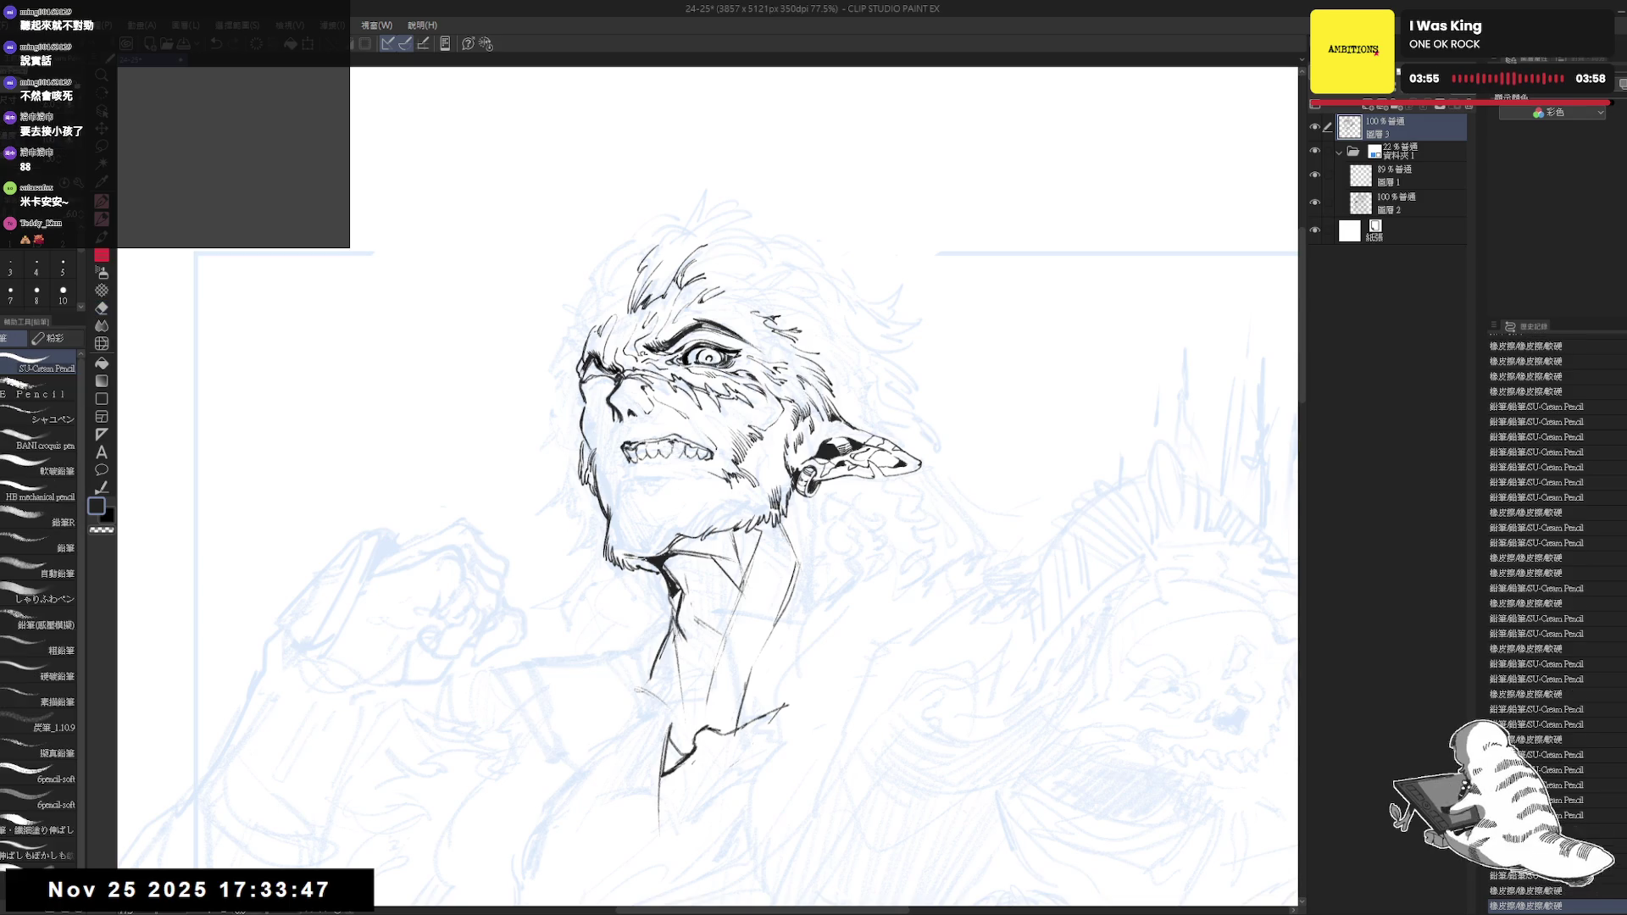
Check the head mirrored and zoomed out, add a stroke near the chin and reframe the view higher
key(h)
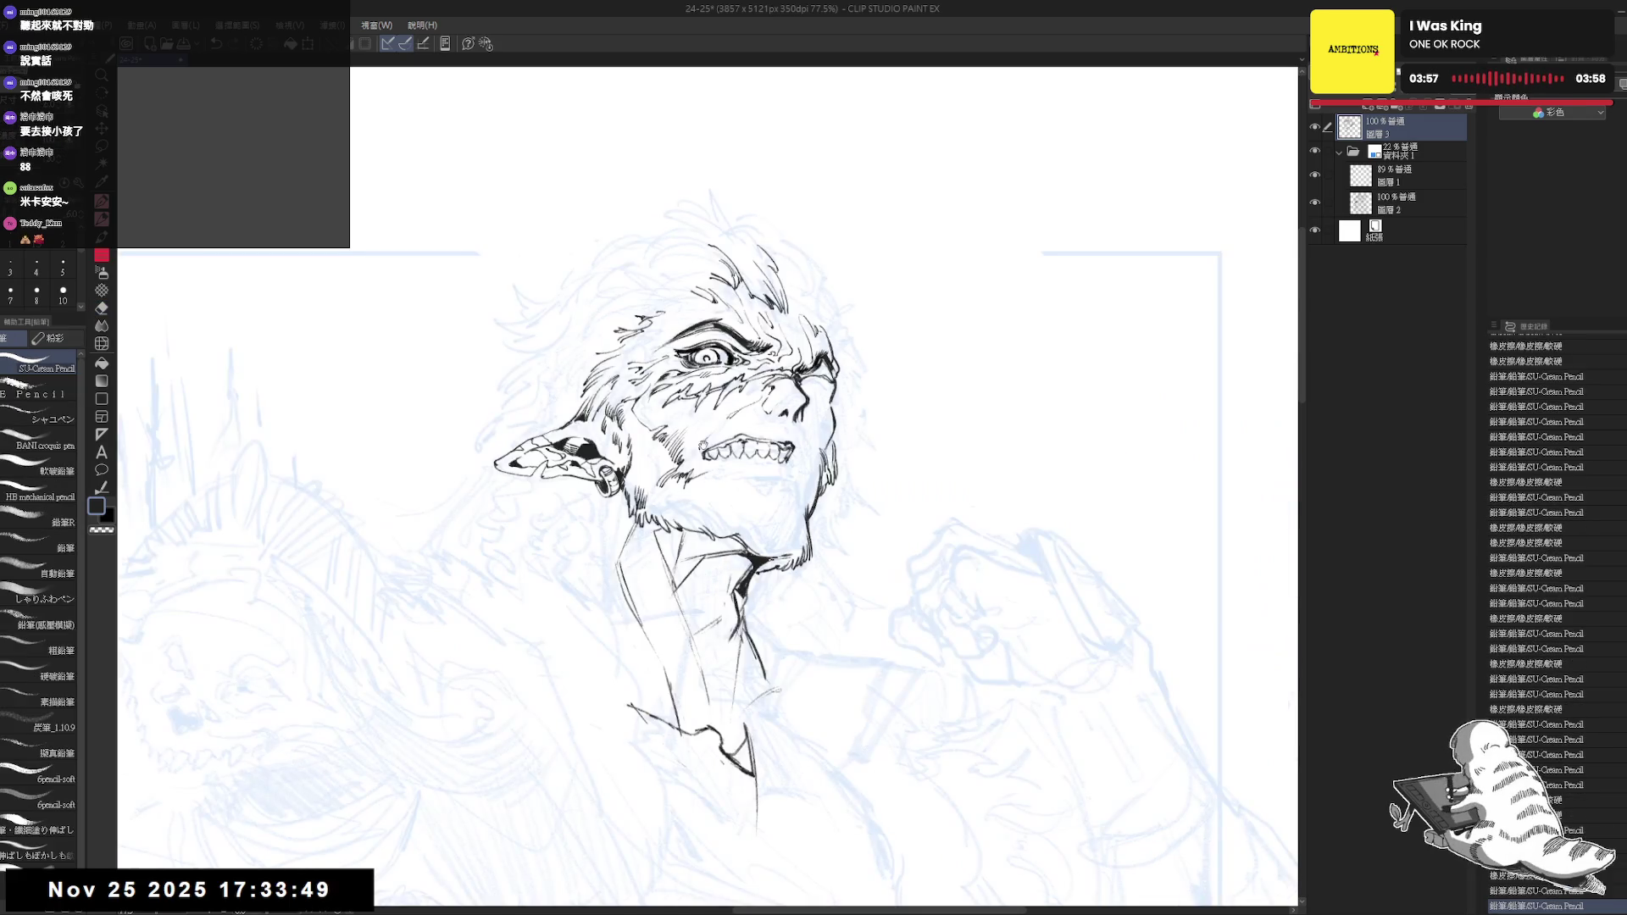
key(h)
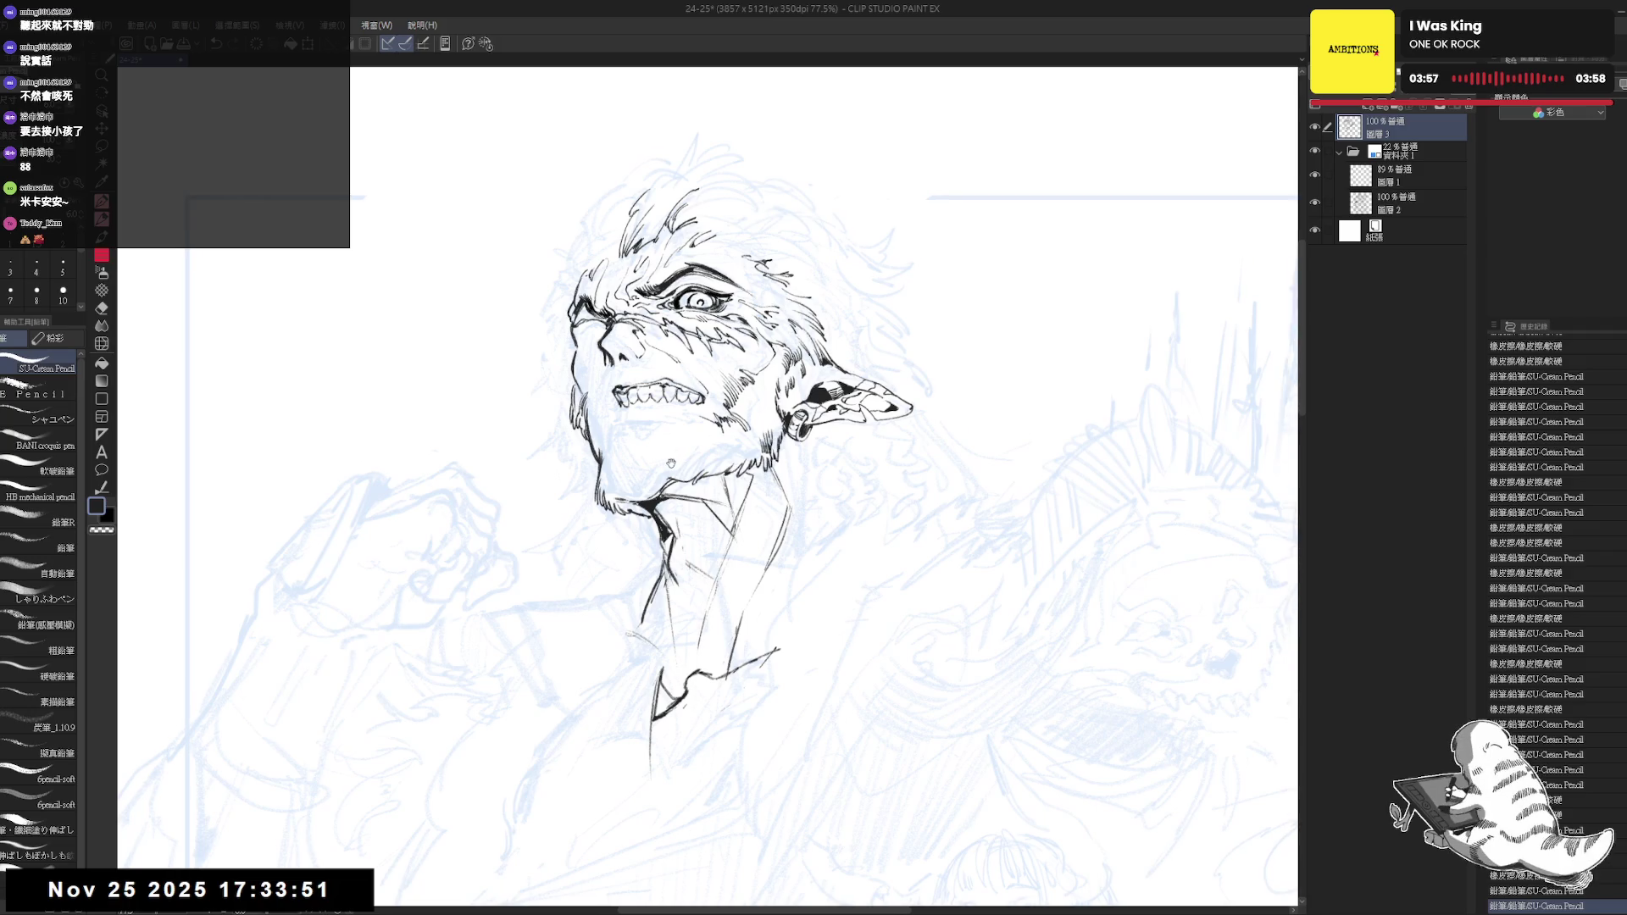
key(ctrl+minus)
scroll(737, 508, up, 3)
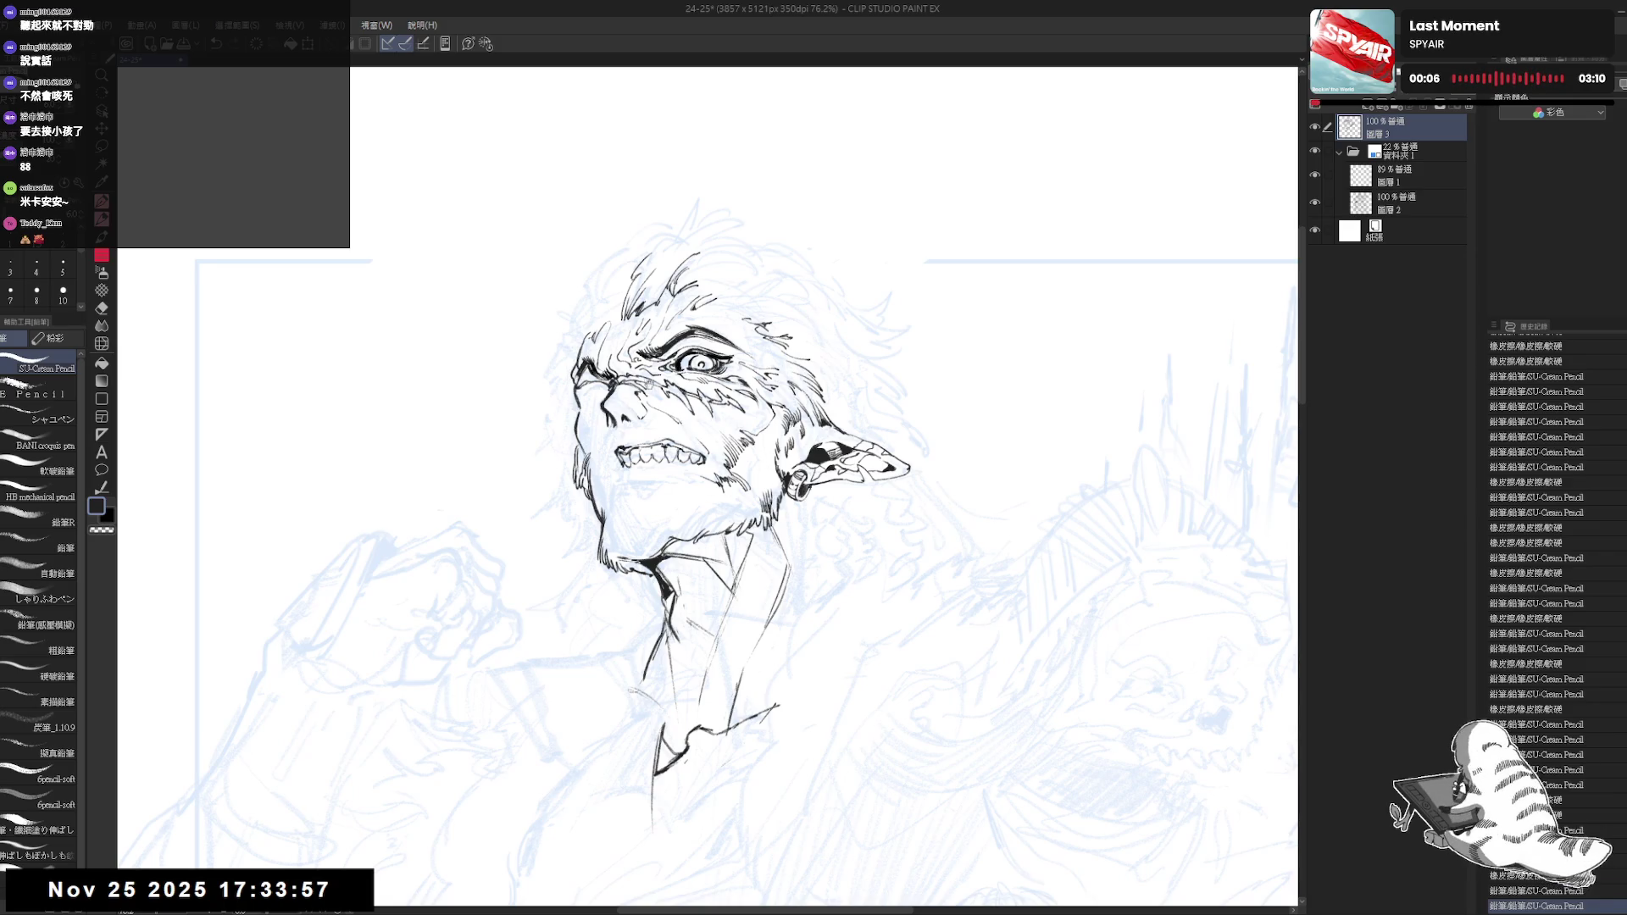
drag(707, 490, 714, 512)
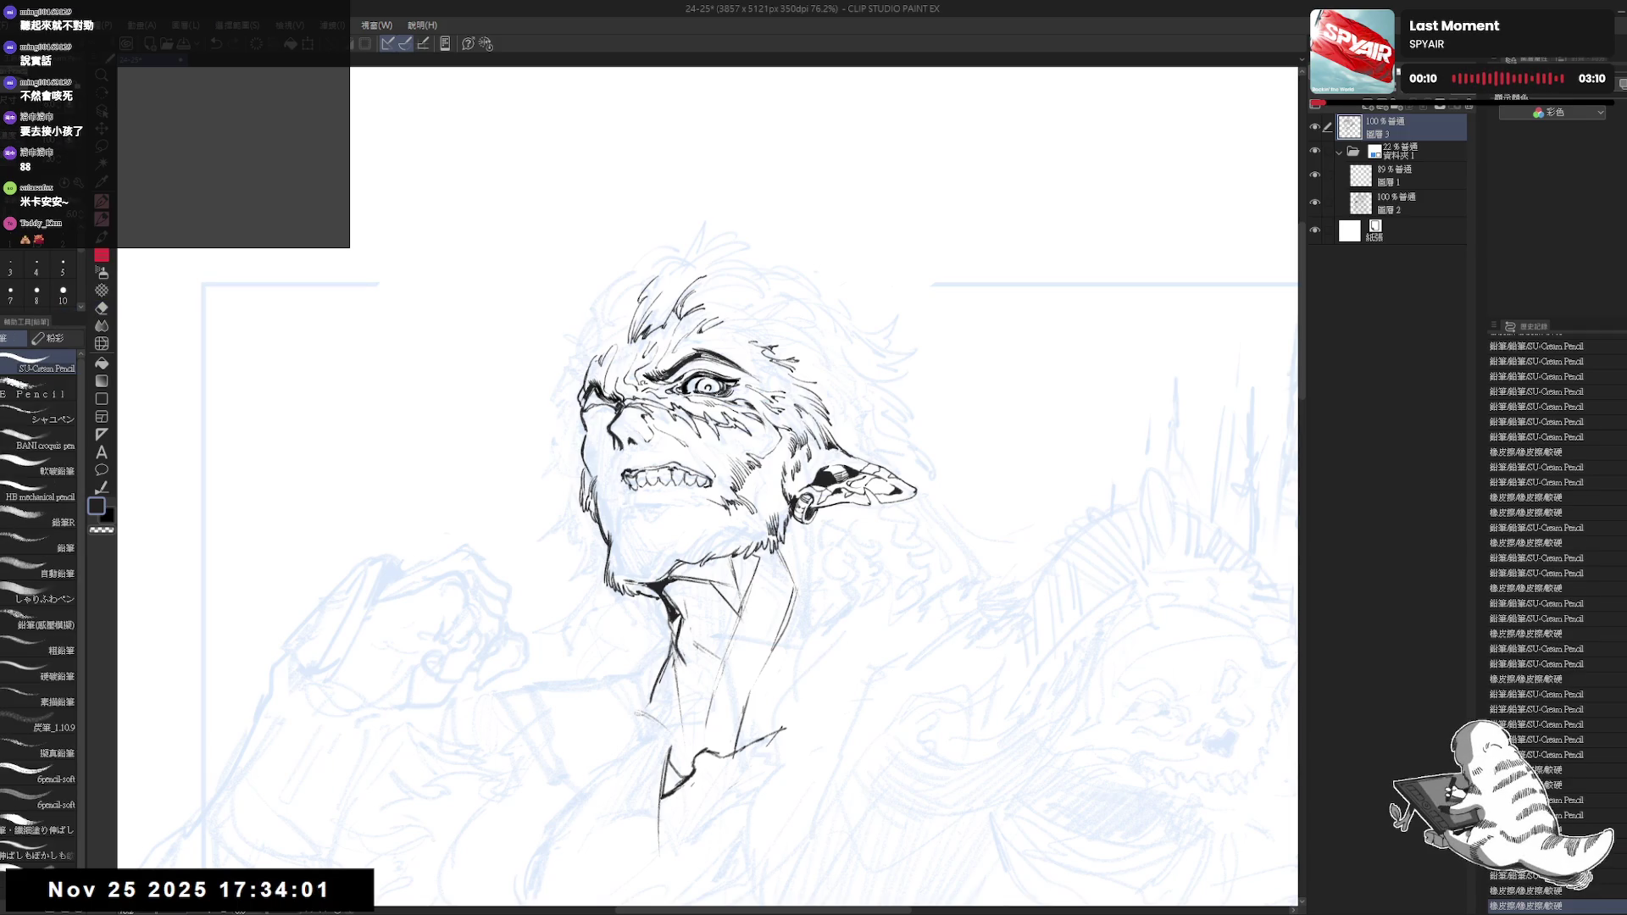
mouse_move(623, 486)
mouse_down()
mouse_move(631, 506)
mouse_move(679, 510)
mouse_up()
key(h)
key(h)
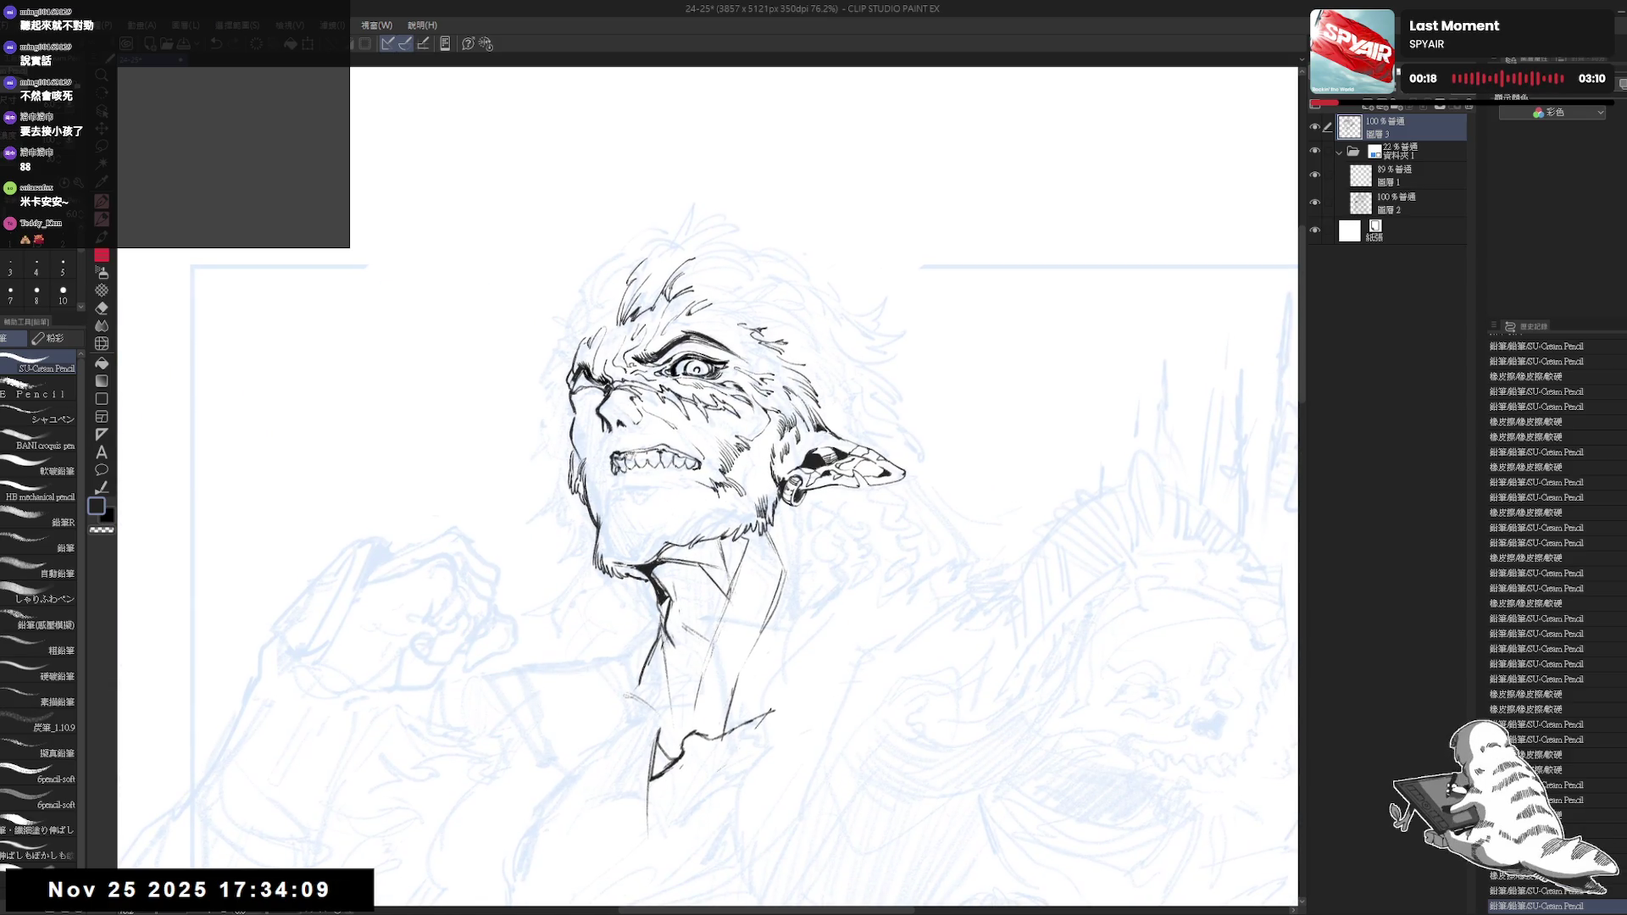
key(e)
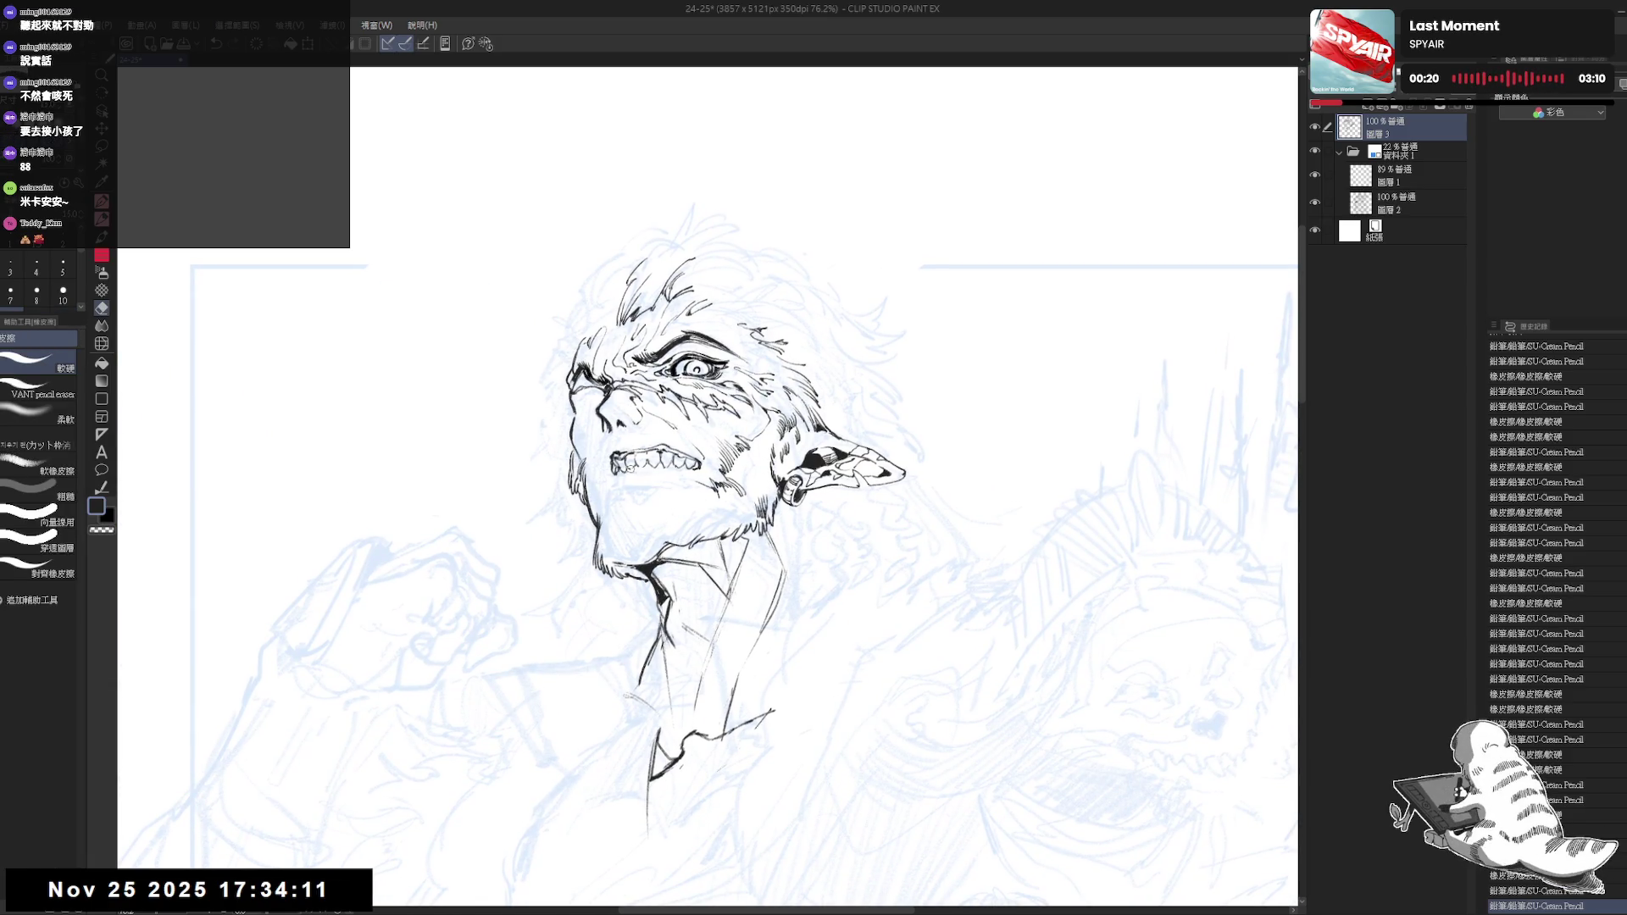
key(p)
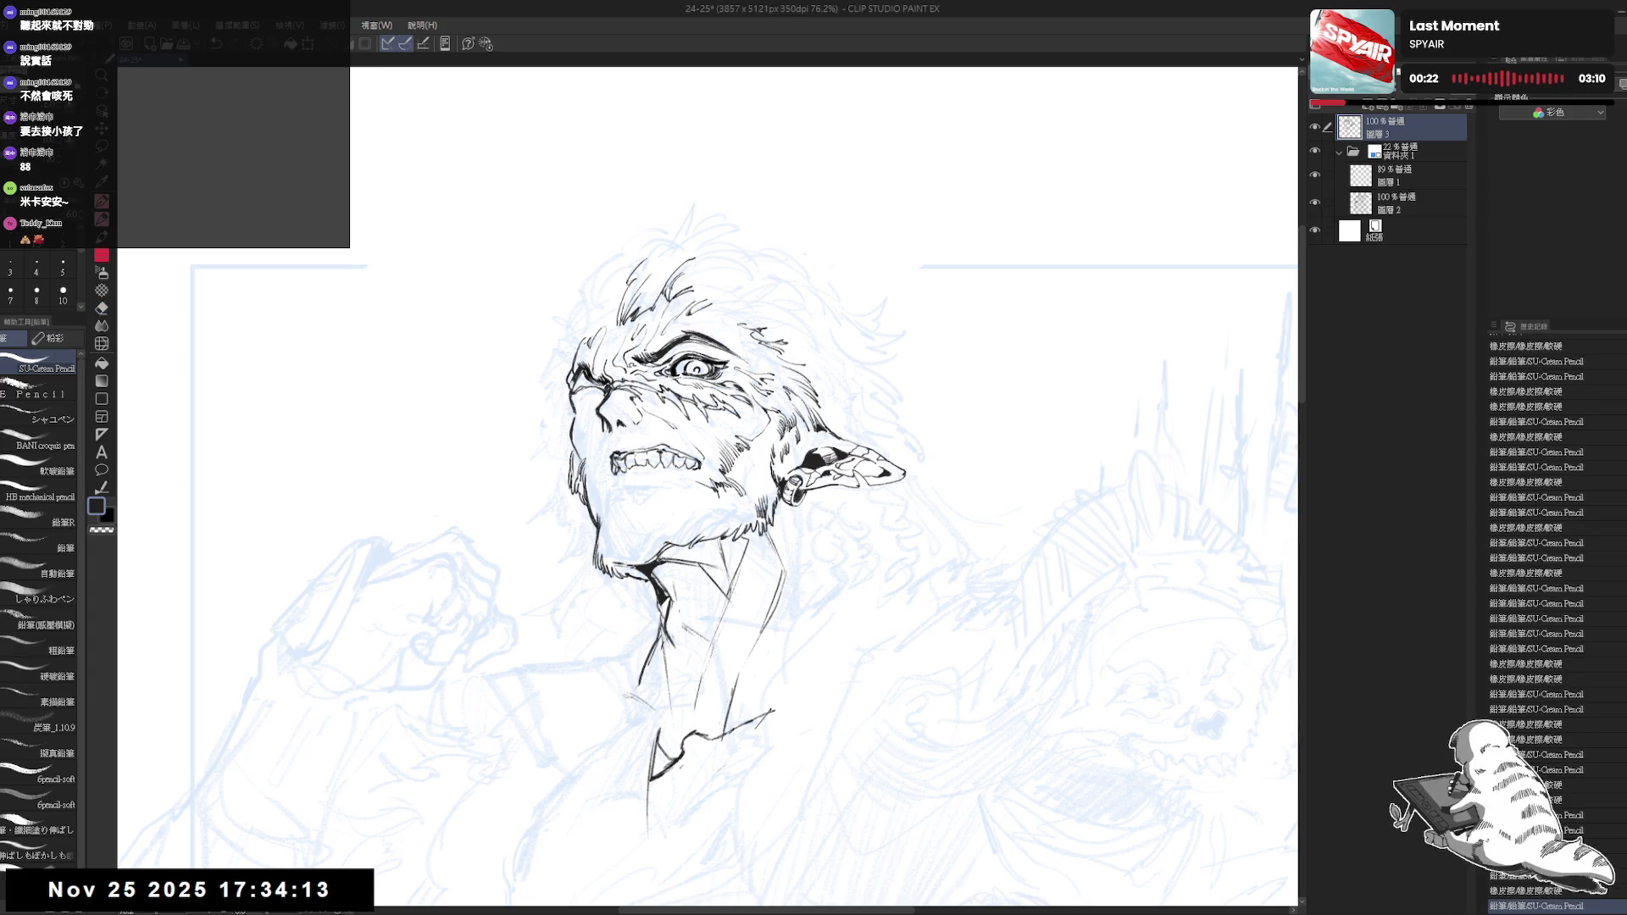
drag(712, 508, 696, 514)
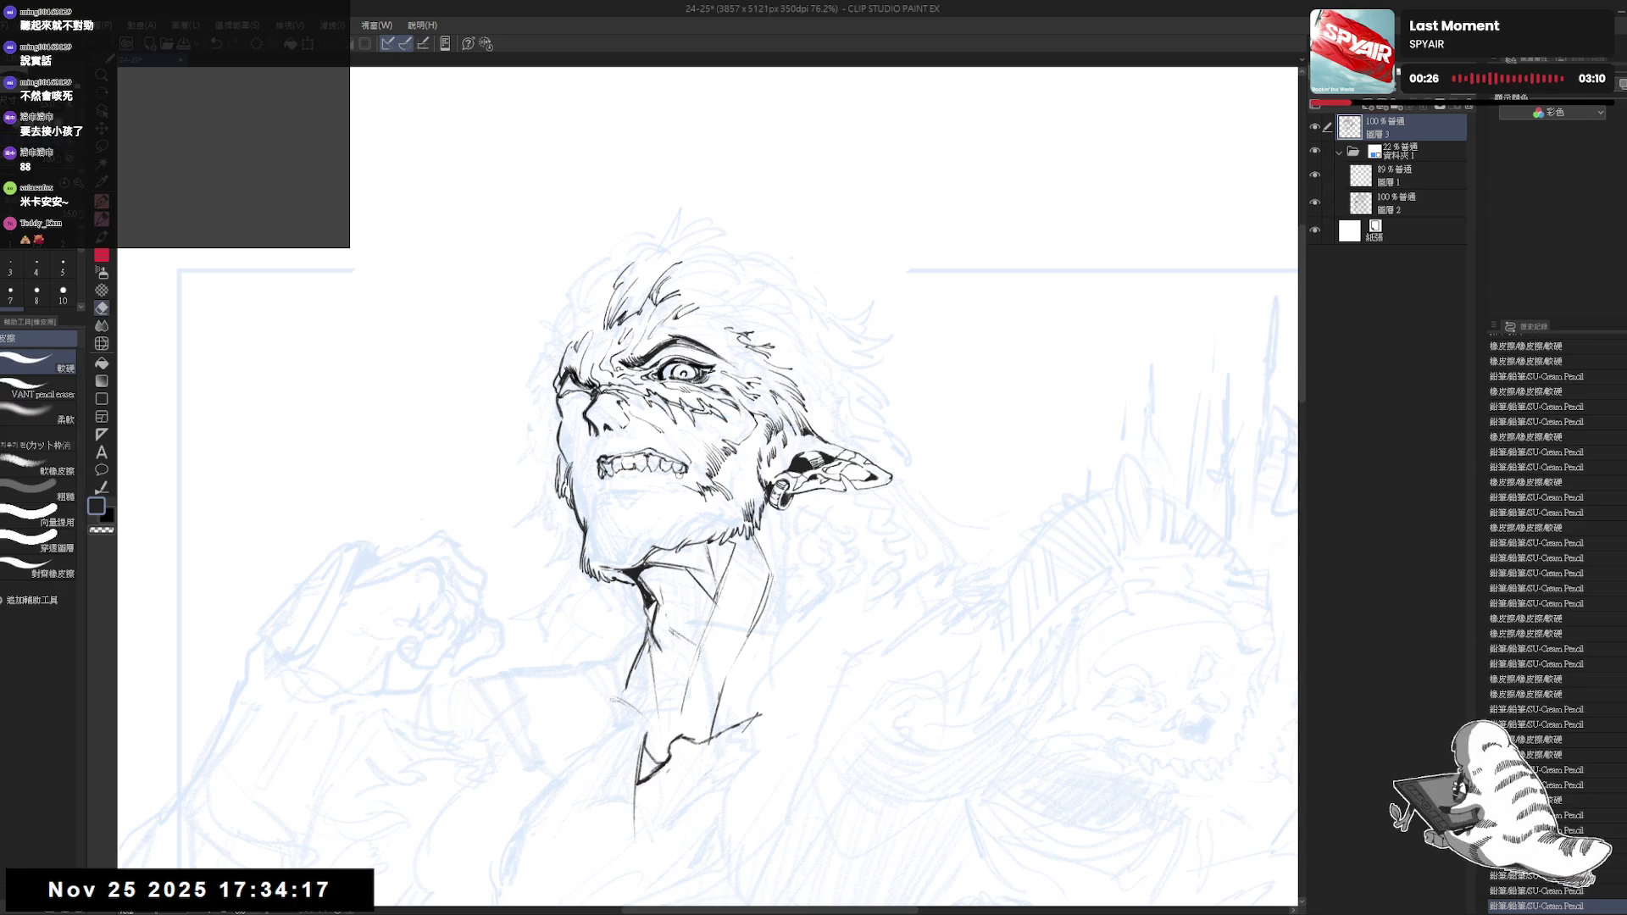
drag(645, 490, 619, 434)
scroll(618, 433, down, 1)
scroll(619, 434, down, 1)
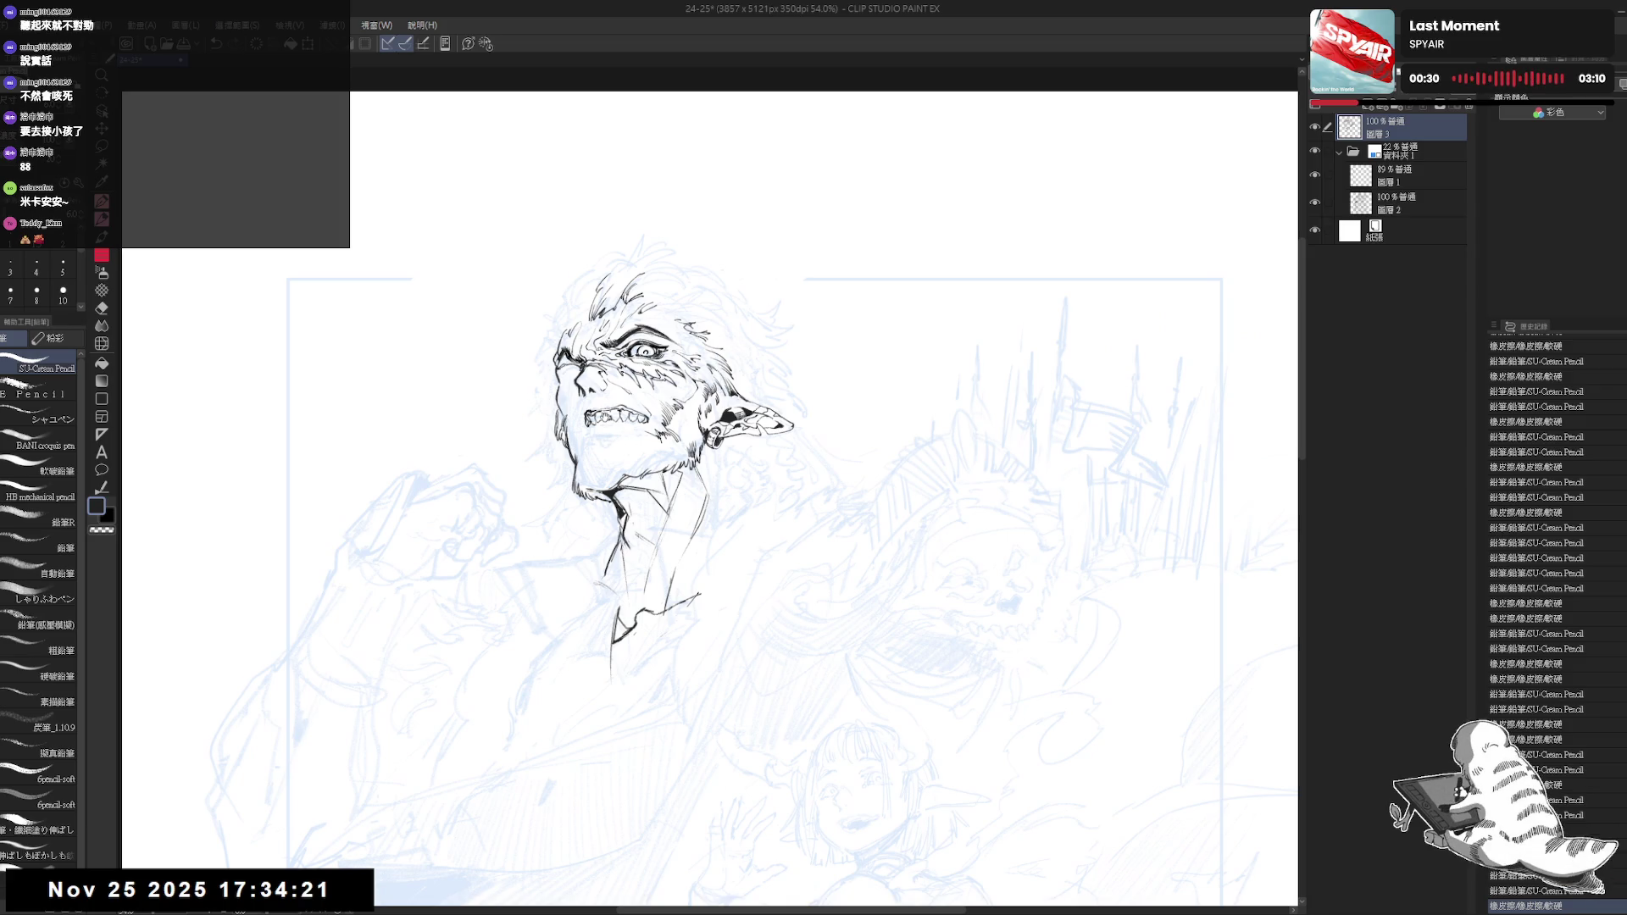
scroll(605, 419, up, 1)
Compare ink and sketch layers, then erase the dark pupil so the eye is blank white
drag(666, 346, 681, 361)
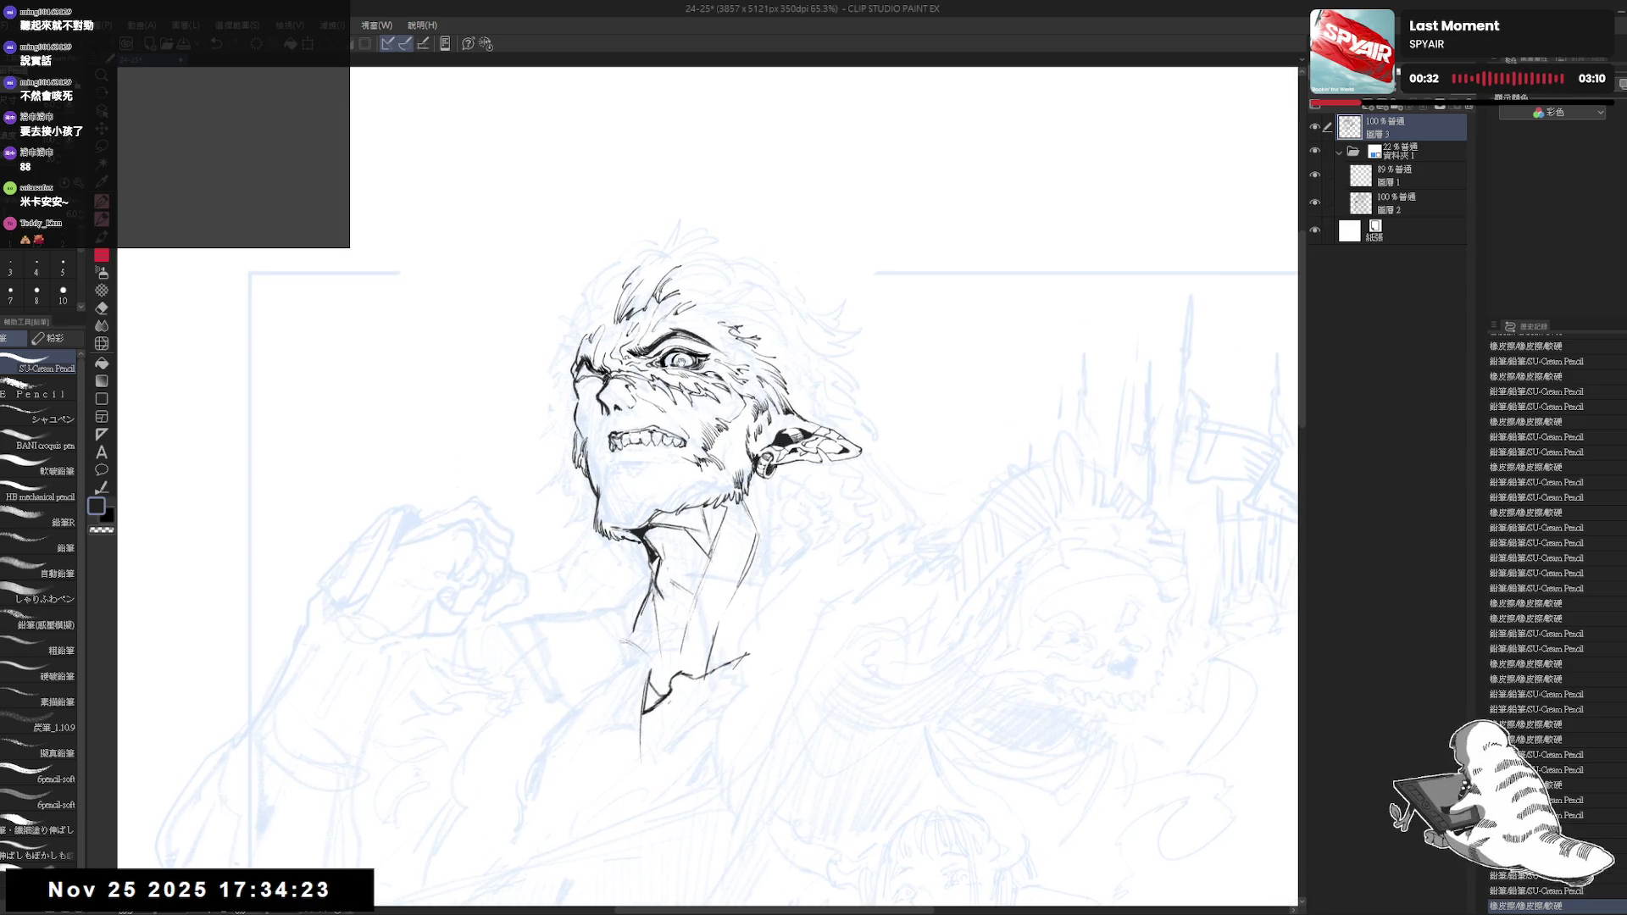
click(1316, 151)
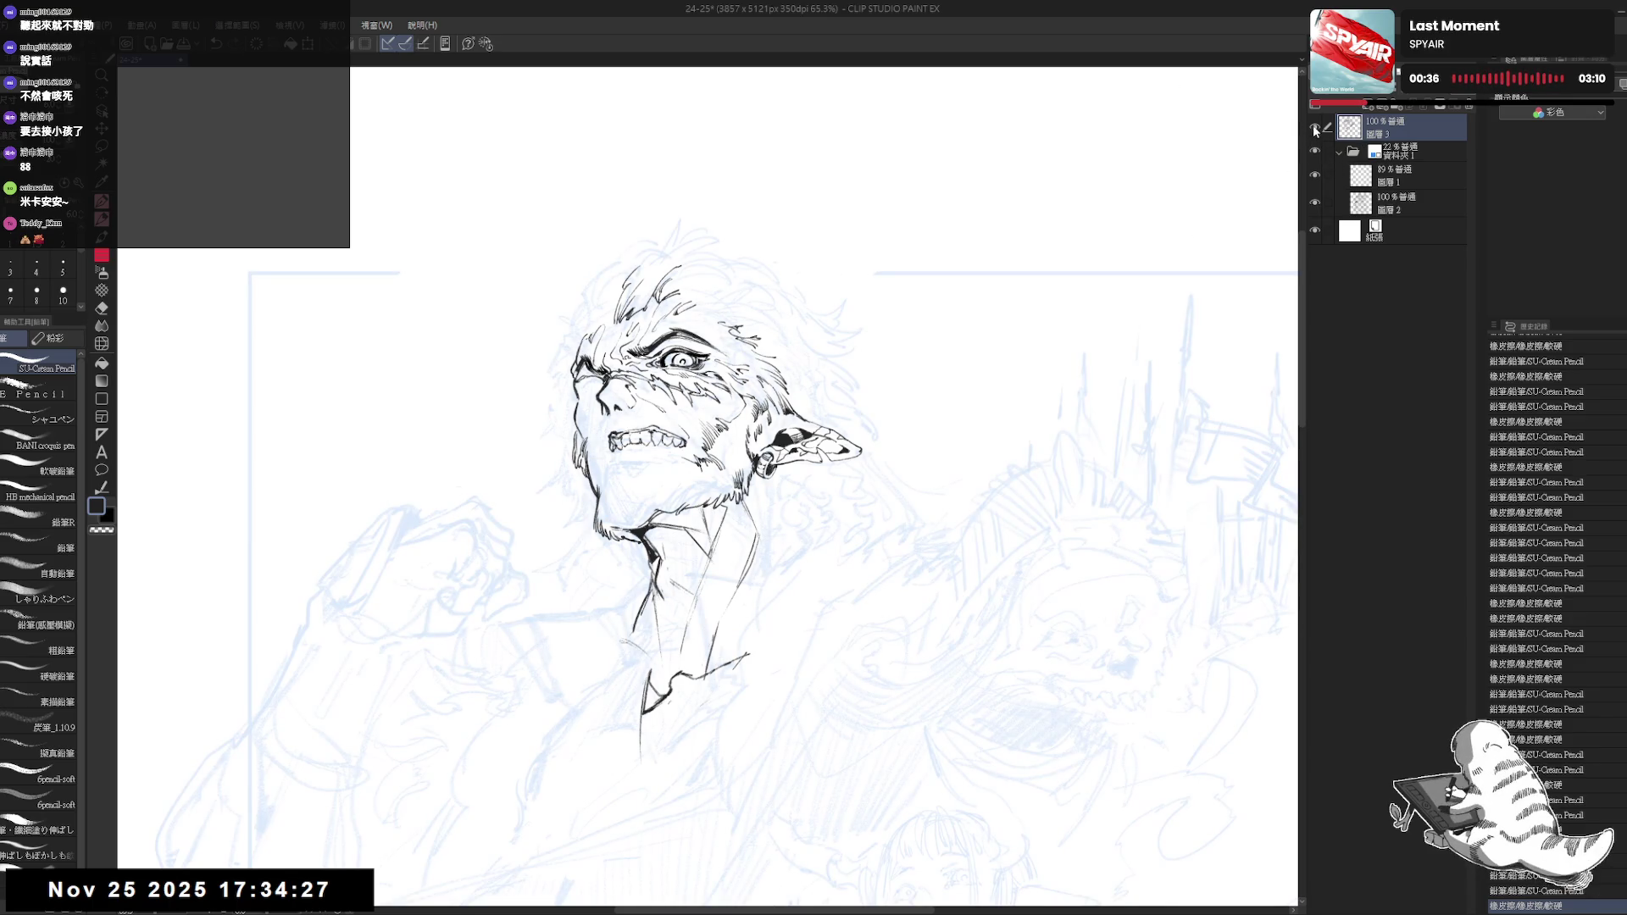
click(1316, 127)
click(1316, 127)
key(e)
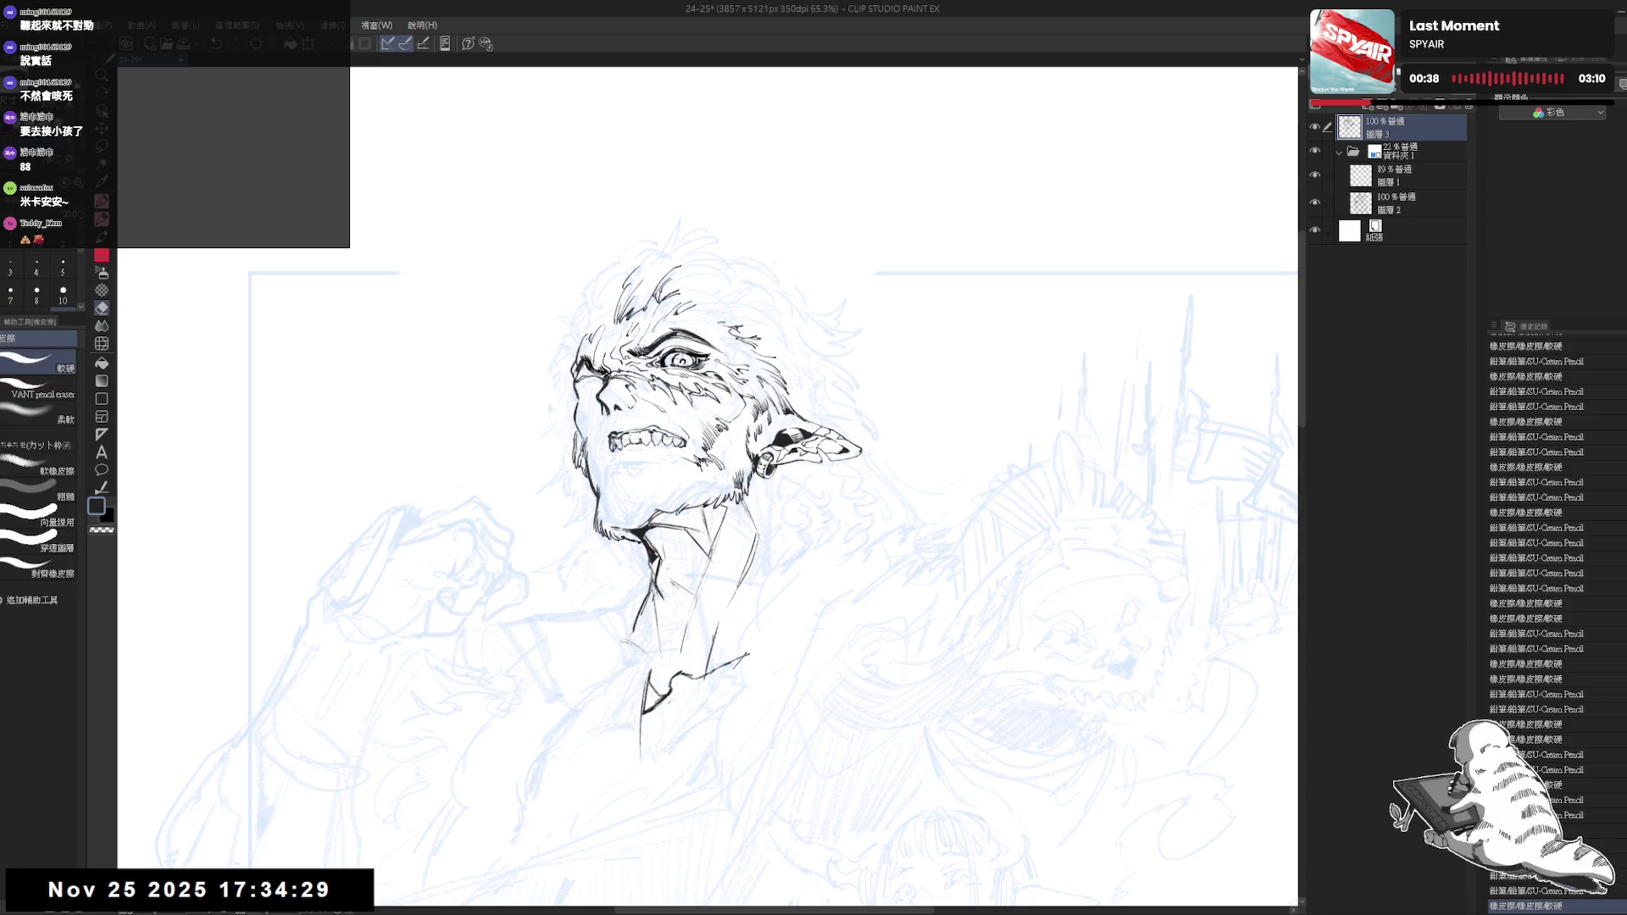
mouse_move(675, 358)
mouse_down()
mouse_move(689, 361)
mouse_move(659, 404)
mouse_move(581, 376)
mouse_up()
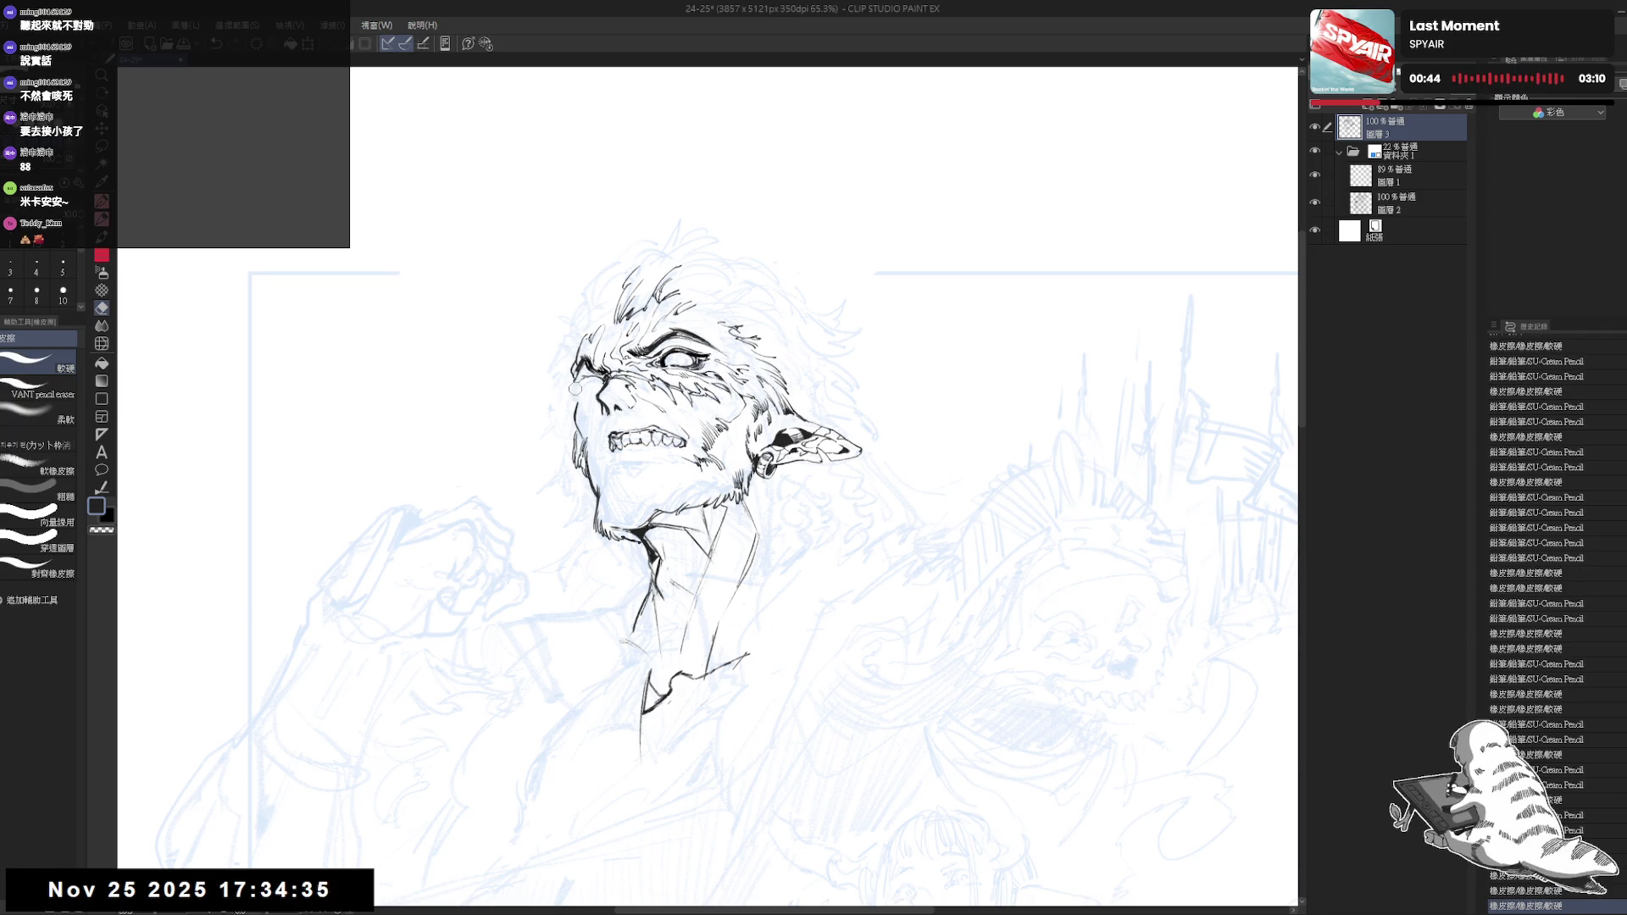
key(p)
Add faint touch-up strokes near the jaw and collar, mirroring the view to check
key(e)
key(p)
key(e)
key(p)
drag(587, 377, 600, 381)
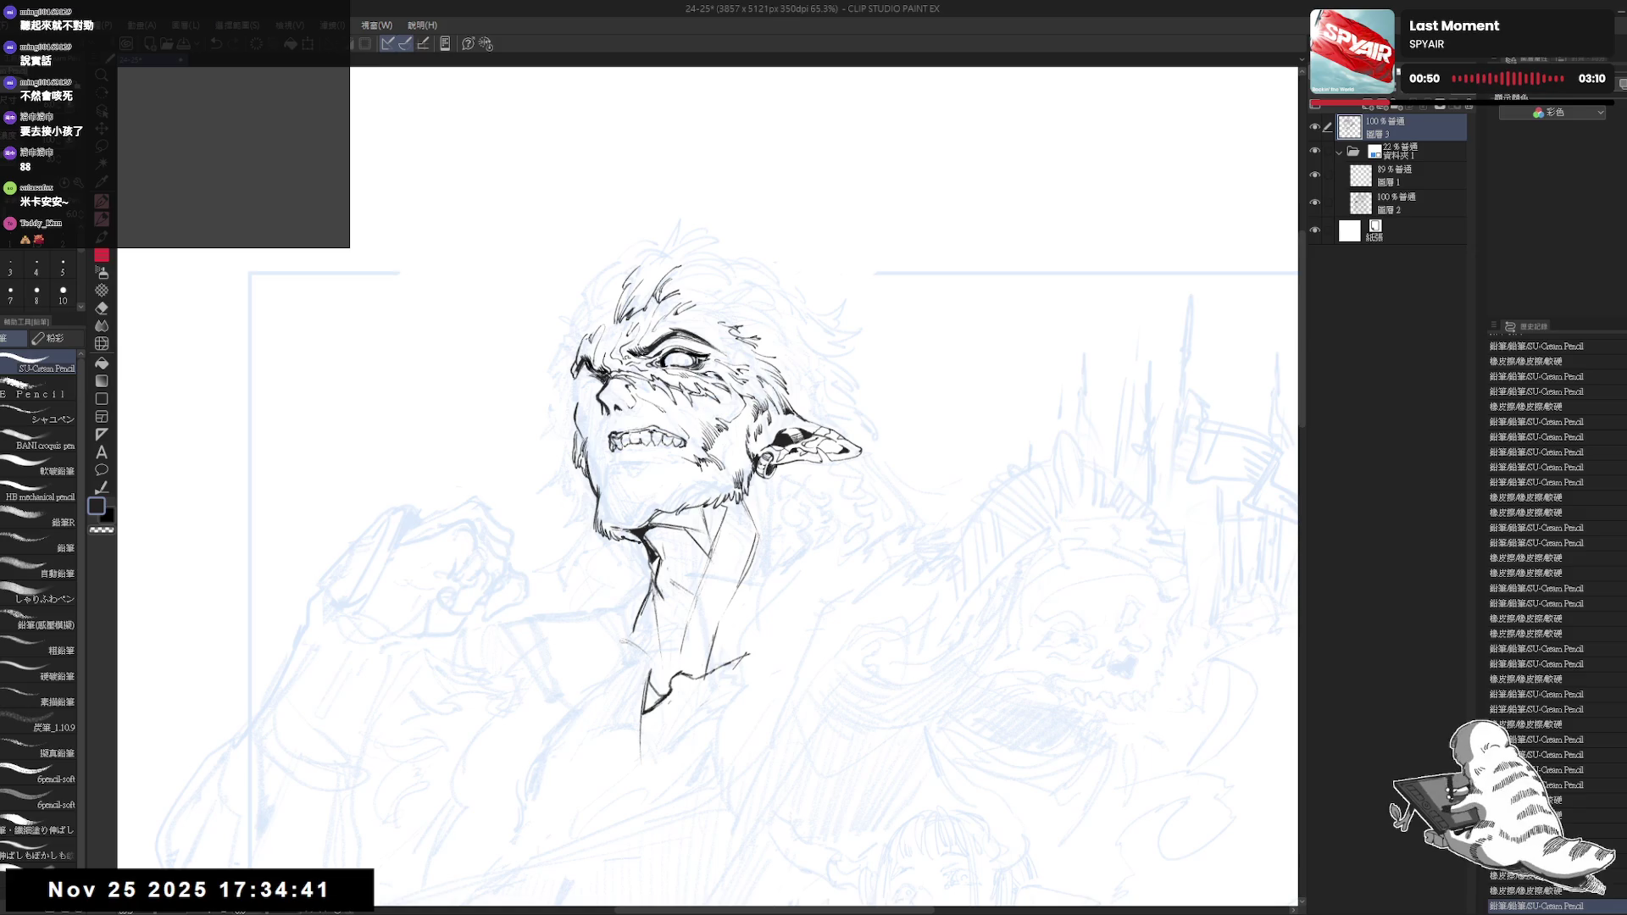
drag(711, 508, 723, 506)
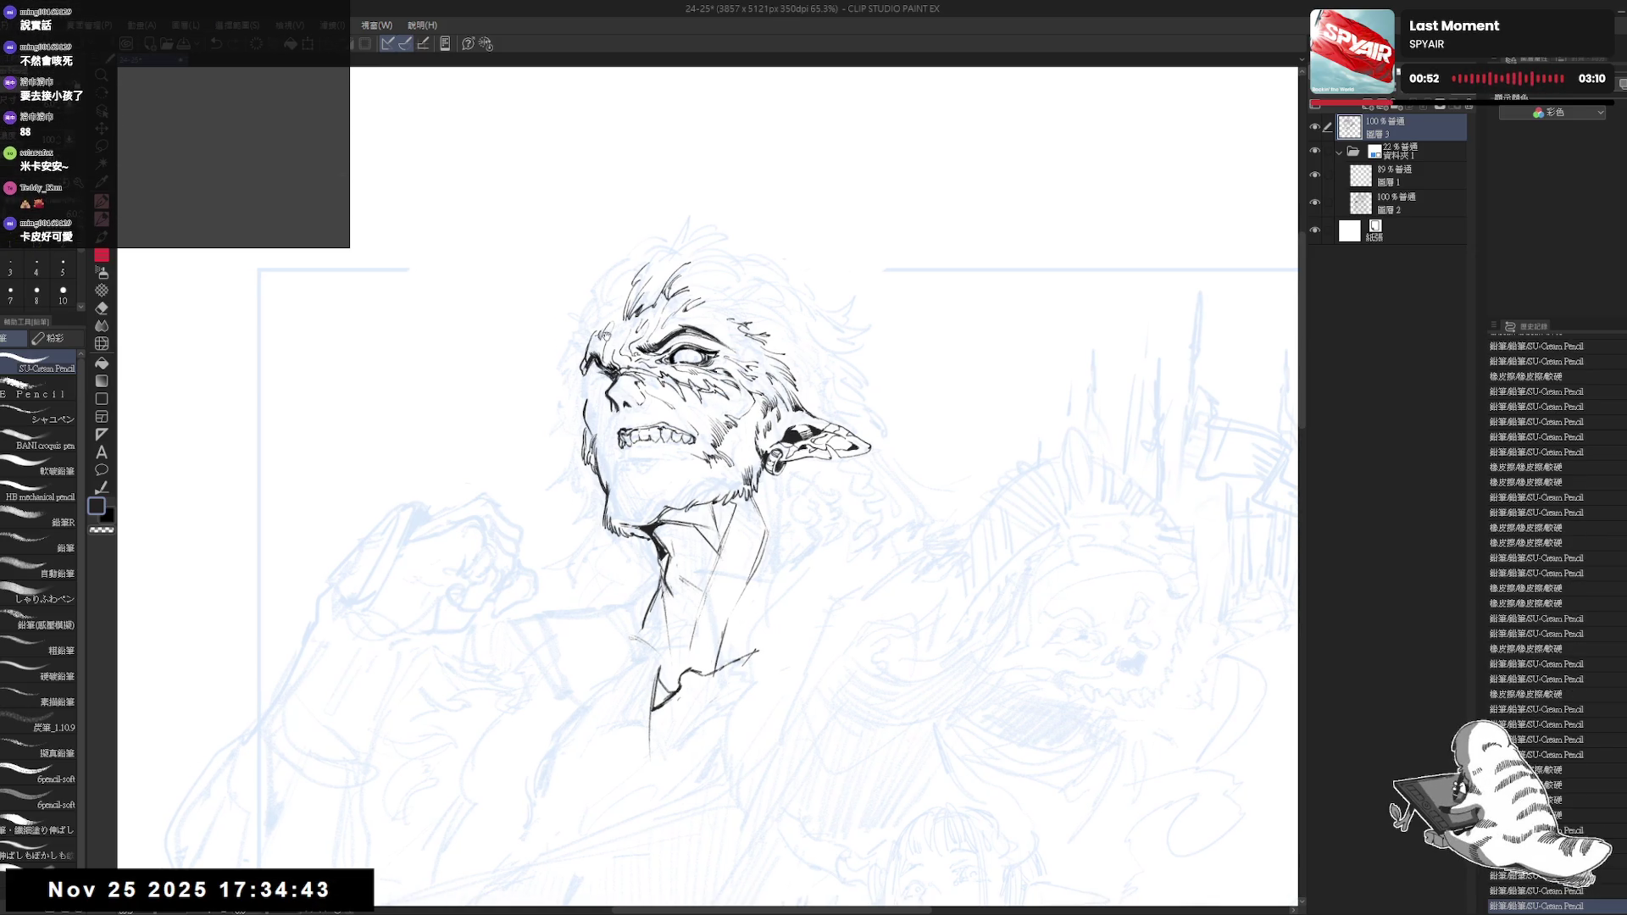
key(h)
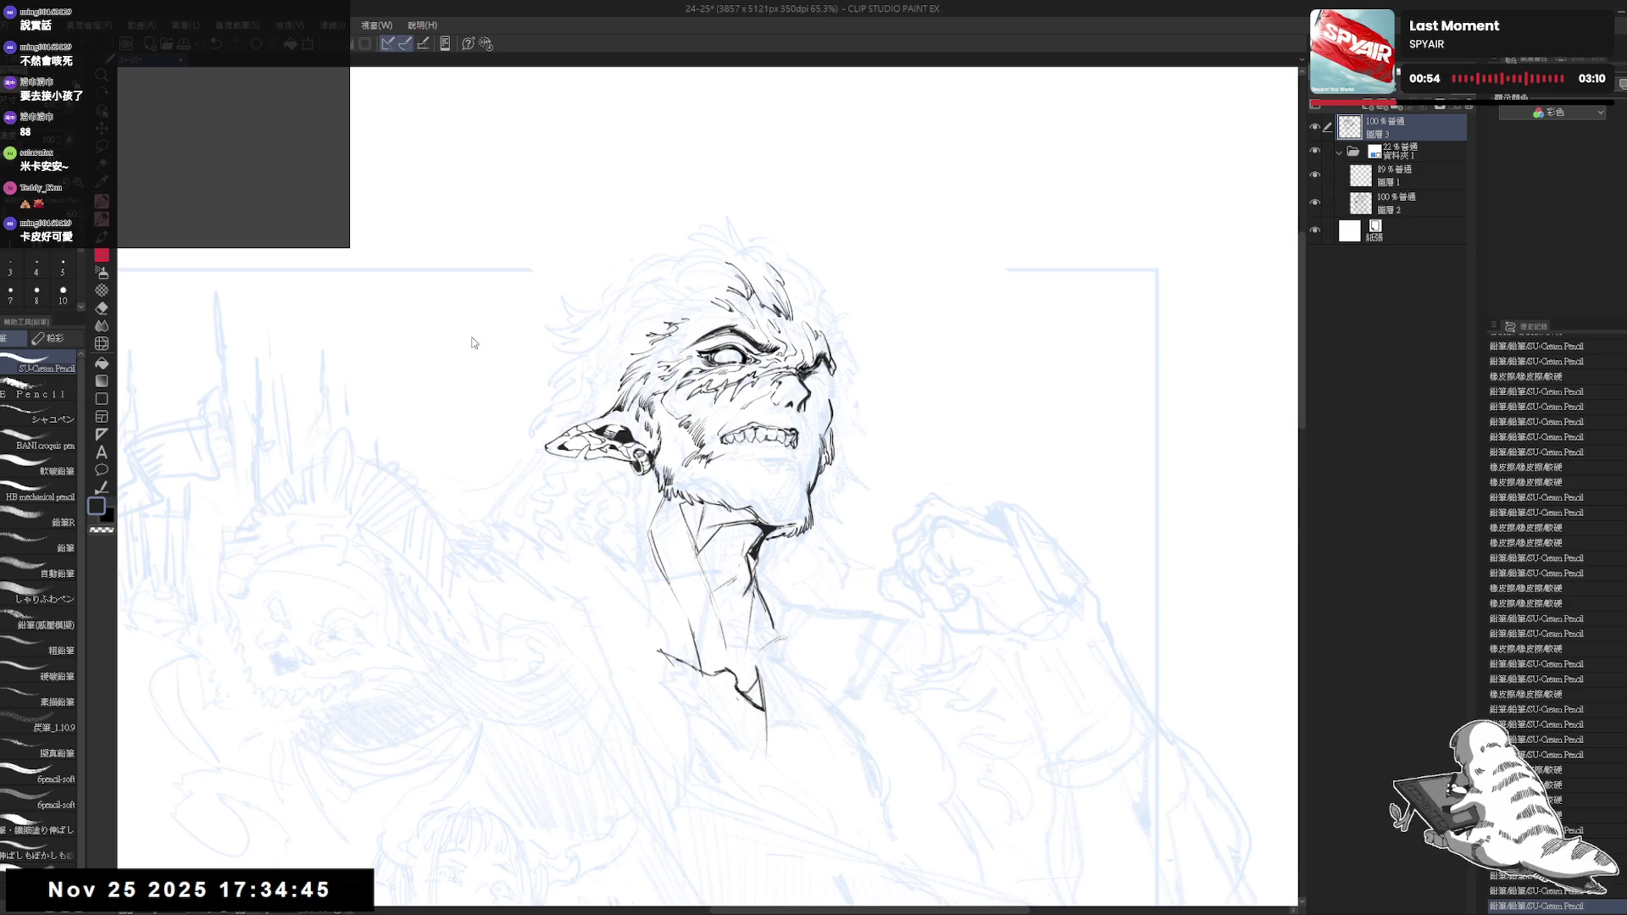
key(h)
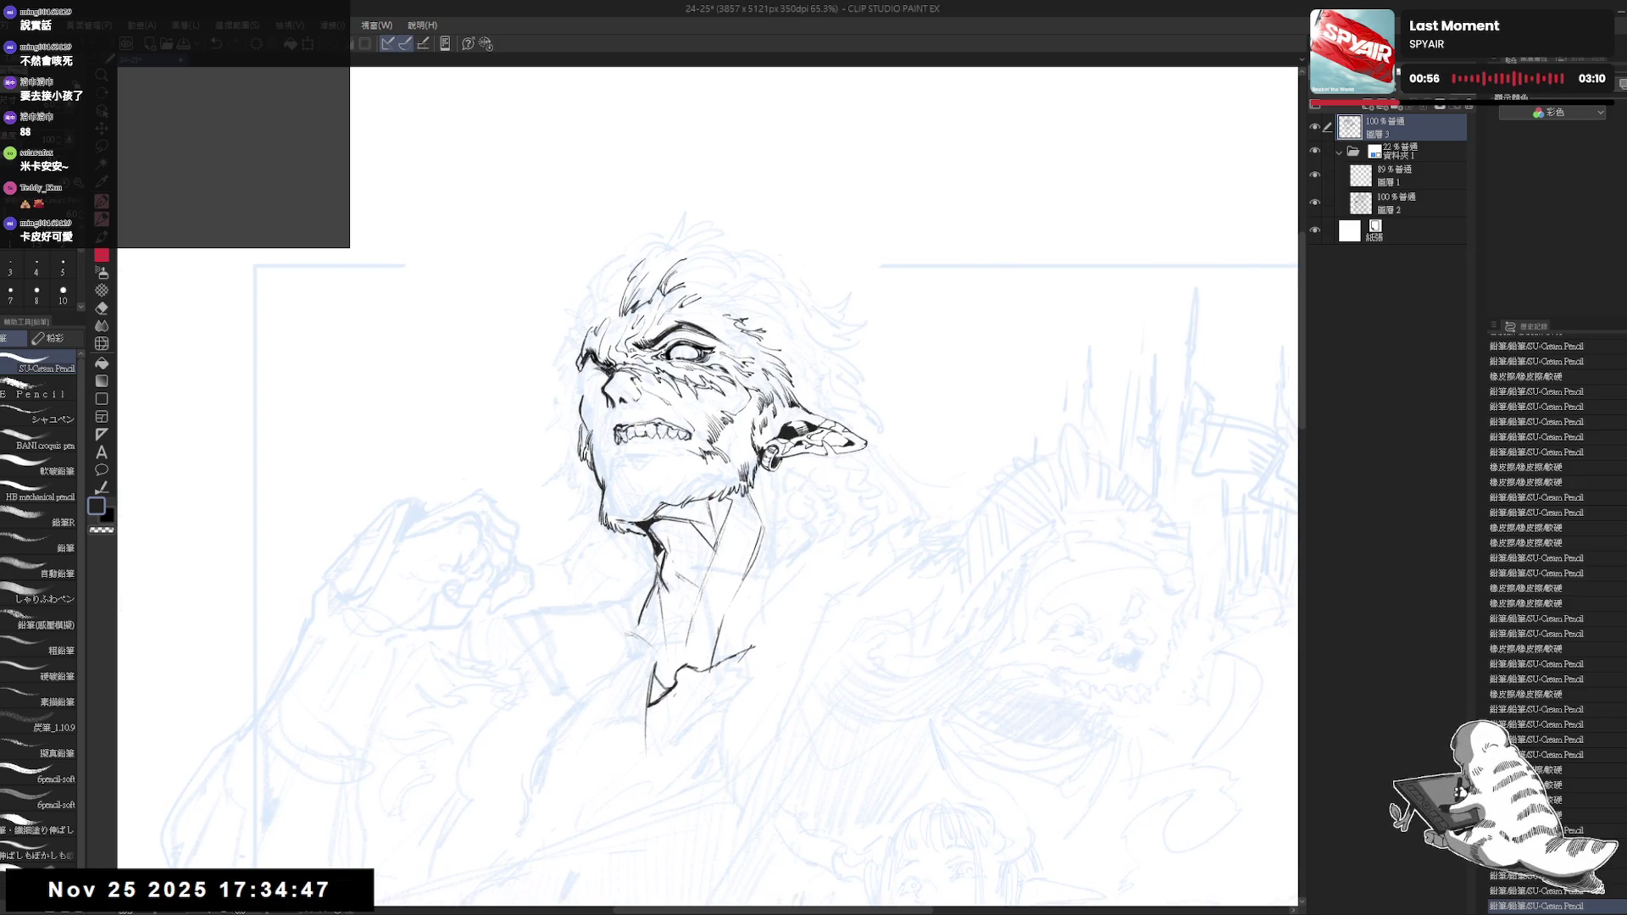
drag(712, 509, 701, 502)
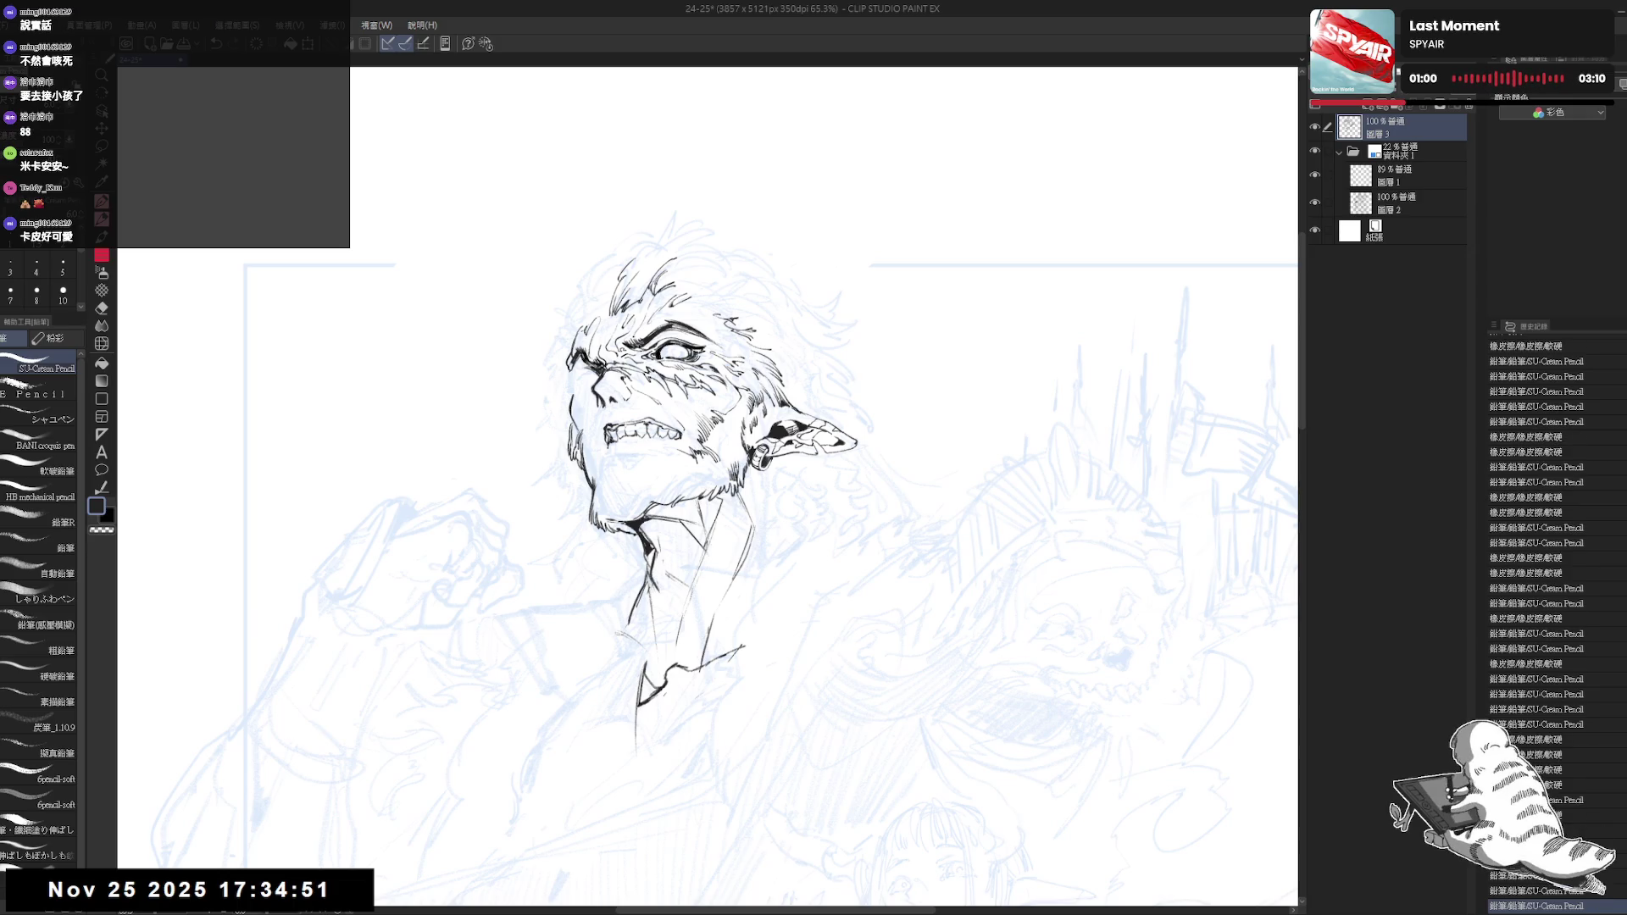
mouse_move(608, 443)
mouse_down()
mouse_move(617, 458)
mouse_move(661, 447)
mouse_move(663, 420)
mouse_up()
Refine lines around the jaw with alternating pencil and eraser, flipping the view to verify
key(e)
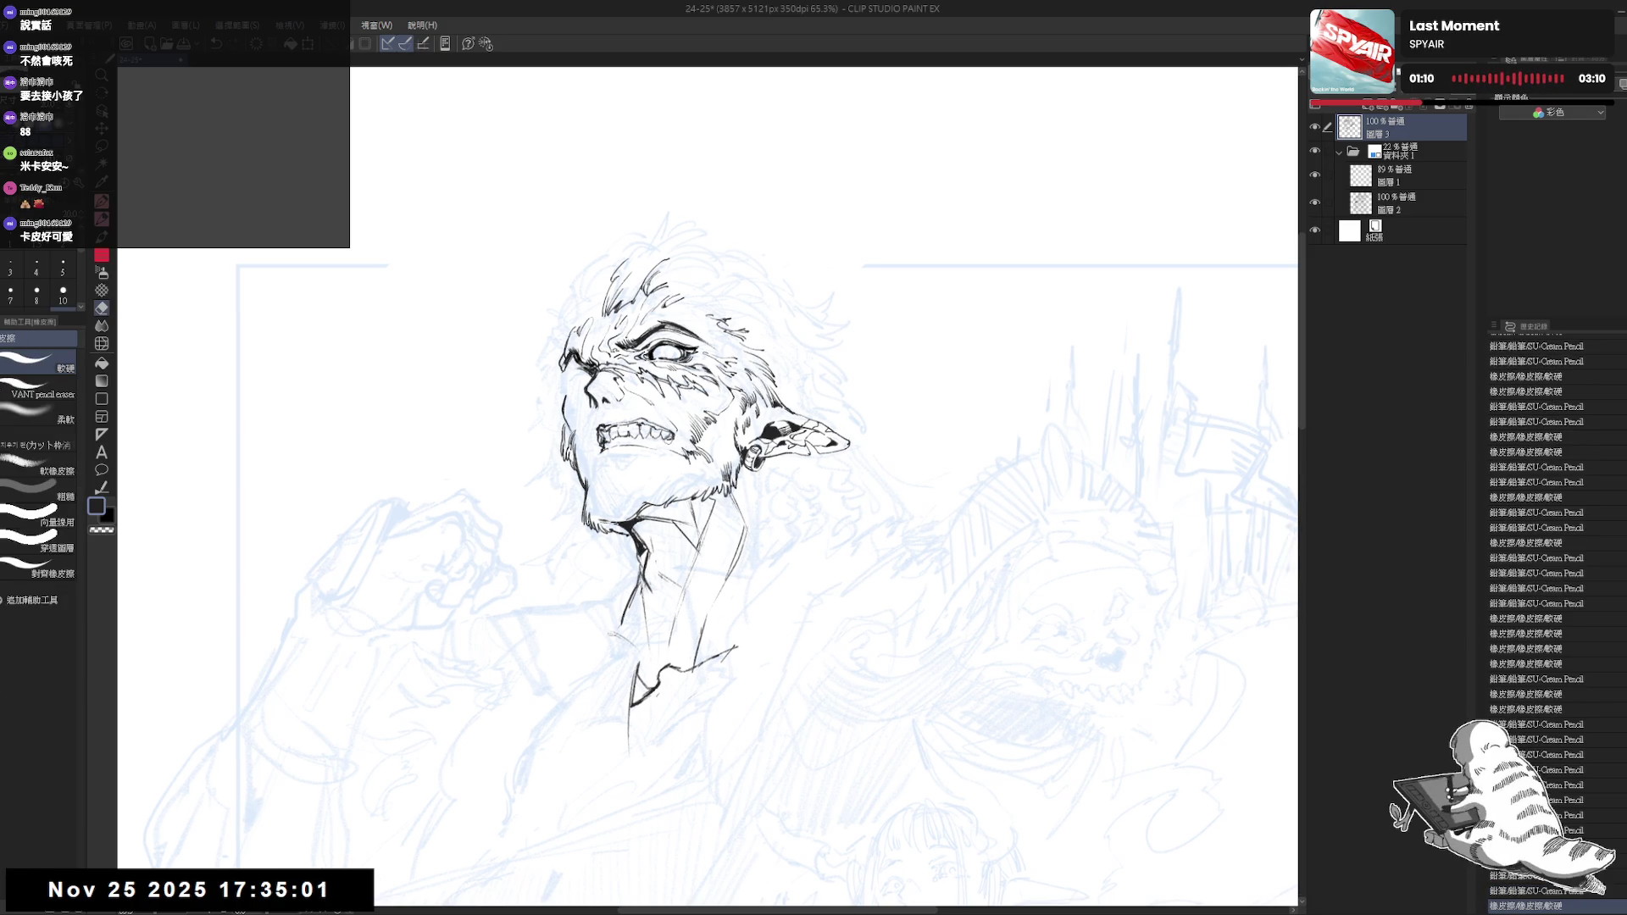
key(p)
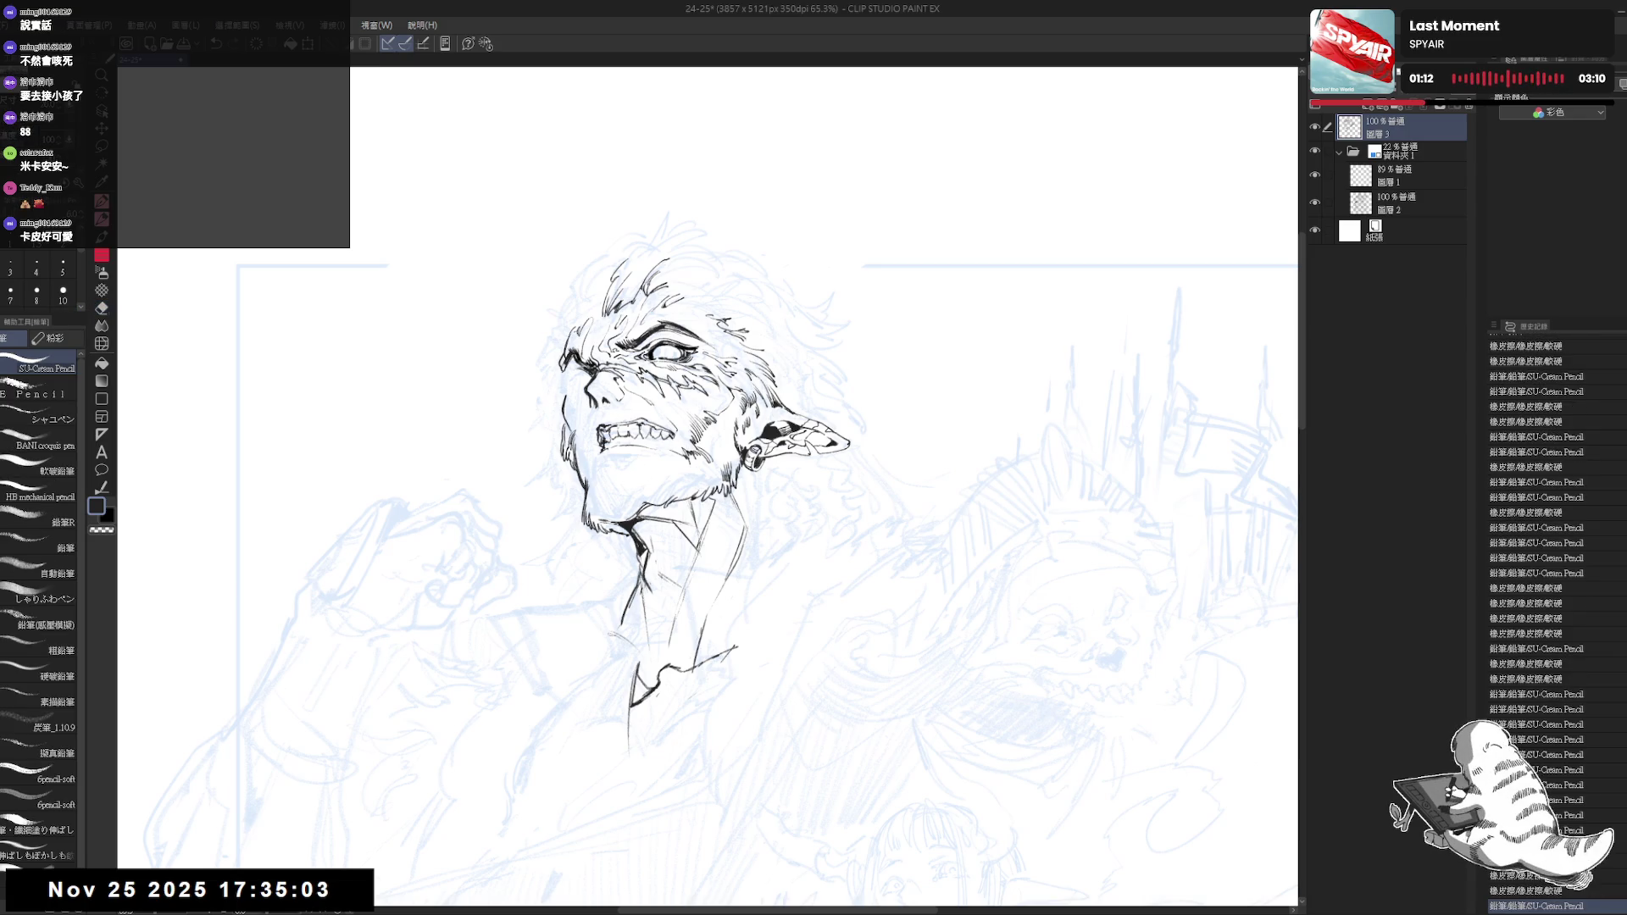
key(e)
key(p)
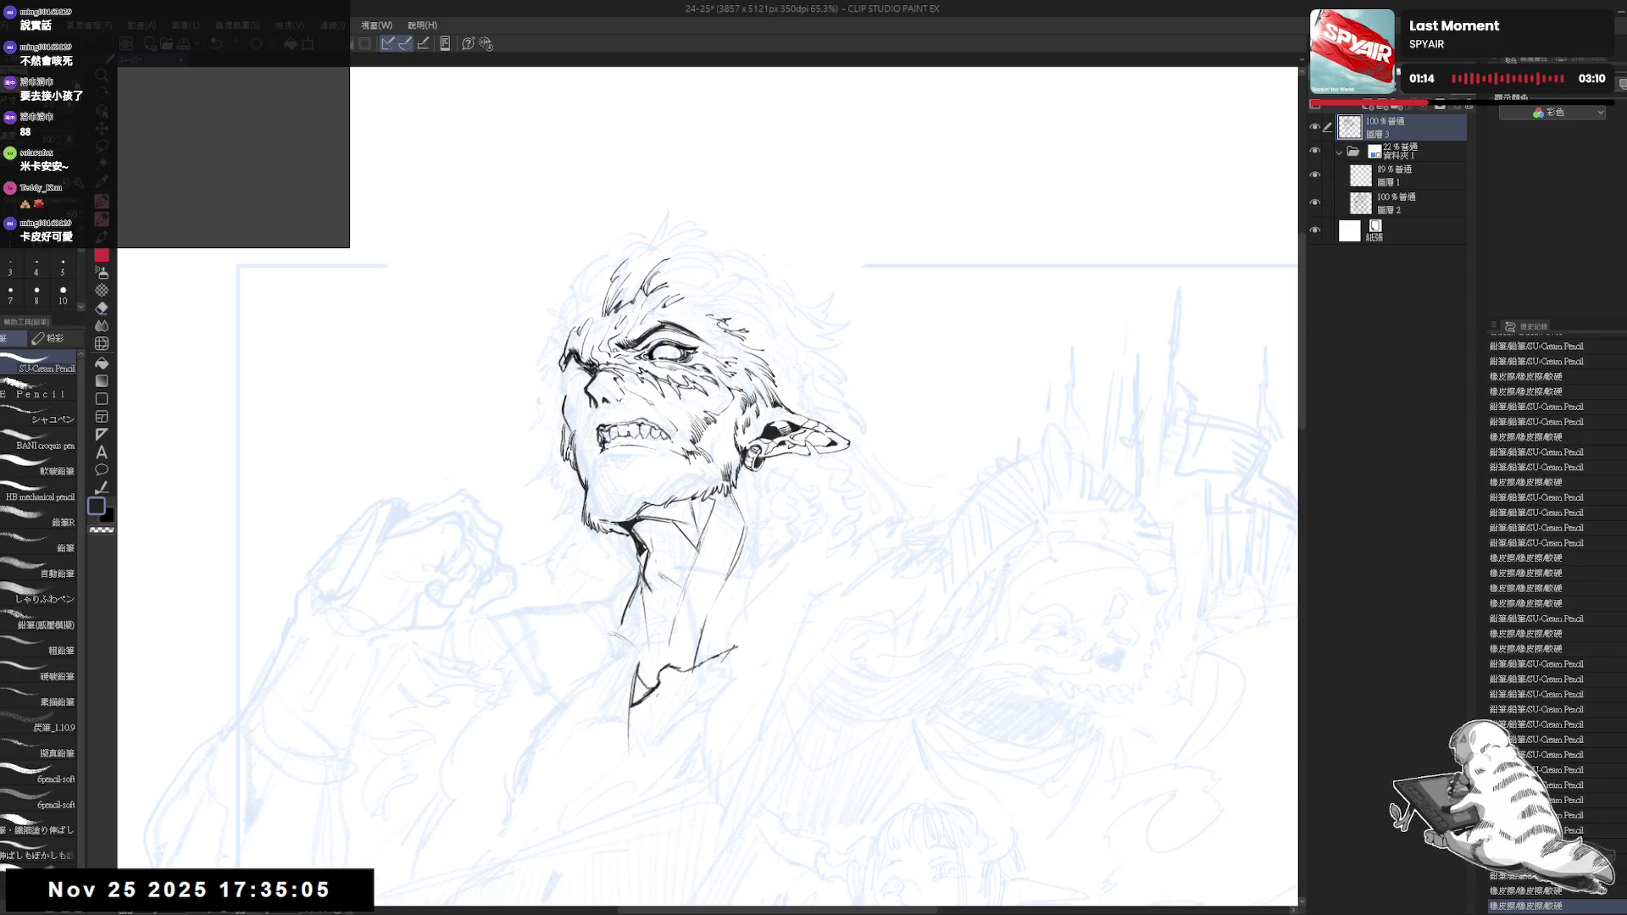
key(e)
key(p)
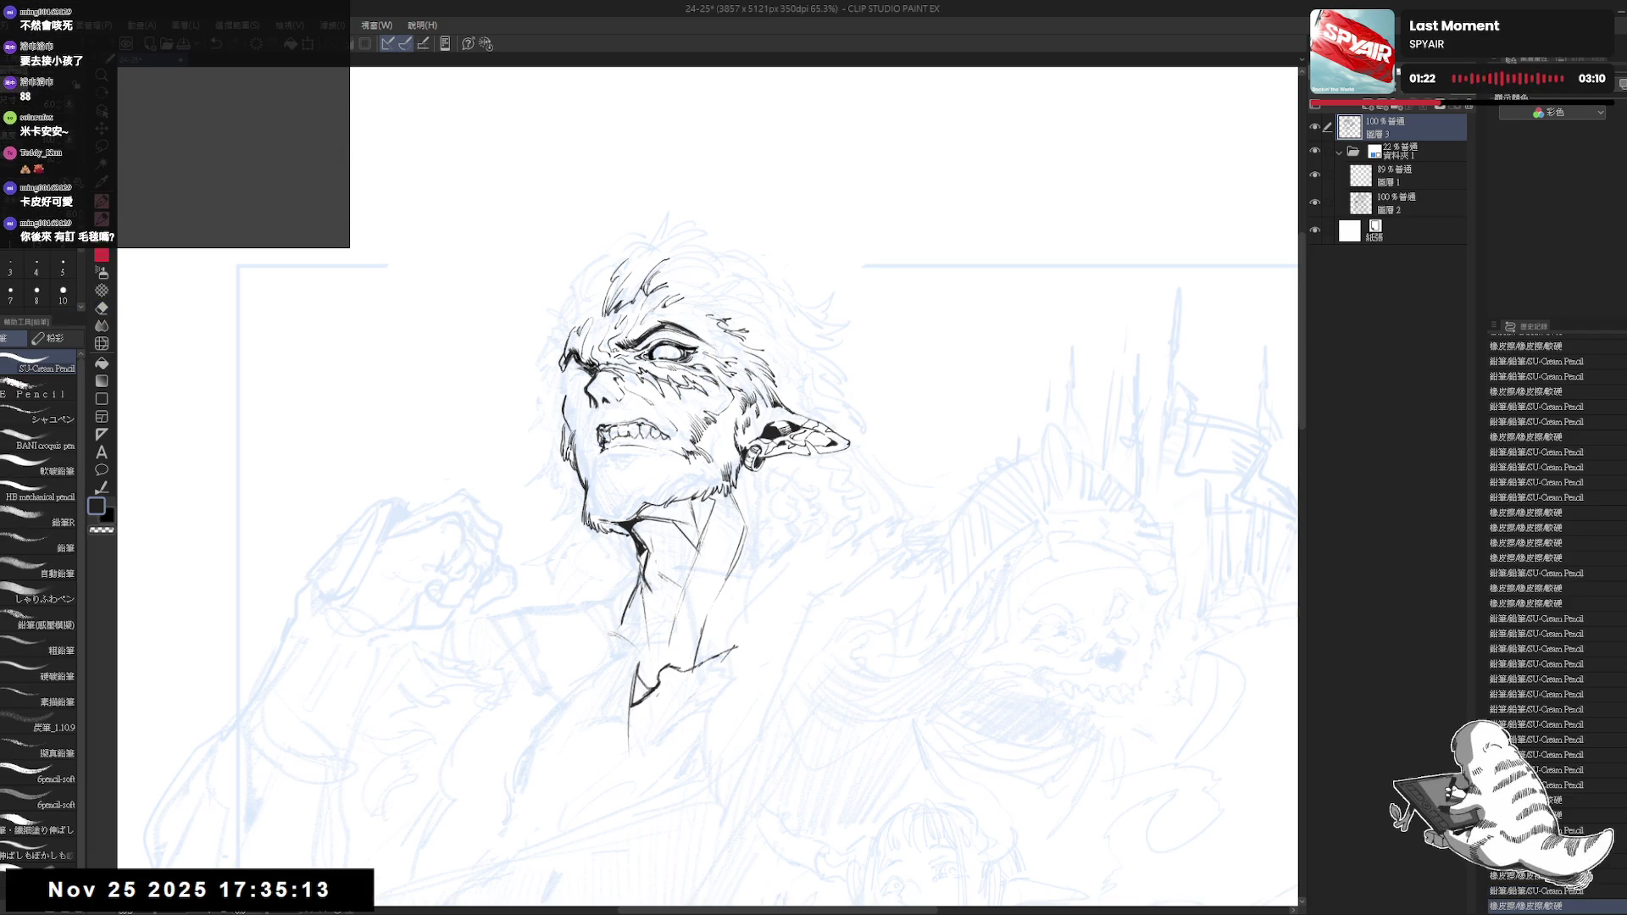
key(e)
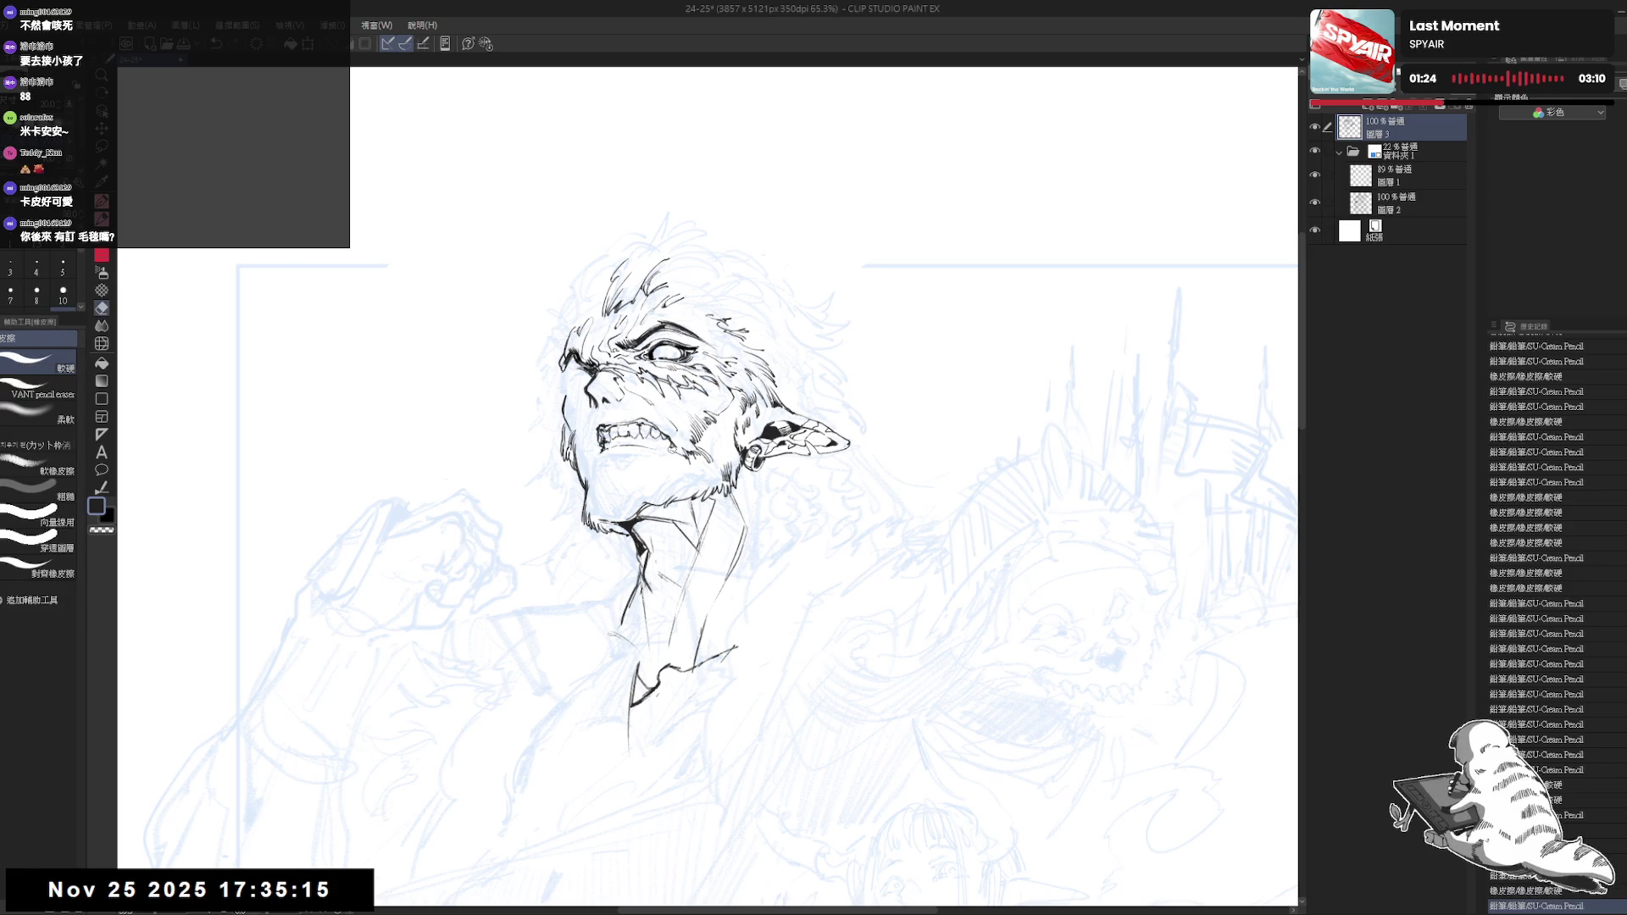
key(p)
key(h)
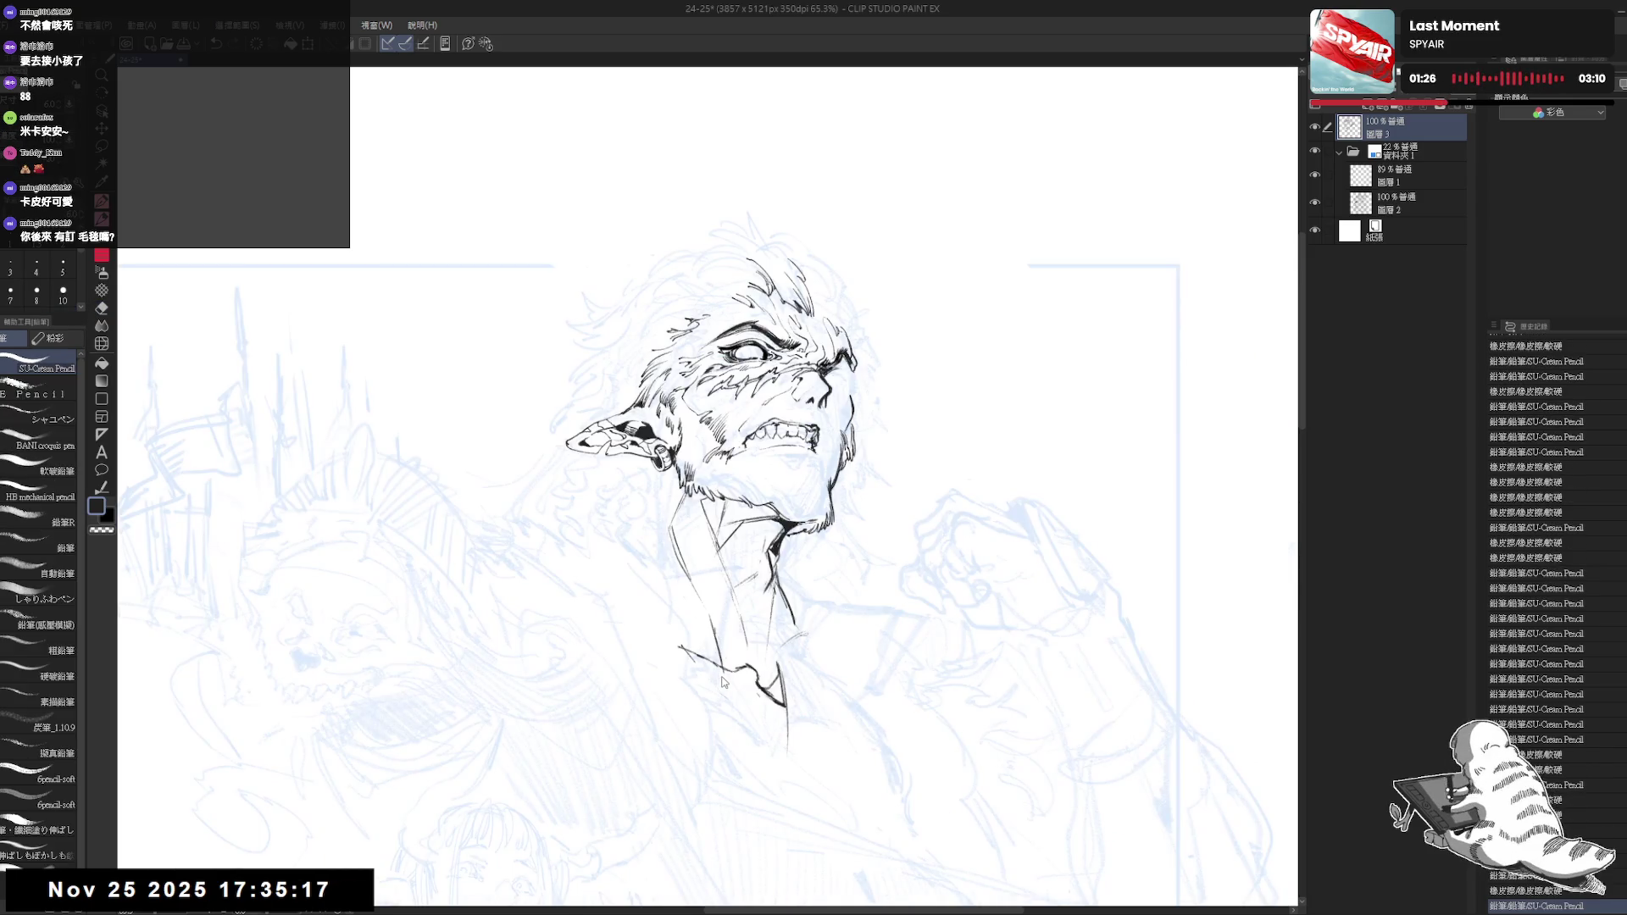
key(h)
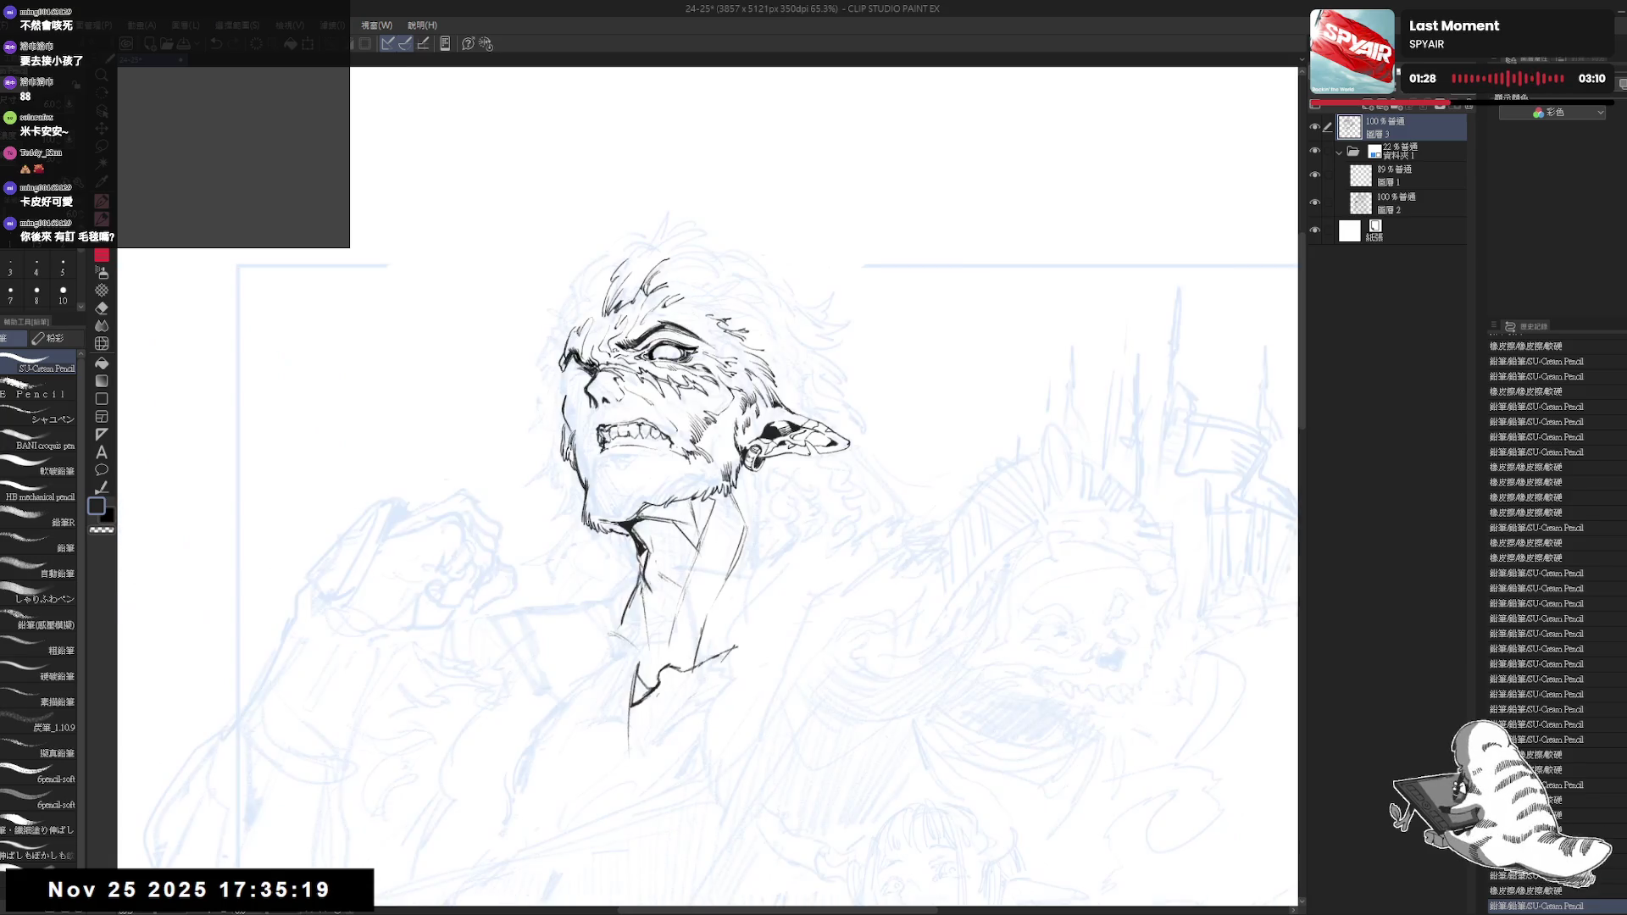
Tilt the canvas for a stroke, level it again and shift the view down
mouse_move(651, 474)
mouse_down()
mouse_move(712, 433)
mouse_move(698, 433)
mouse_up()
key(ctrl+shift+r)
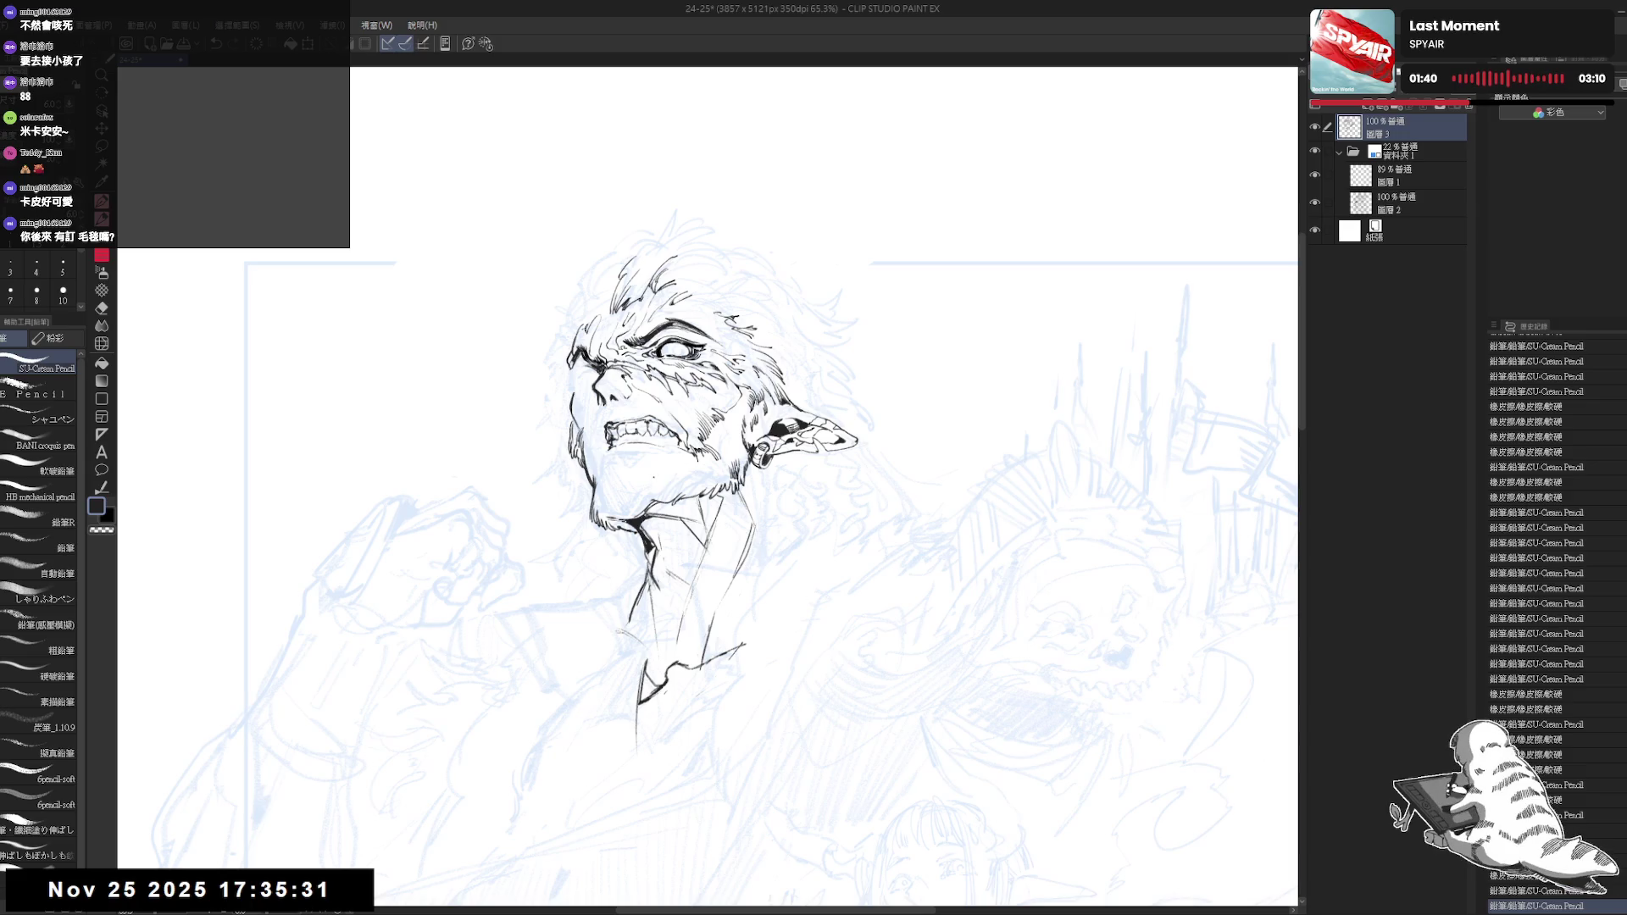
drag(647, 471, 648, 535)
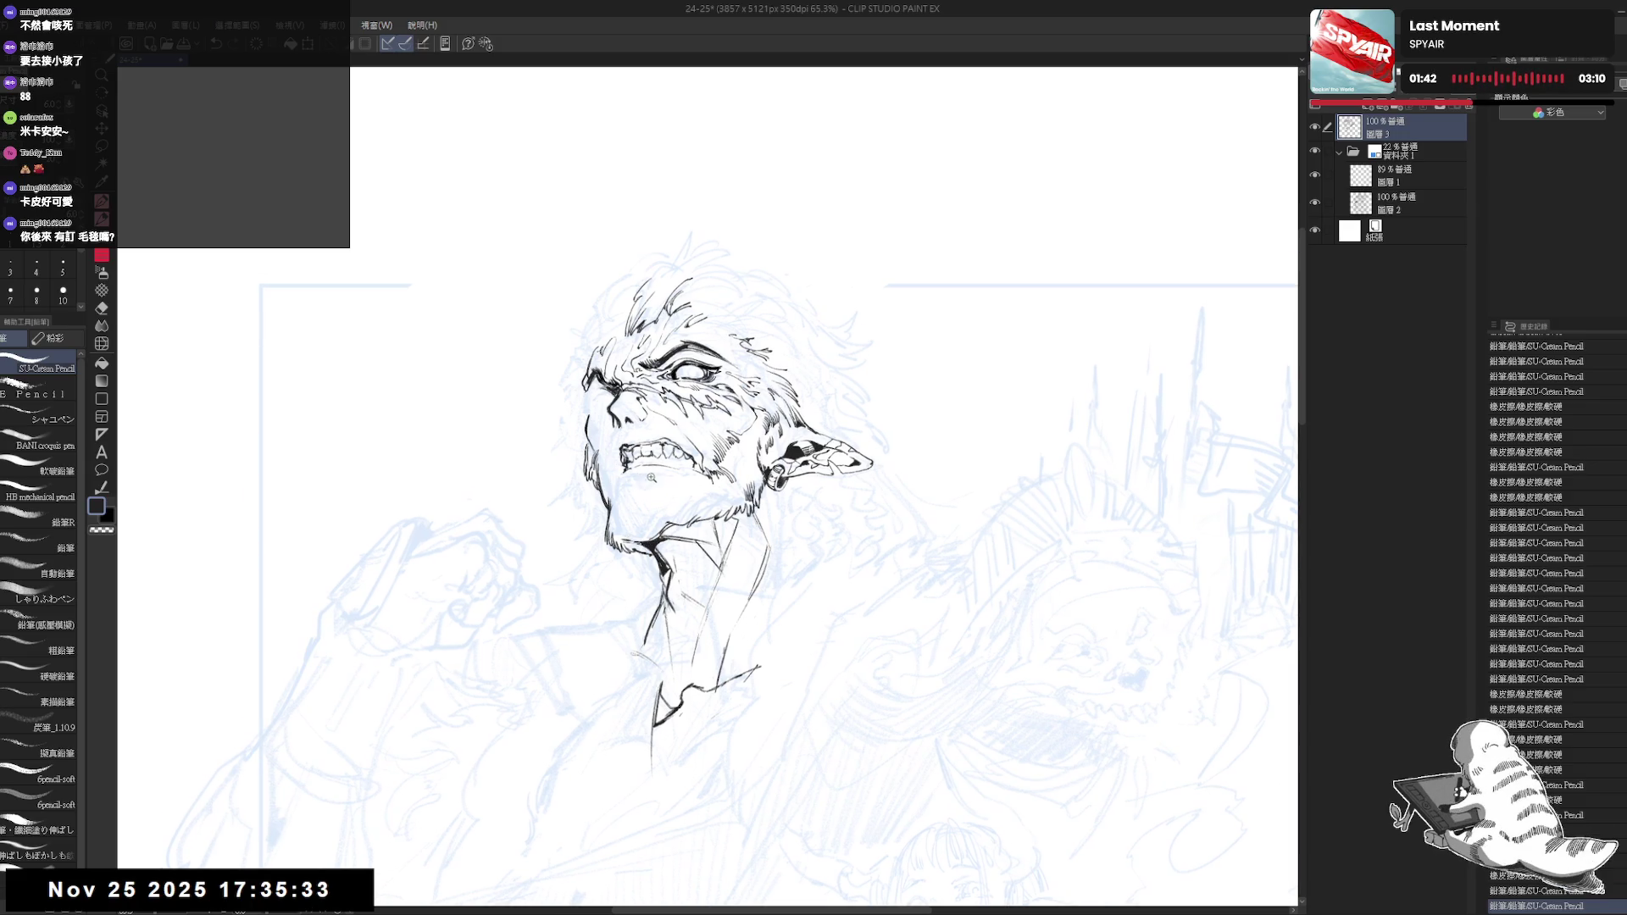
scroll(702, 481, up, 1)
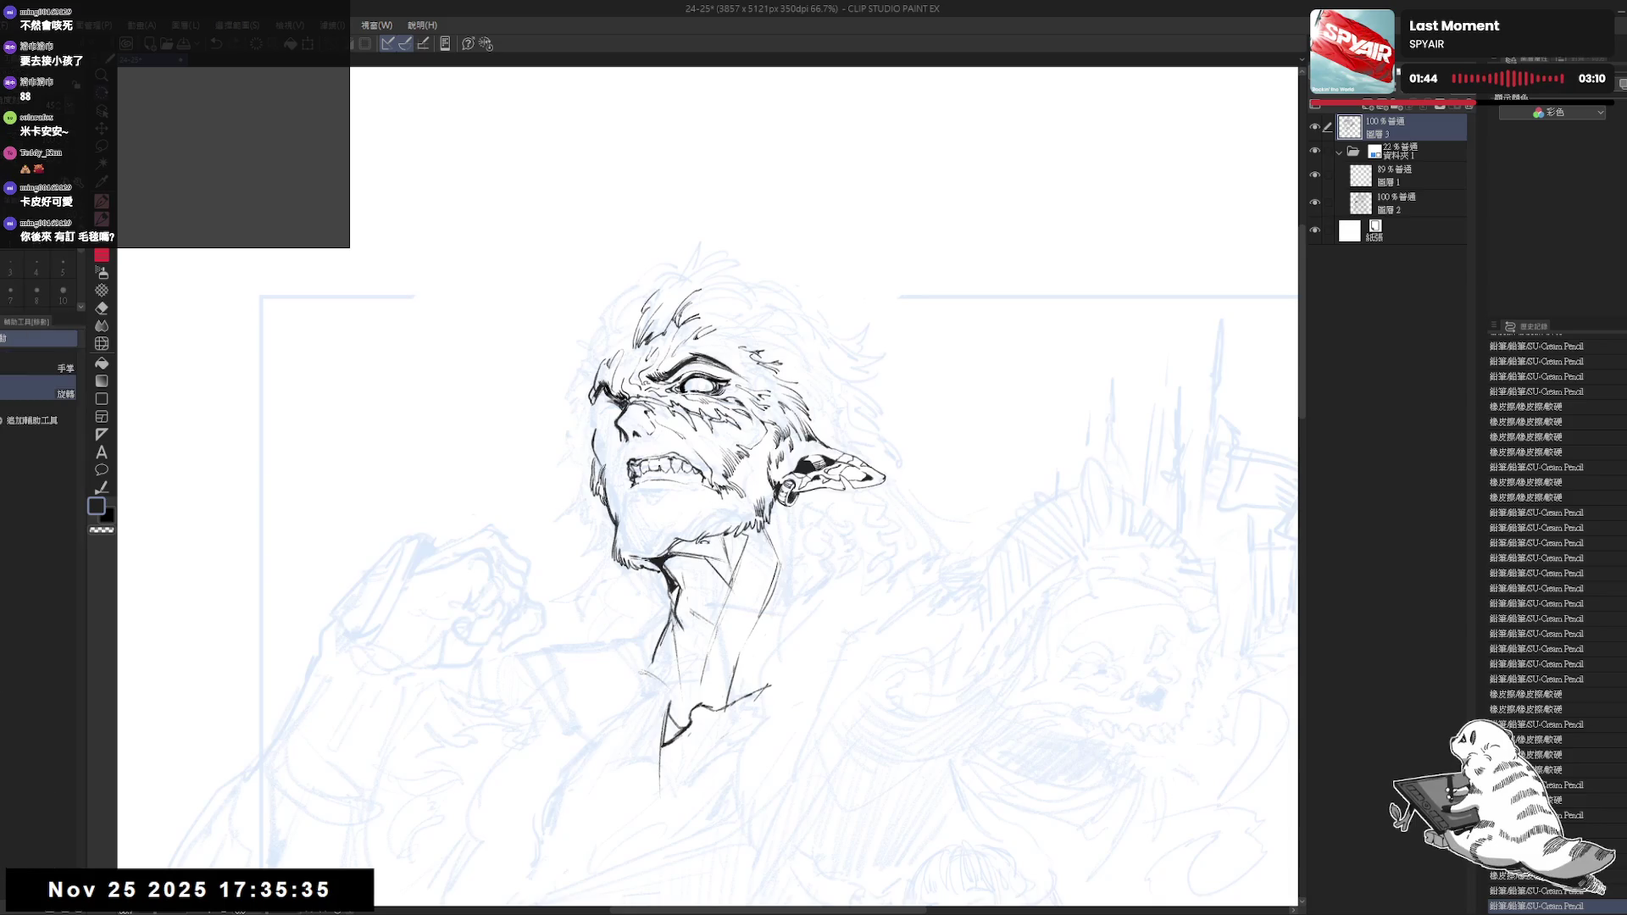
Ink face lines on a tilted canvas, resetting and re-tilting the view between strokes
drag(891, 381, 813, 610)
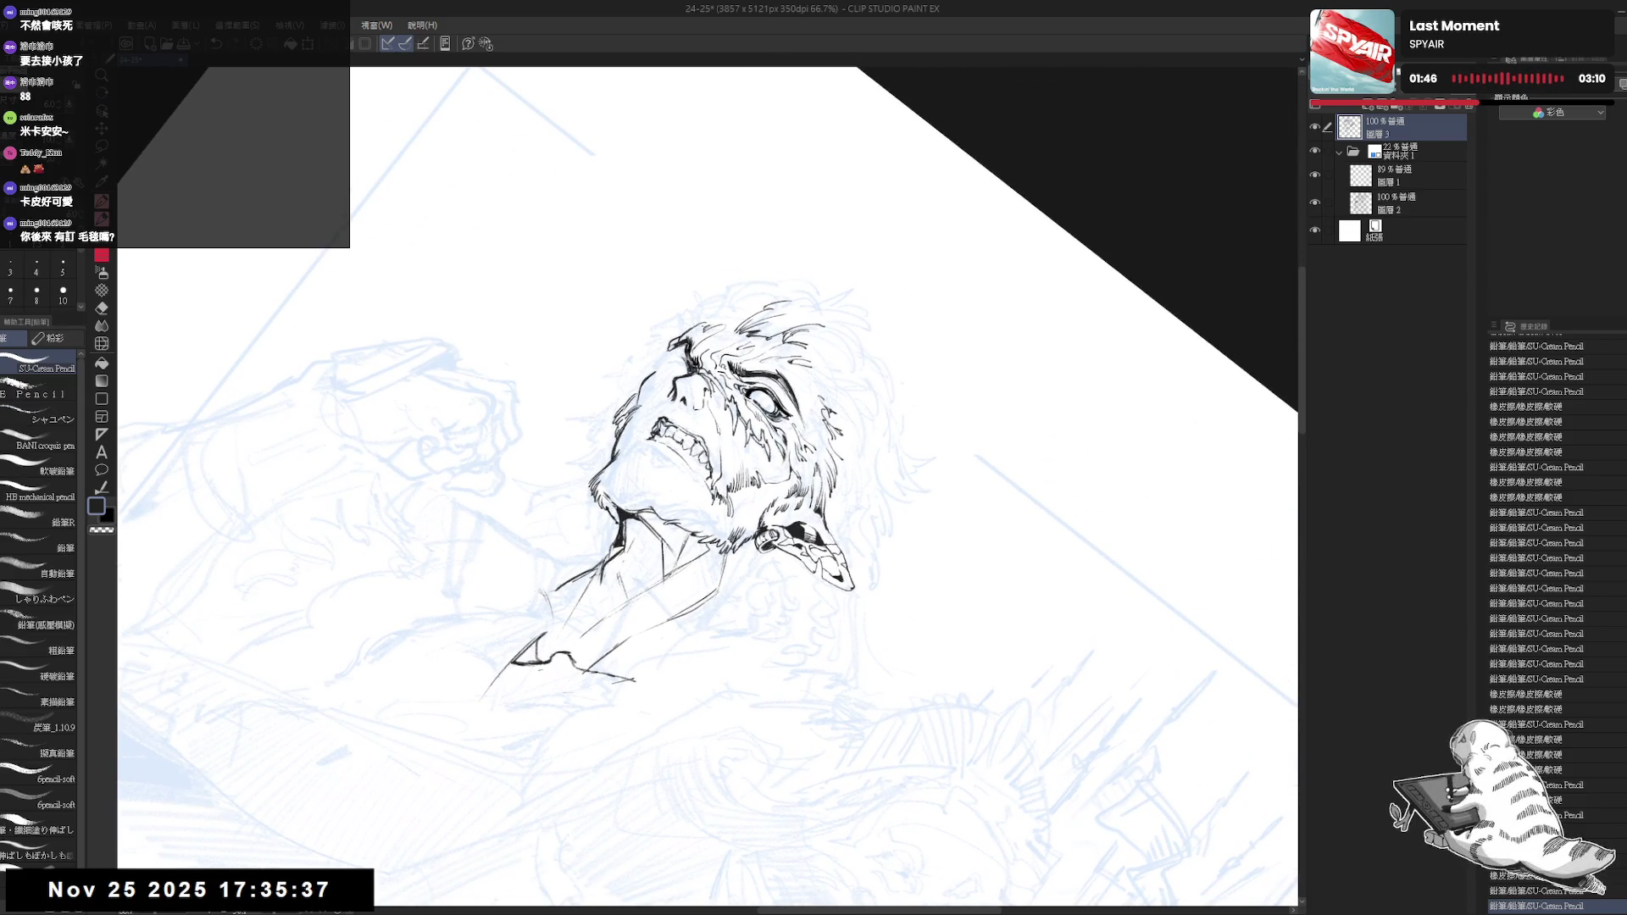
key(e)
key(p)
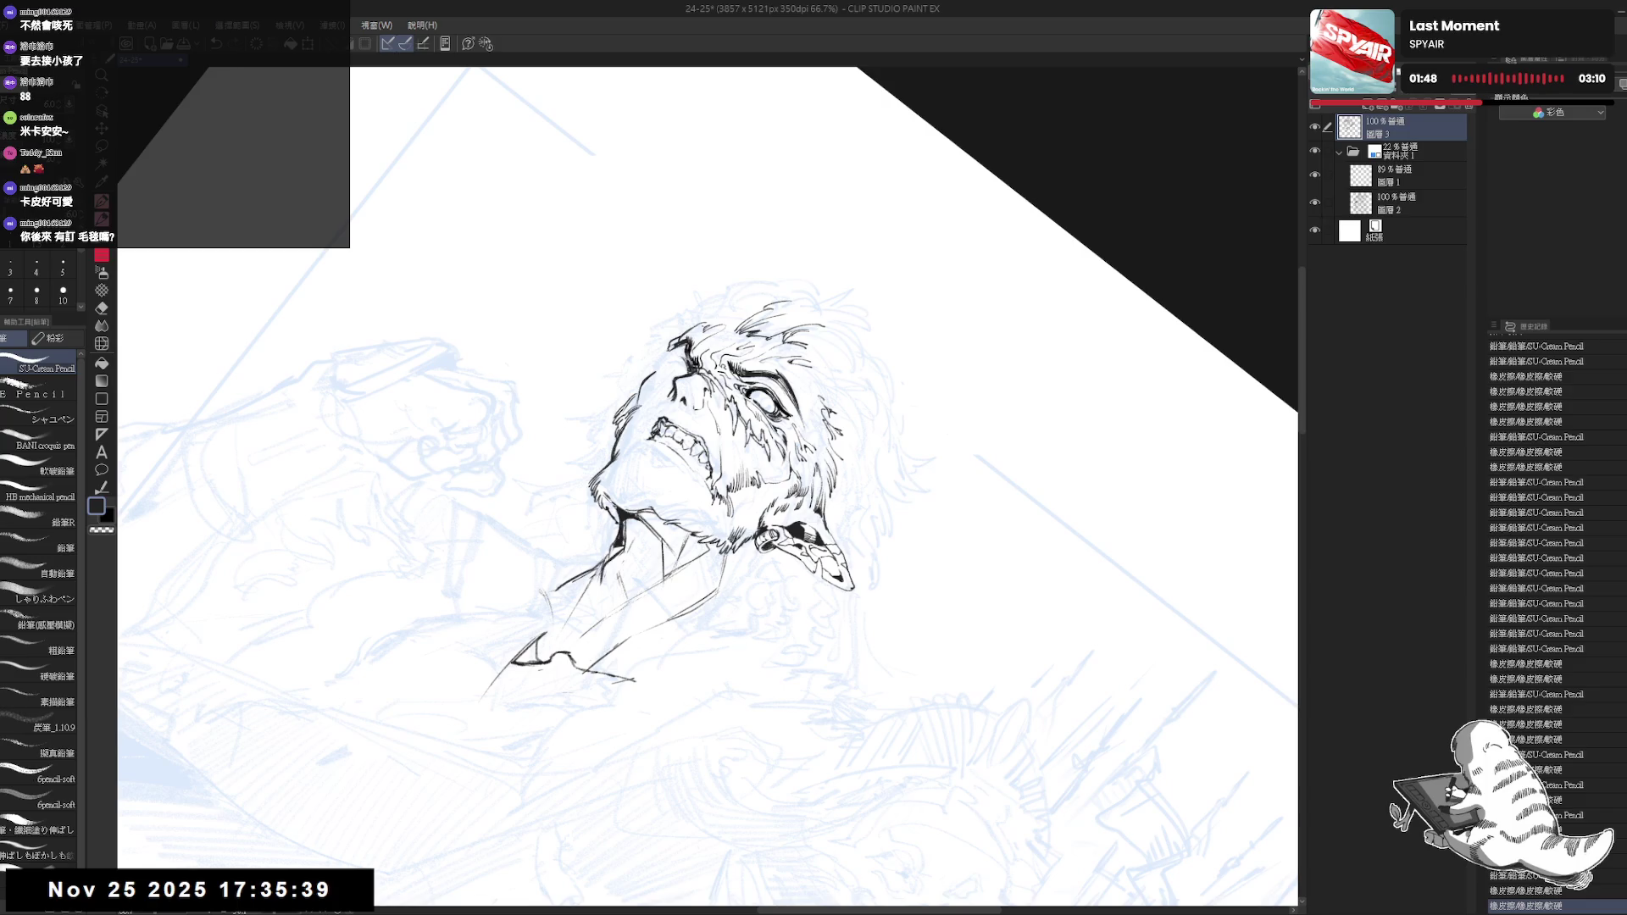
key(ctrl+0)
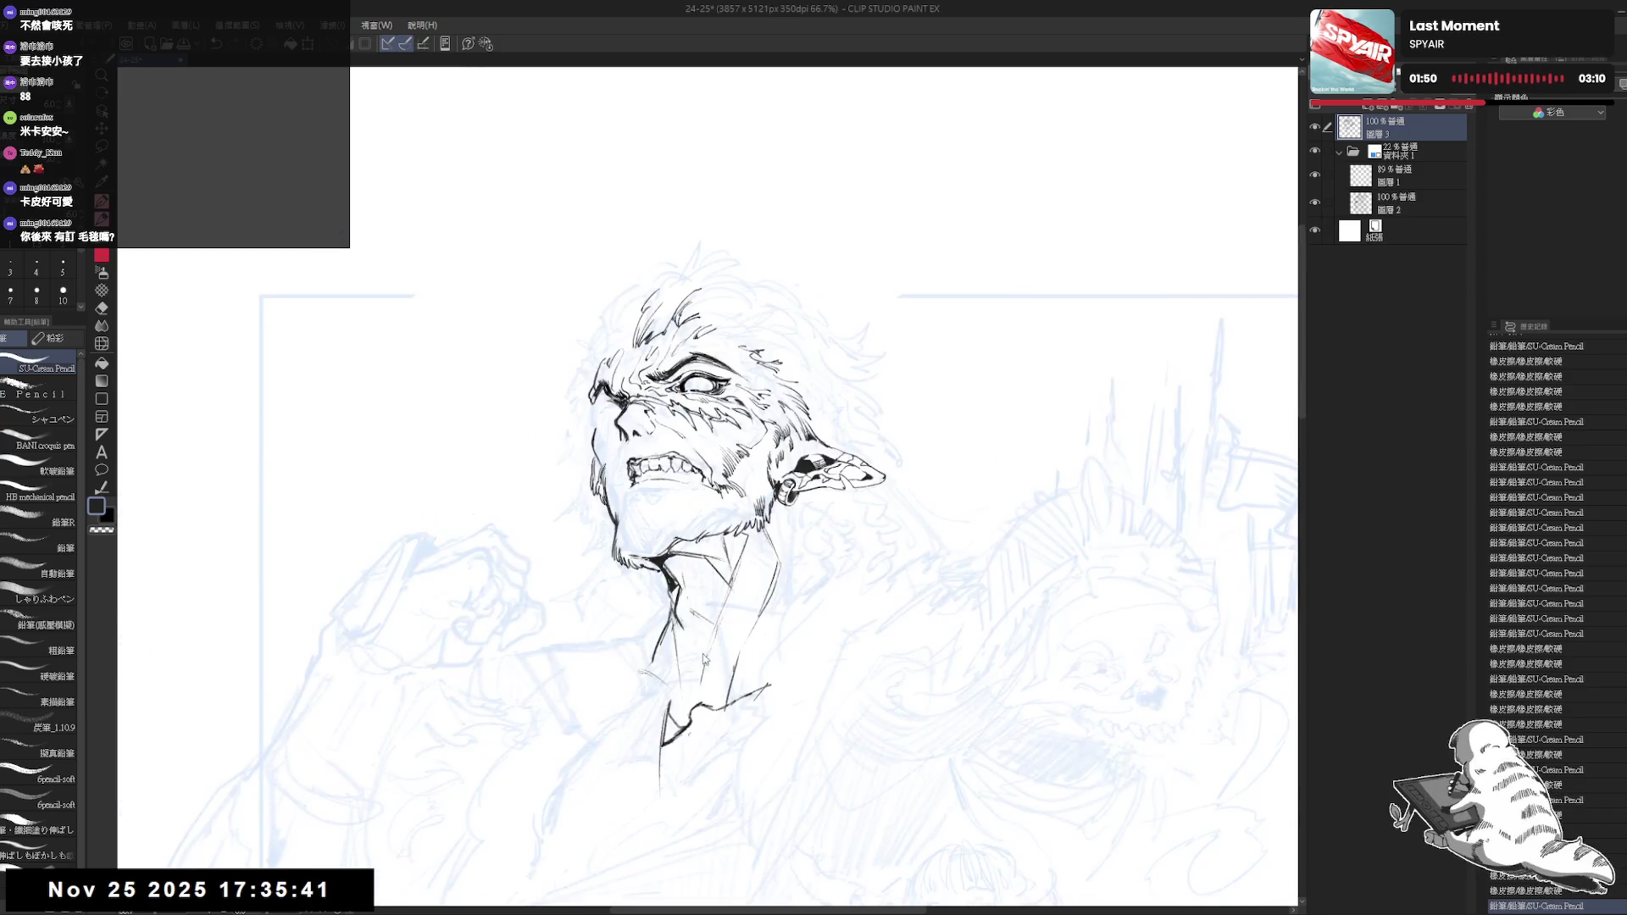
key(h)
drag(676, 624, 763, 535)
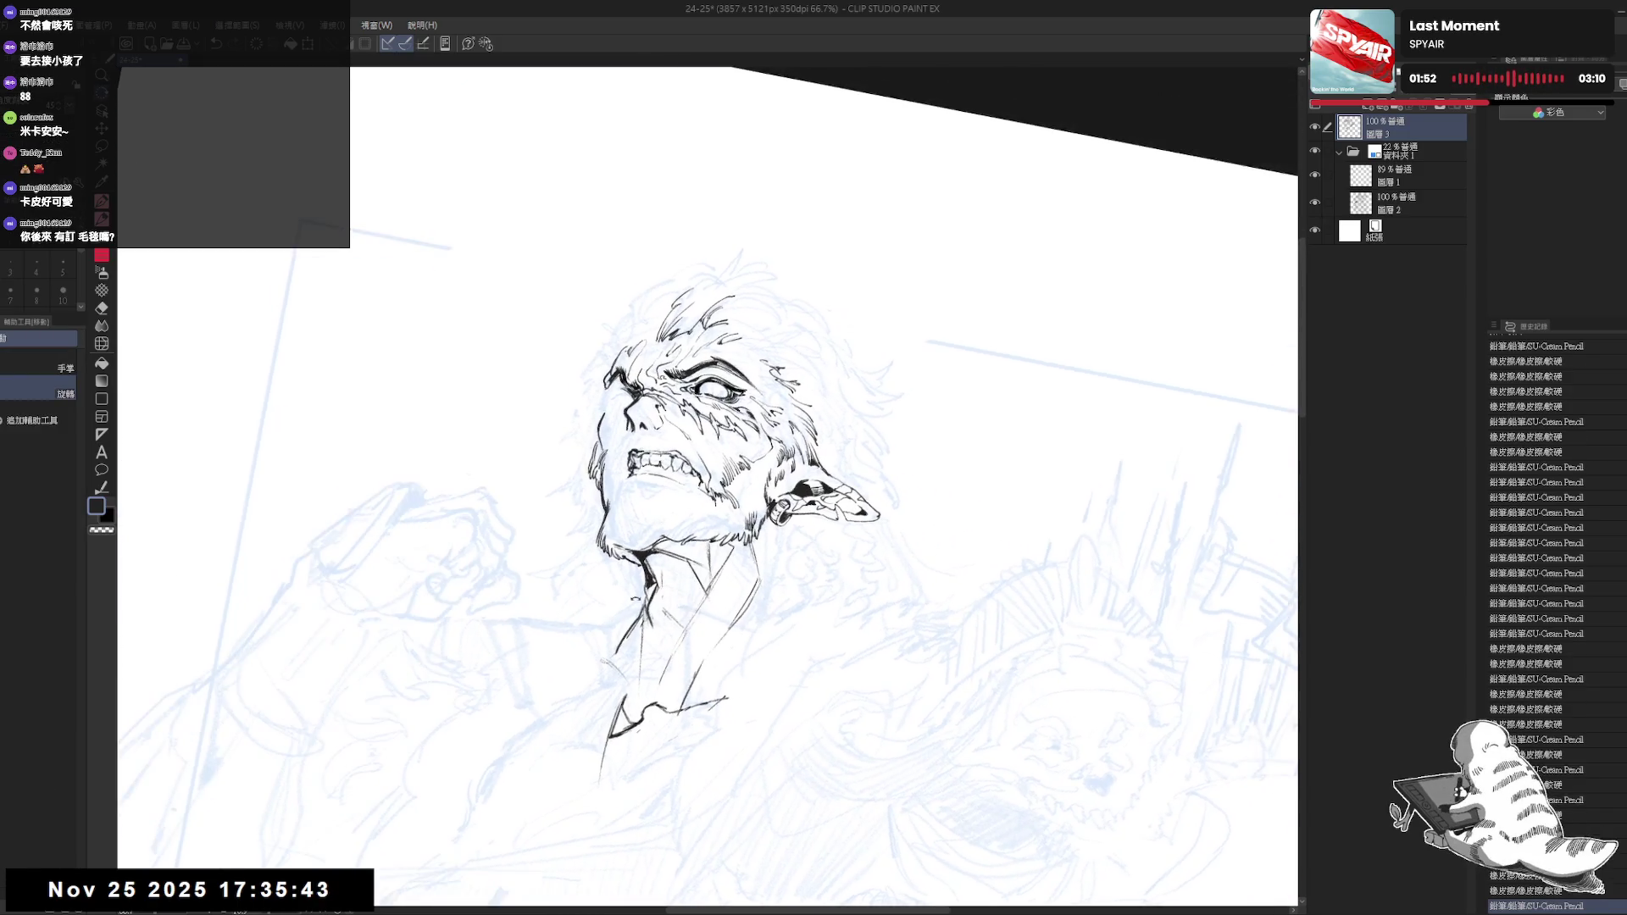
key(p)
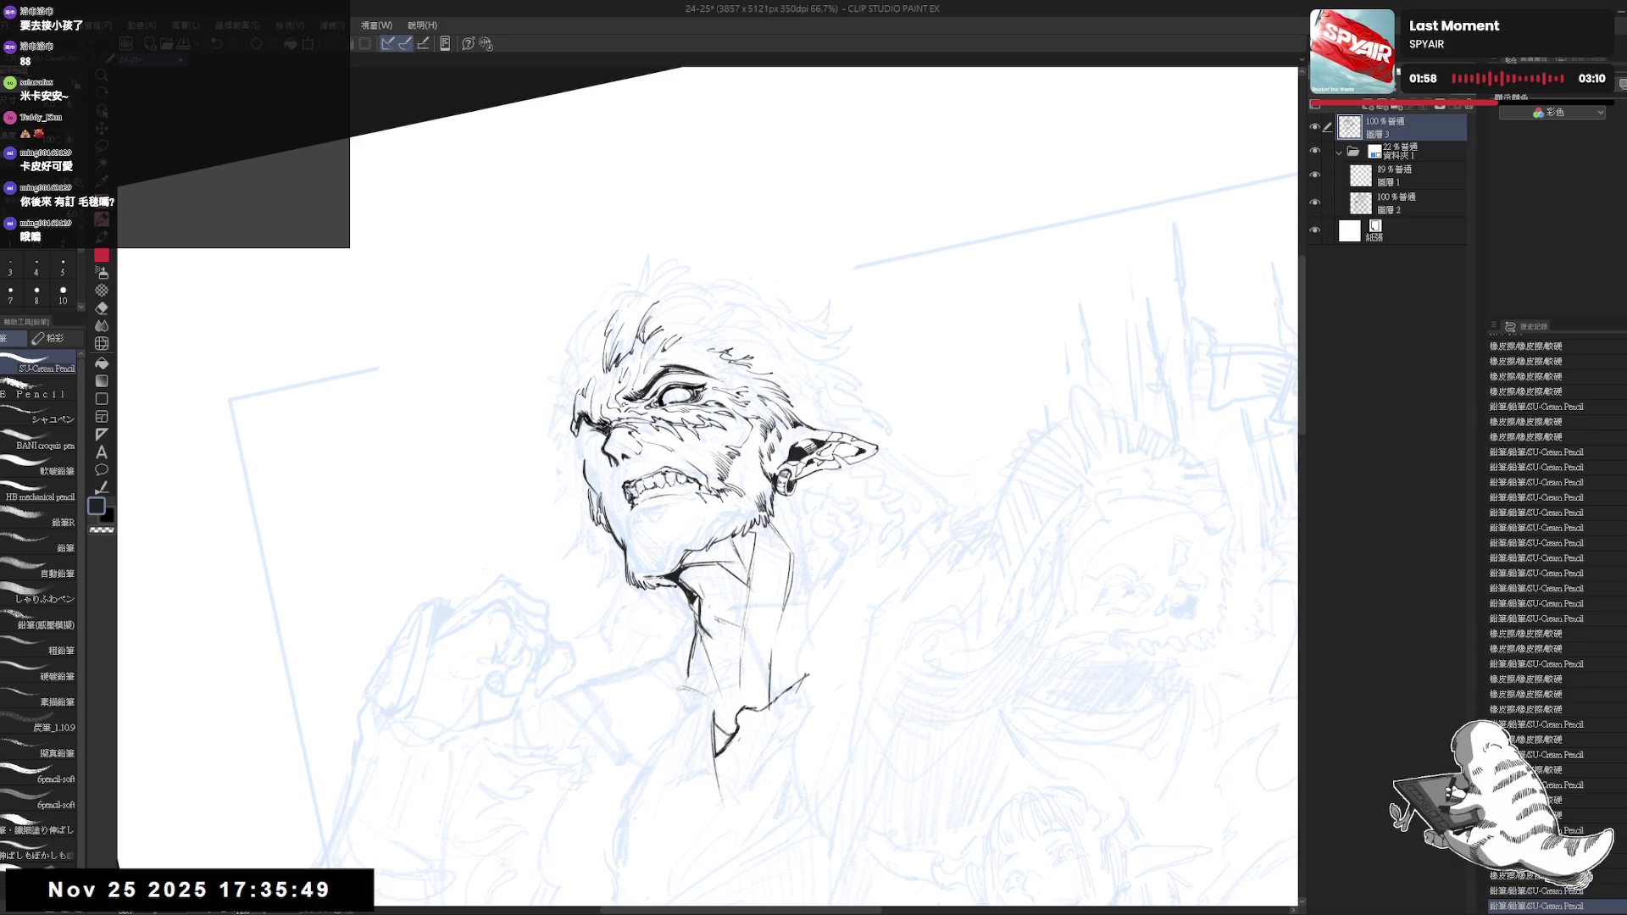
Level the view, touch up the collar lines and check the head mirrored and zoomed out
key(r)
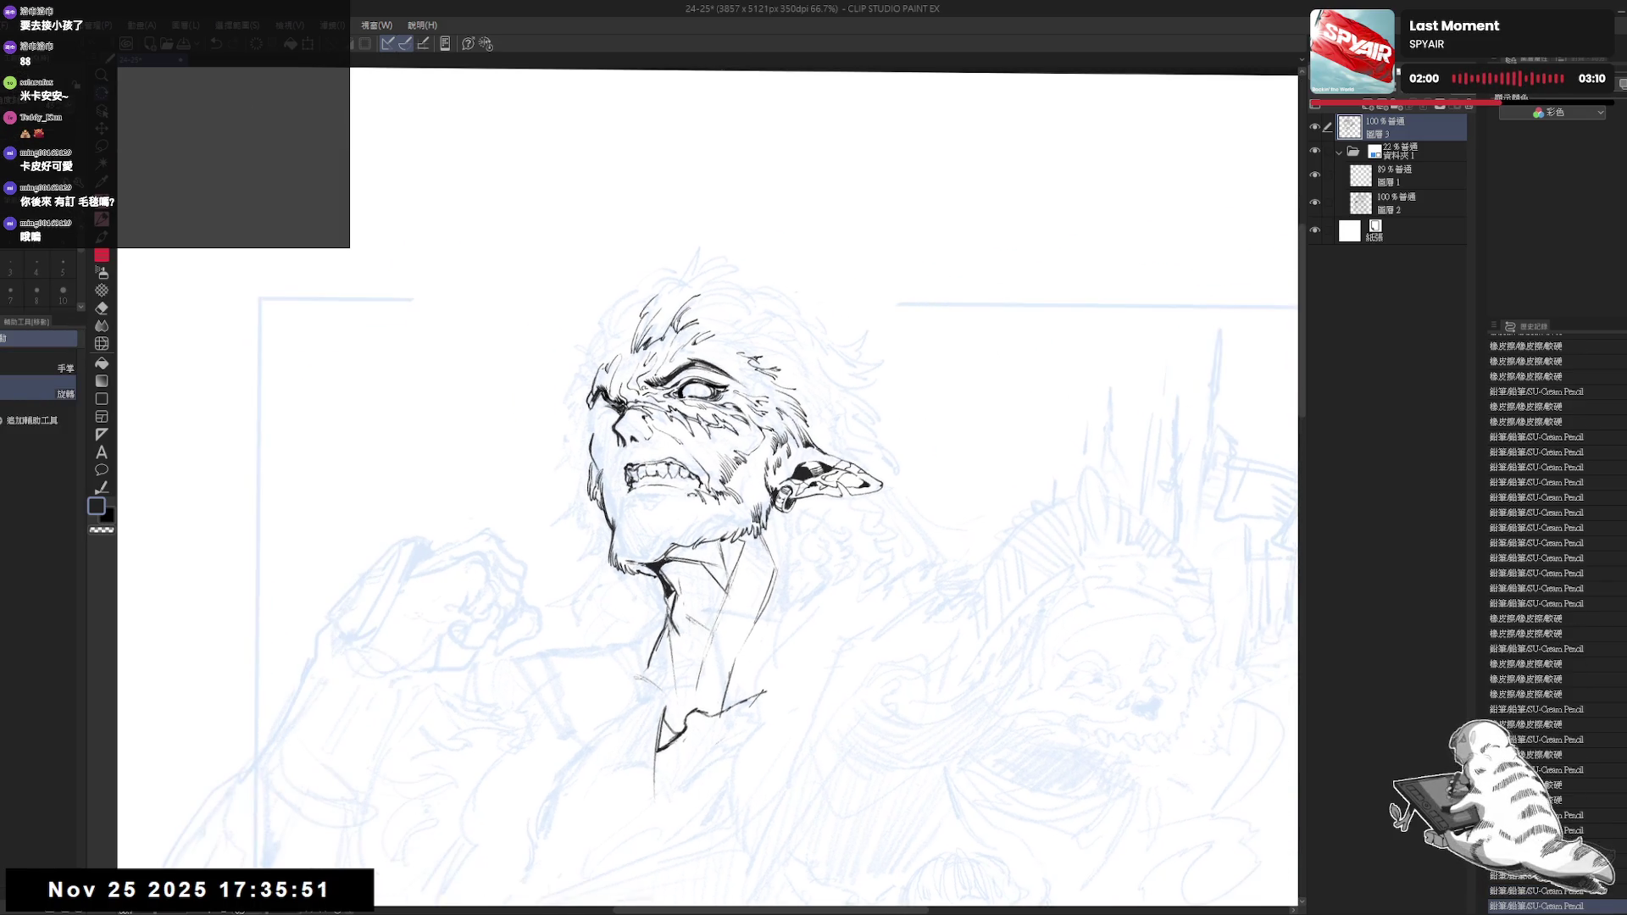
key(e)
key(p)
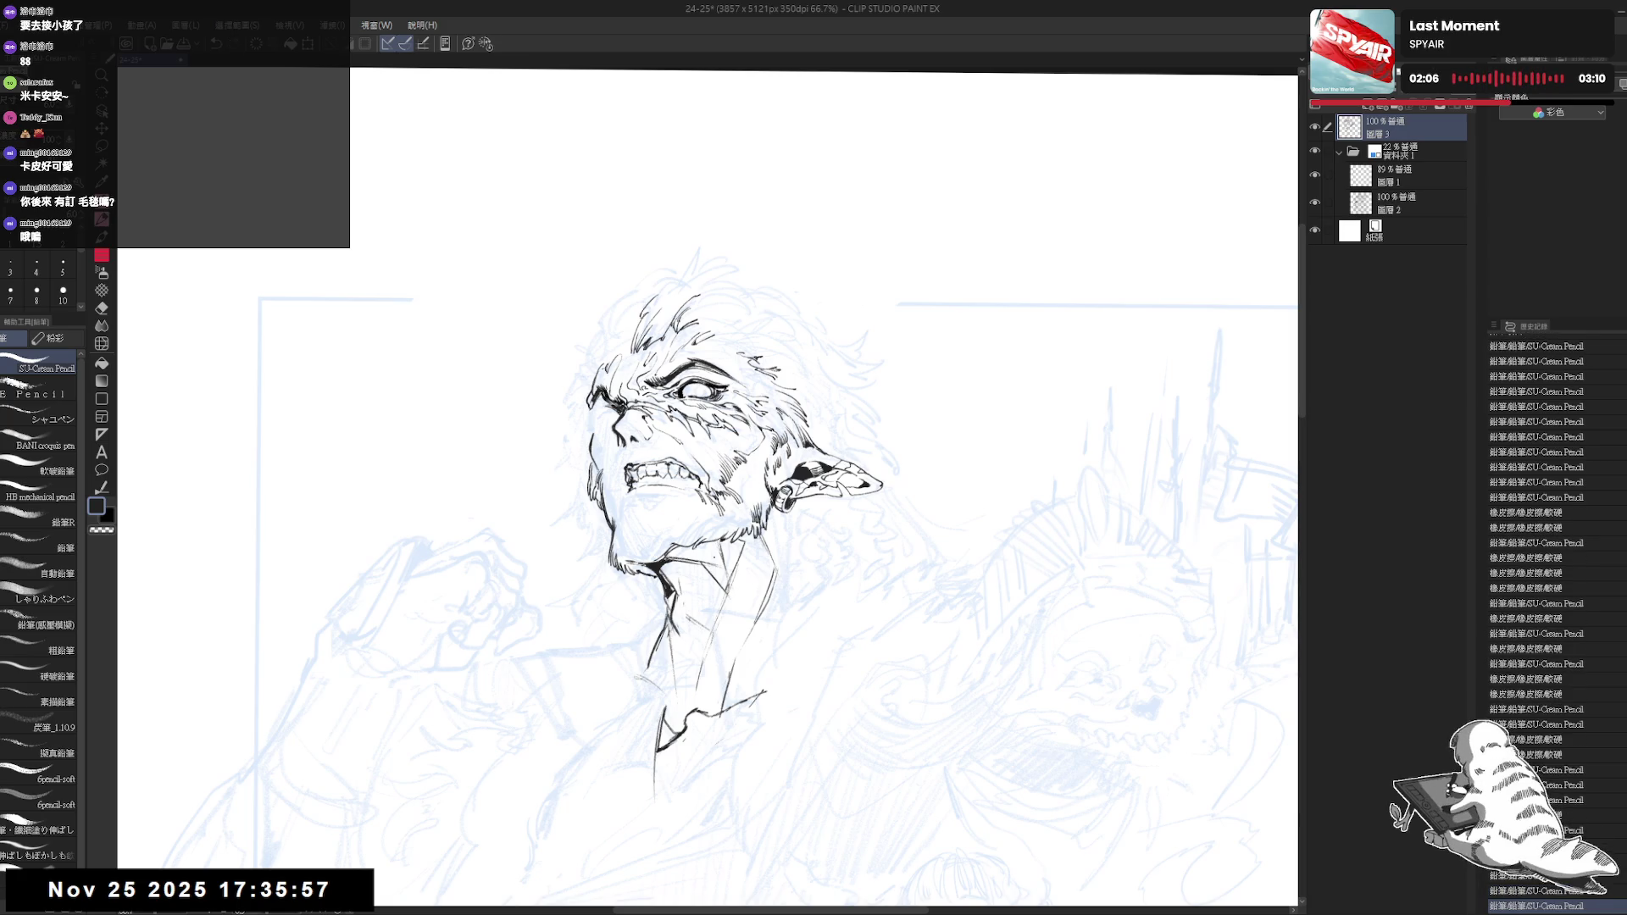
key(ctrl+minus)
key(h)
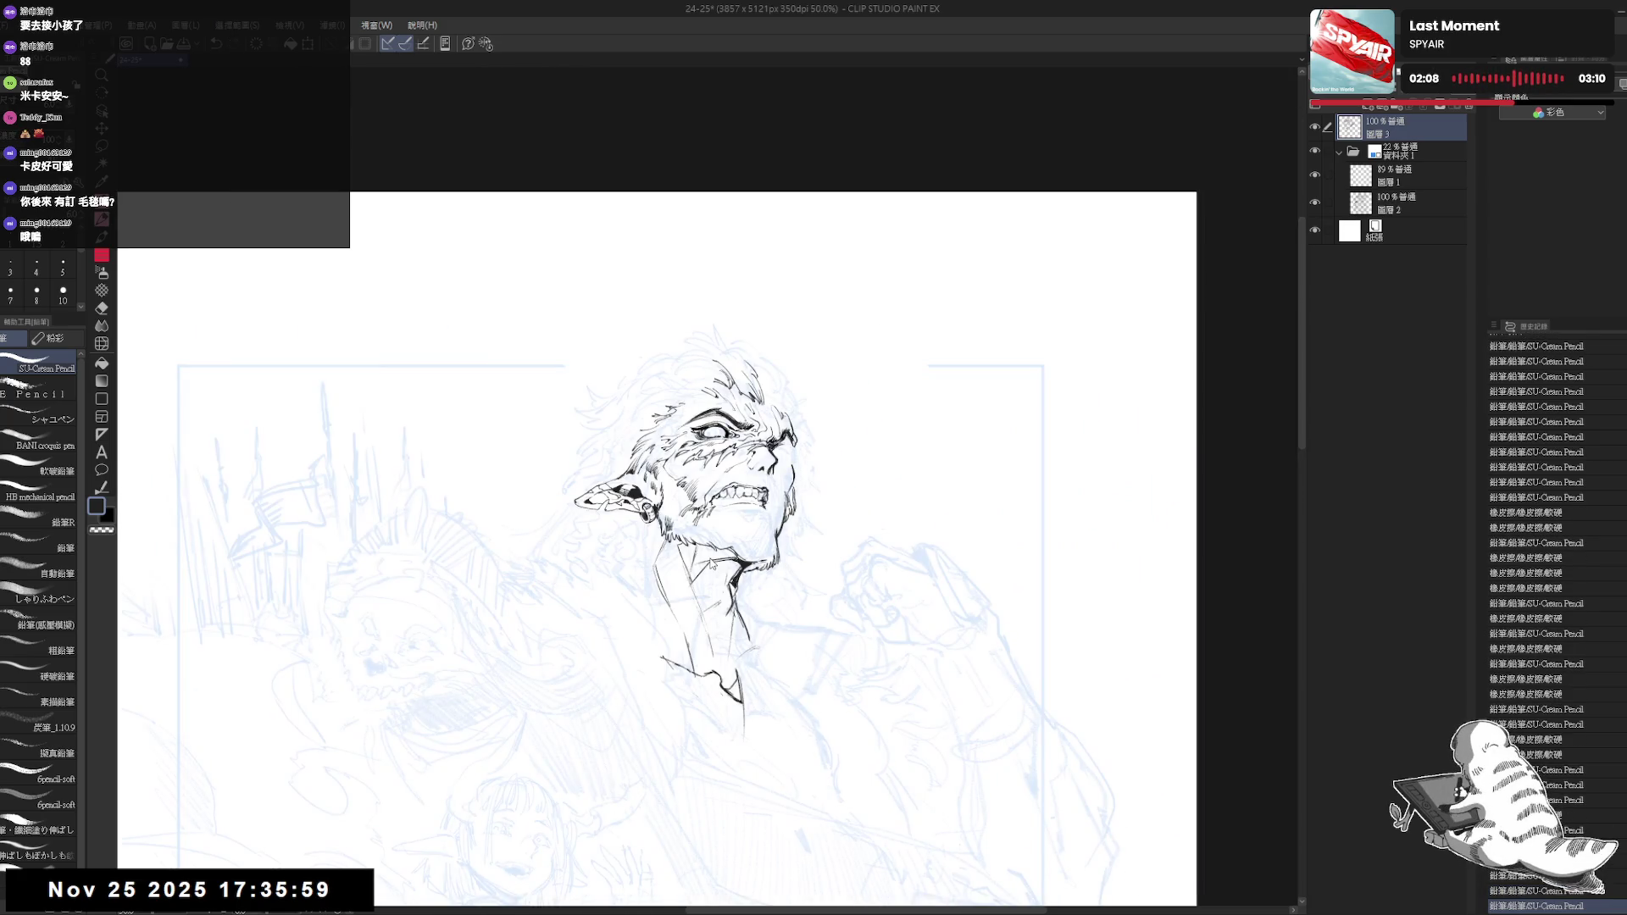
key(h)
scroll(712, 534, up, 1)
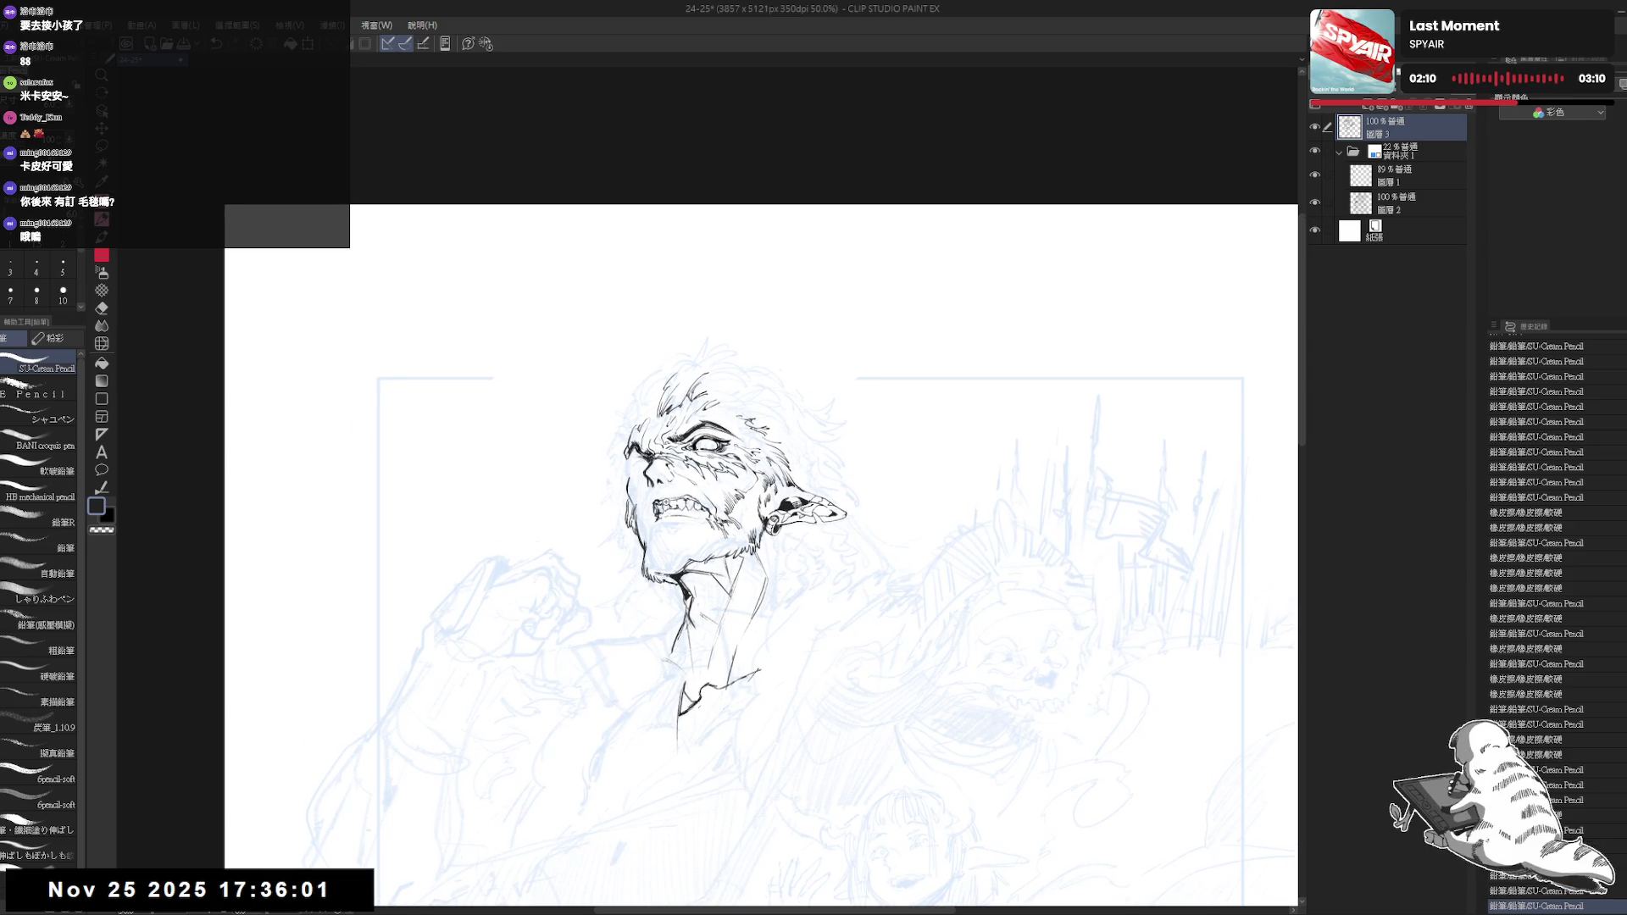
scroll(712, 535, up, 1)
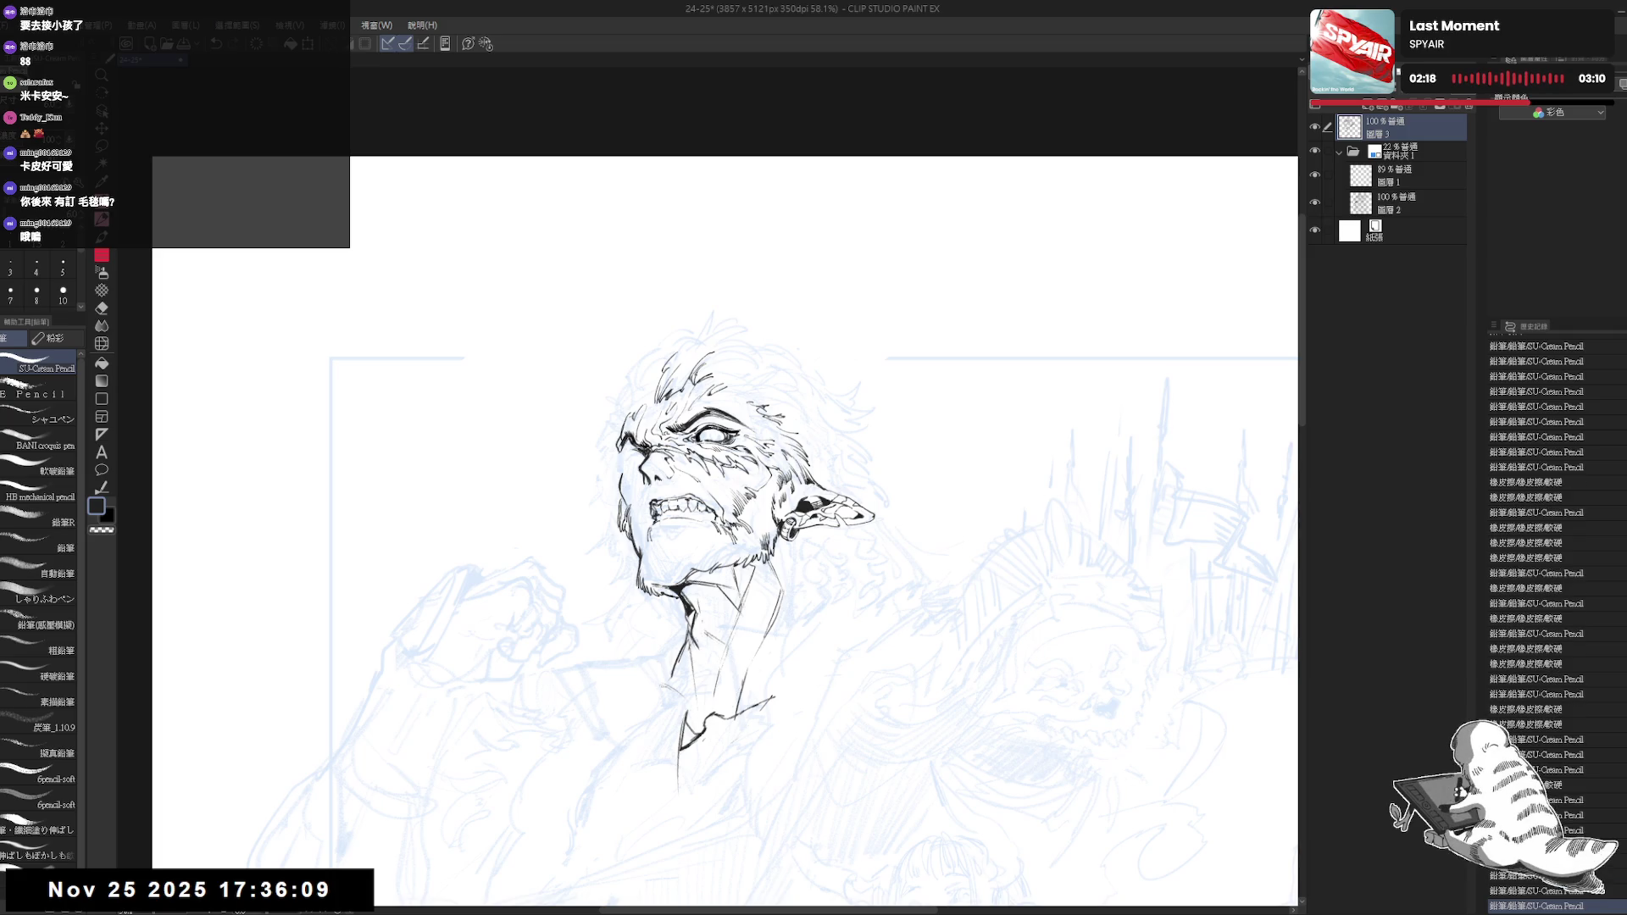
Zoom in on the tilted head and work ink detail into the scarred face with pencil and eraser
drag(712, 509, 763, 483)
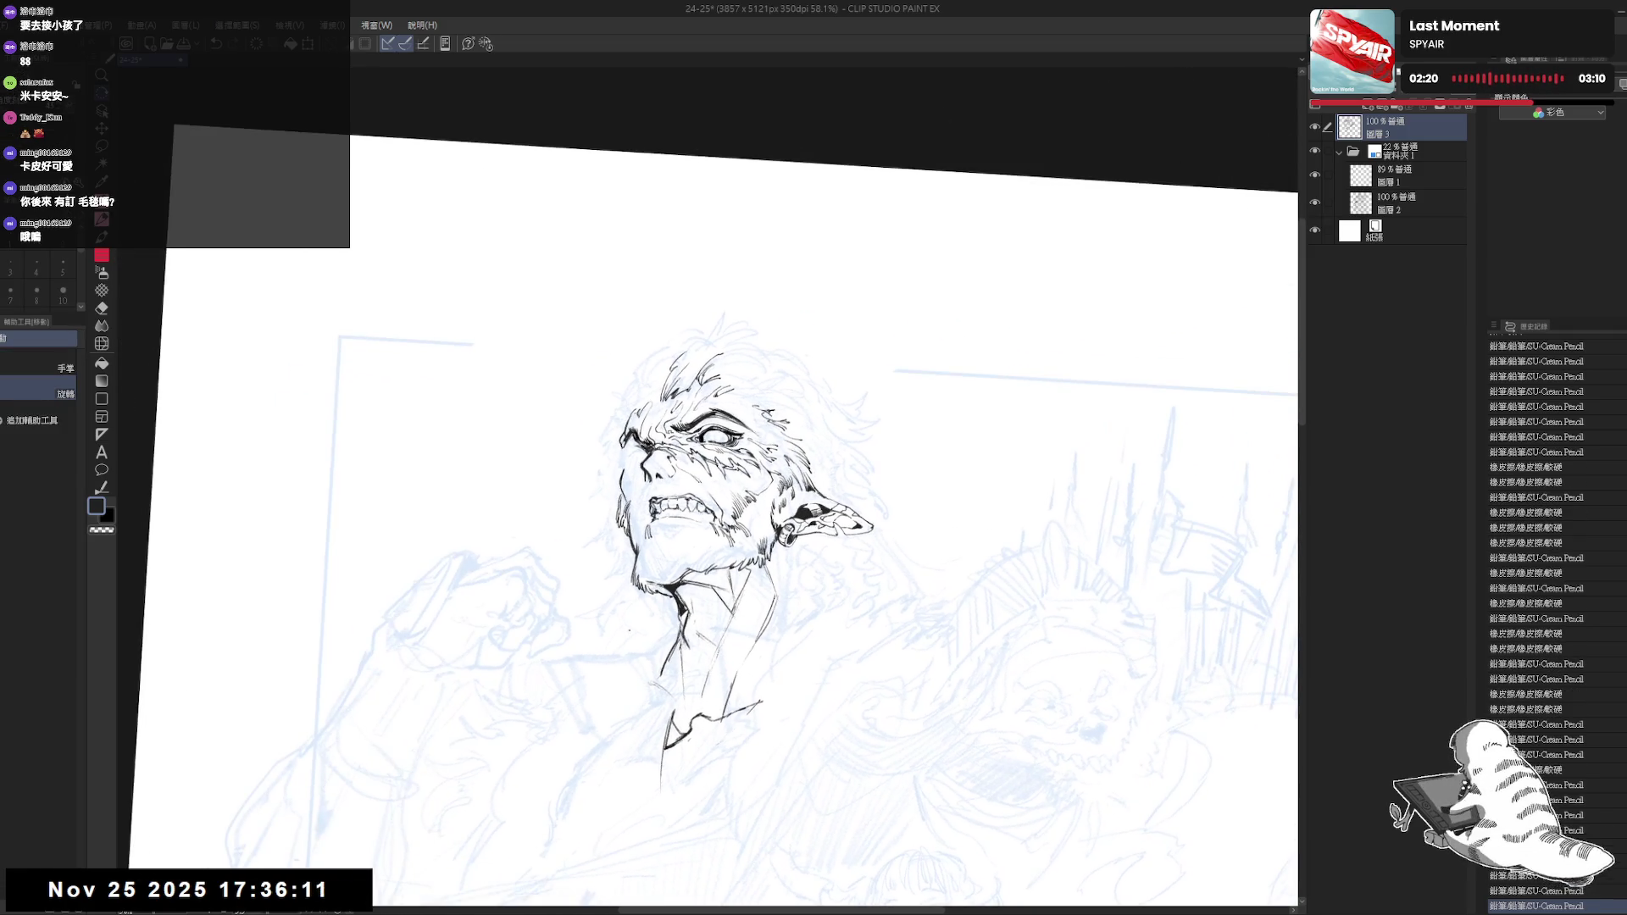
drag(681, 536, 667, 508)
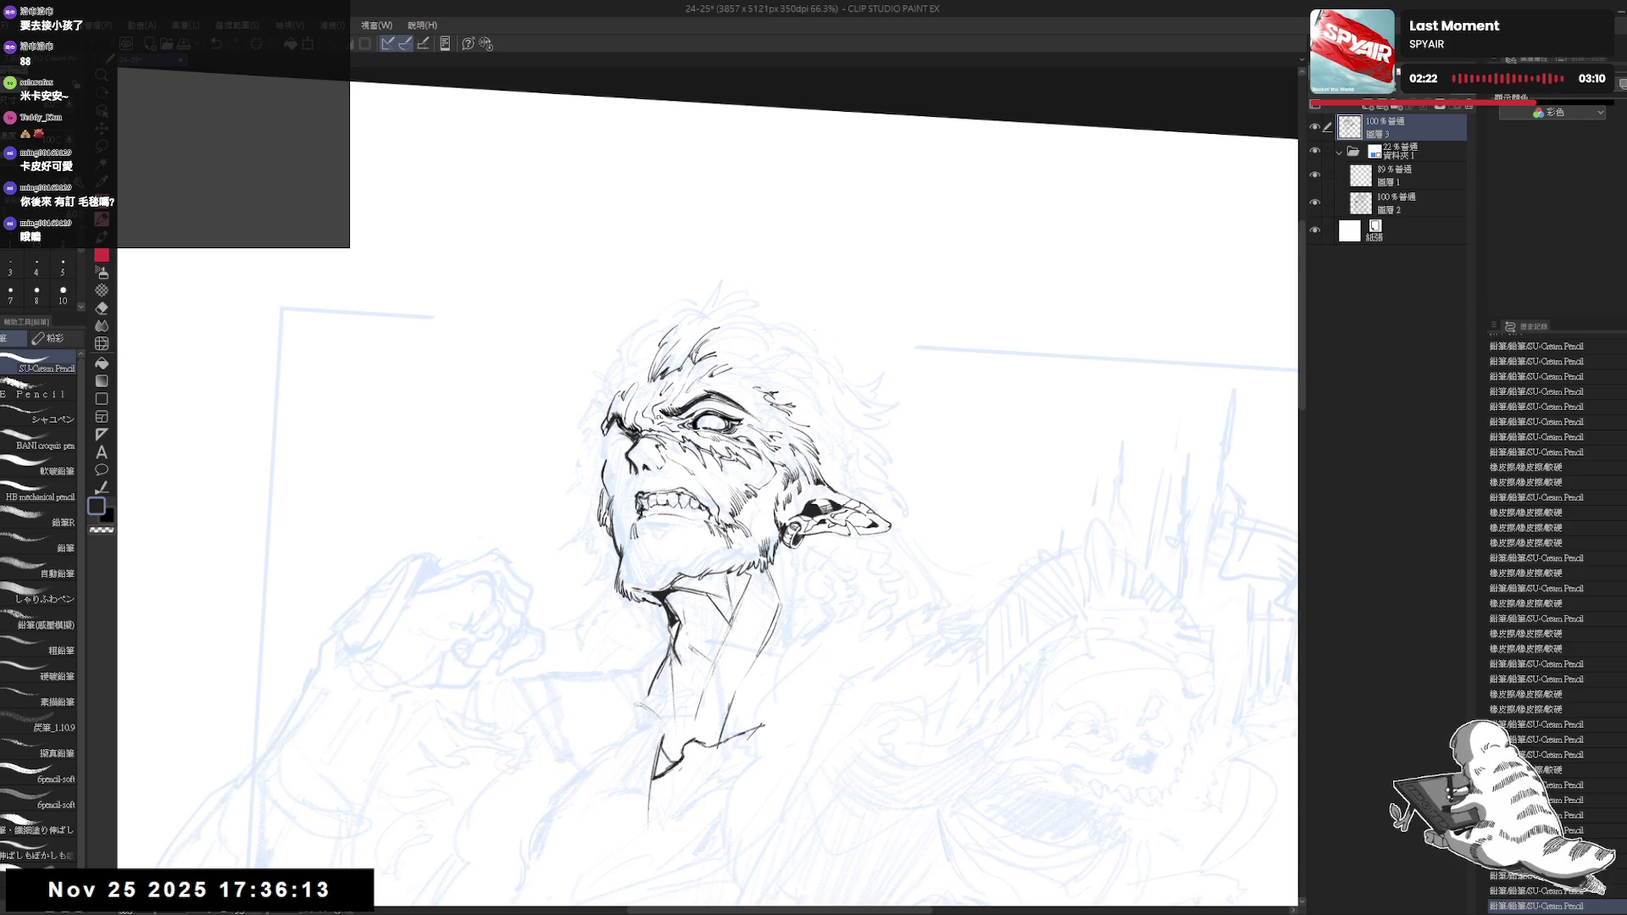
key(e)
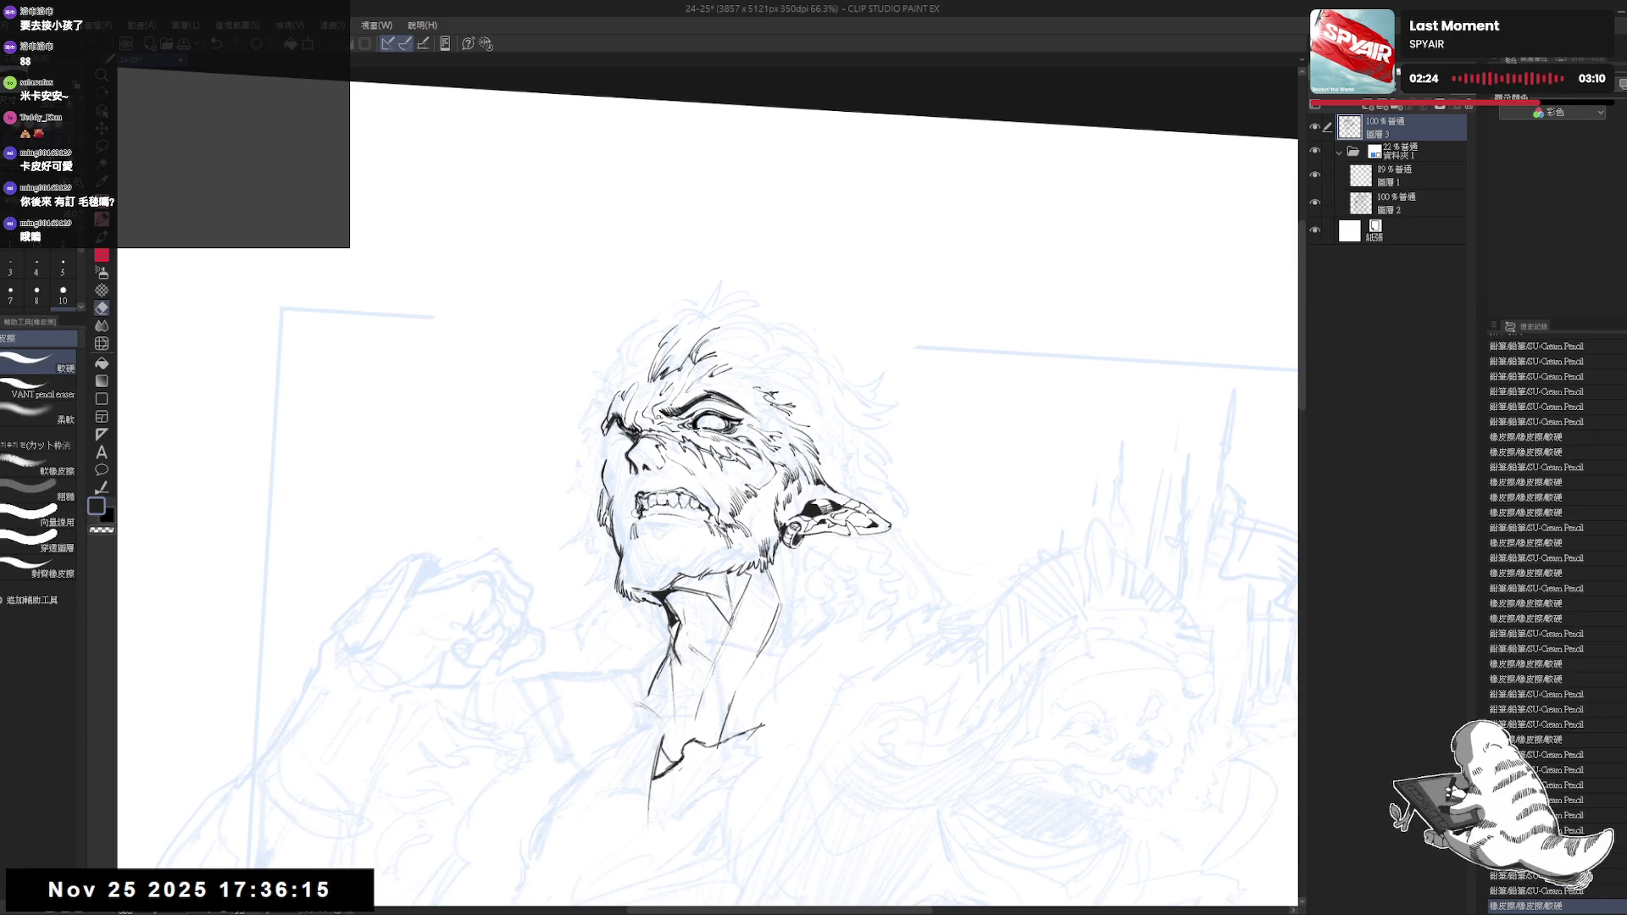
key(p)
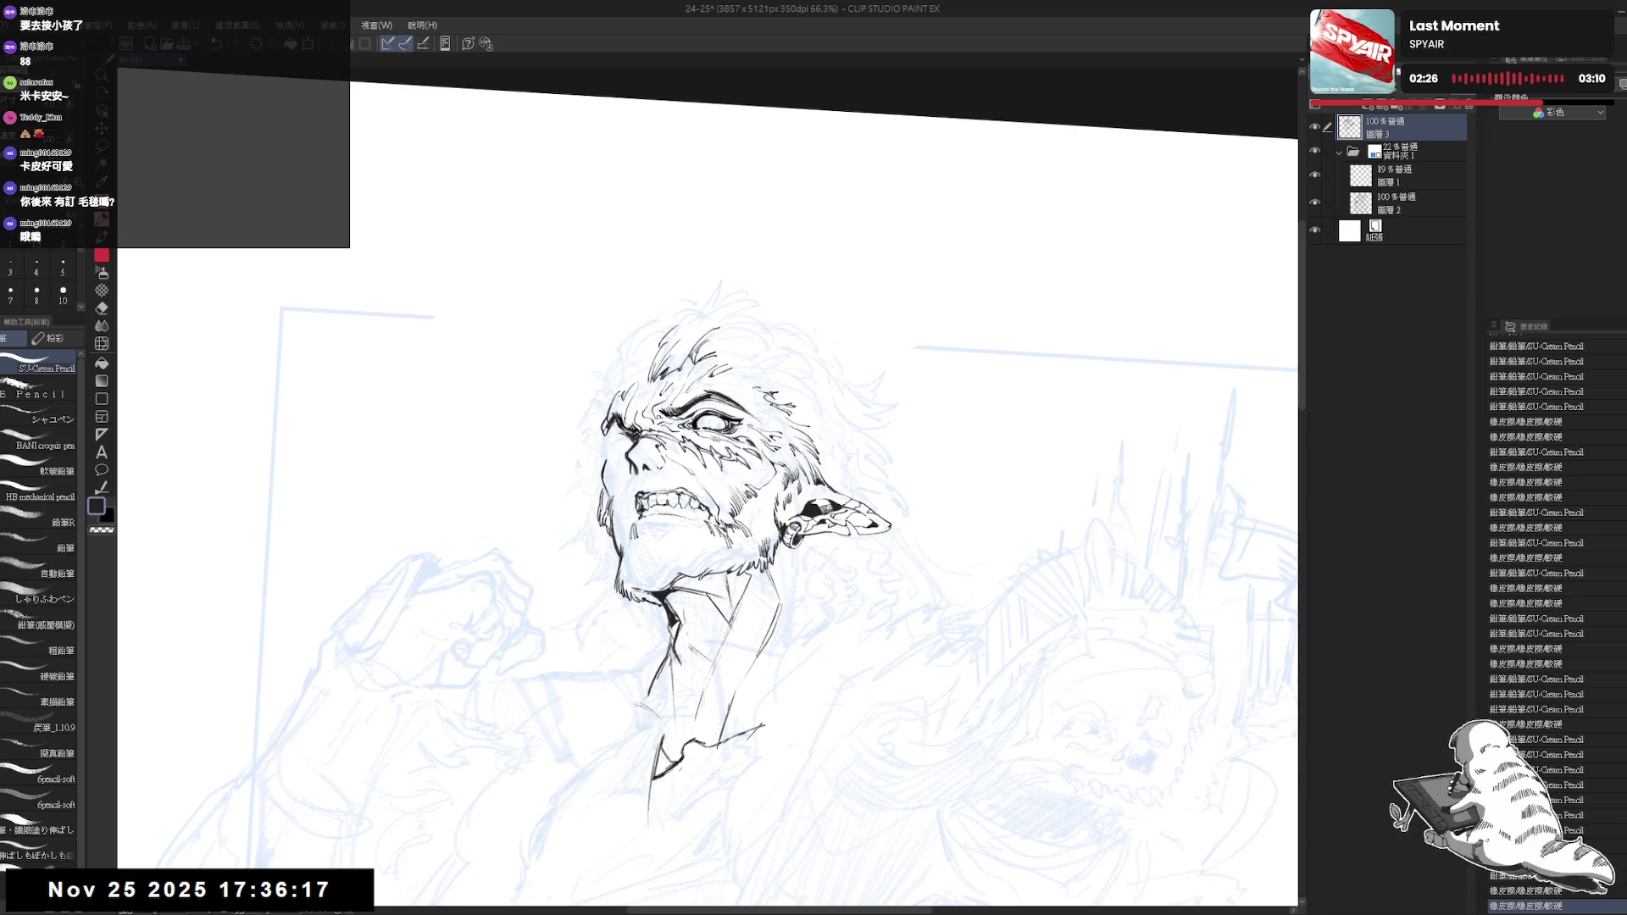
drag(713, 533, 731, 508)
key(e)
key(p)
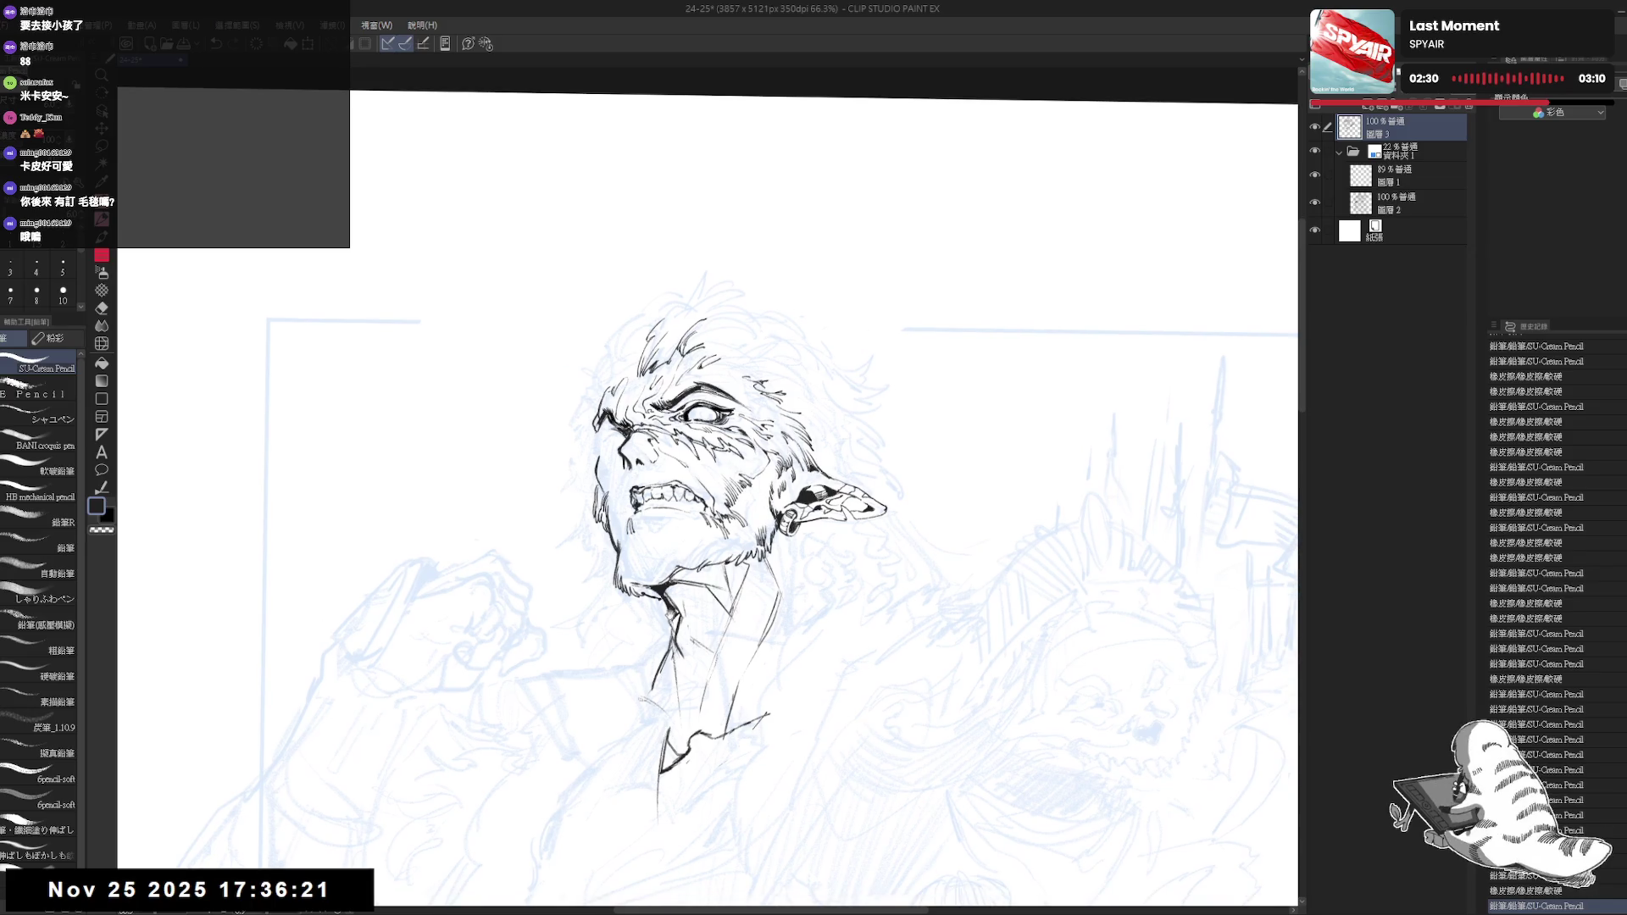
Rotate the canvas further for hair strokes, then straighten and mirror the view
drag(684, 558, 711, 535)
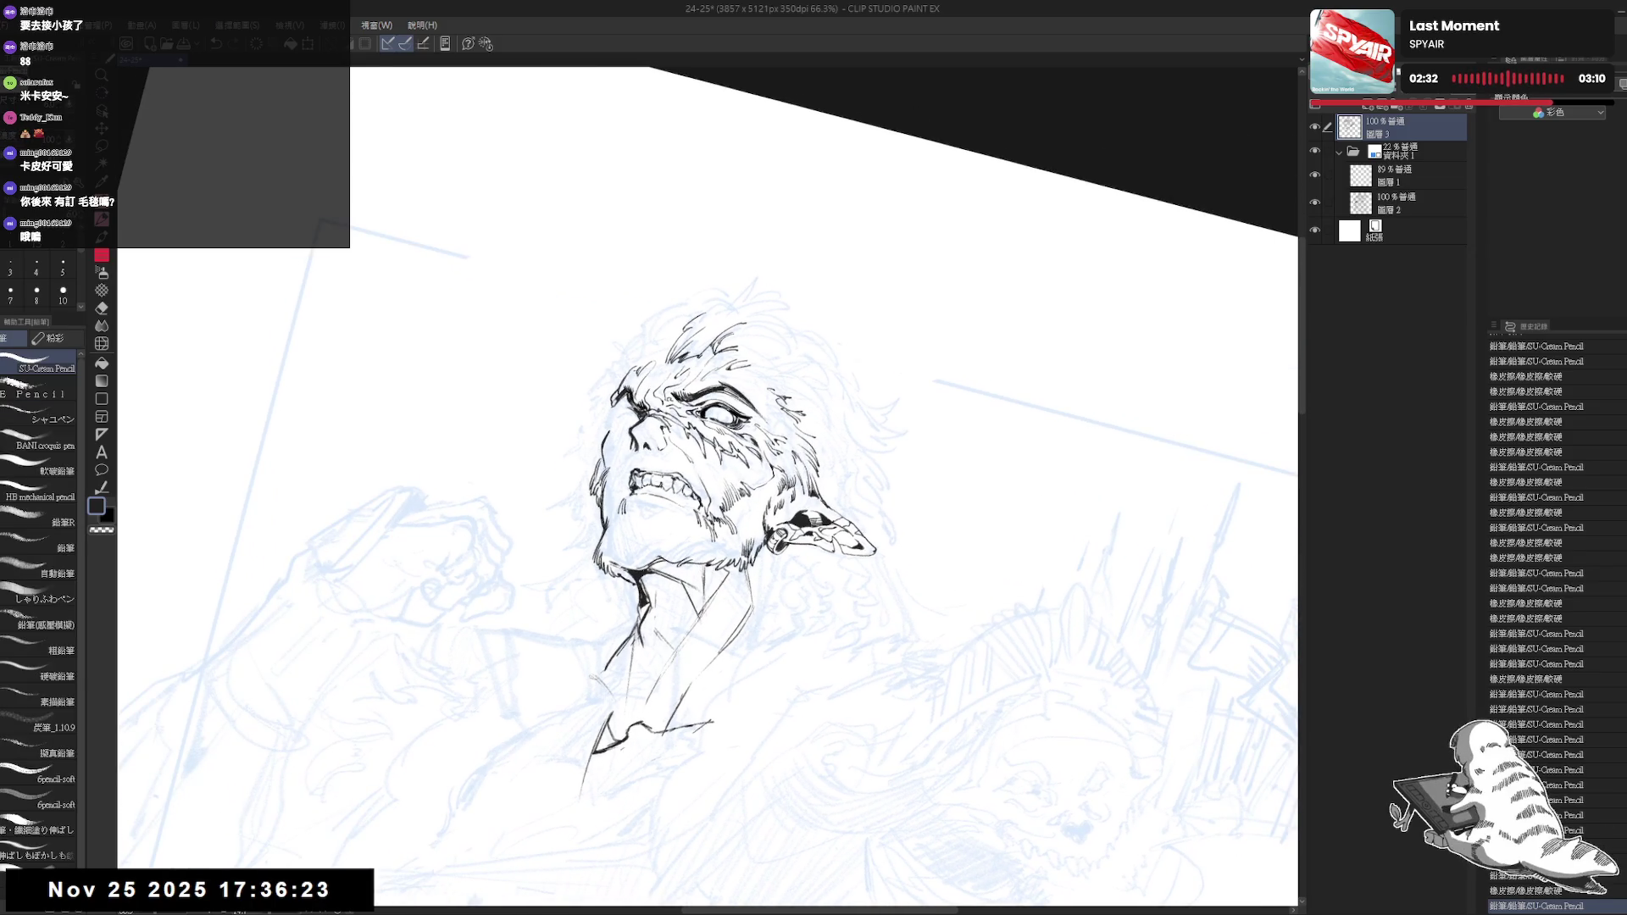
drag(572, 458, 616, 417)
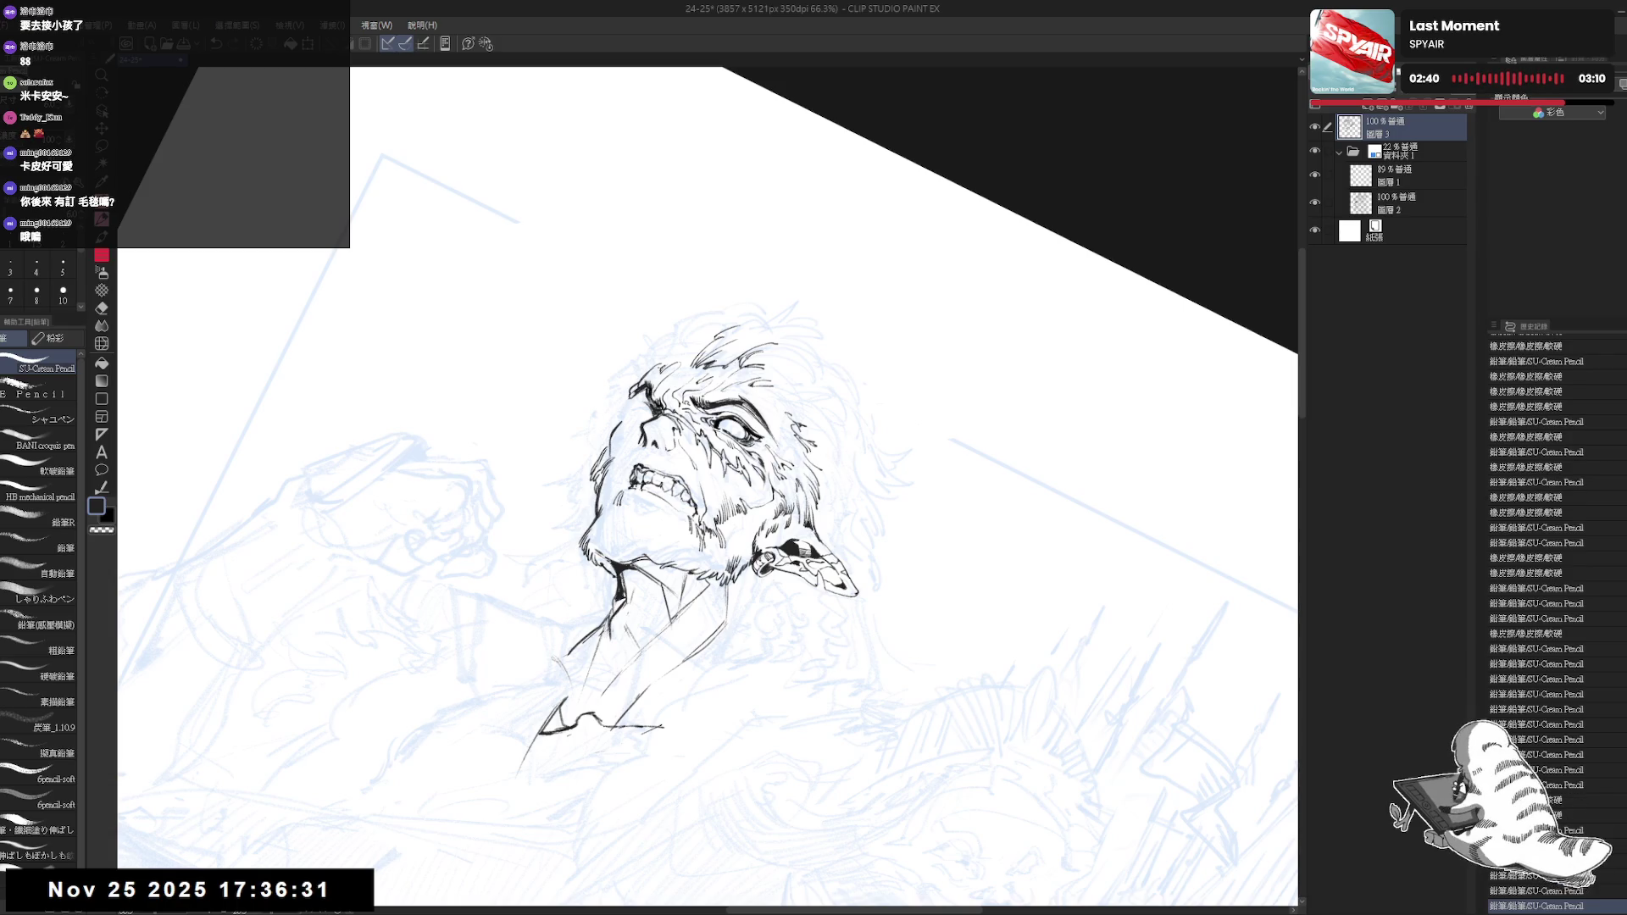
key(ctrl+@)
Add an ink mark at the collar and rotate the canvas to hatch along the cheek and neck
key(h)
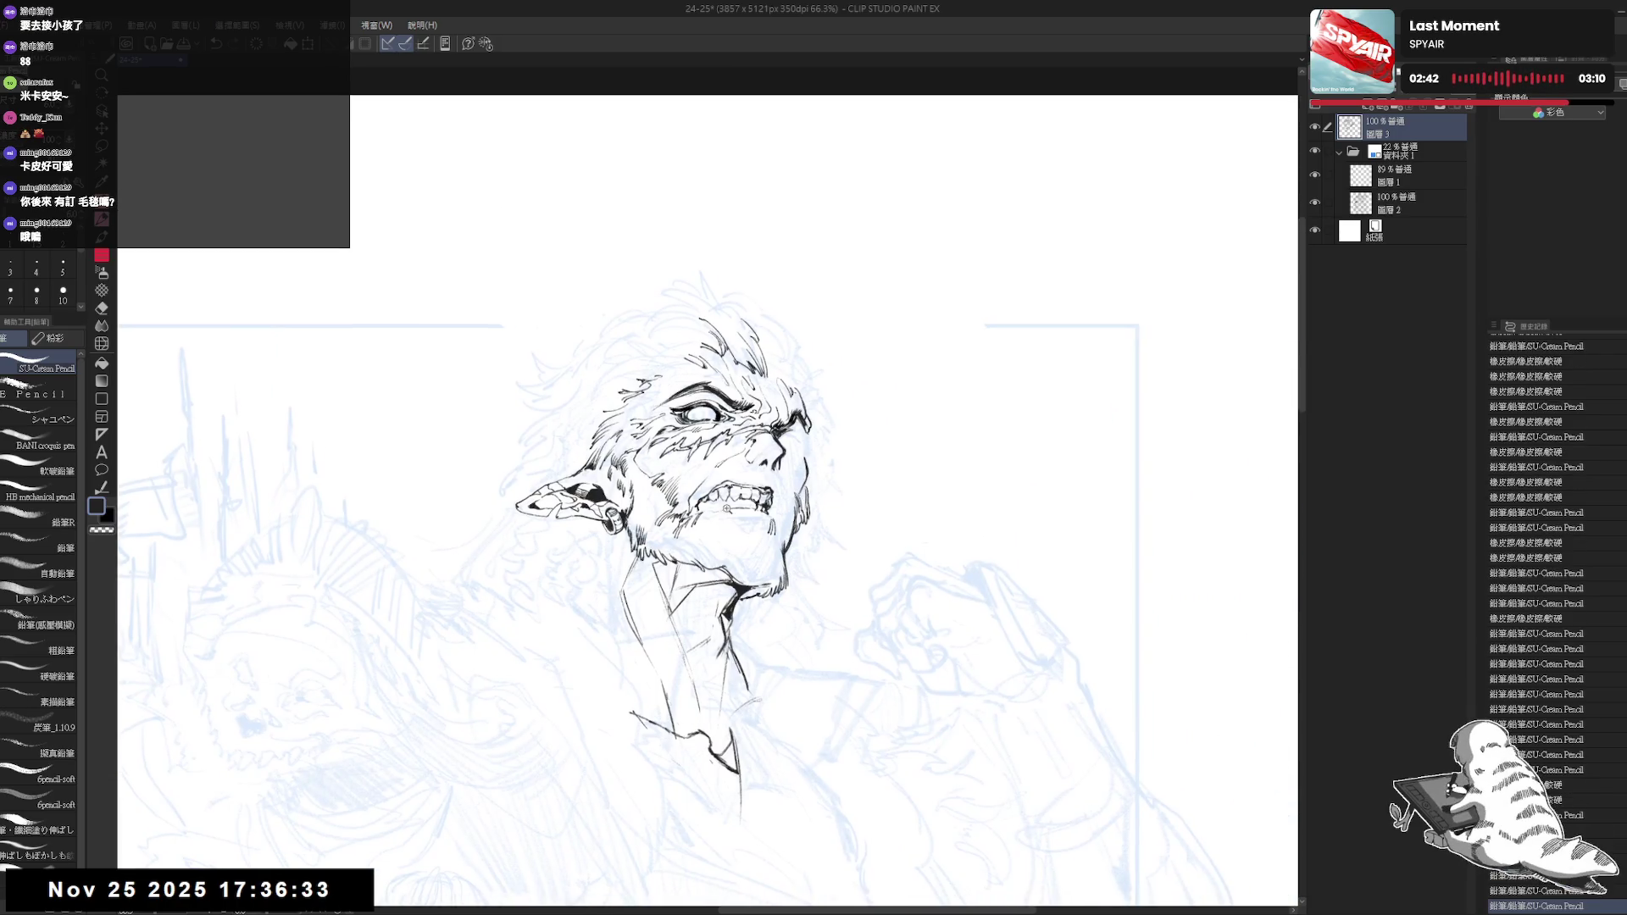
key(p)
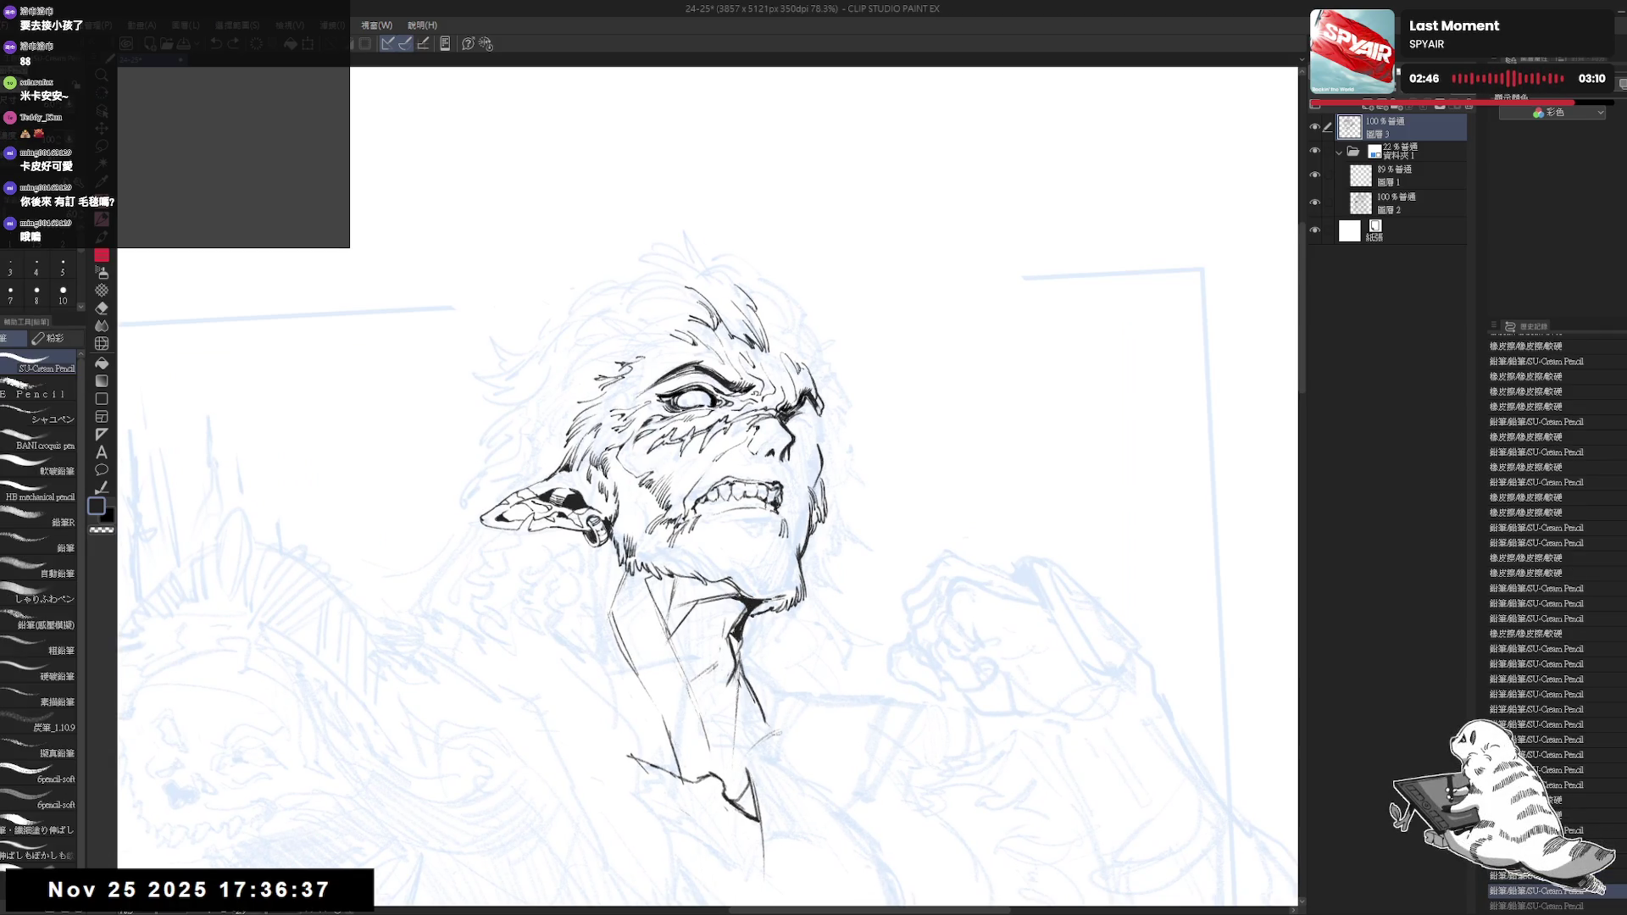
click(771, 651)
key(r)
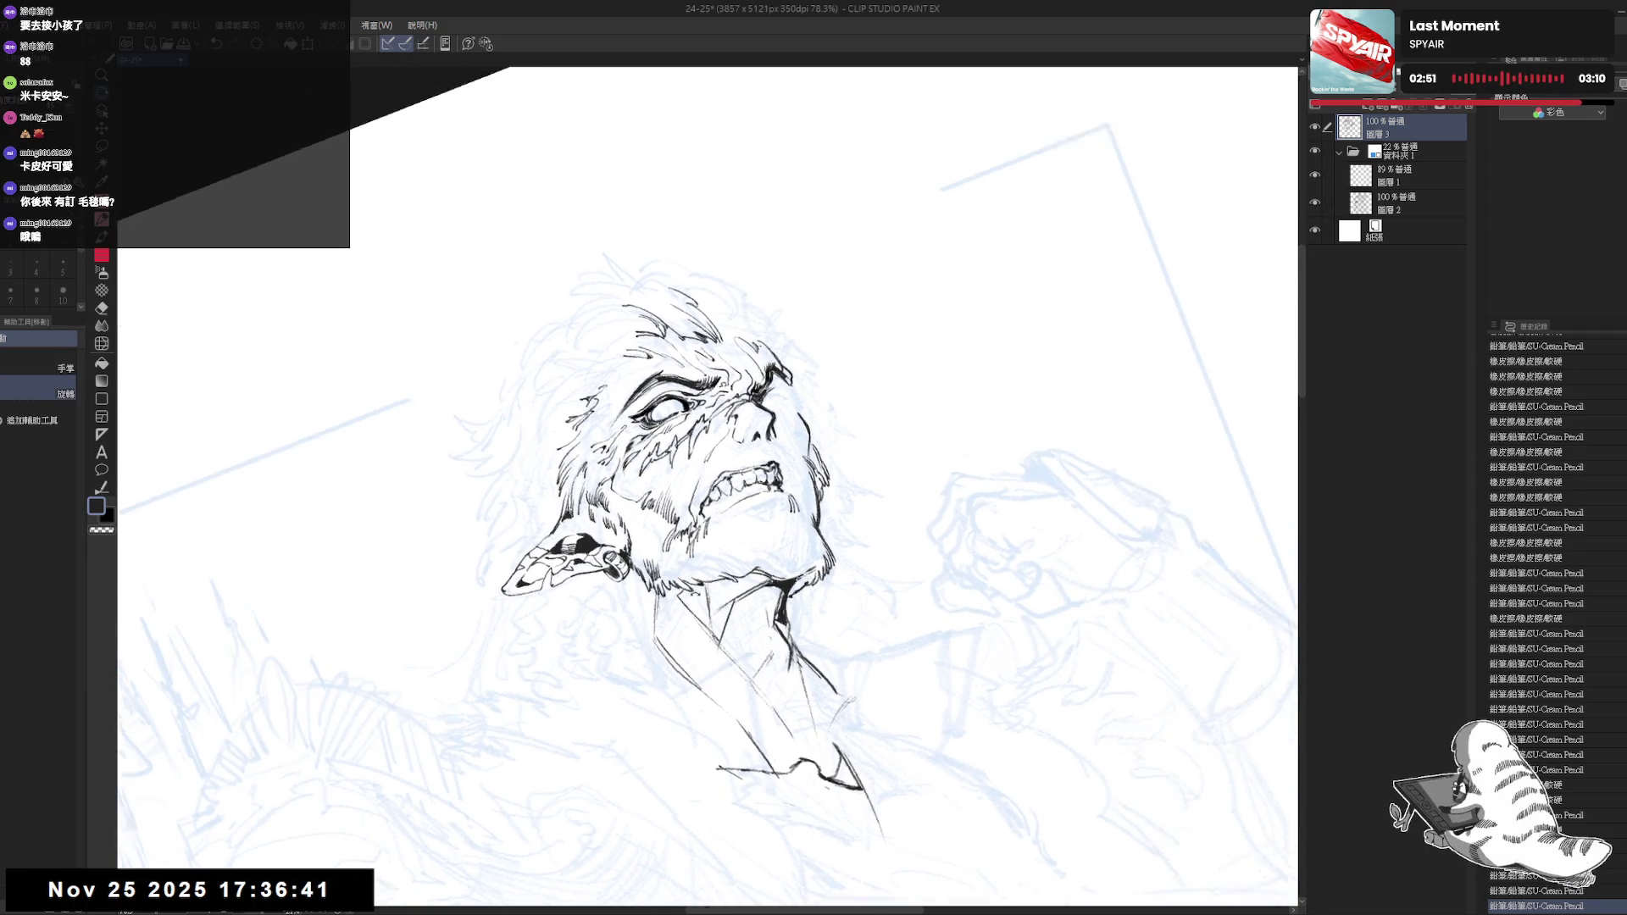
drag(891, 382, 762, 572)
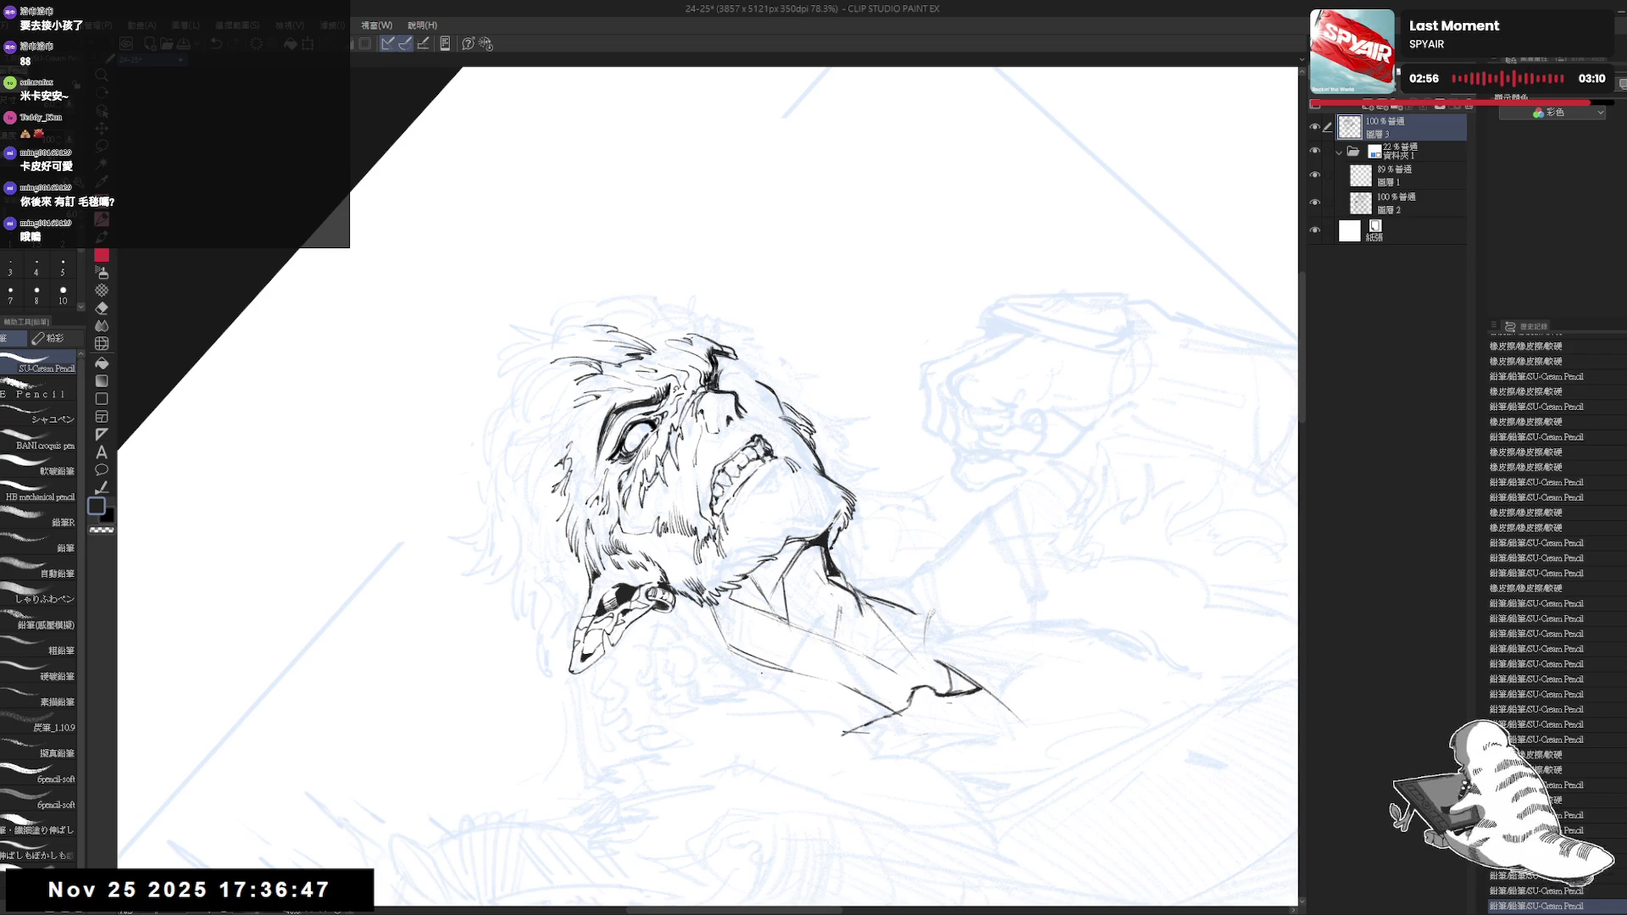
drag(889, 382, 763, 572)
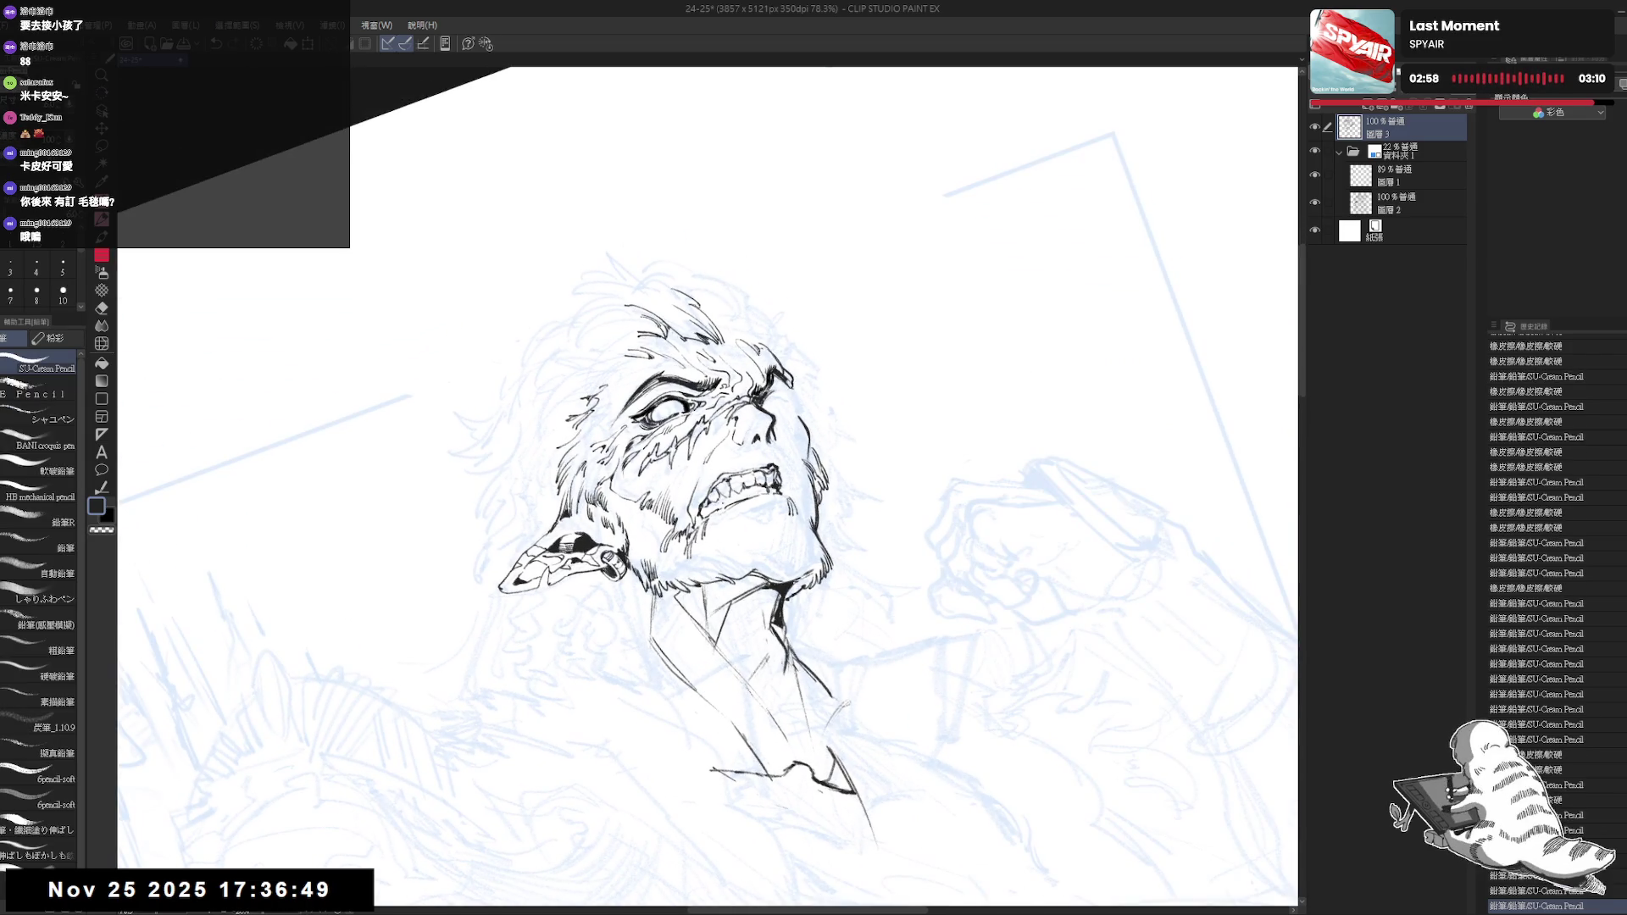